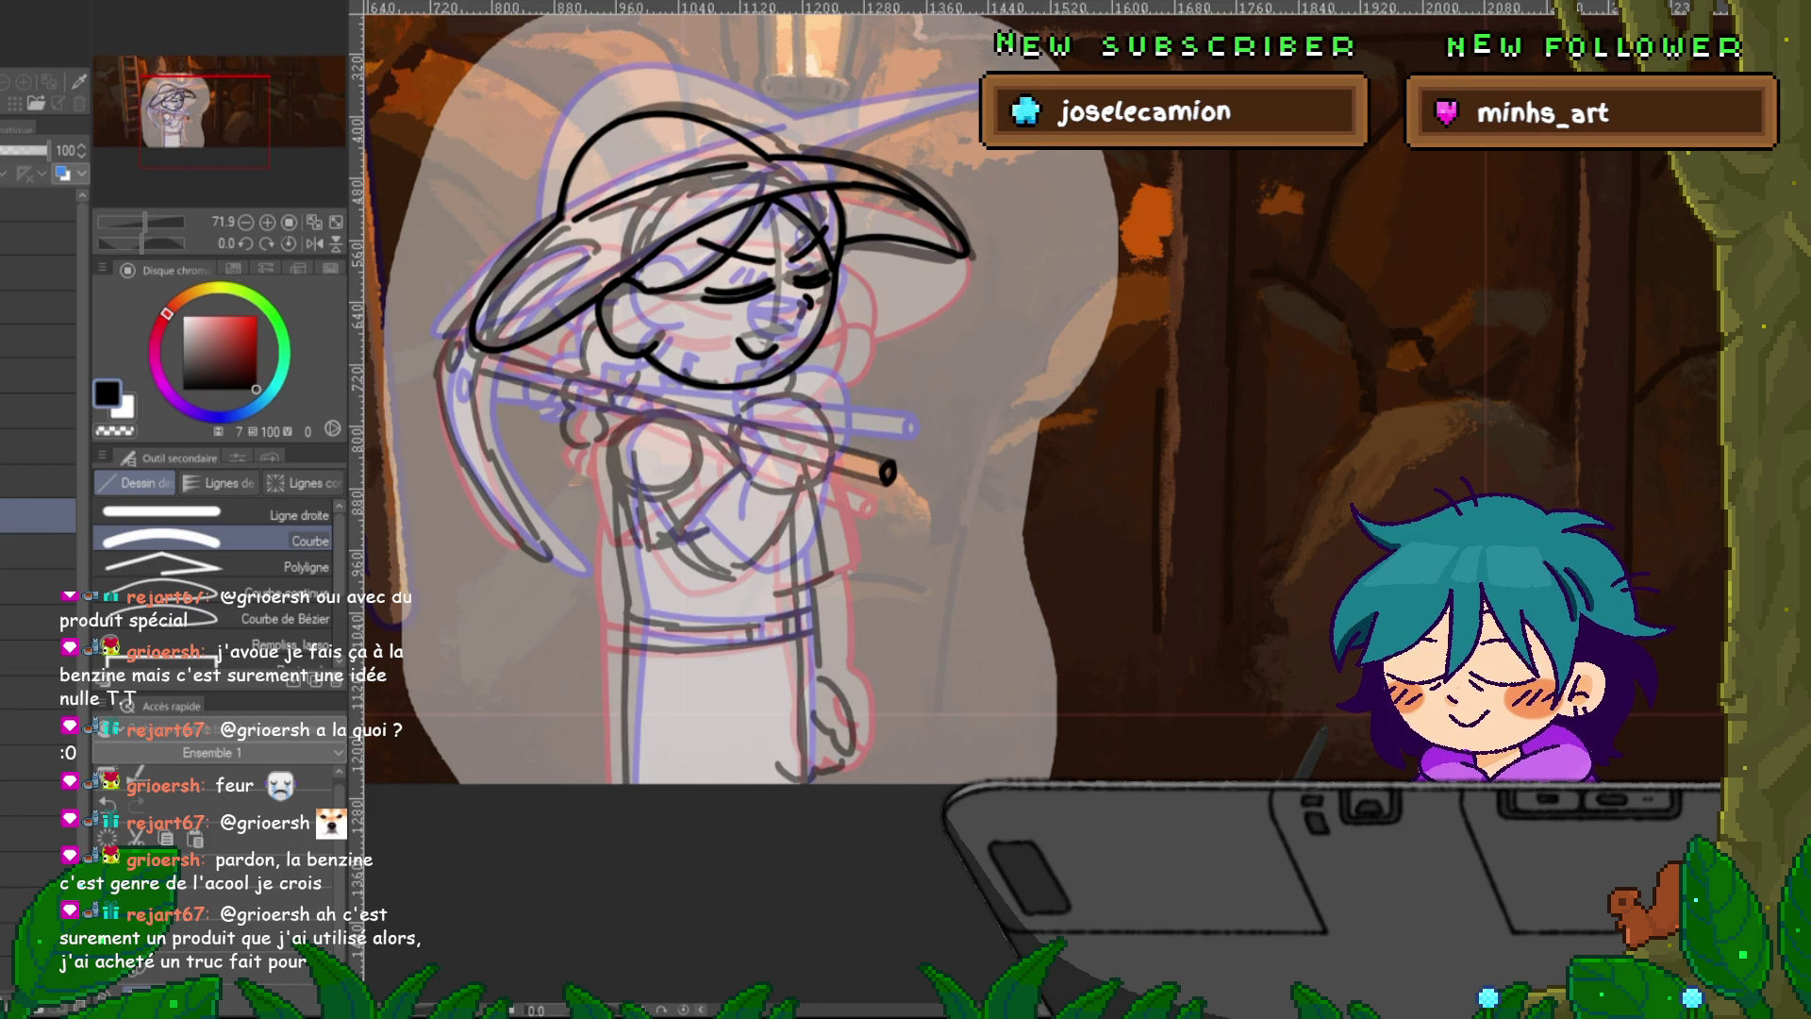
Ink a straight line on the pickaxe handle's top edge and a curve down the pickaxe head's left side.
click(216, 514)
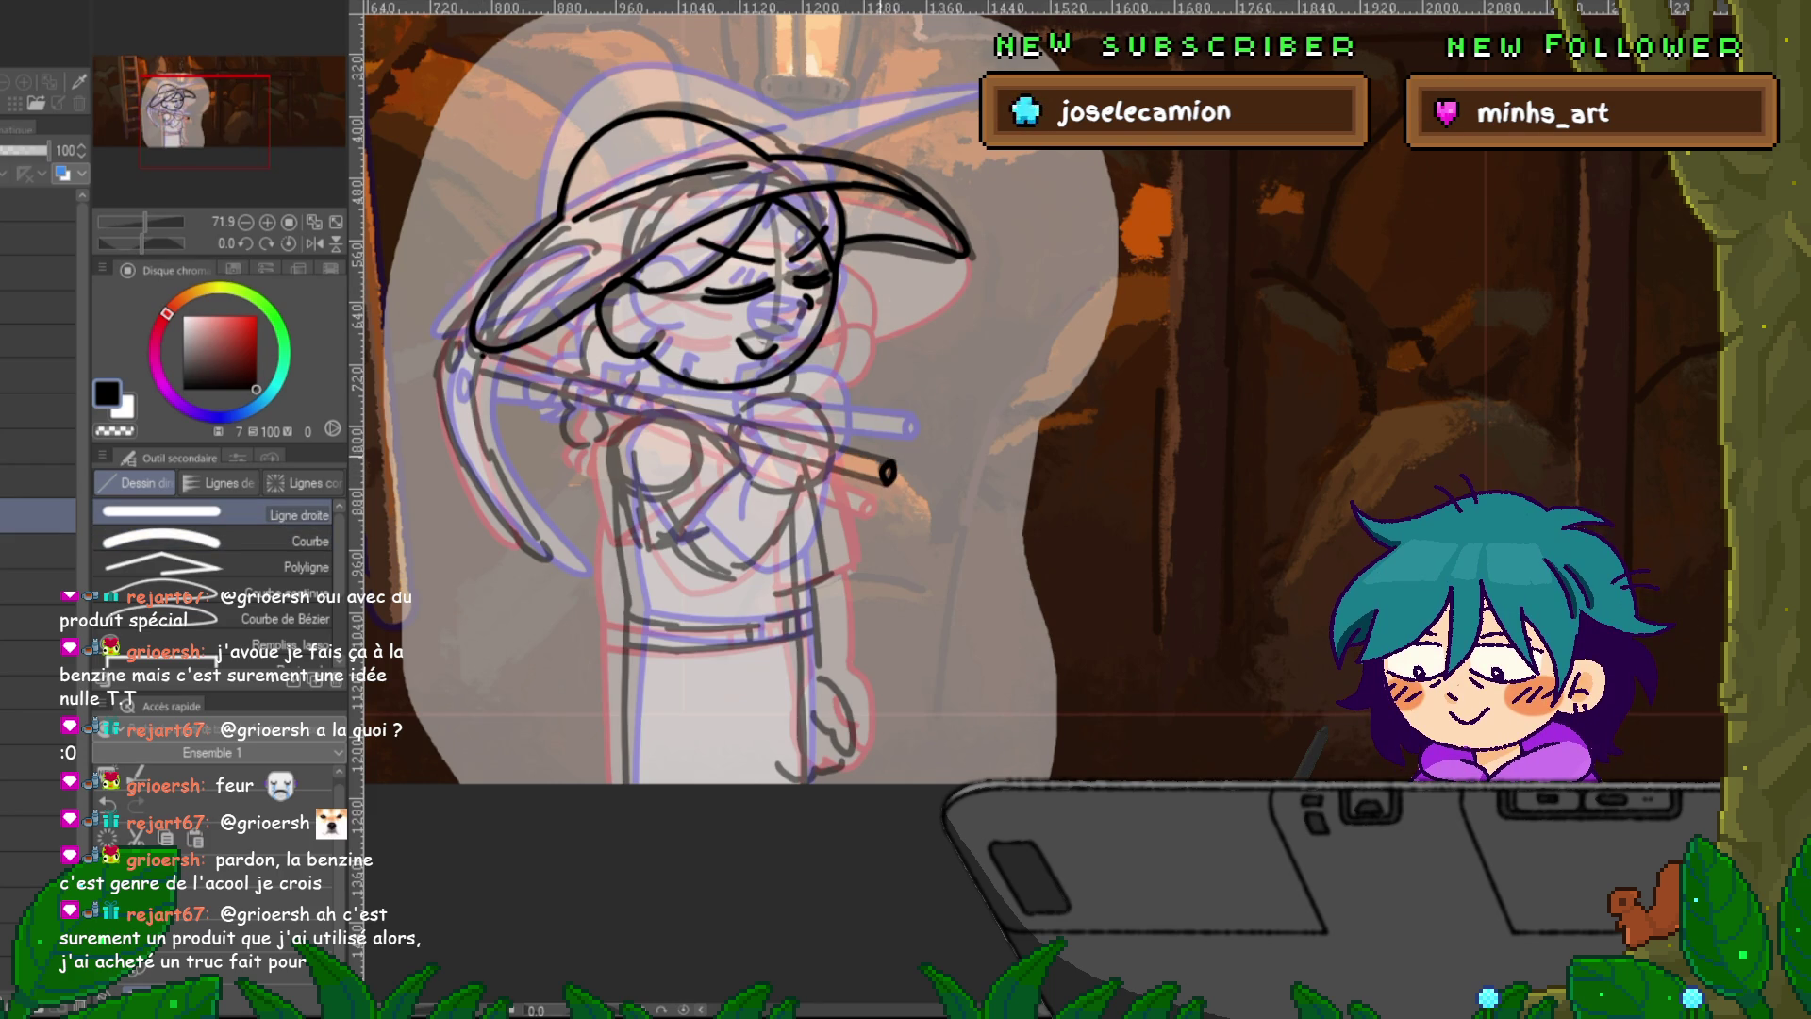
mouse_move(473, 351)
mouse_down()
mouse_move(891, 466)
mouse_move(475, 371)
mouse_up()
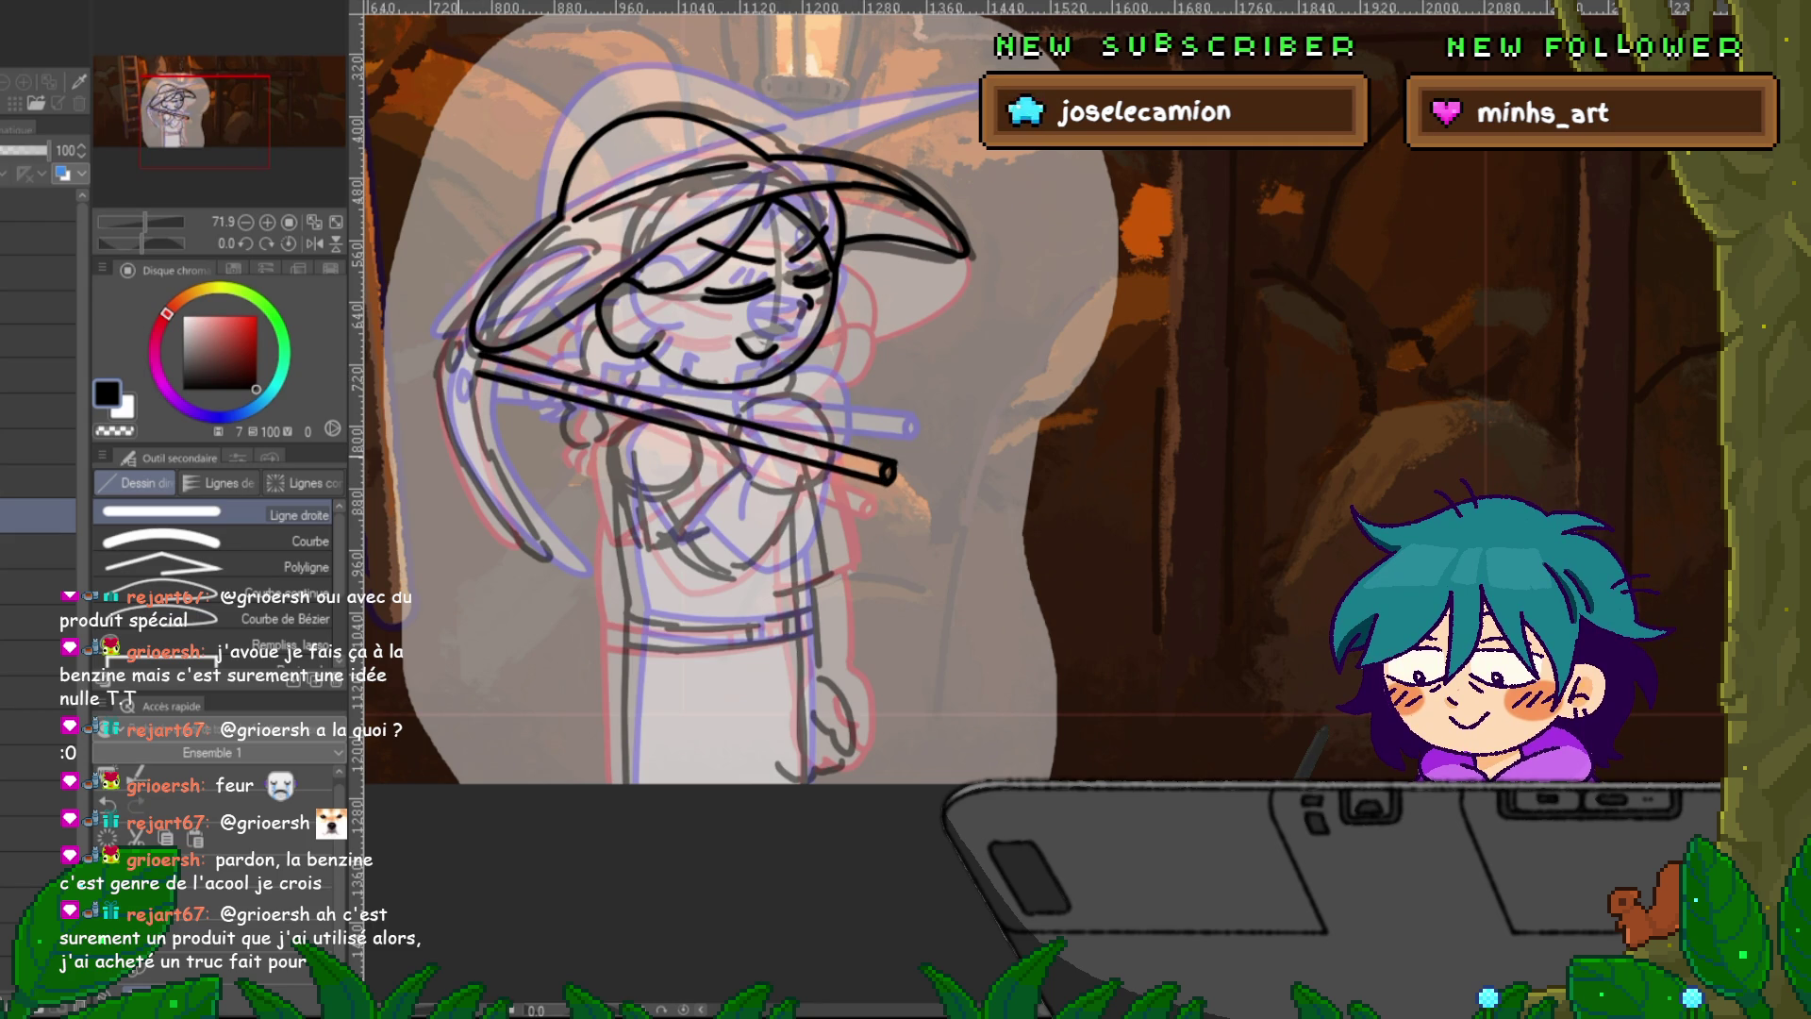
click(189, 540)
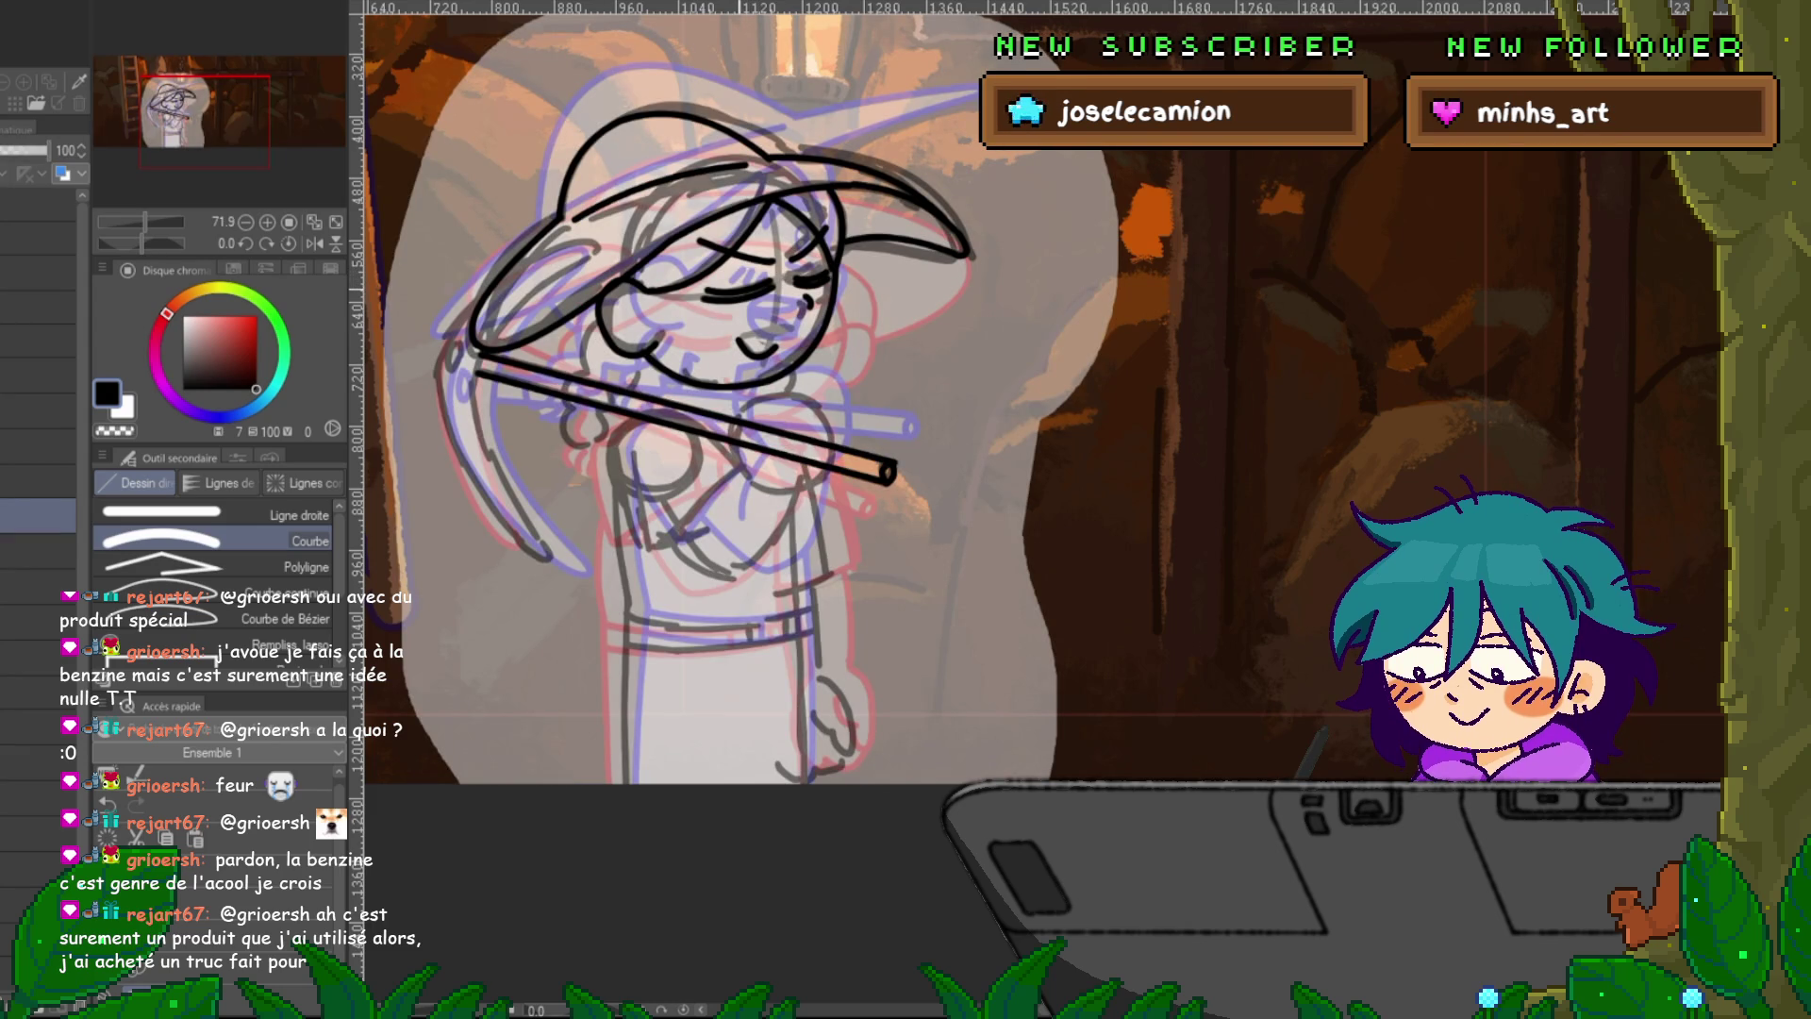
drag(487, 372, 533, 534)
key(ctrl+z)
drag(473, 365, 542, 545)
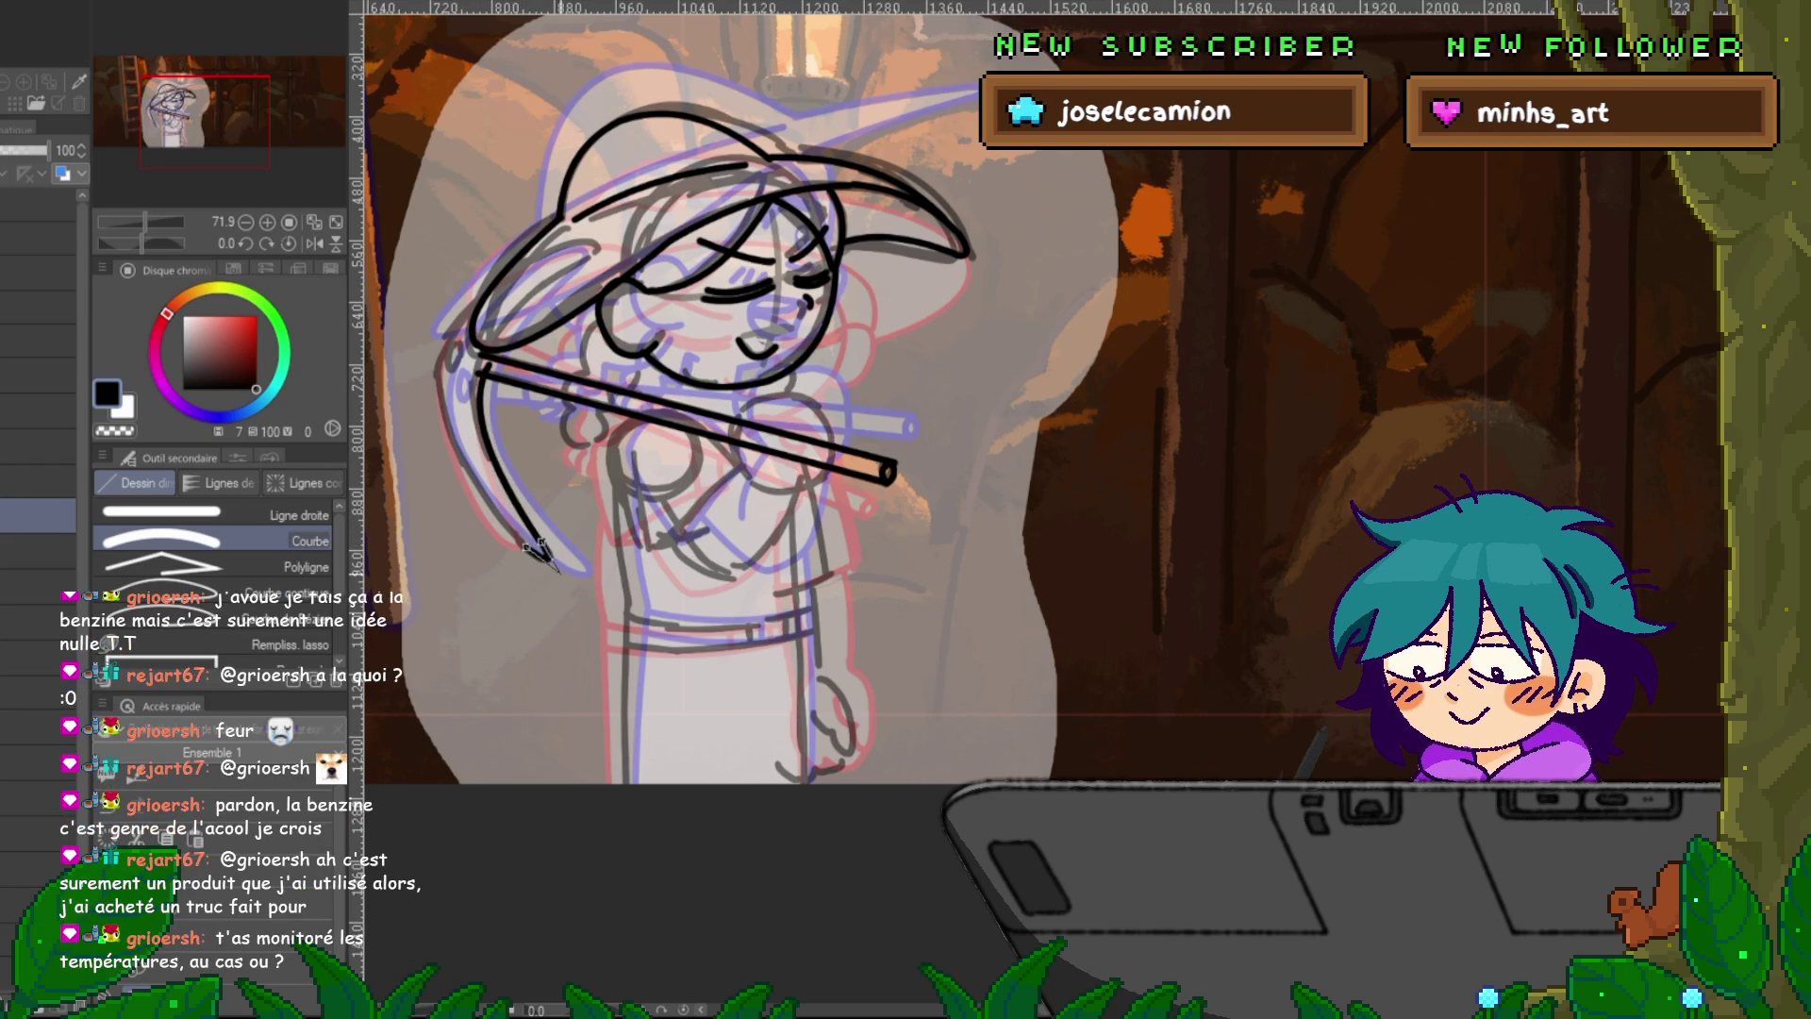
drag(437, 373, 526, 547)
click(440, 476)
Ink curves along the hat's left edge and its lower brim.
mouse_move(438, 373)
mouse_down()
mouse_move(506, 274)
mouse_move(585, 240)
mouse_up()
click(471, 320)
click(547, 254)
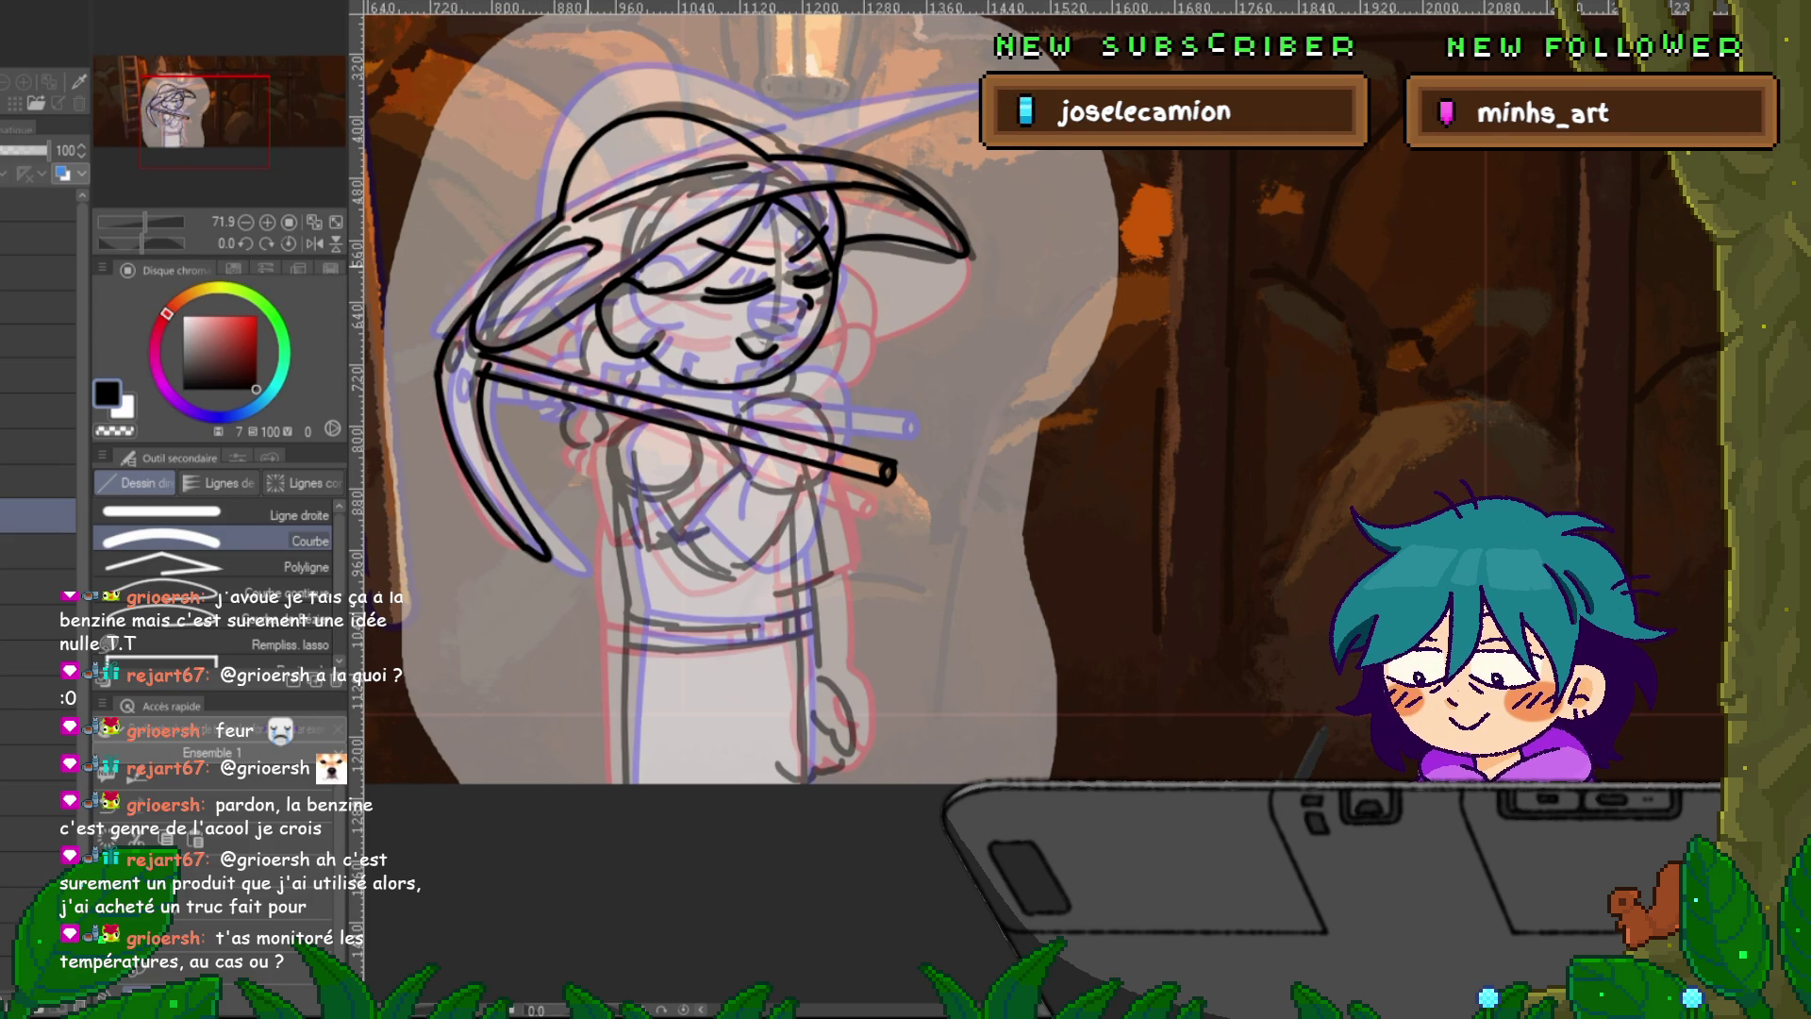
drag(586, 254, 509, 313)
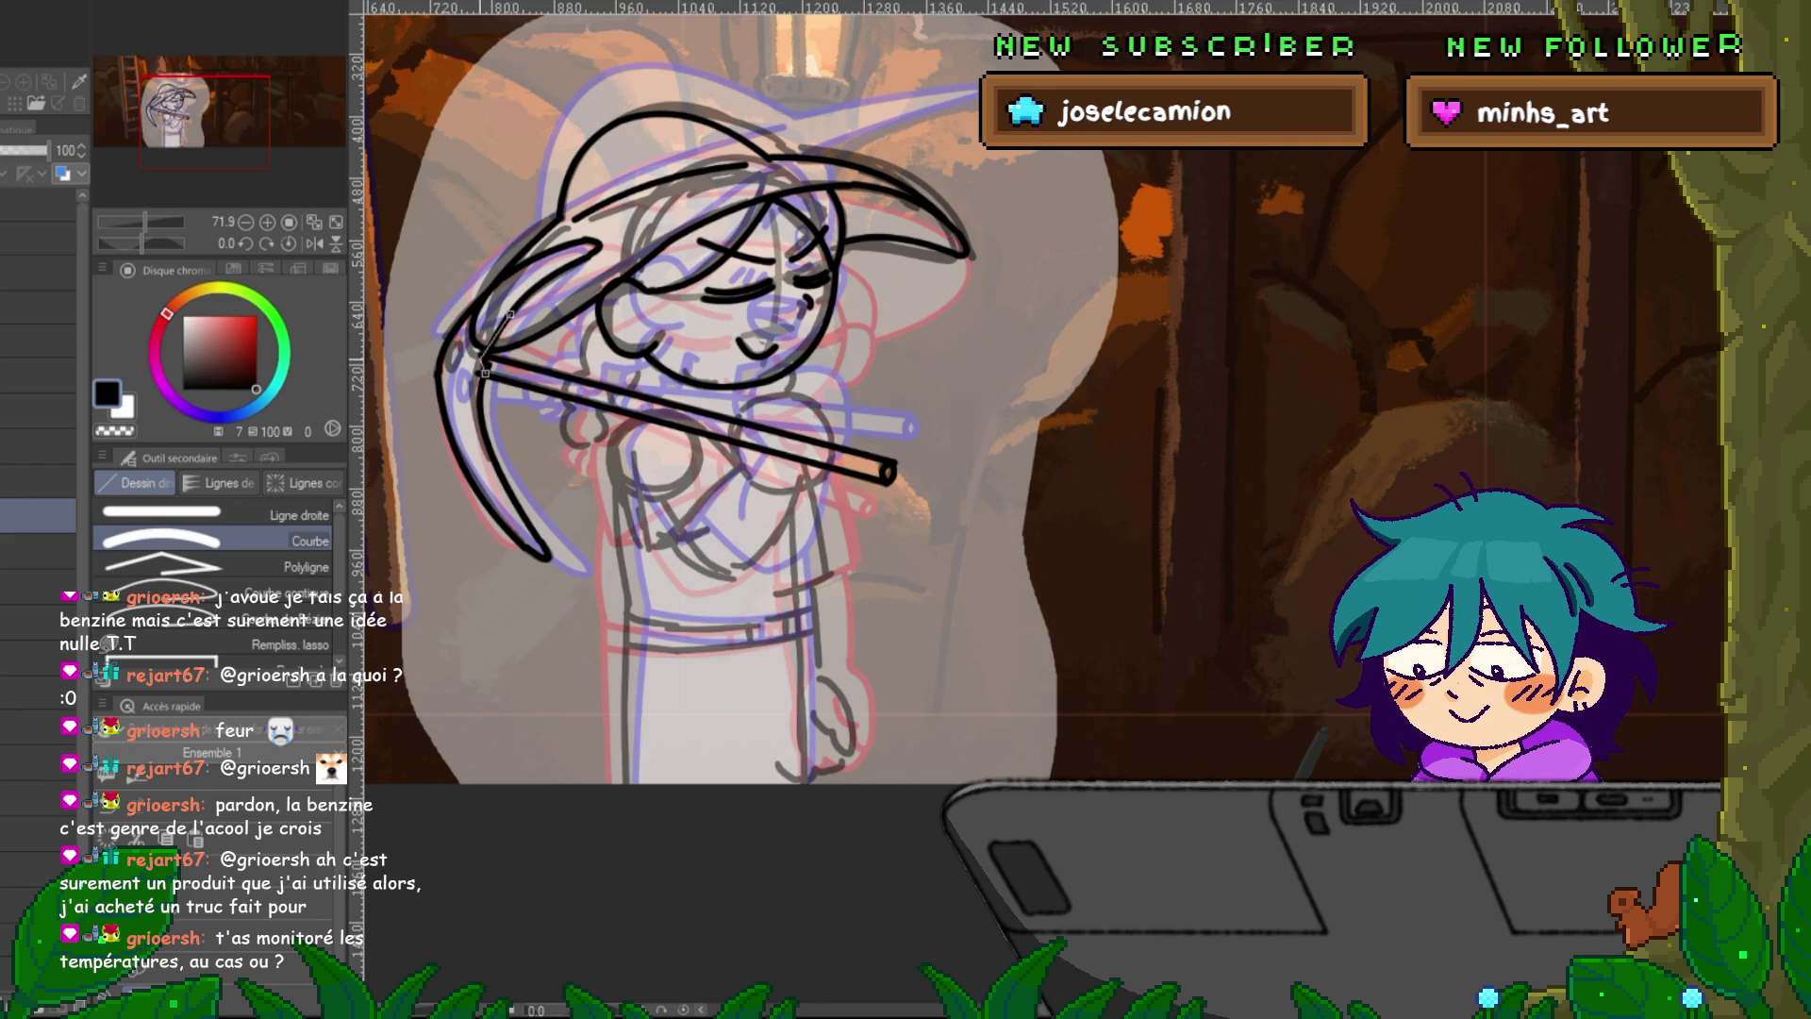
key(y)
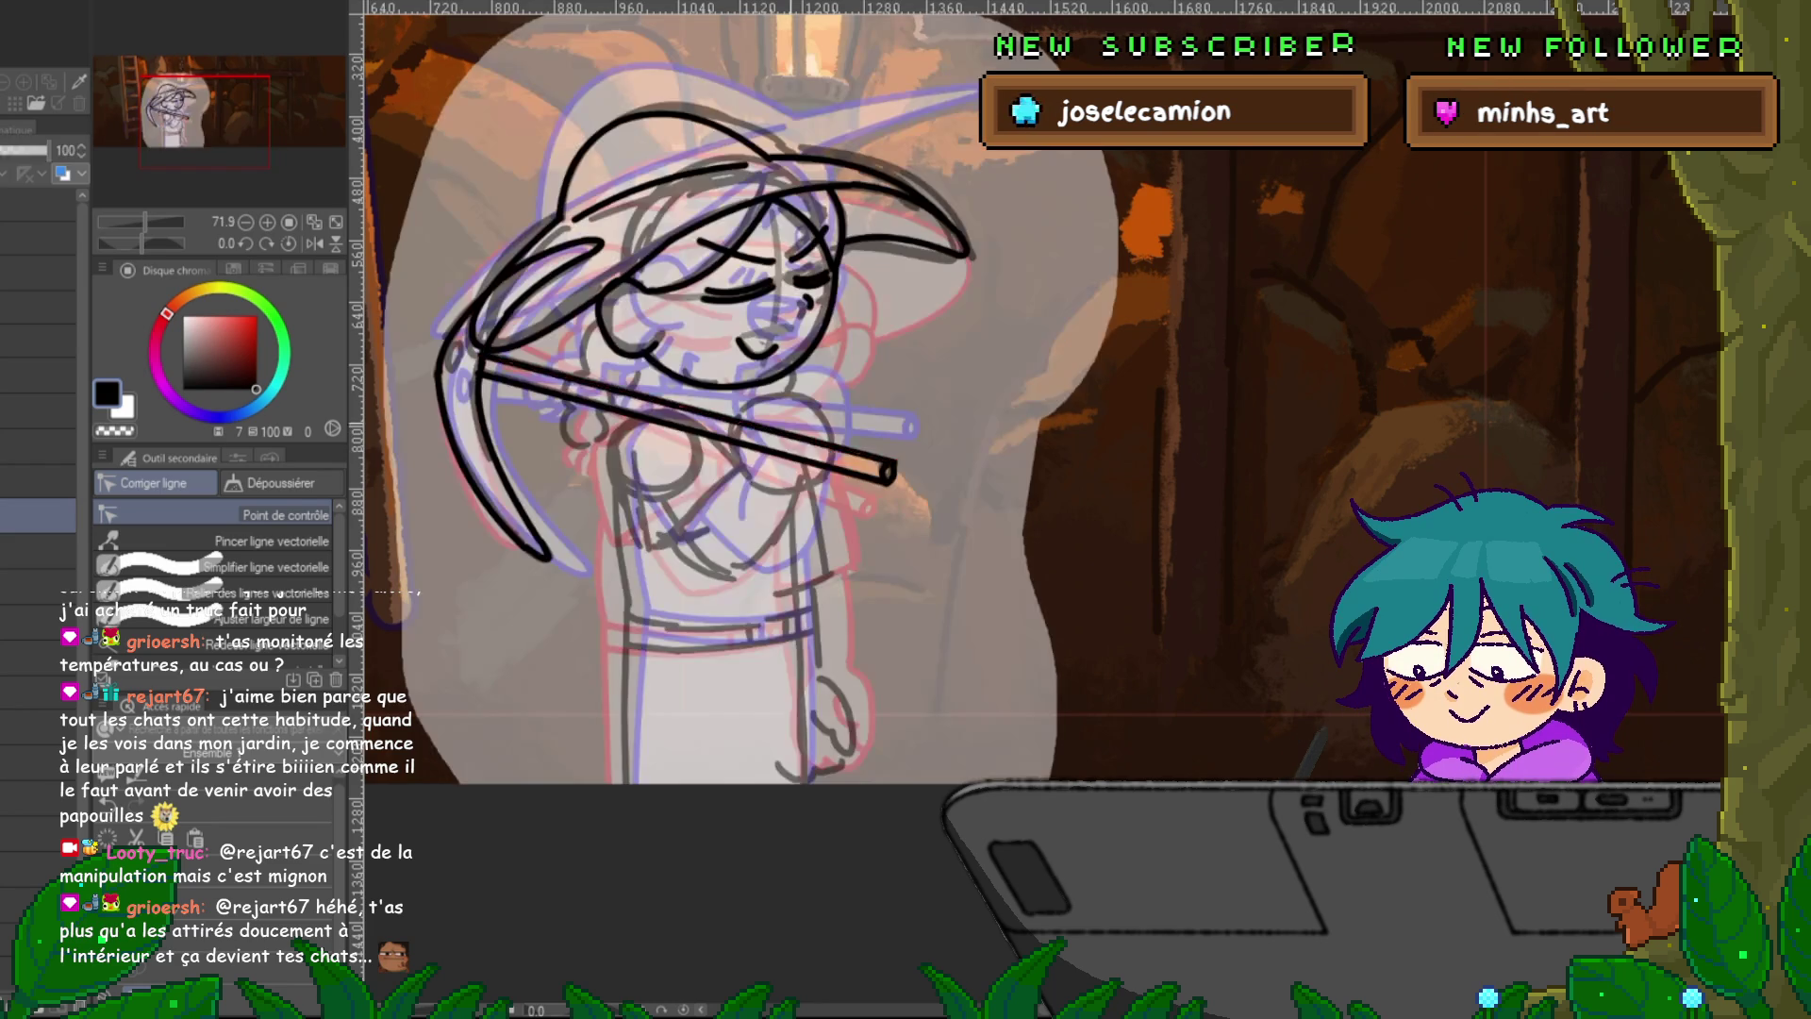
key(u)
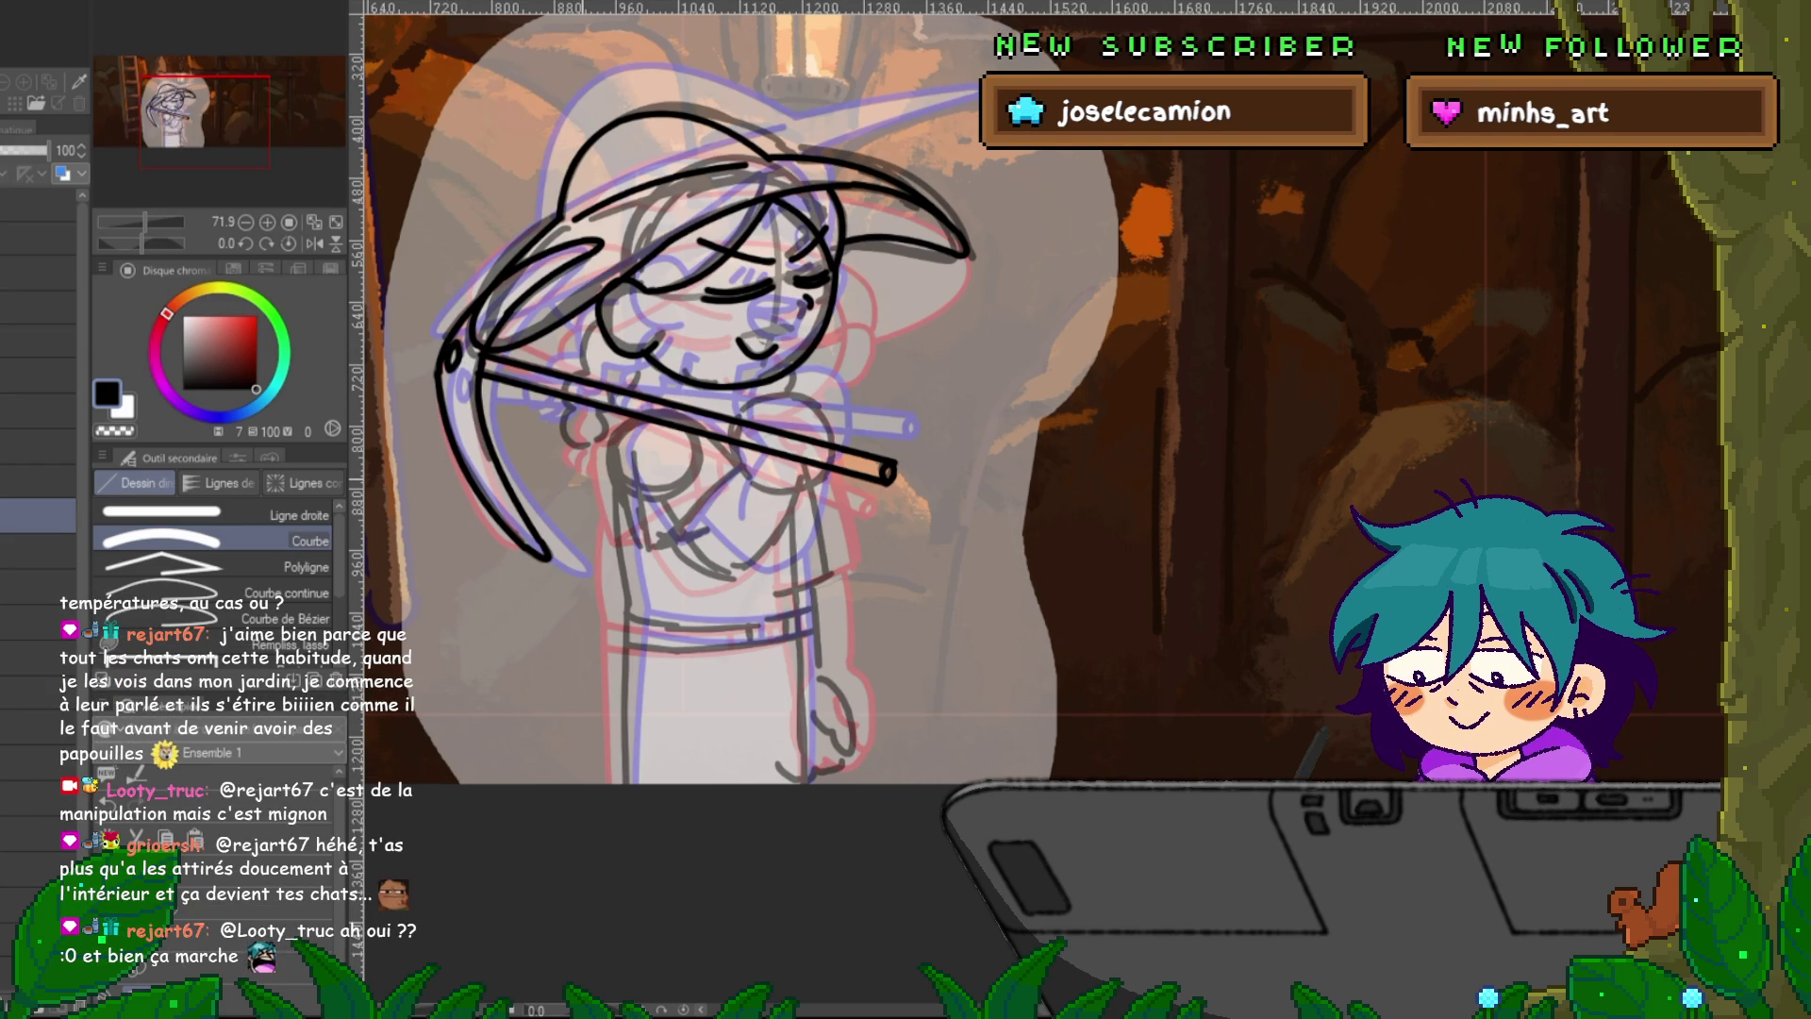
Pan down to the lower body and ink the belt's top and bottom edges.
drag(660, 424, 640, 404)
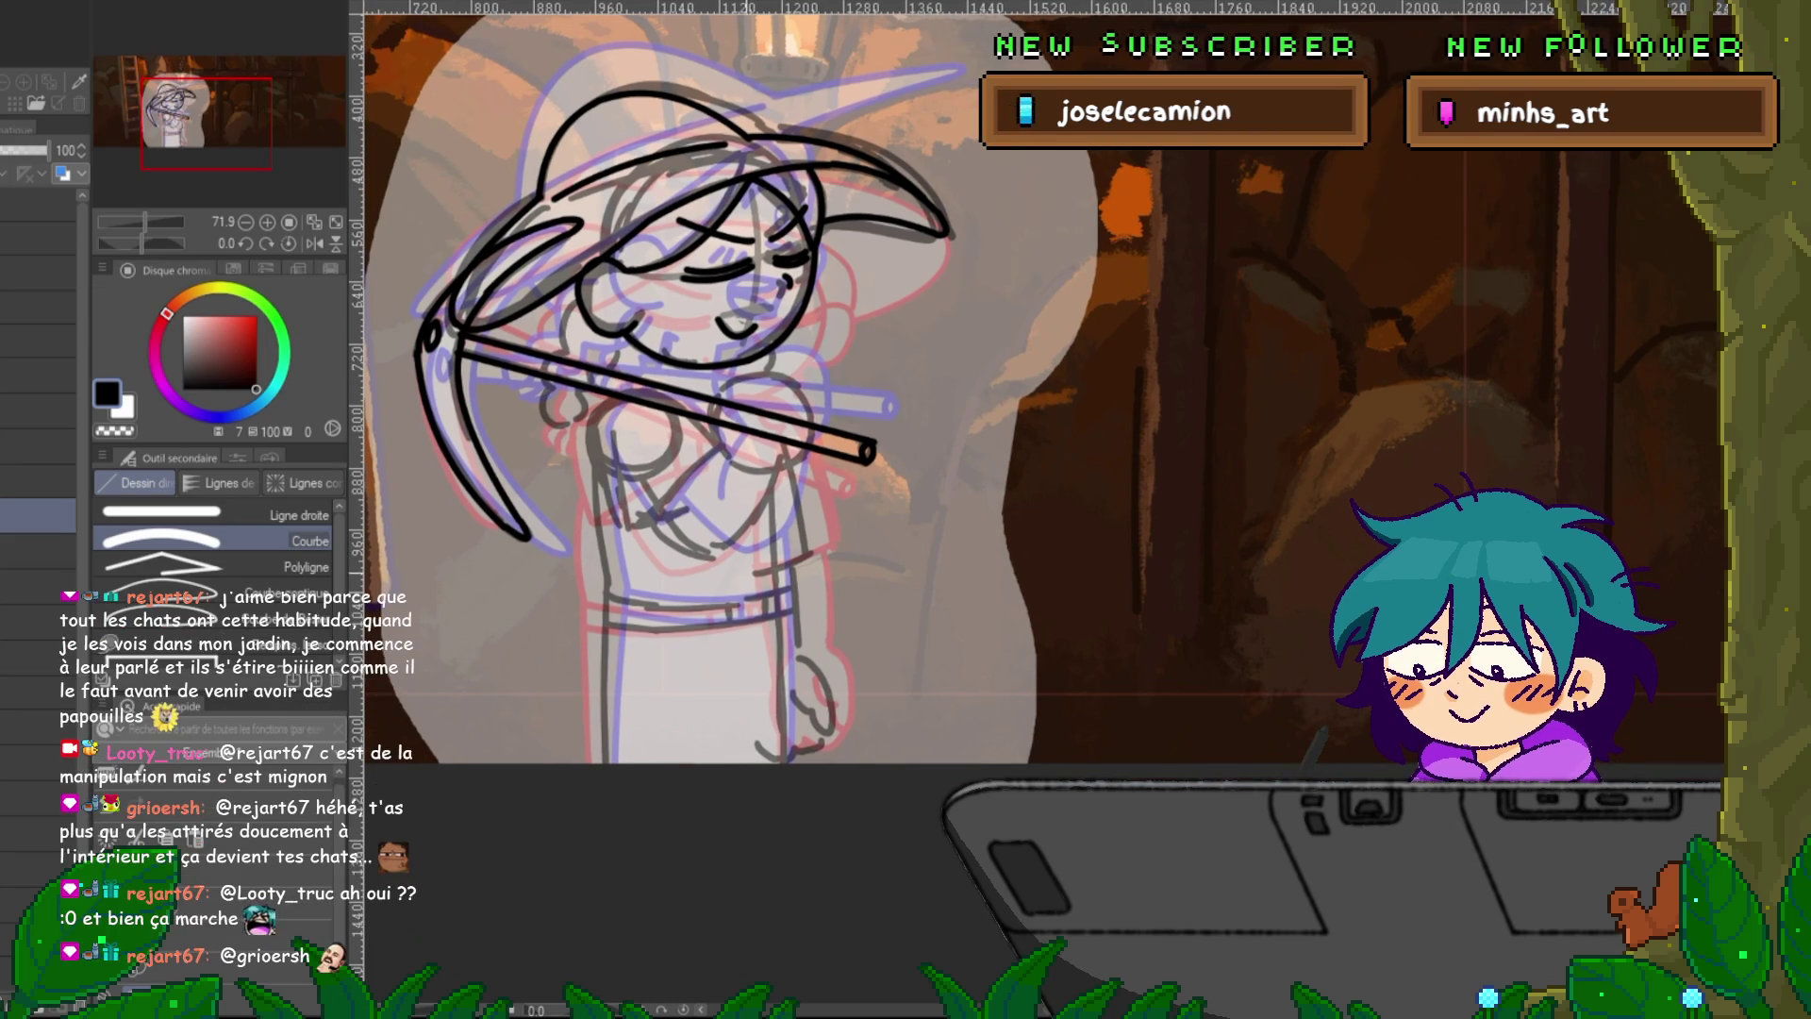
drag(660, 425, 609, 368)
drag(554, 546, 730, 534)
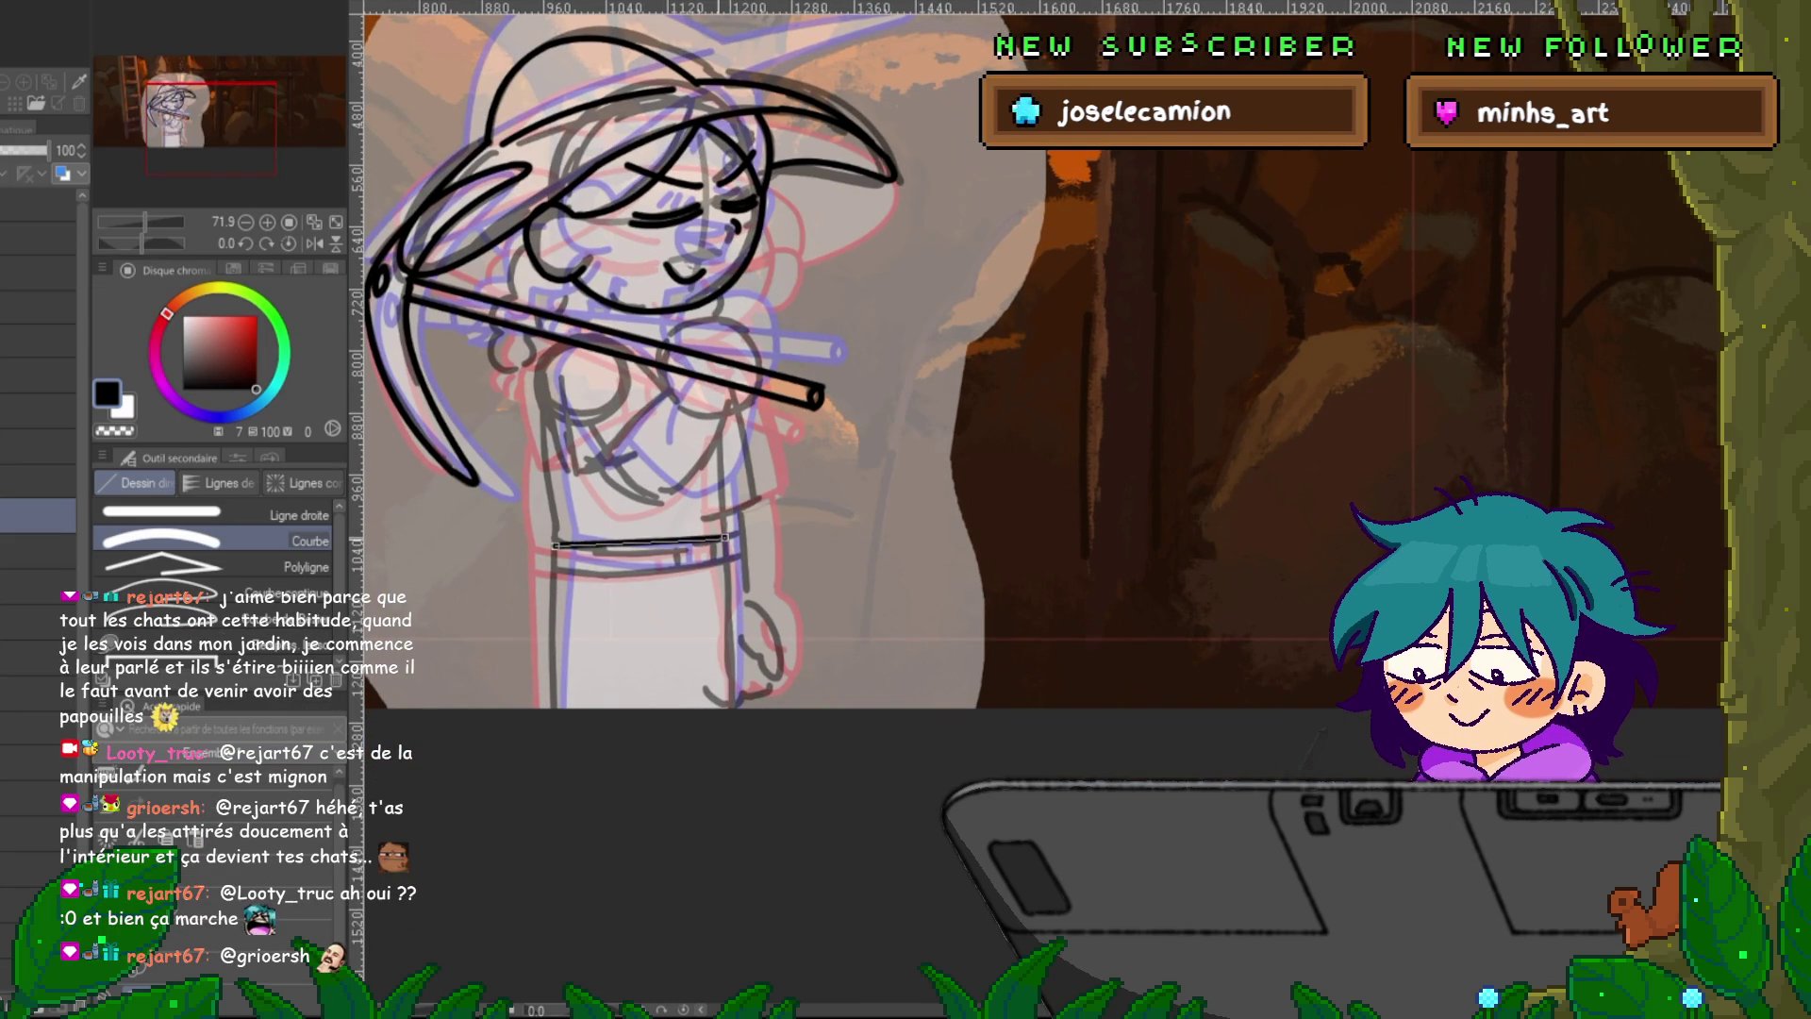
click(640, 556)
drag(554, 569, 725, 562)
click(639, 568)
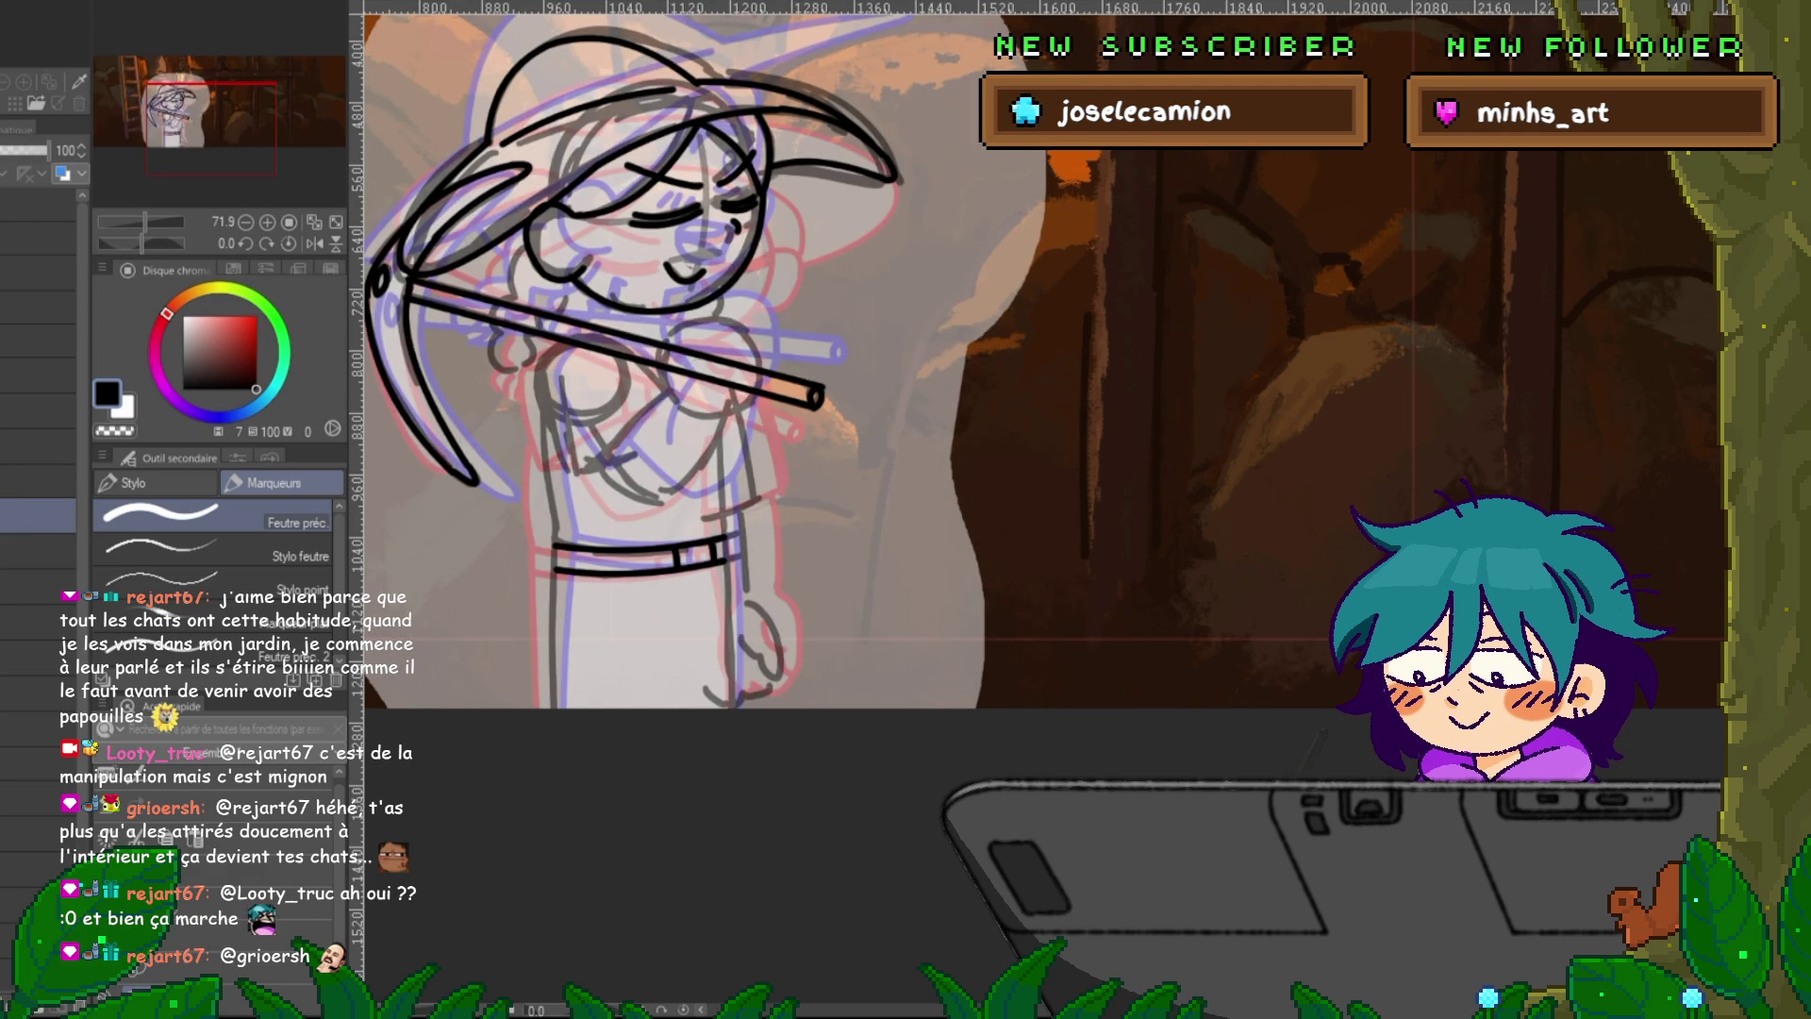
Ink the torso's left side, the left leg outline and the right side line past the belt.
key(u)
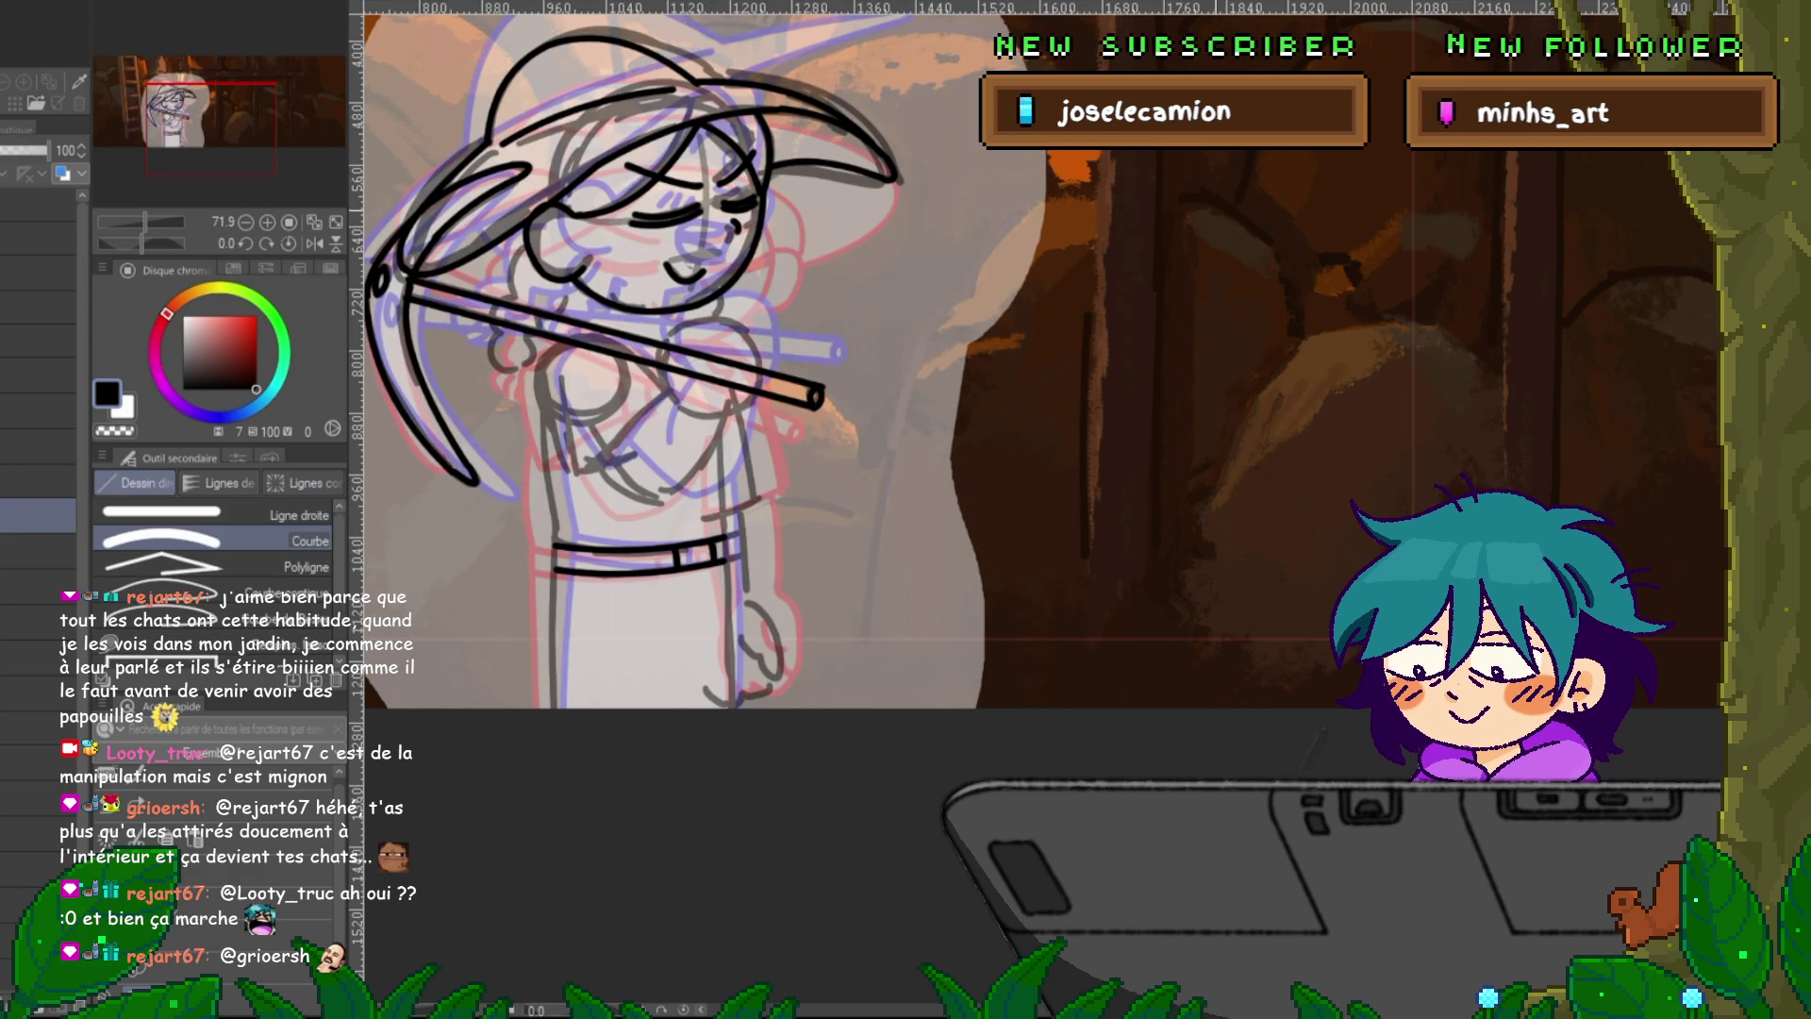
drag(556, 527, 556, 709)
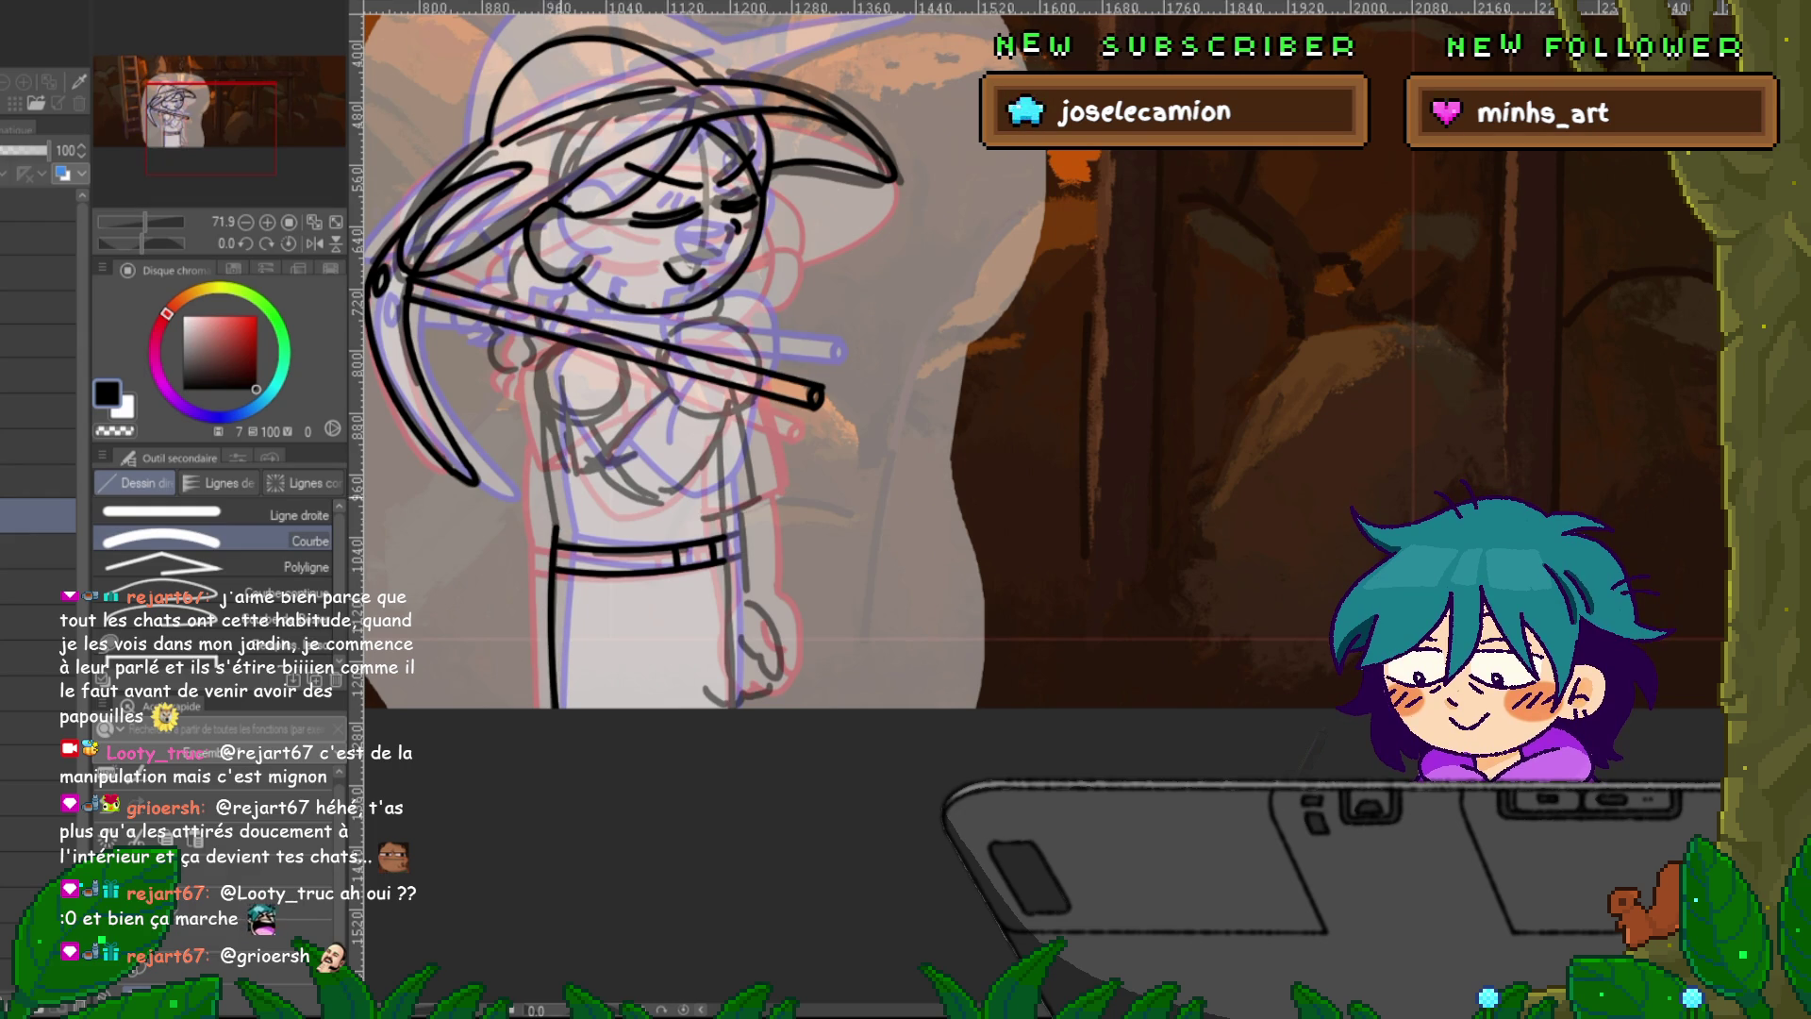
drag(543, 406, 555, 529)
click(549, 468)
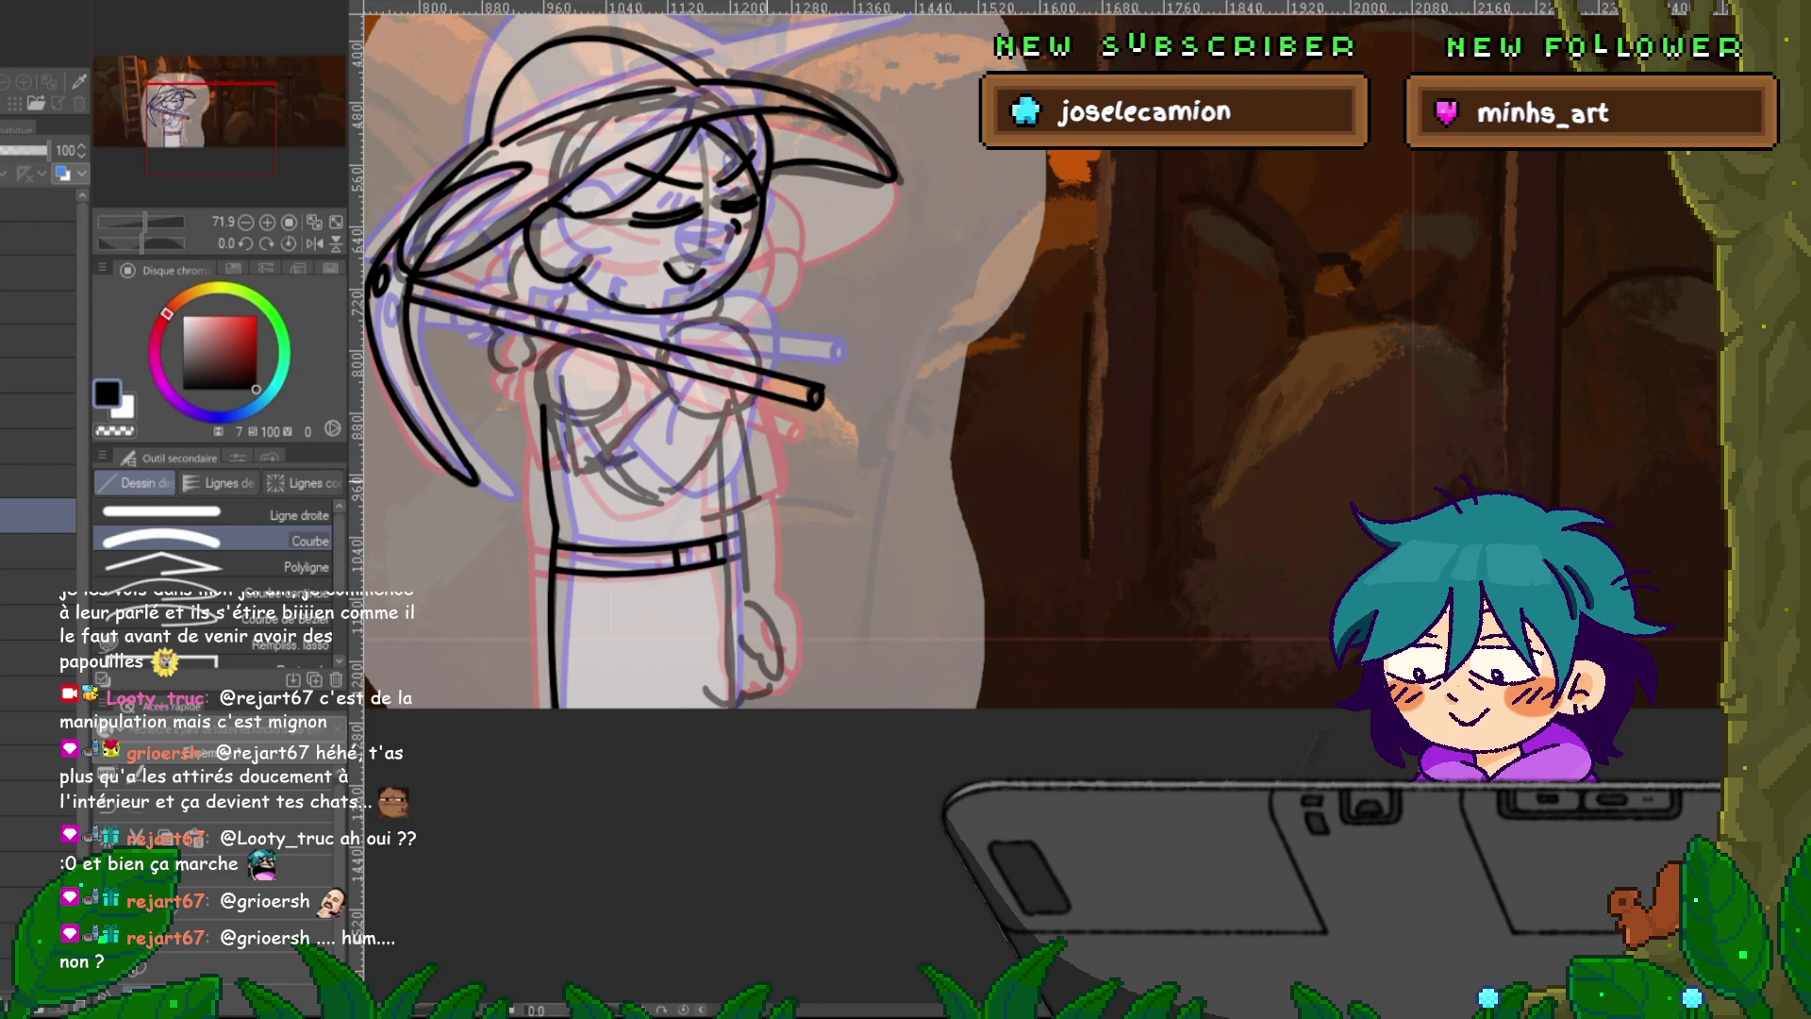
key(ctrl+z)
key(ctrl+z)
mouse_move(549, 593)
mouse_down()
mouse_move(553, 545)
mouse_move(555, 707)
mouse_up()
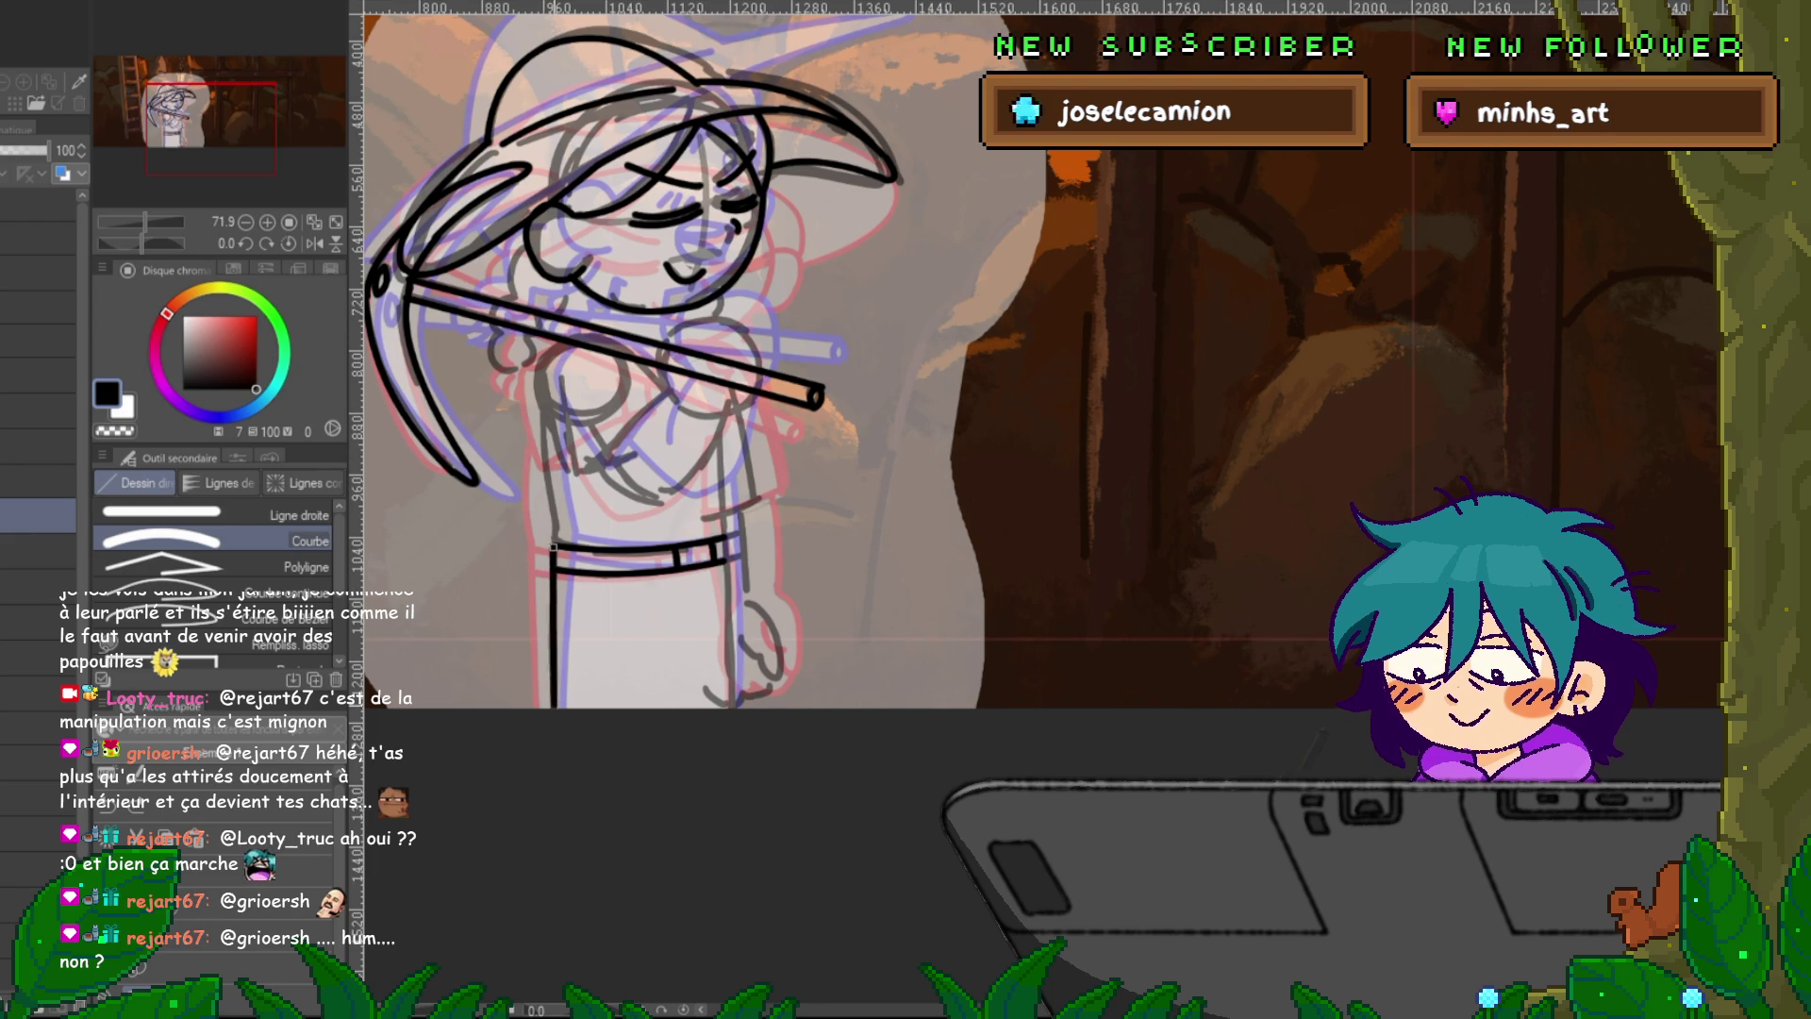
click(554, 702)
mouse_move(553, 545)
mouse_down()
mouse_move(535, 398)
mouse_move(553, 545)
mouse_up()
key(ctrl+z)
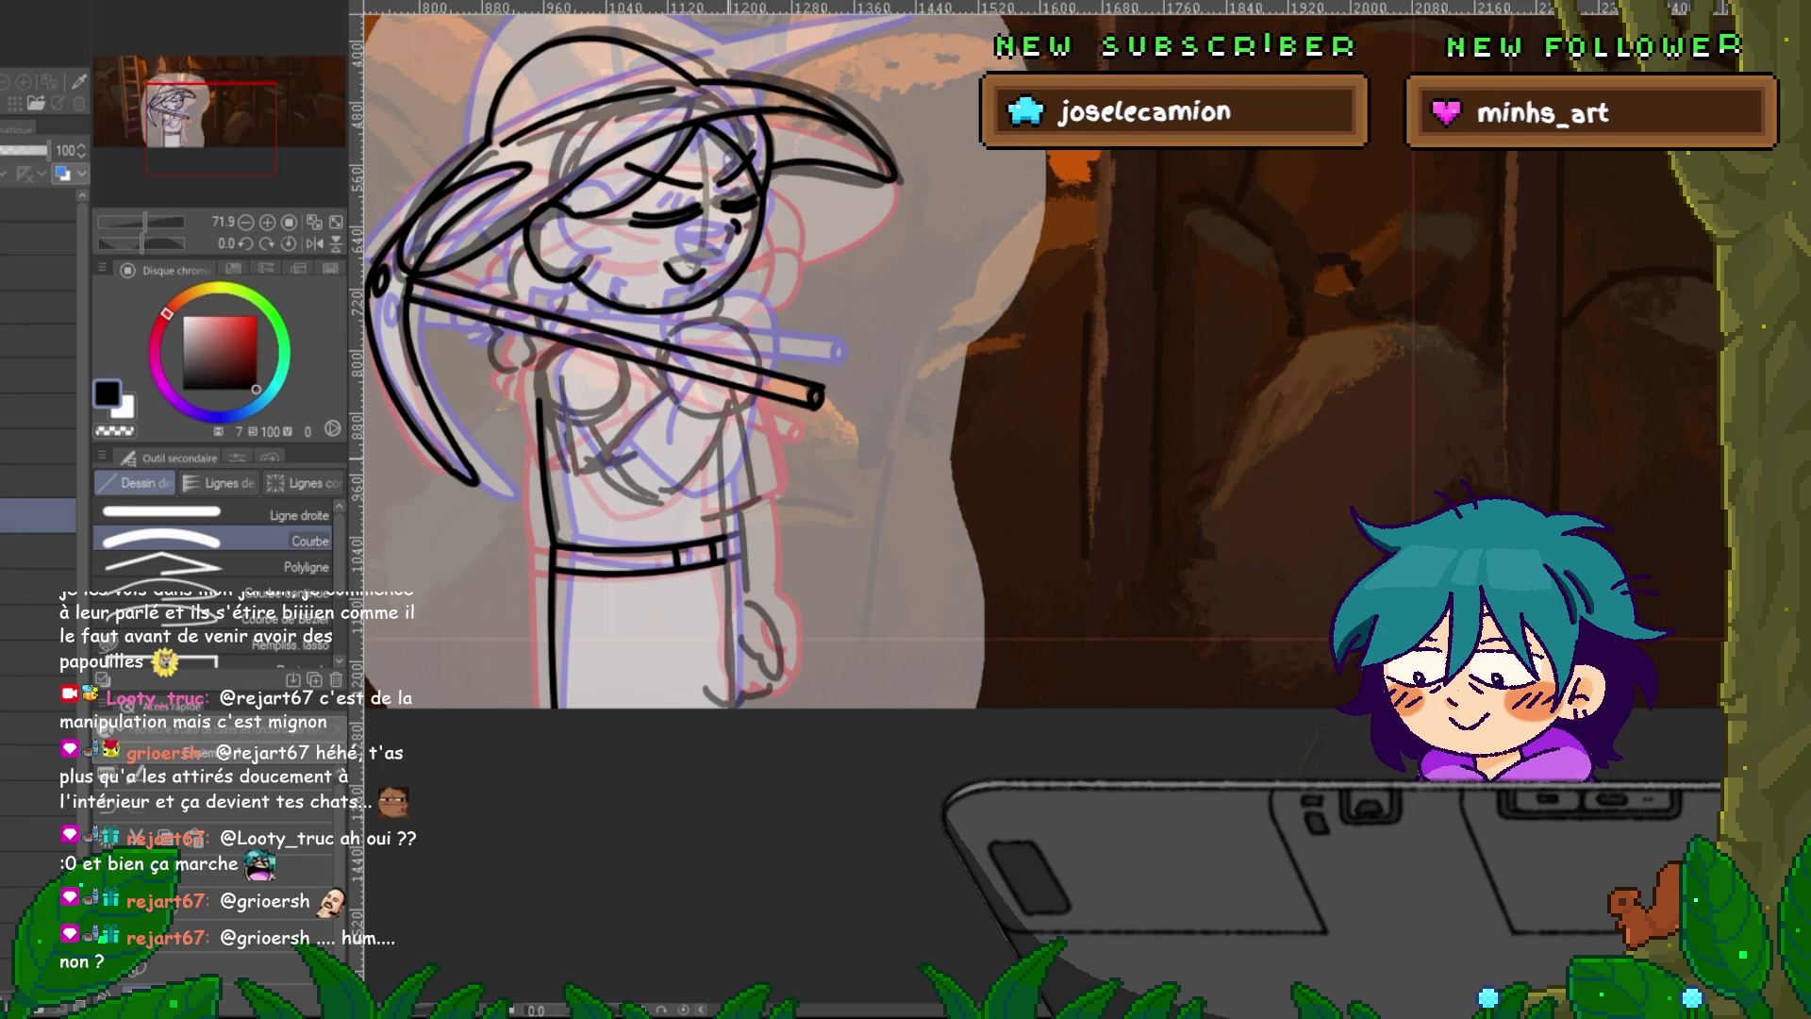
drag(723, 461, 733, 714)
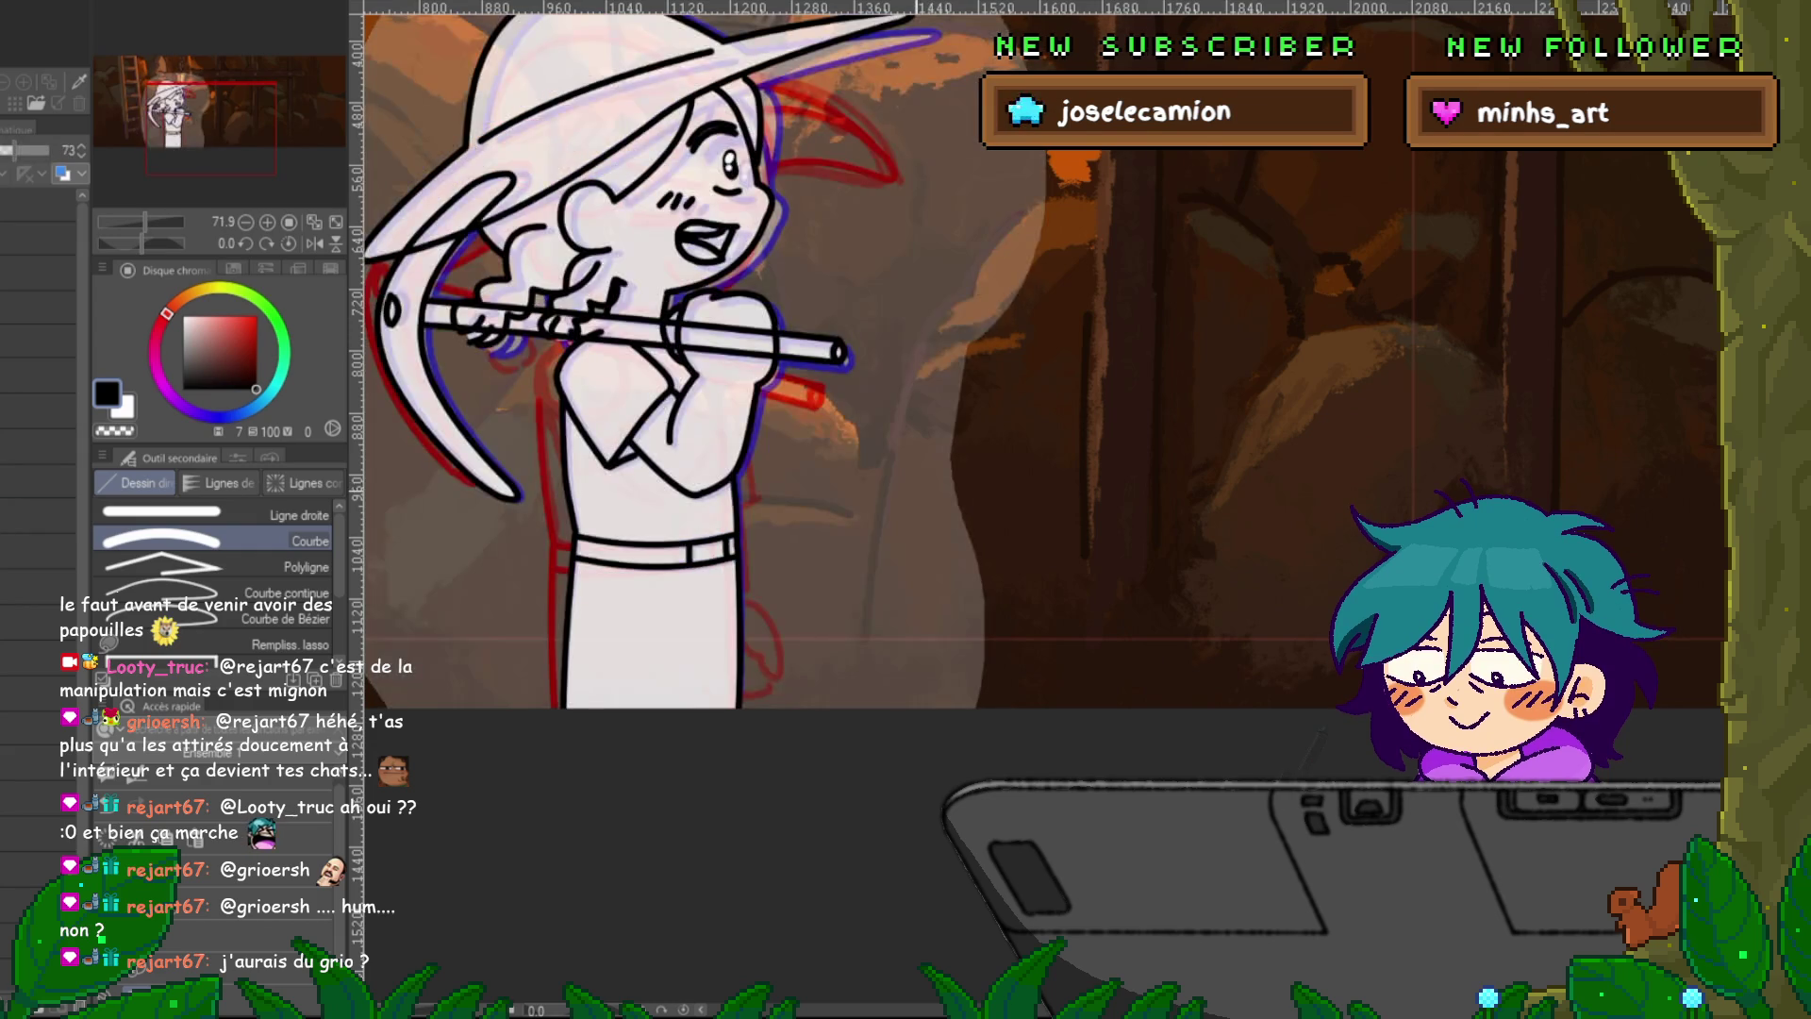
With the pen, add short strokes beside the torso and near the hand, then compare frames.
key(p)
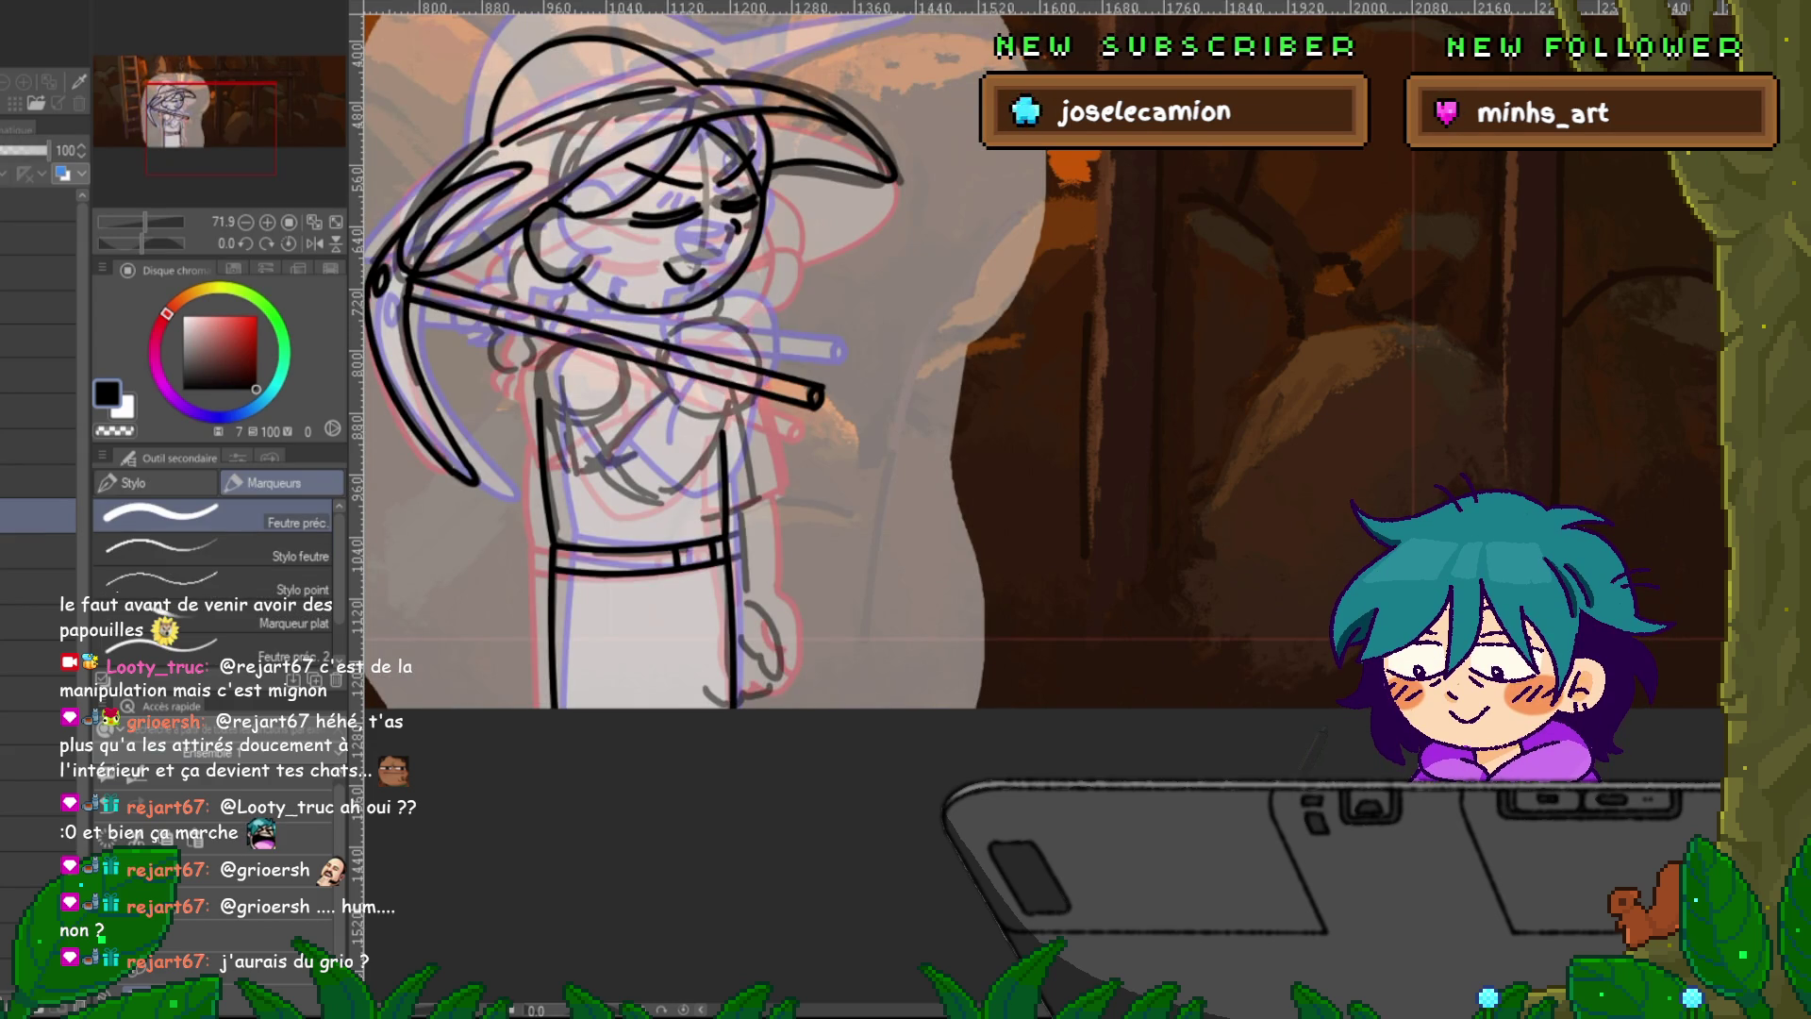
drag(737, 513, 751, 568)
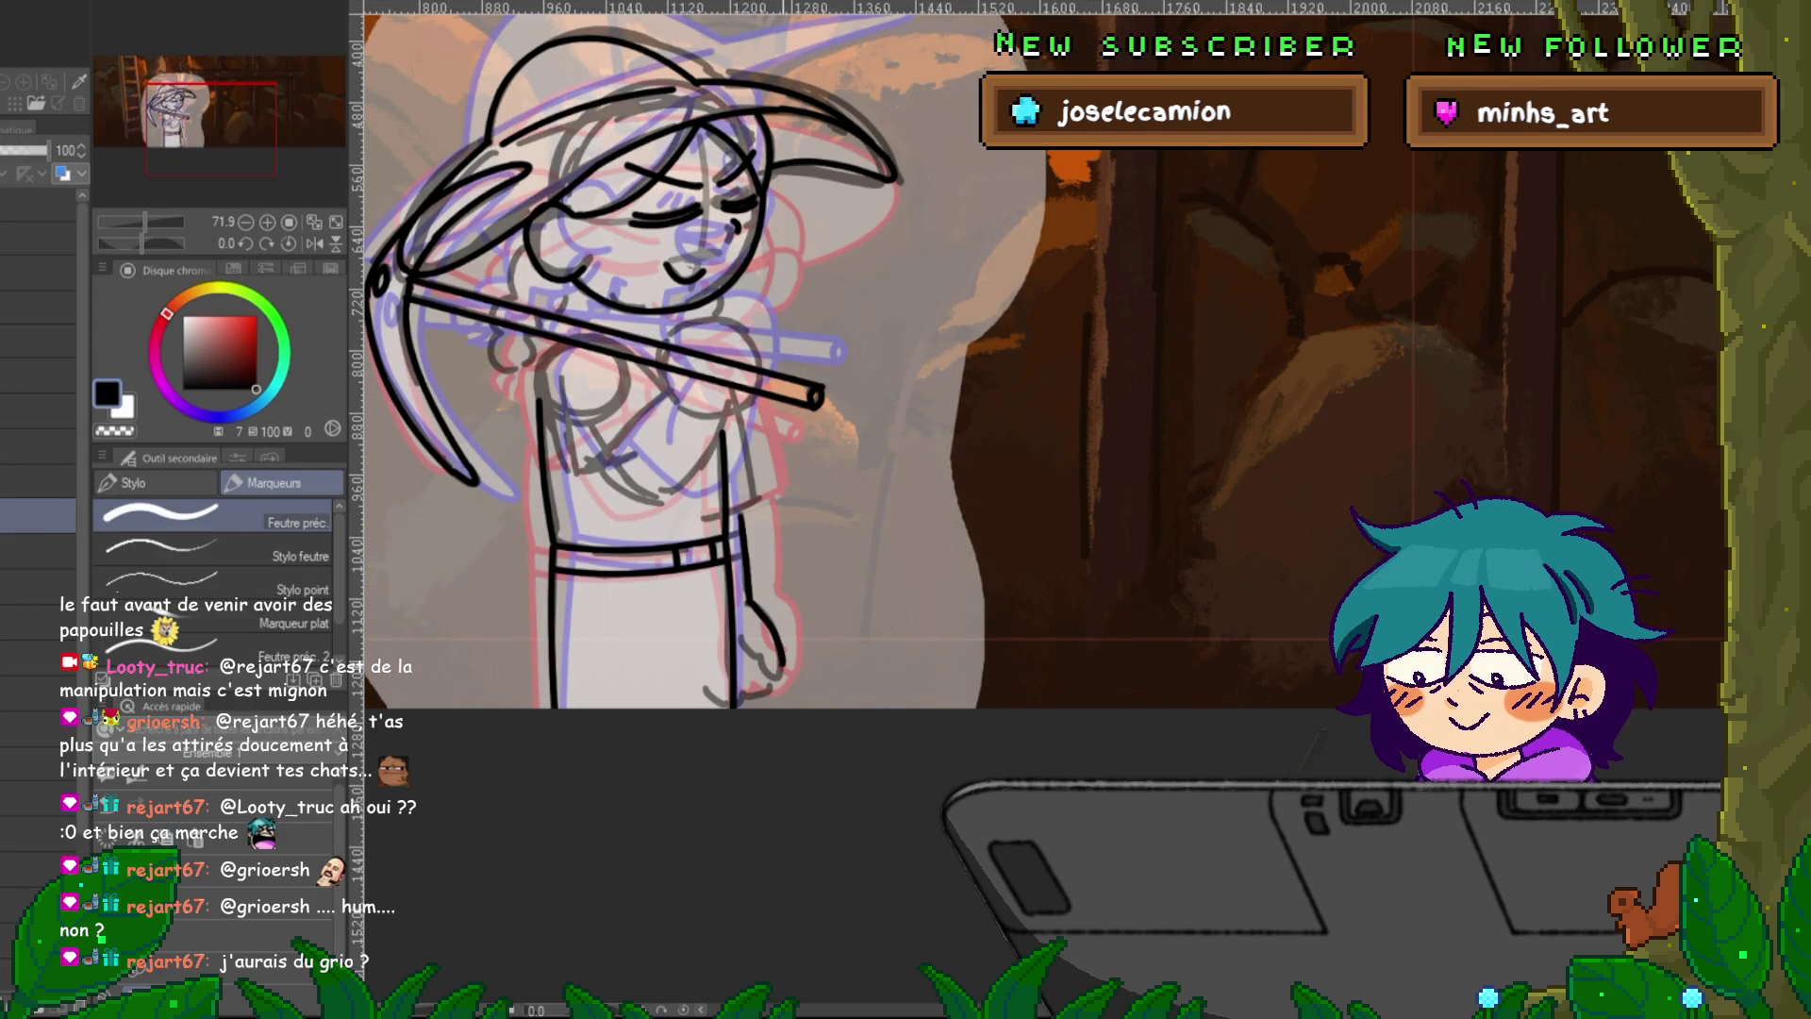
drag(755, 655, 775, 678)
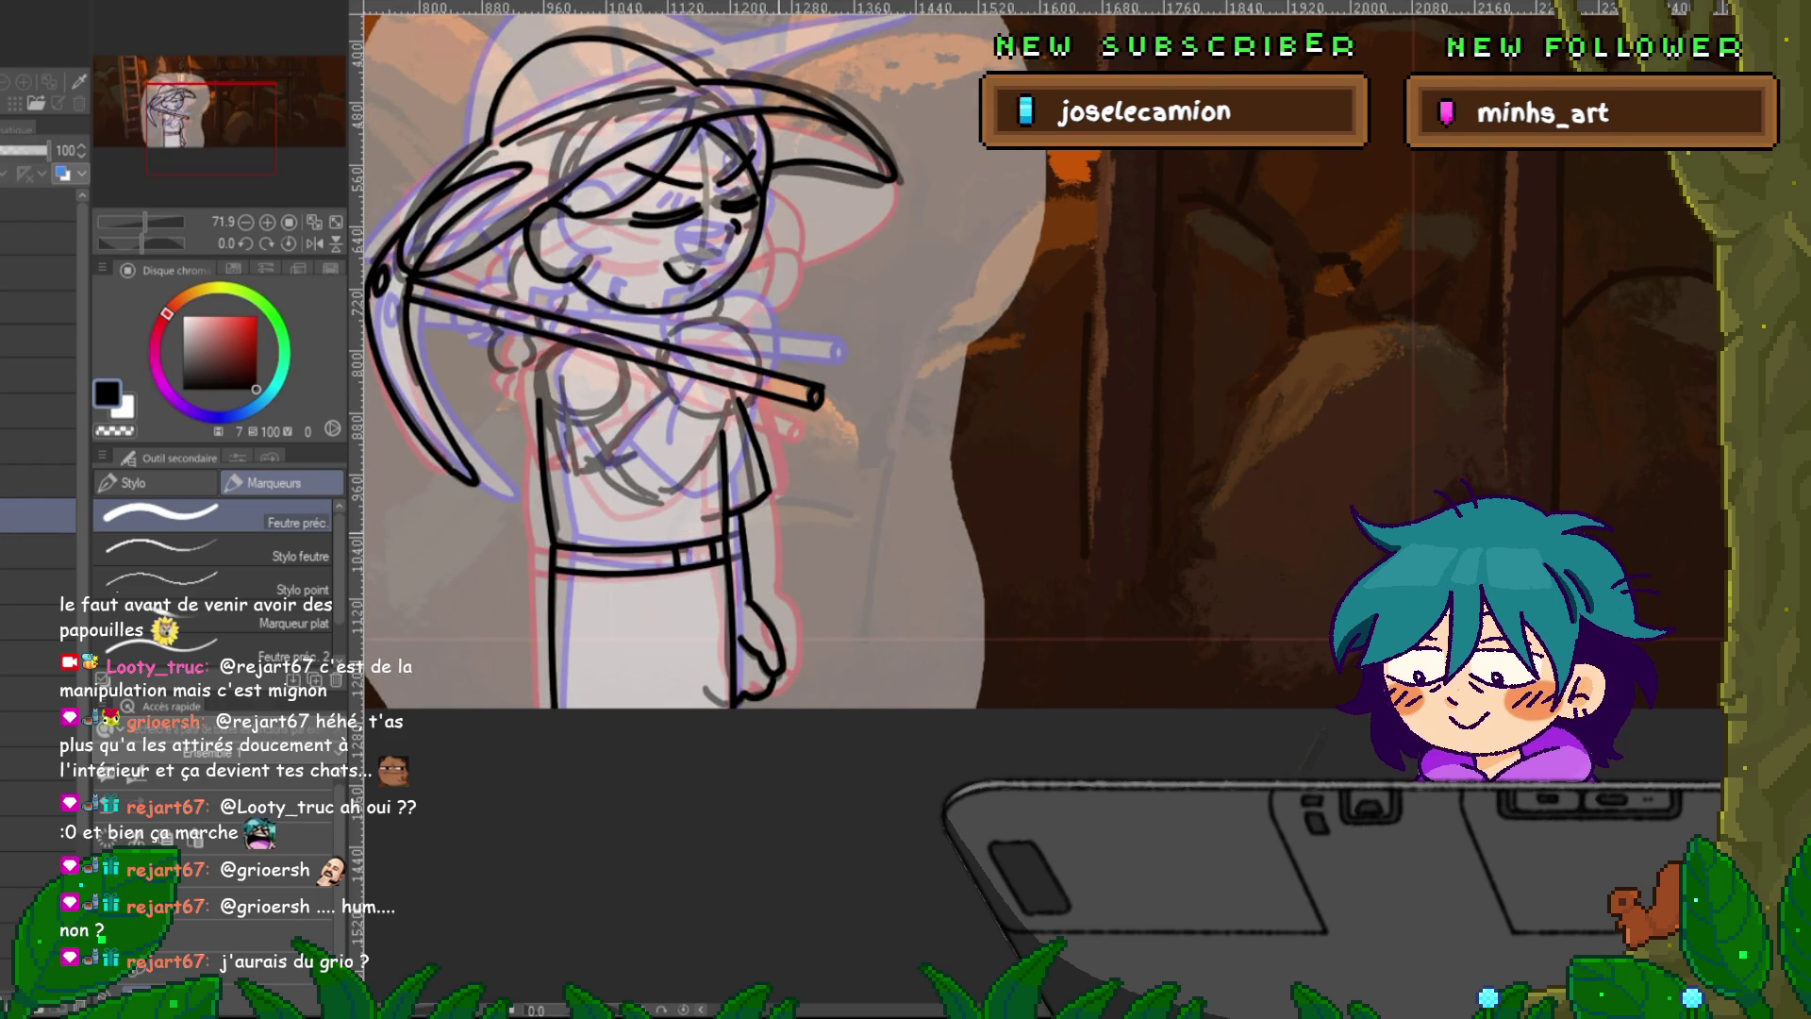
key(space)
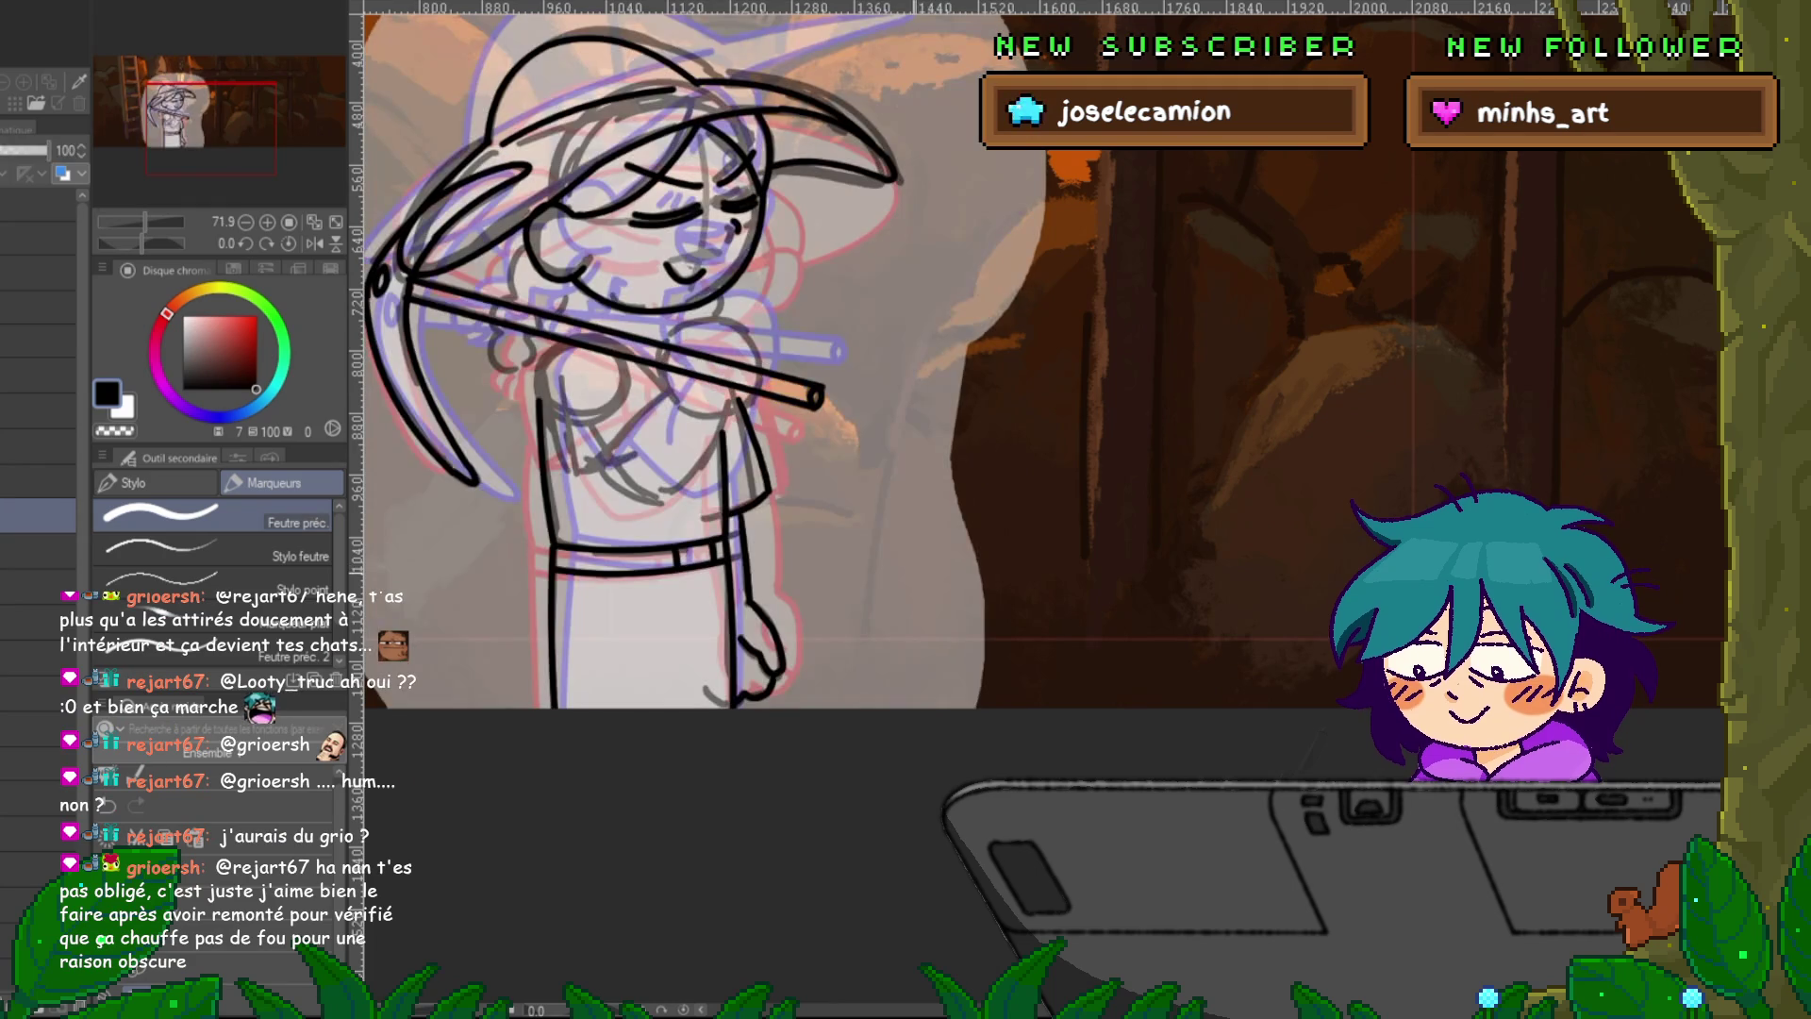
key(y)
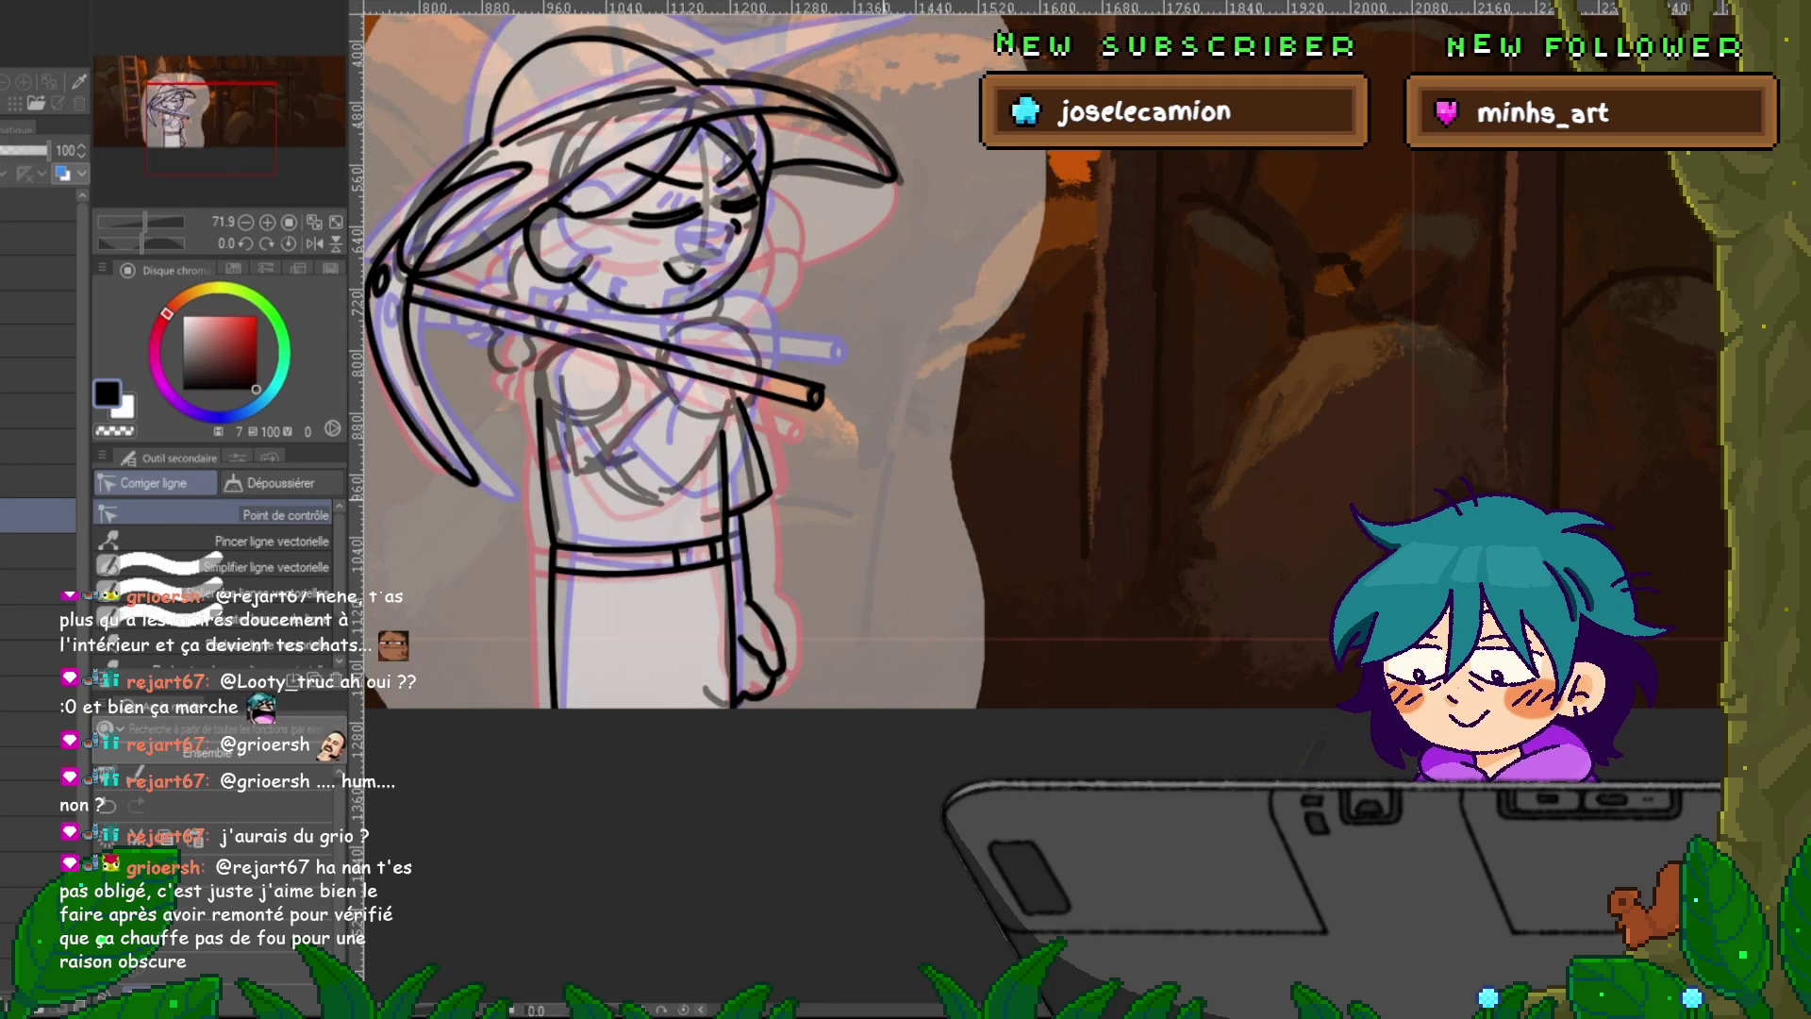
key(u)
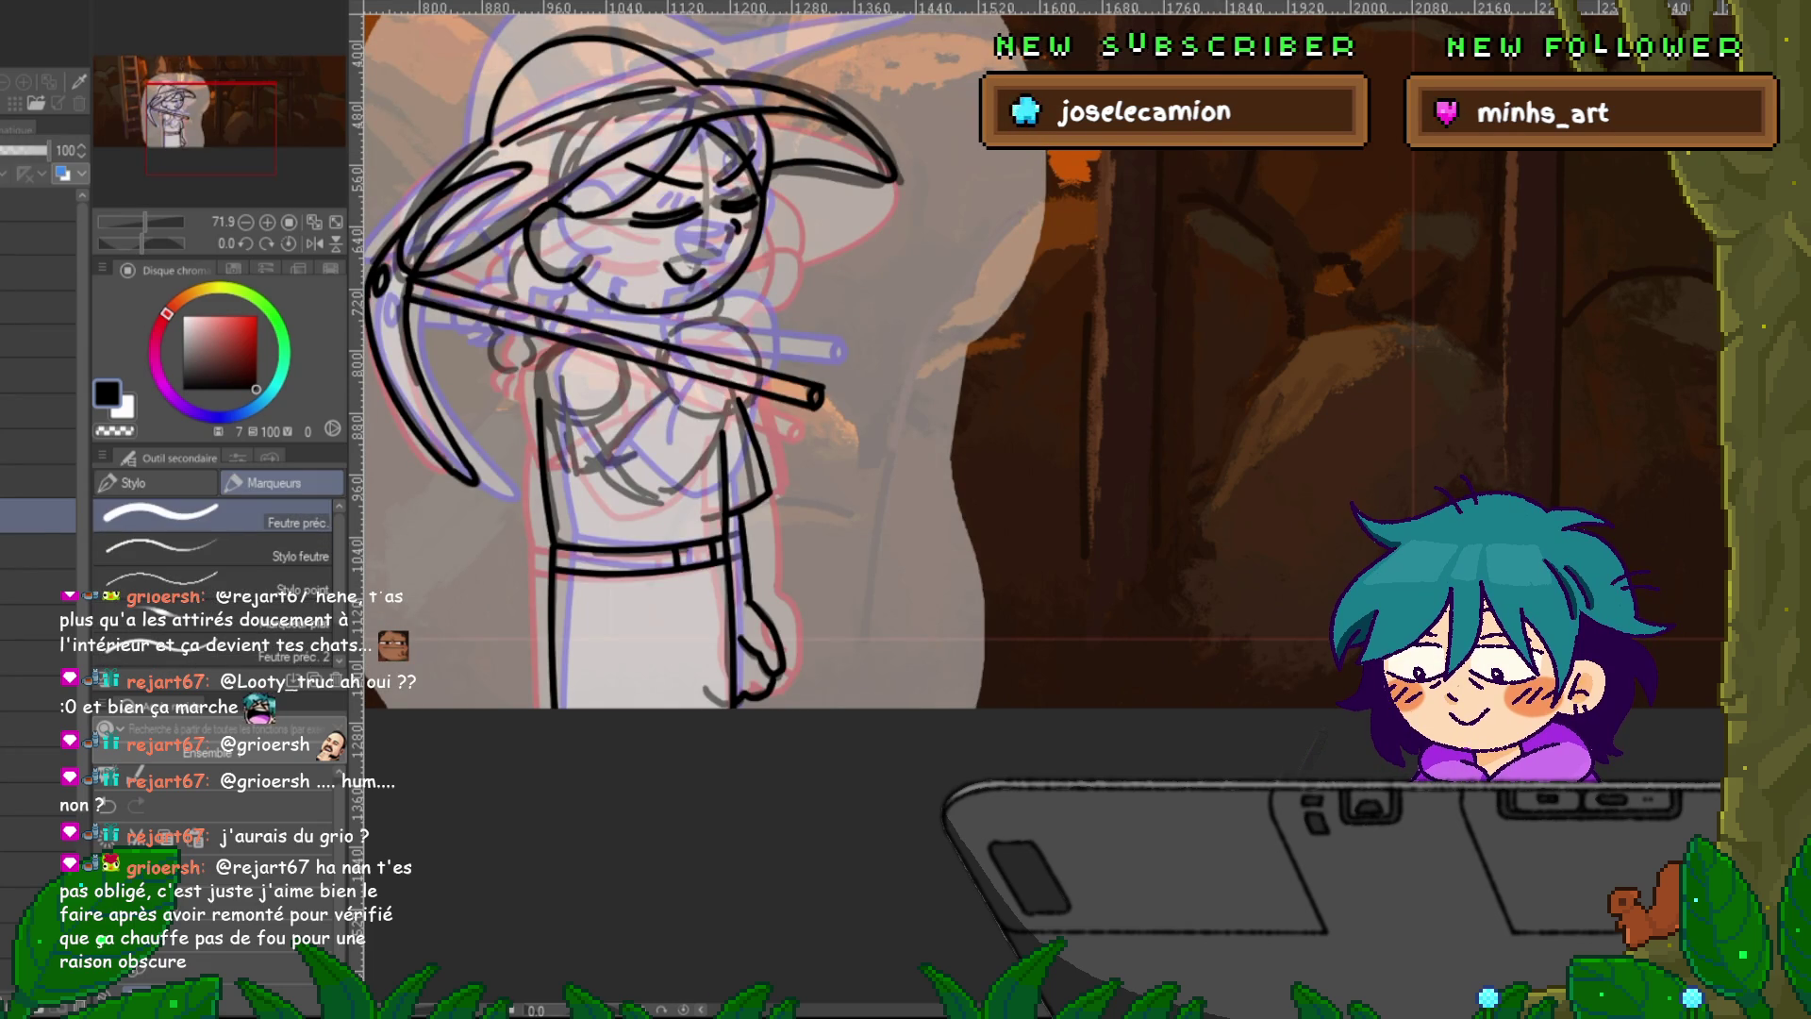
scroll(660, 424, up, 3)
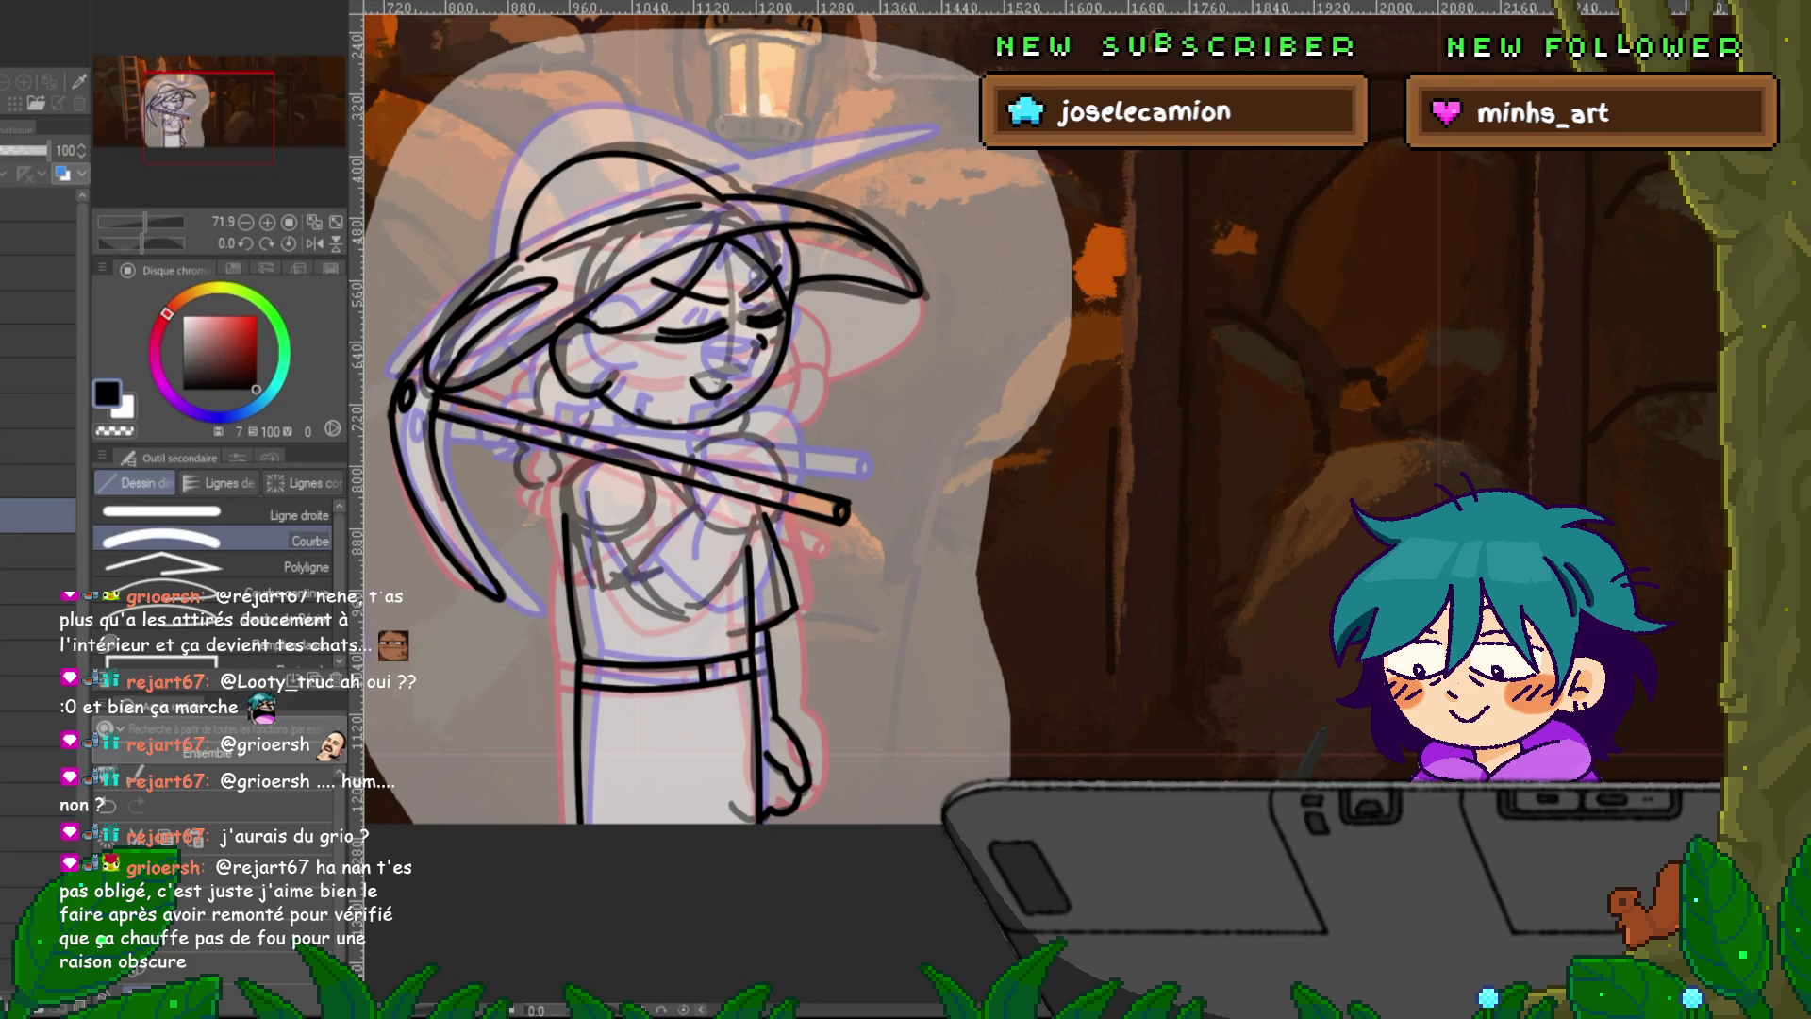
key(p)
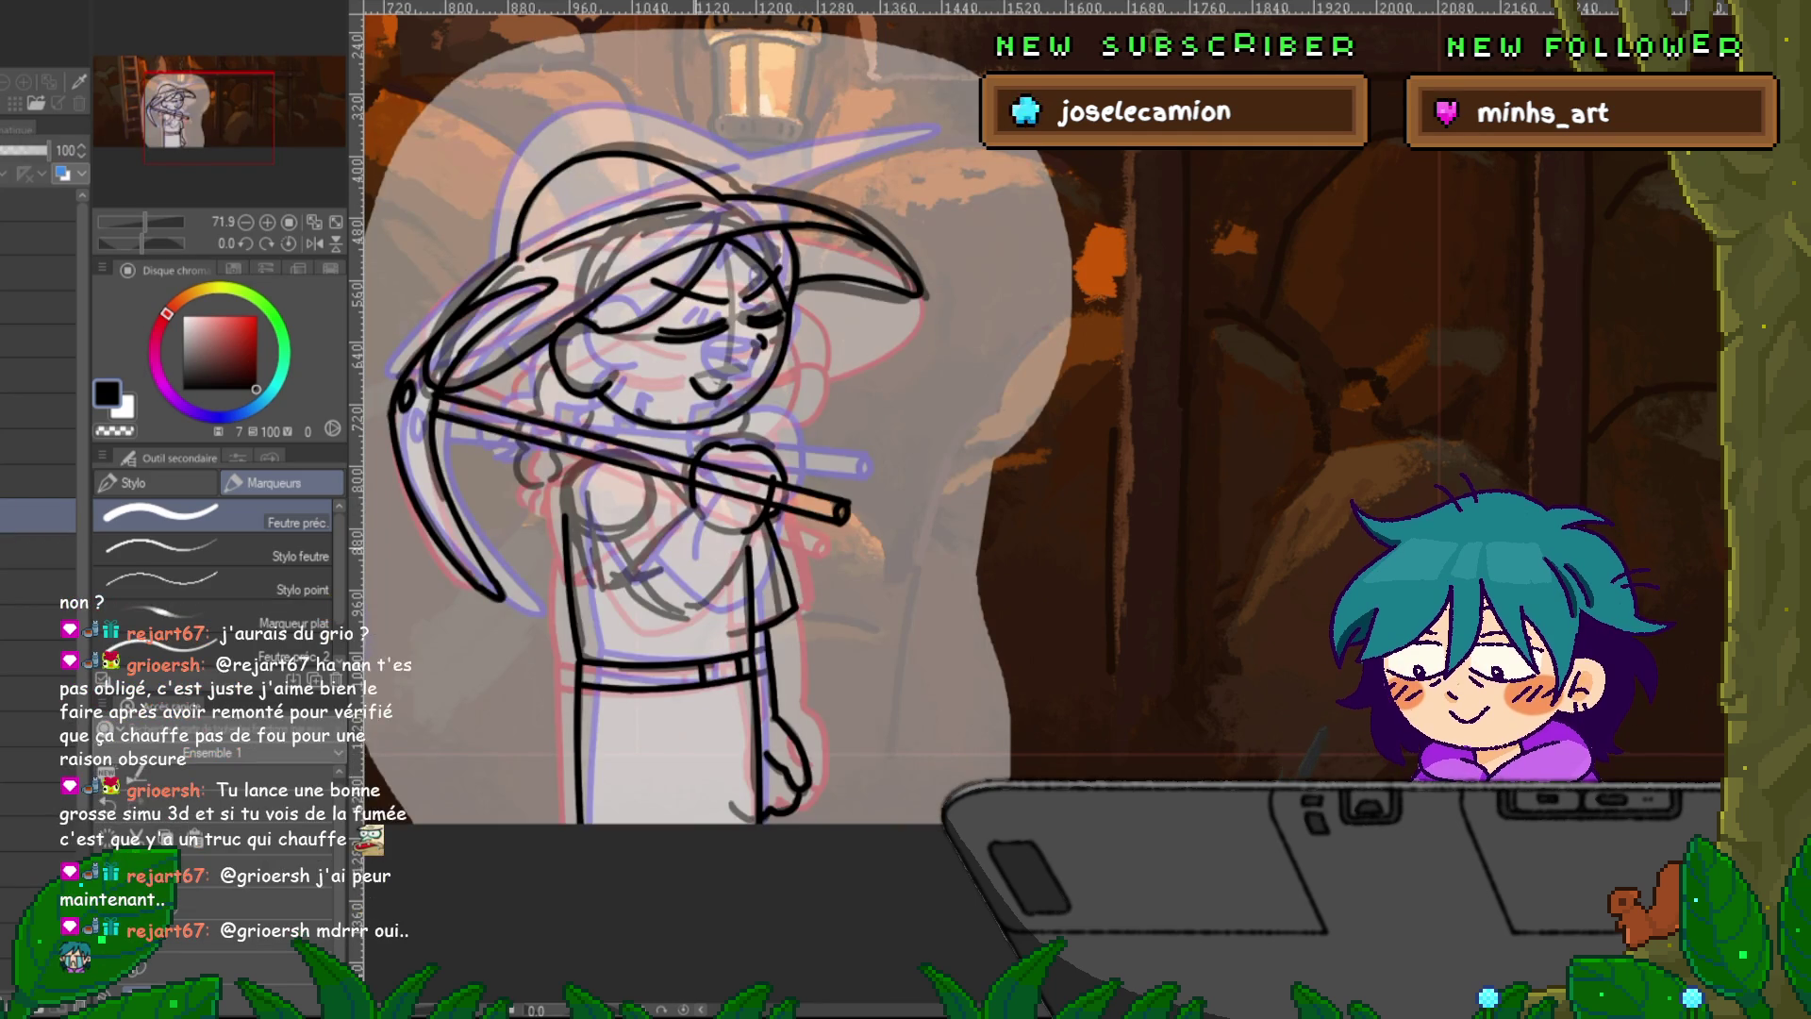
drag(717, 424, 778, 302)
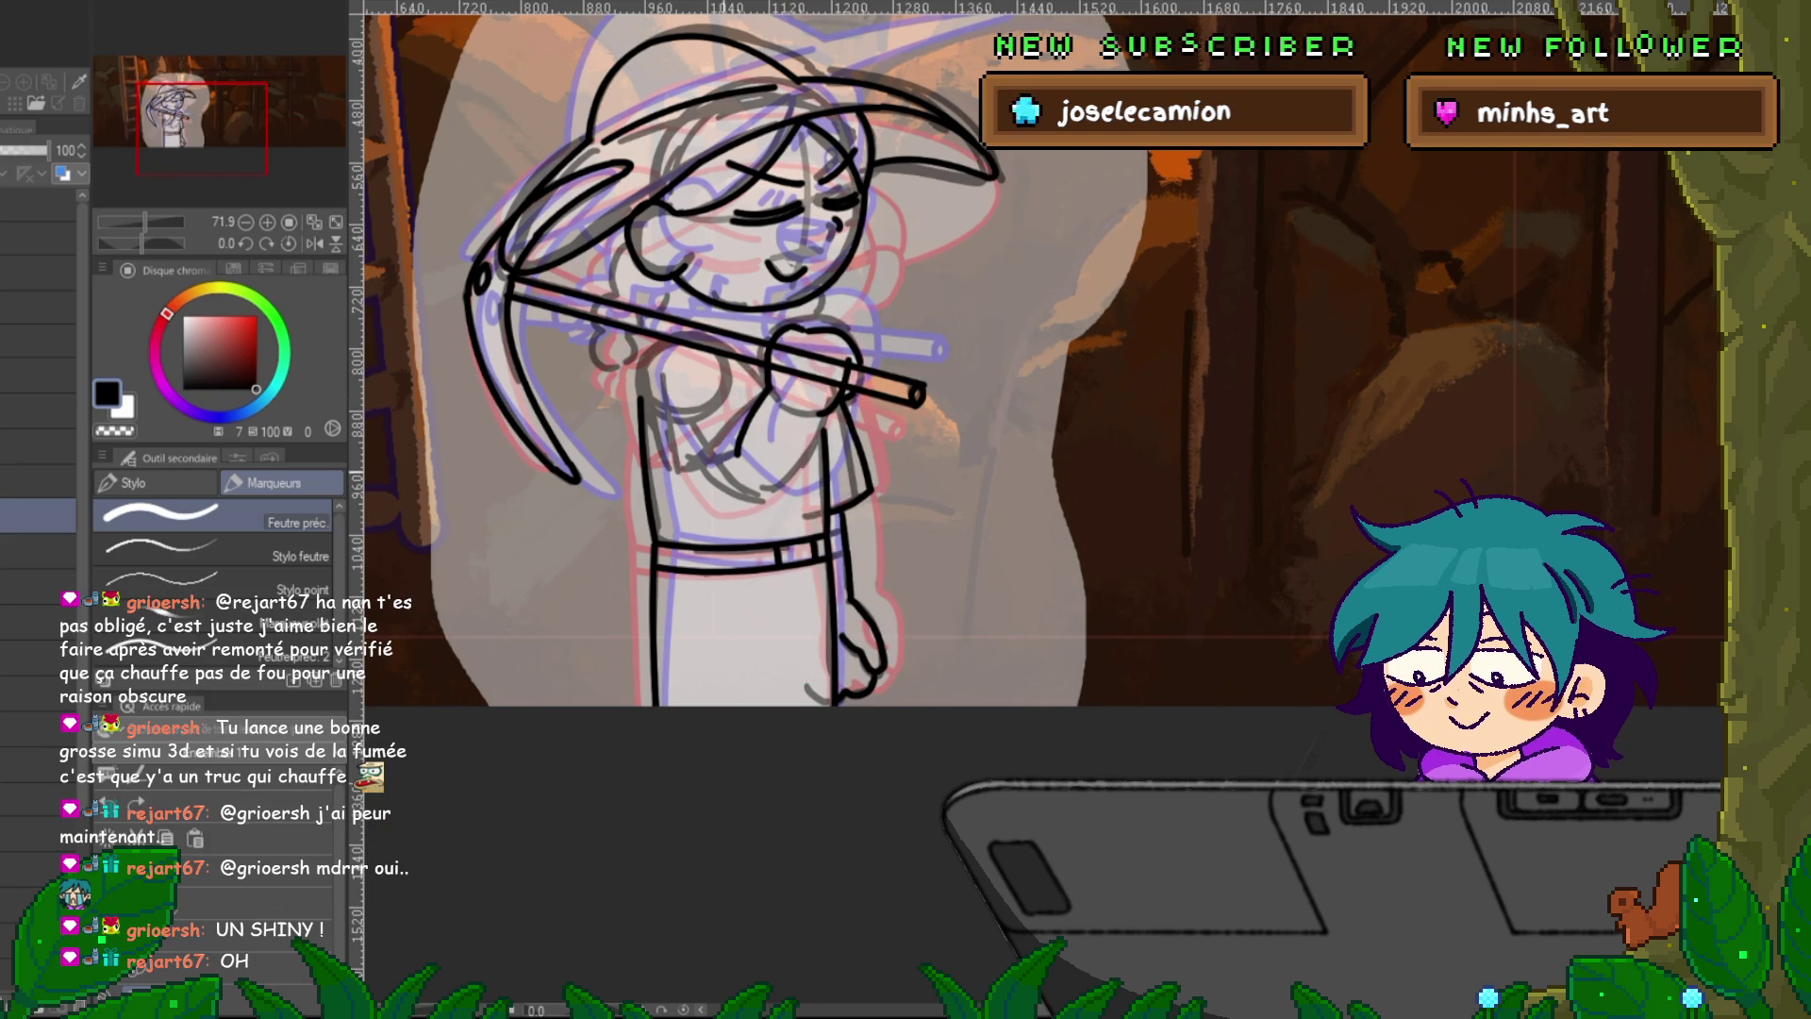
Ink a curve across the torso and a short stroke below the arm, redrawing it until it fits.
key(u)
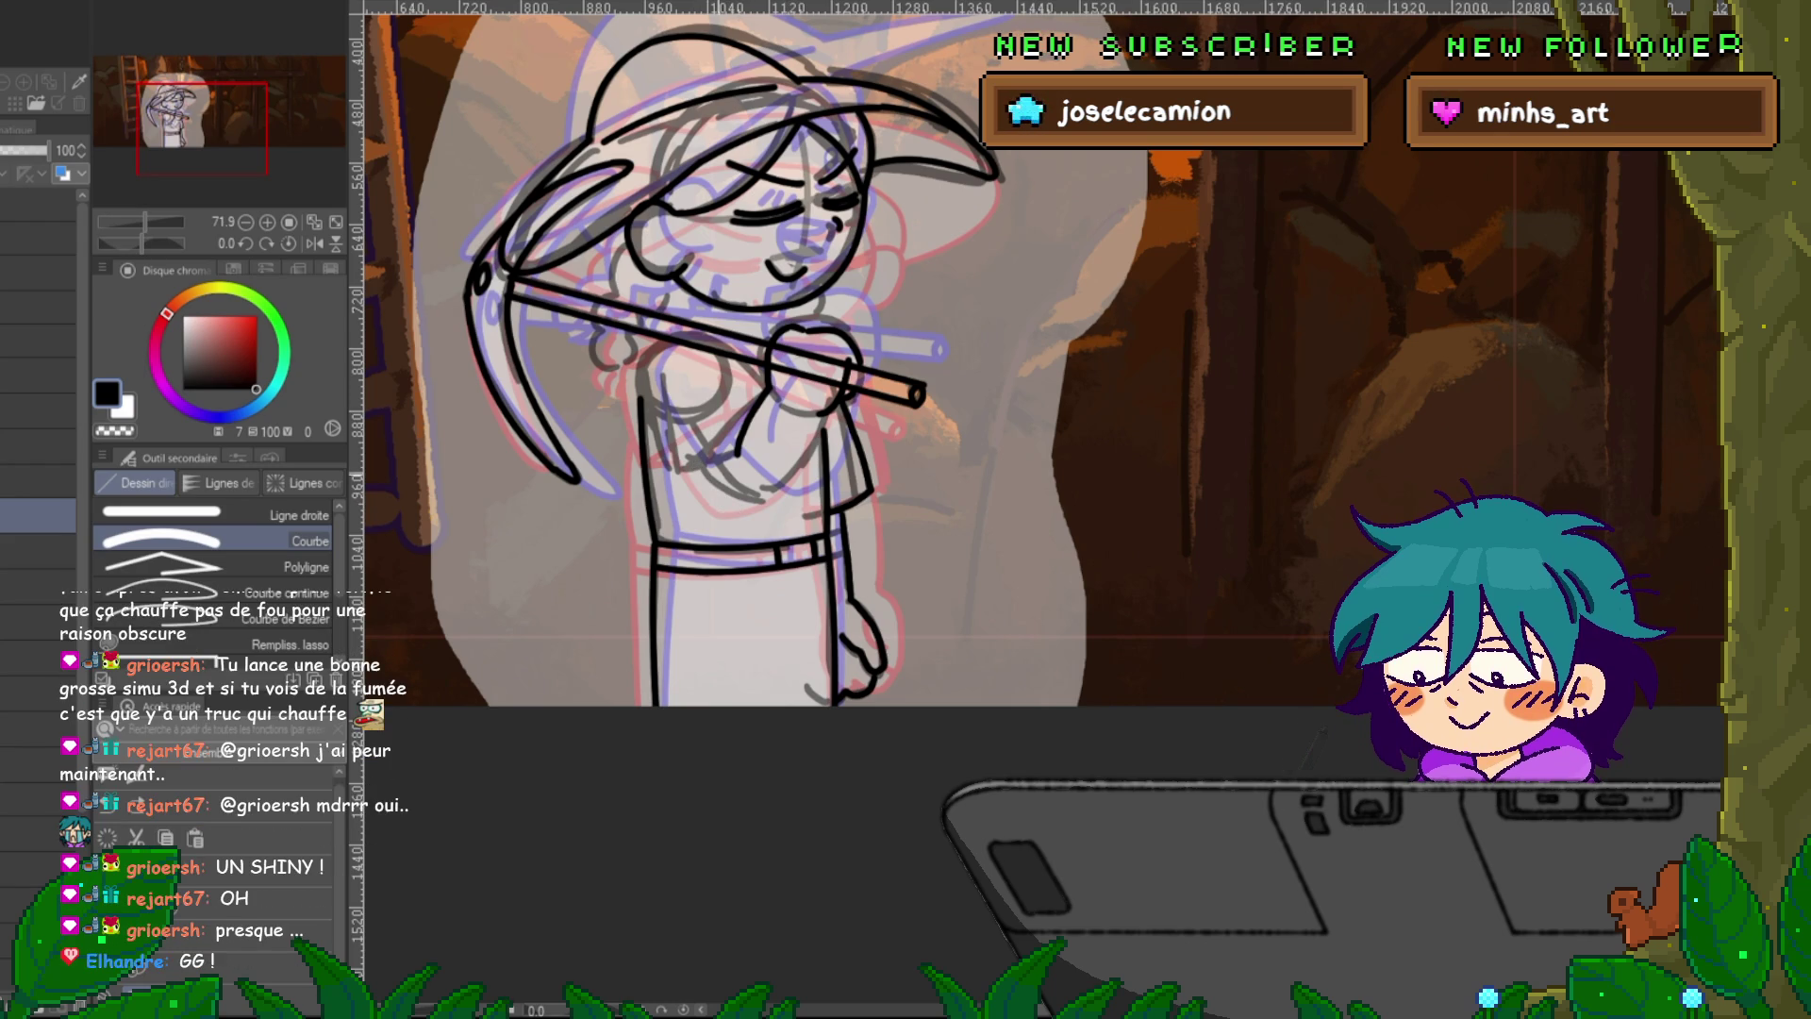
drag(693, 468, 756, 502)
click(727, 490)
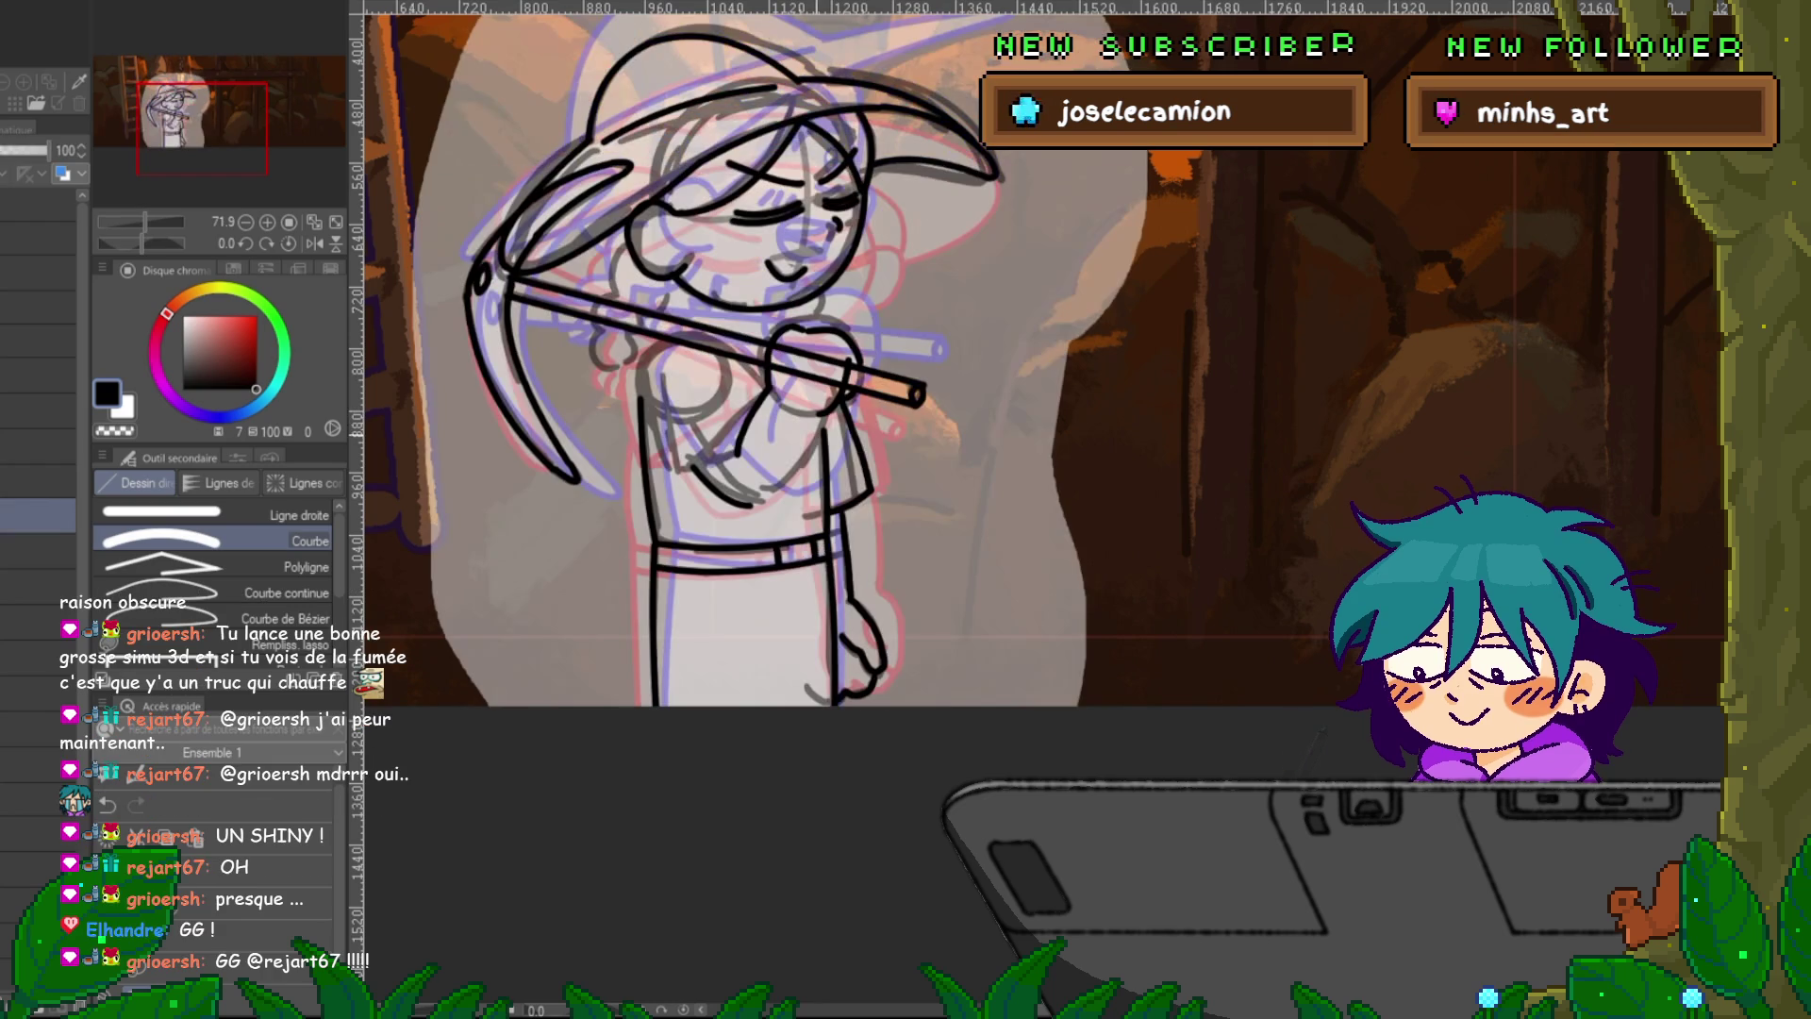
drag(822, 416, 789, 495)
key(ctrl+z)
drag(822, 416, 799, 481)
key(ctrl+z)
mouse_move(822, 421)
mouse_down()
mouse_move(813, 467)
mouse_move(755, 507)
mouse_up()
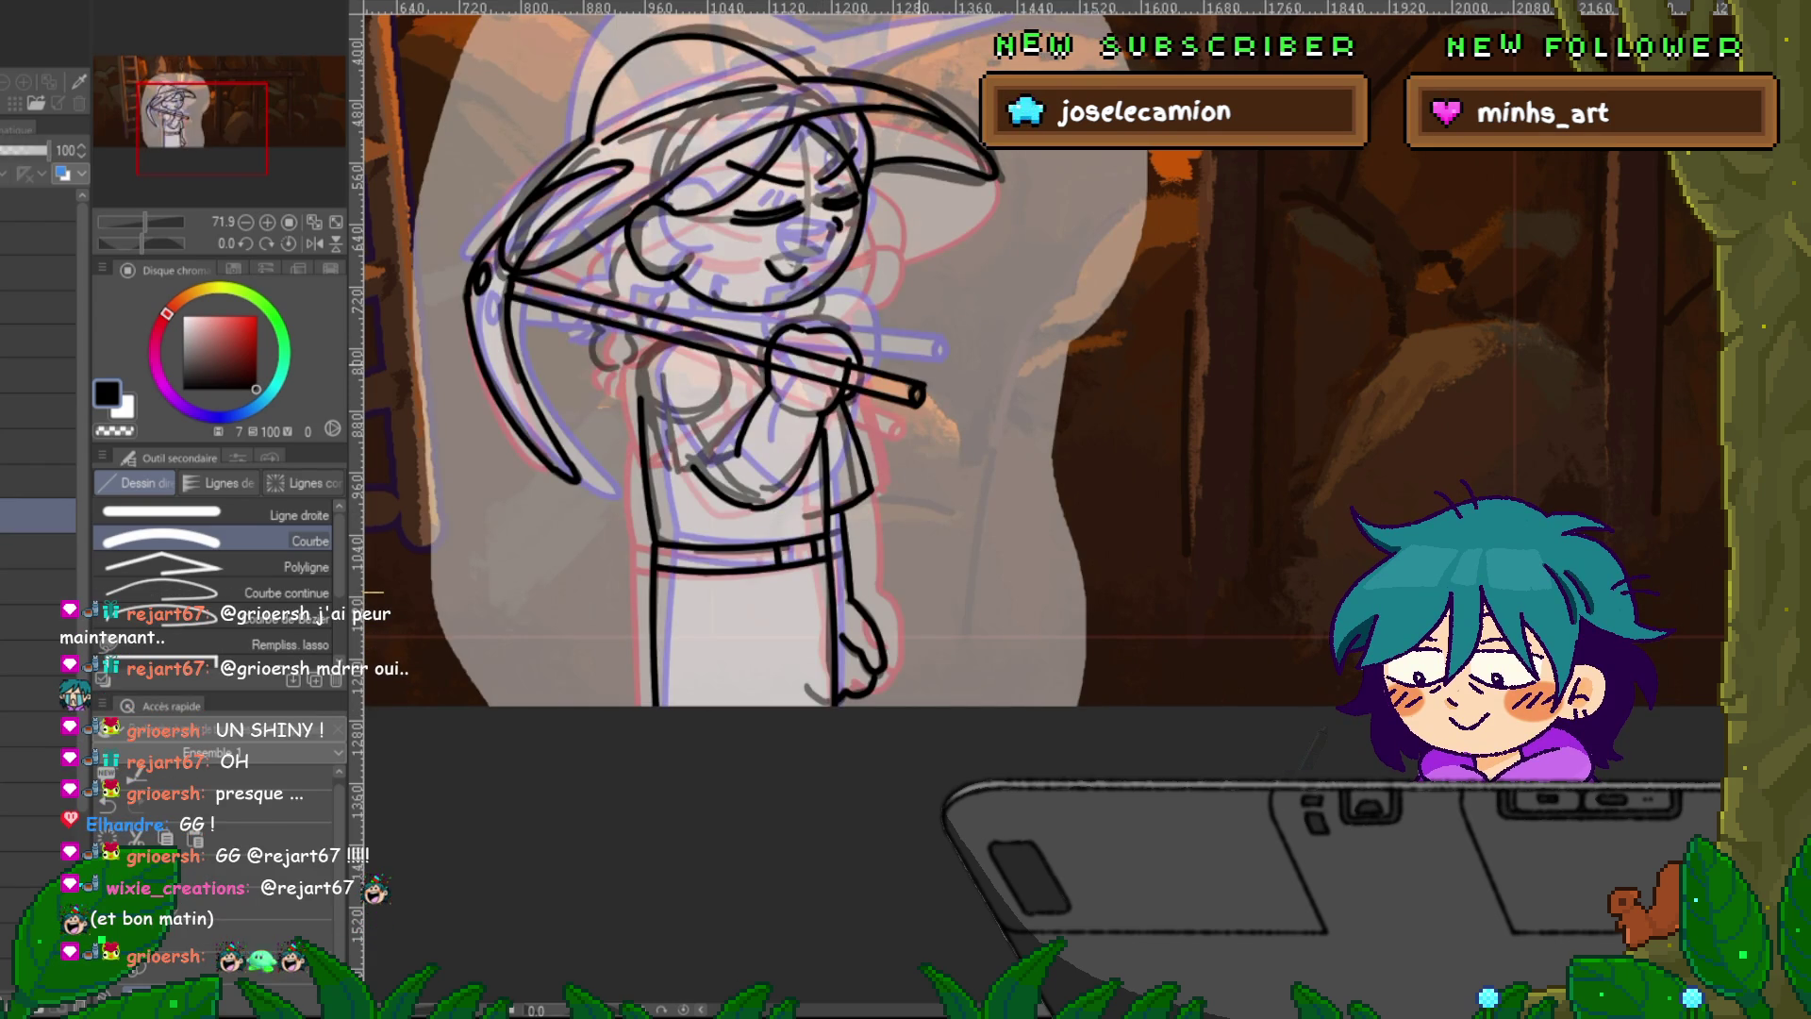
key(ctrl+z)
key(ctrl+z)
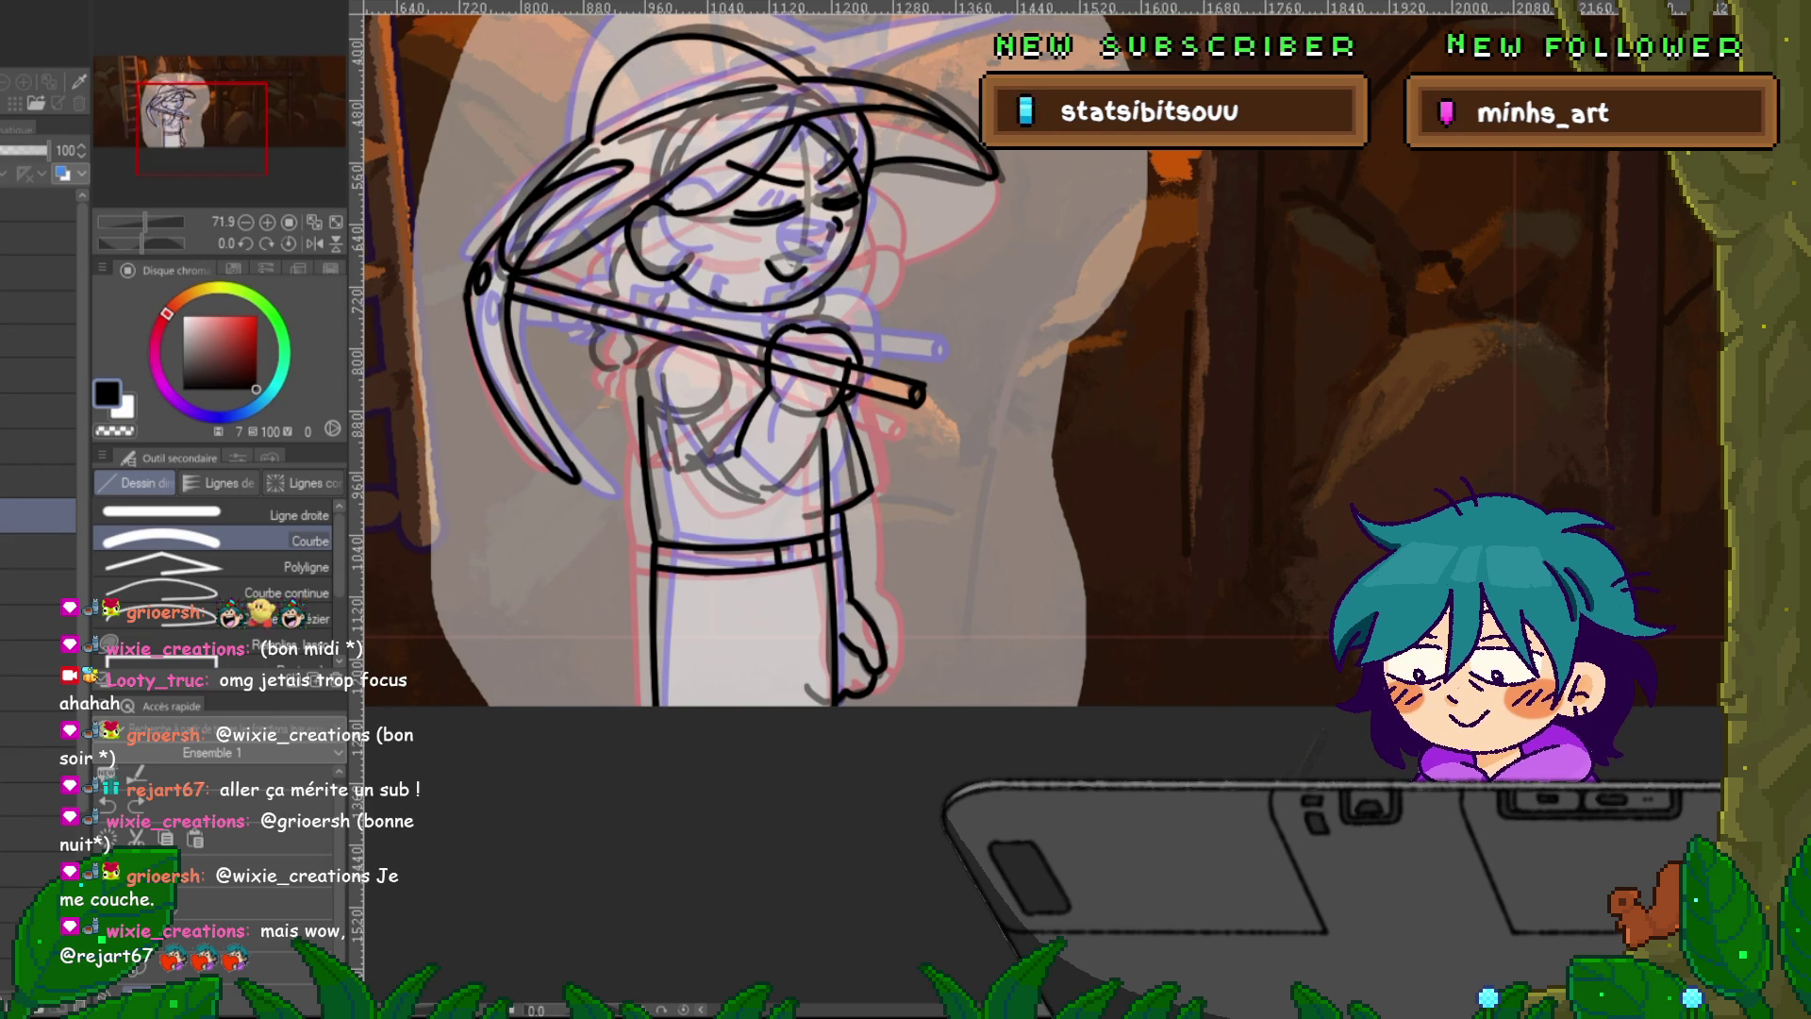
Compare the last stroke with undo and redo, then step to the next animation drawing.
key(ctrl+z)
key(ctrl+y)
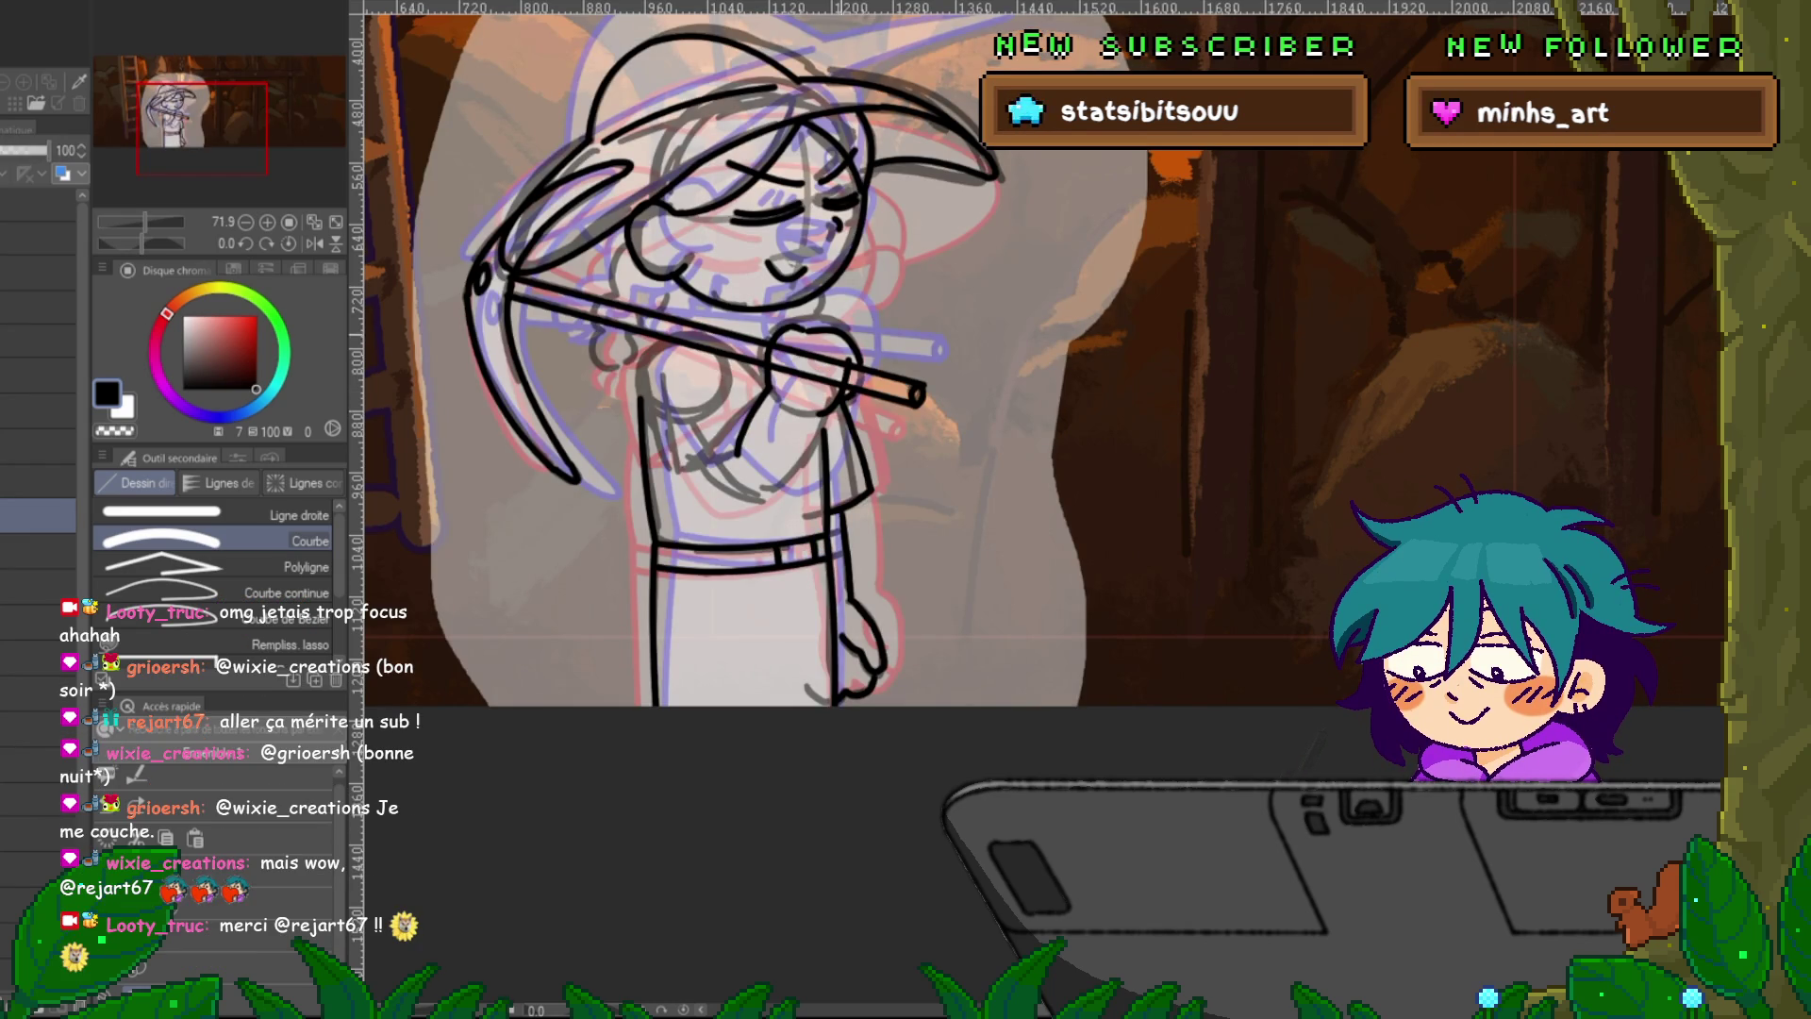
key(Right)
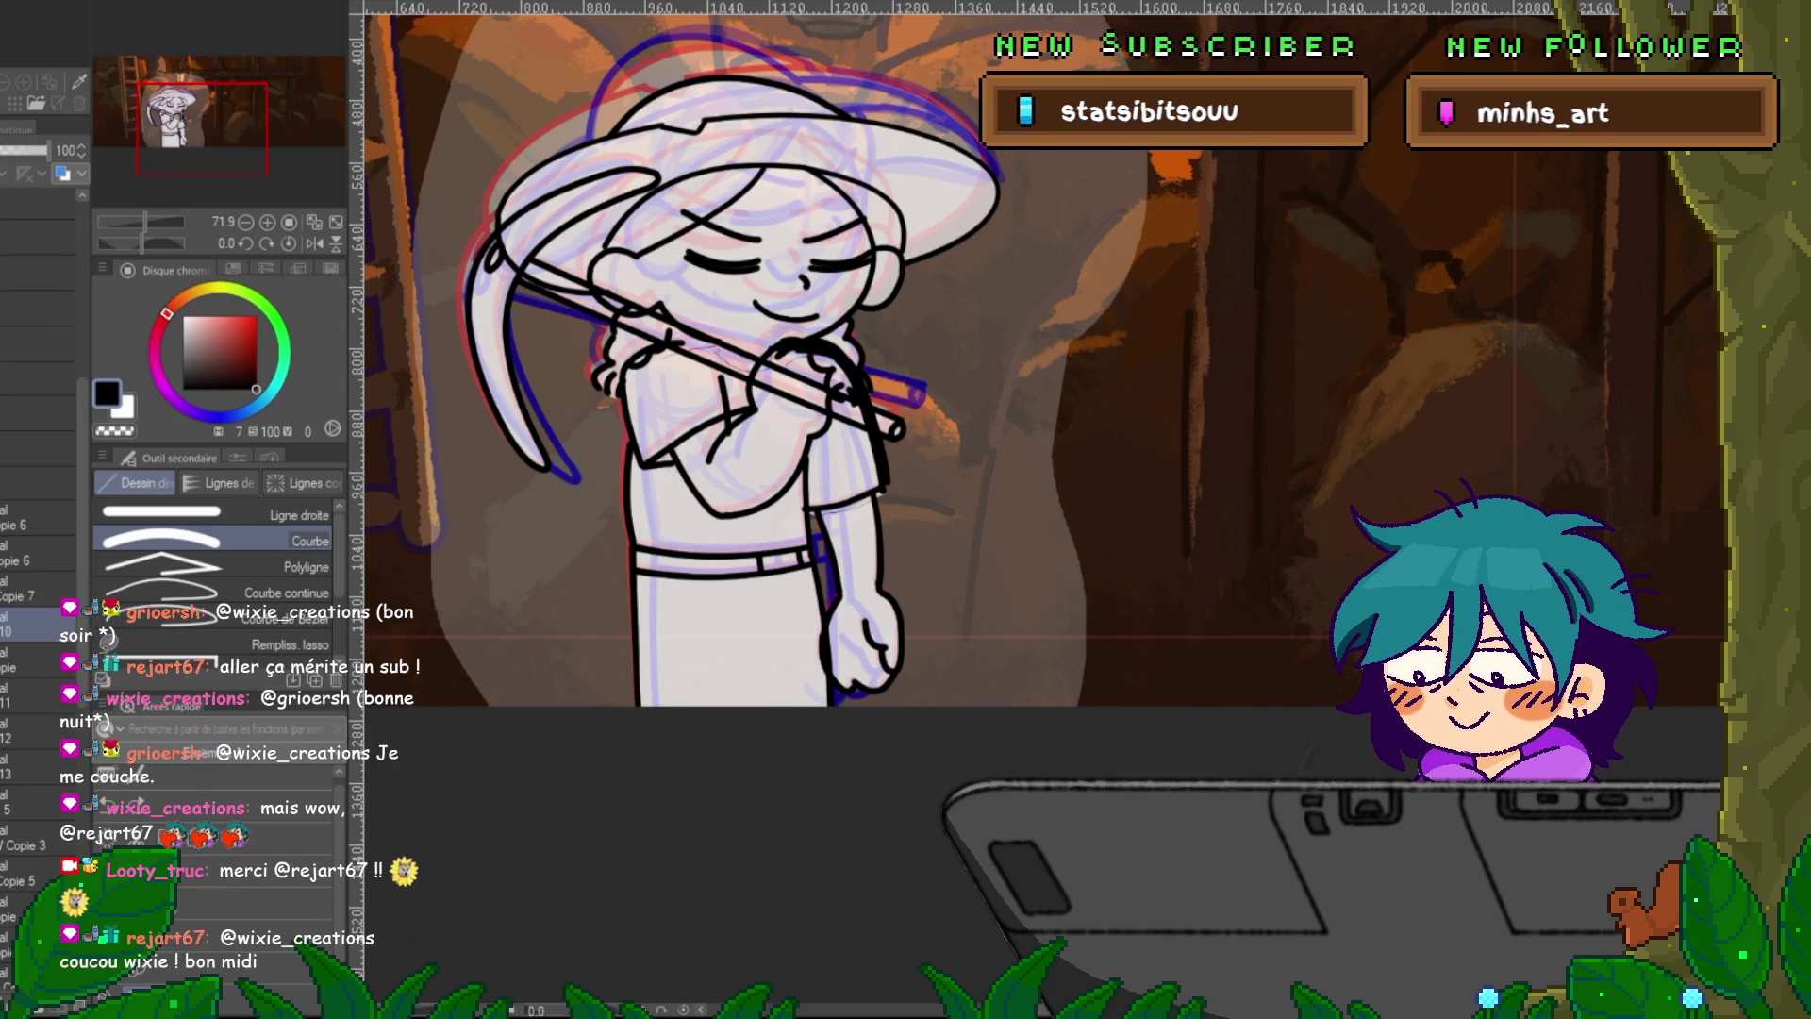
Check the Copie 7 and neighbouring layers, then select the pickaxe and arm layers.
click(37, 589)
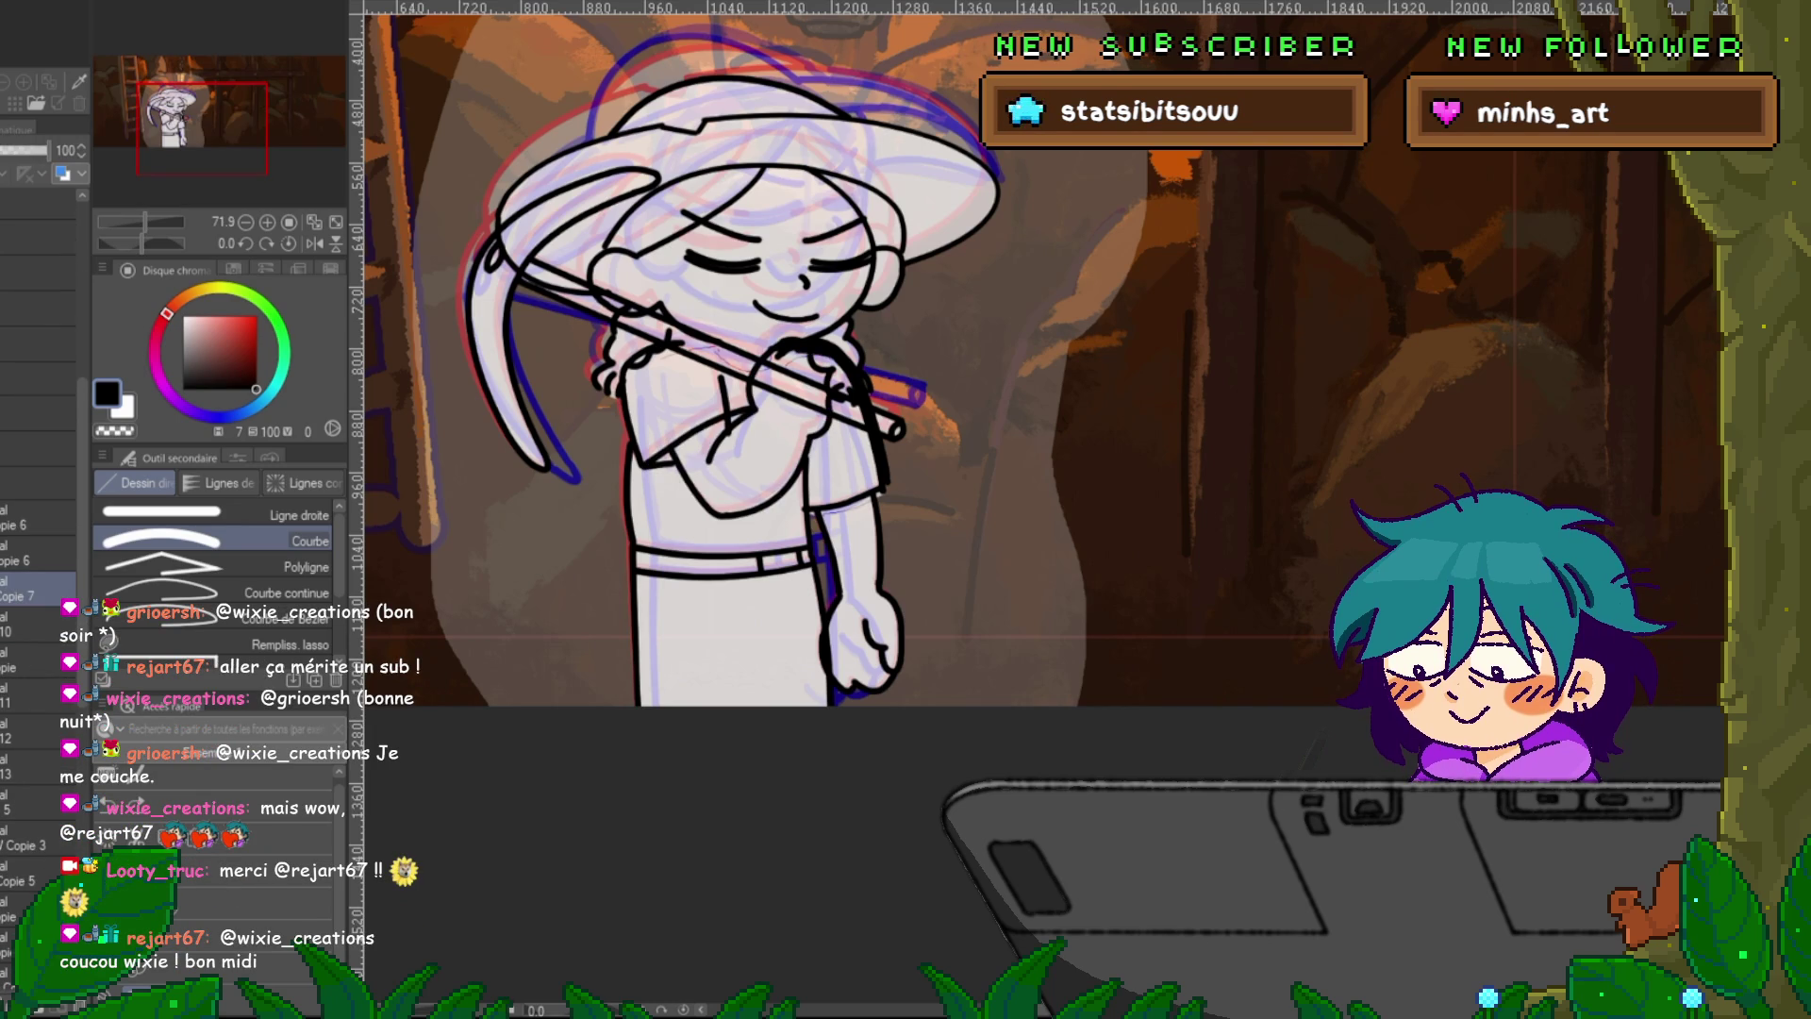
click(38, 517)
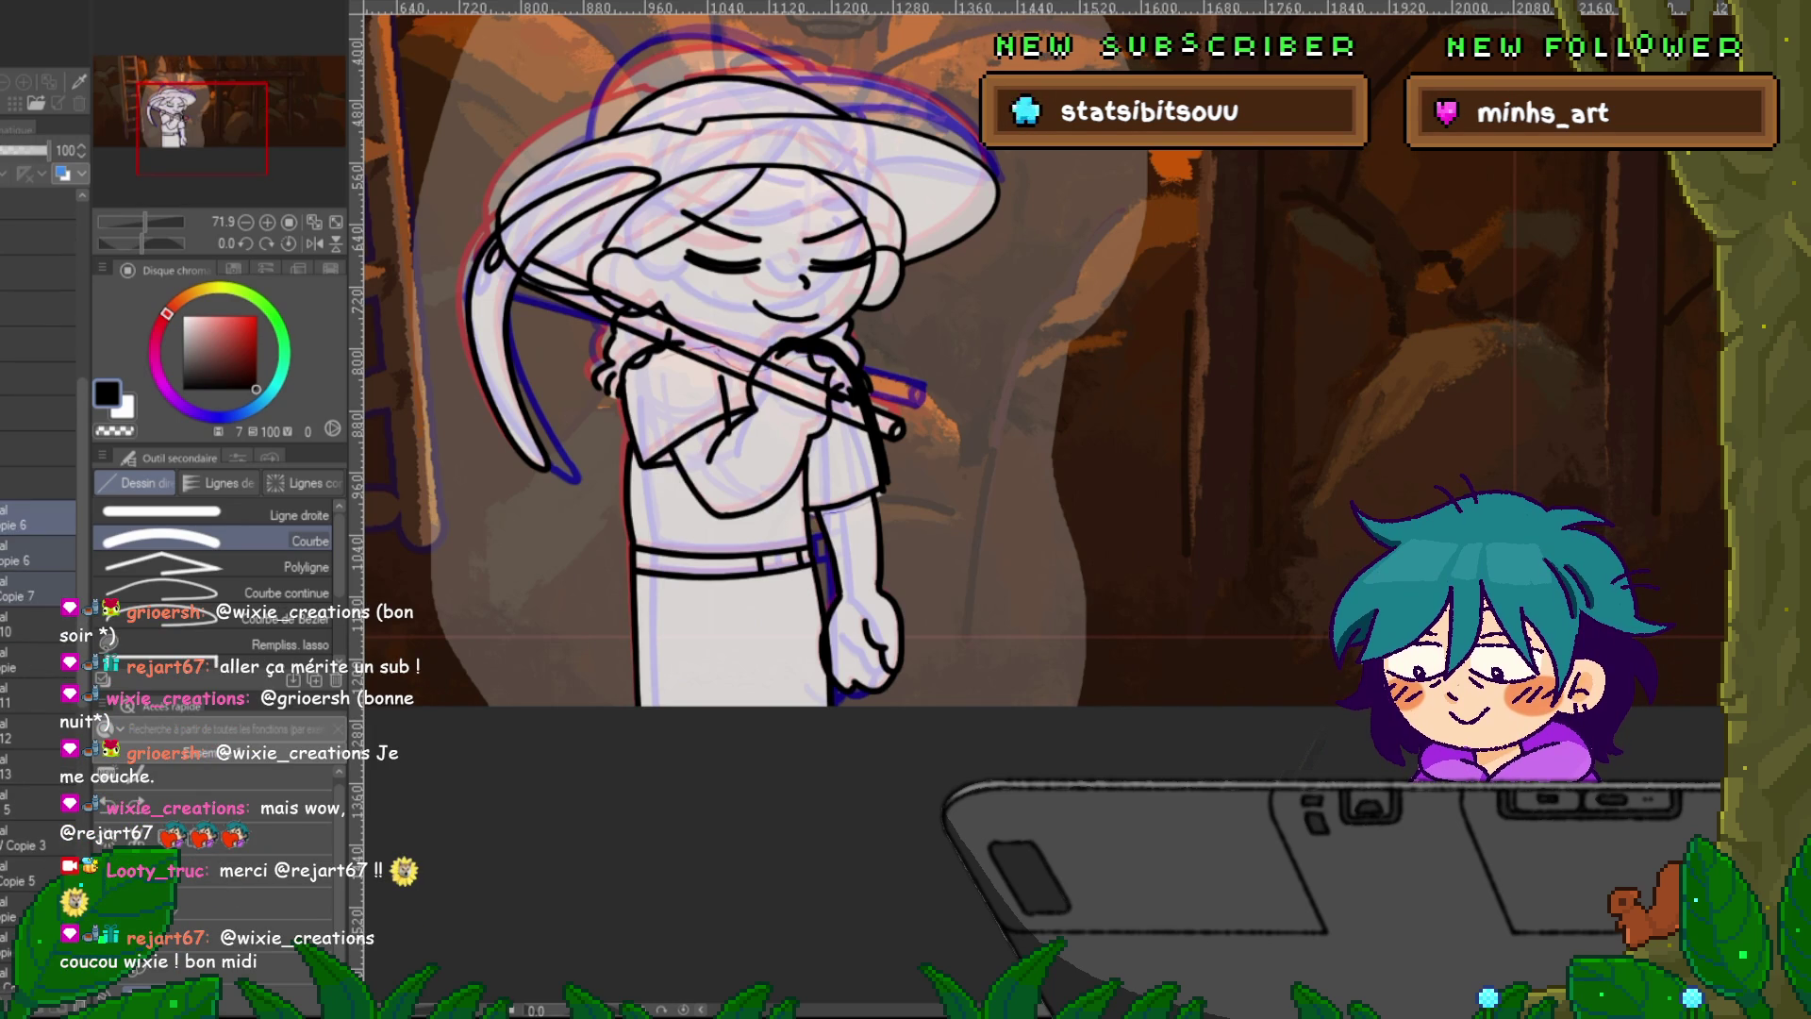
scroll(38, 471, up, 5)
click(37, 431)
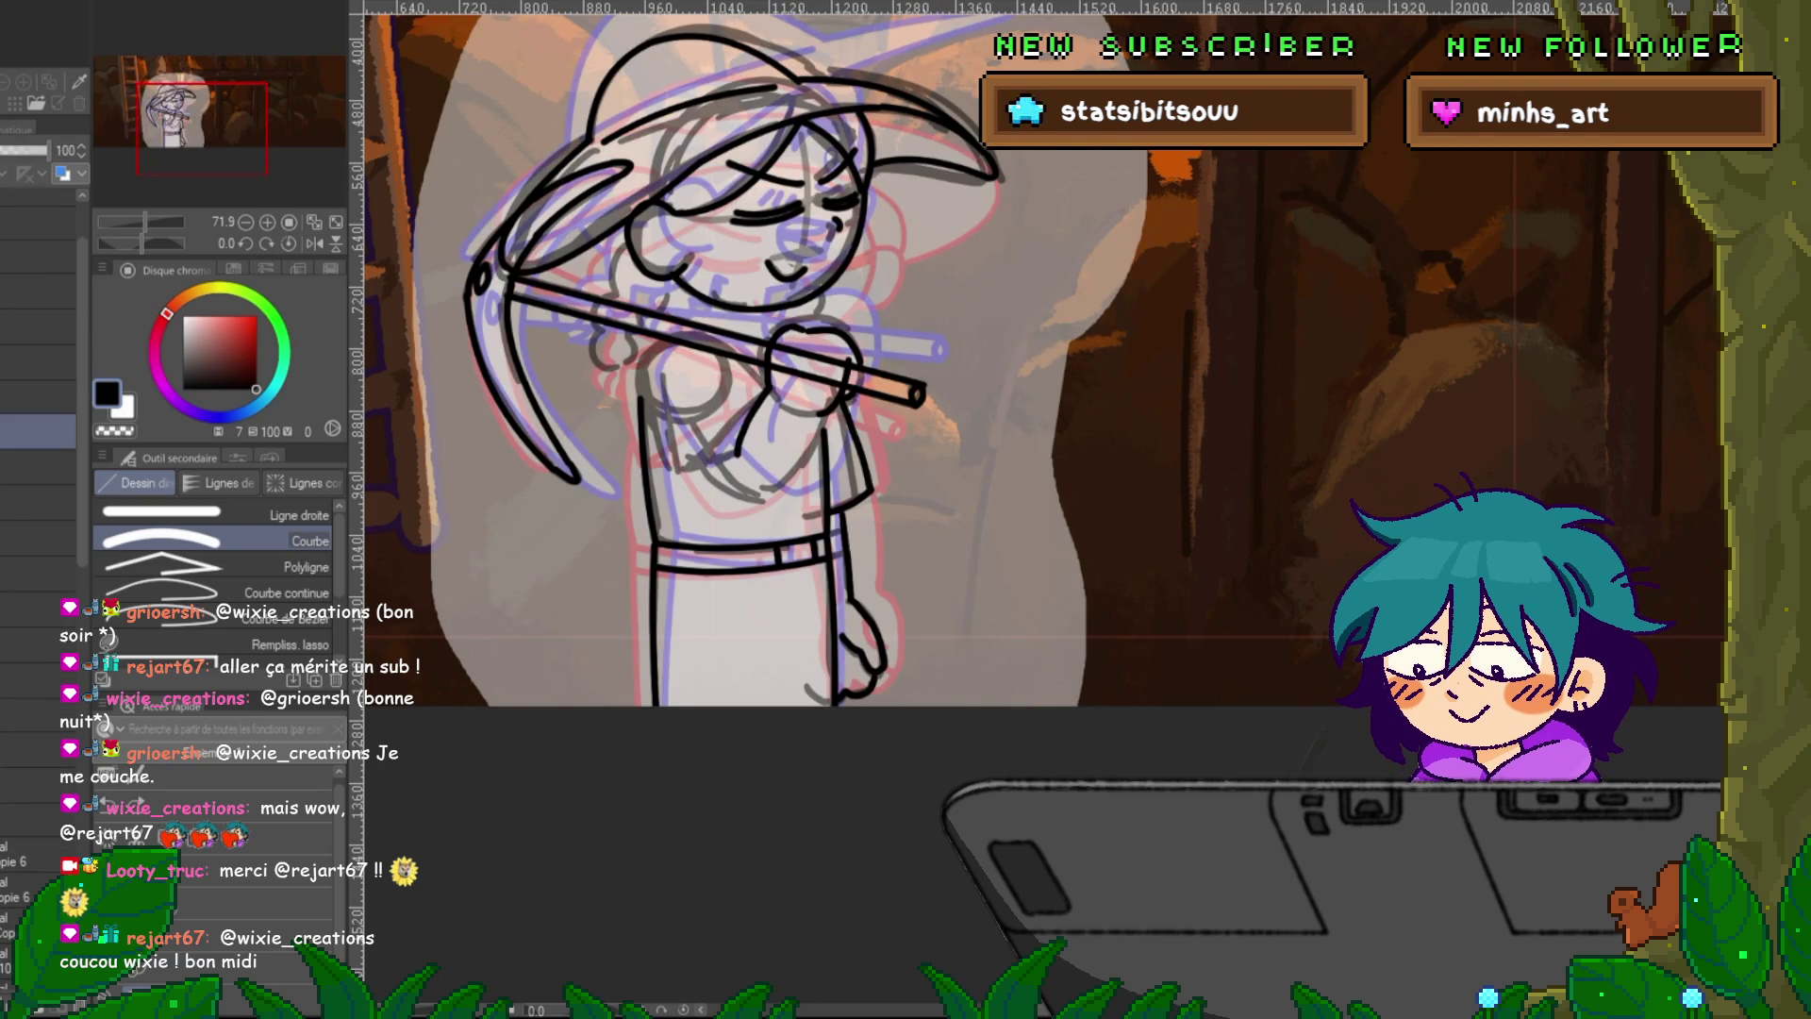
click(38, 491)
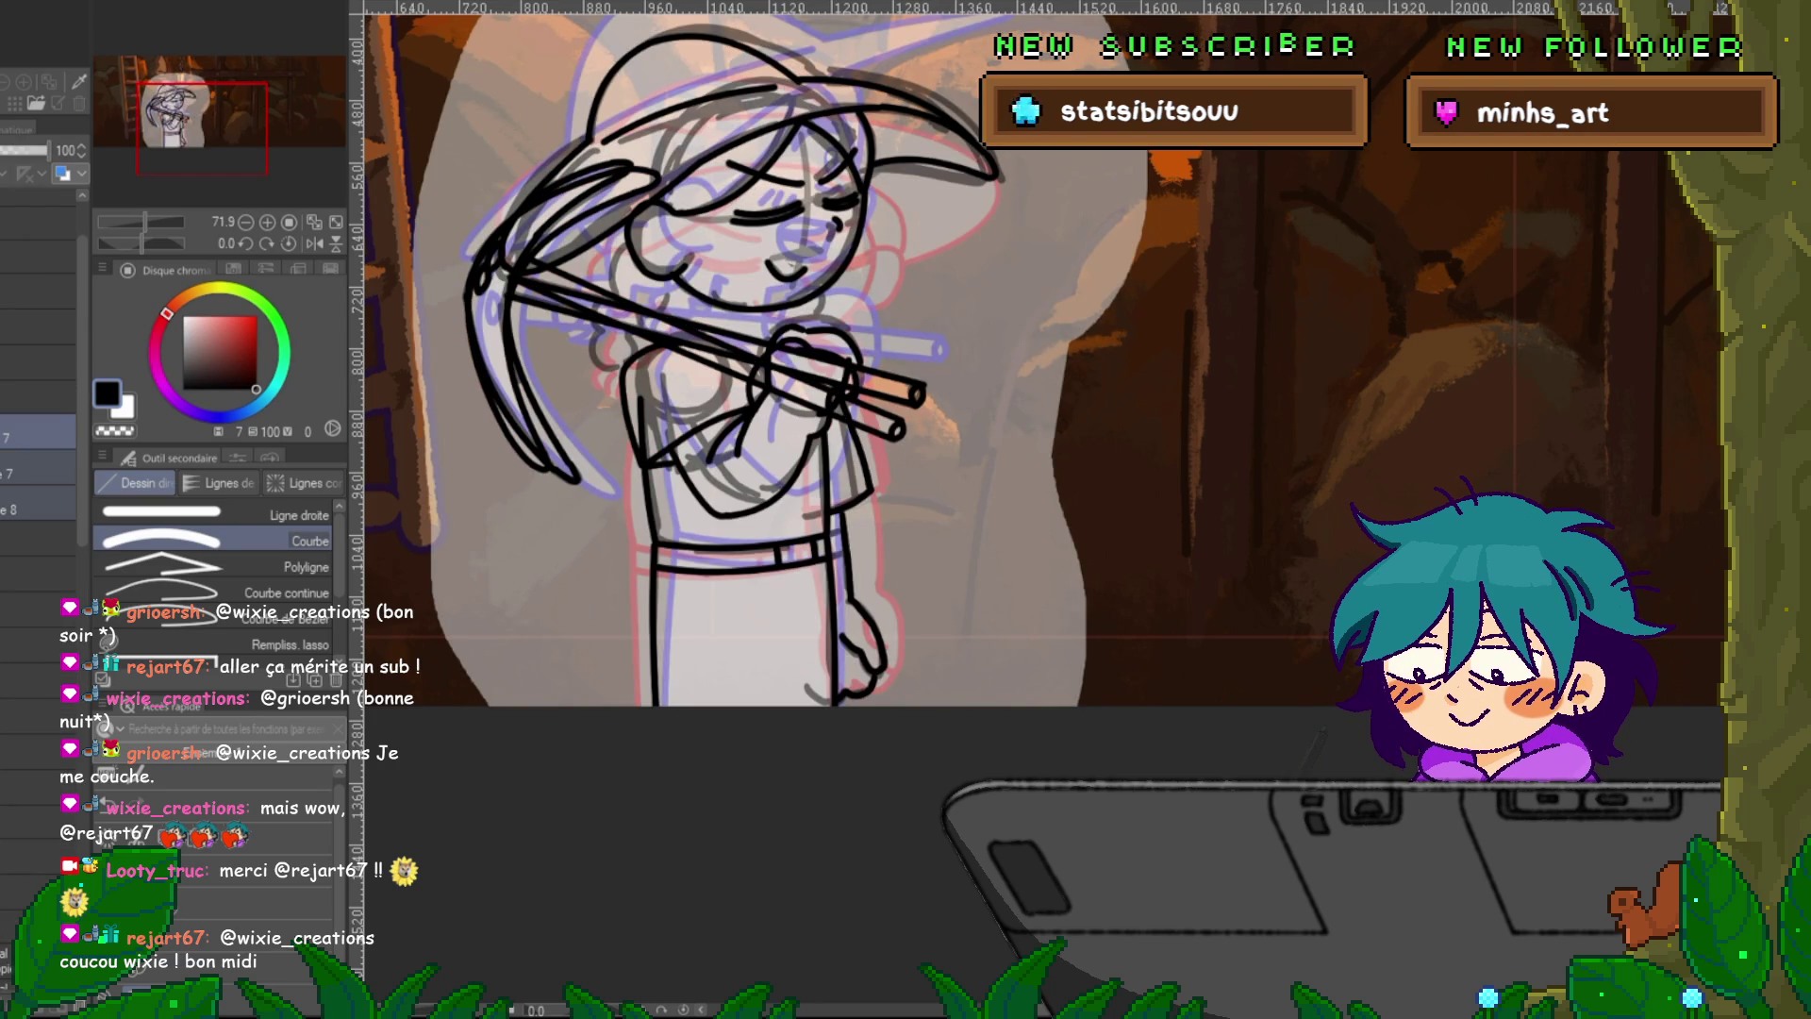
Rotate the pickaxe and arm lines slightly counter-clockwise with Ctrl+T and confirm it.
key(ctrl+t)
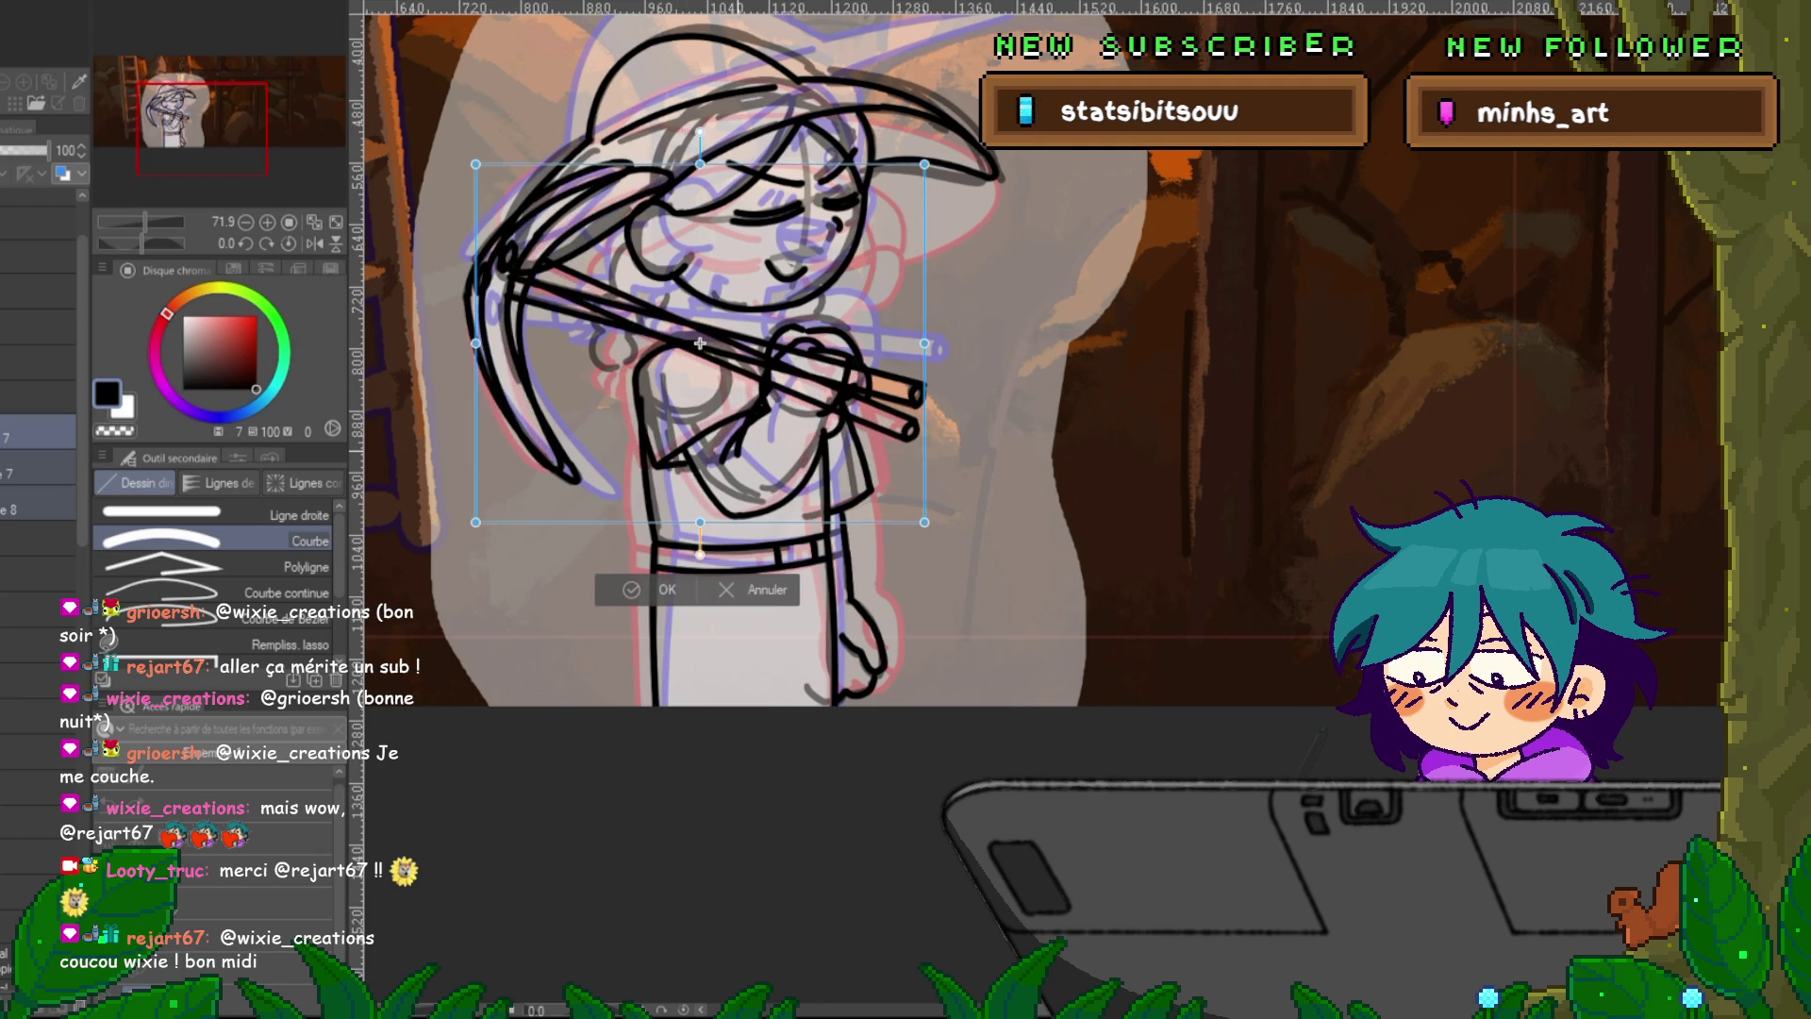
drag(953, 547, 971, 519)
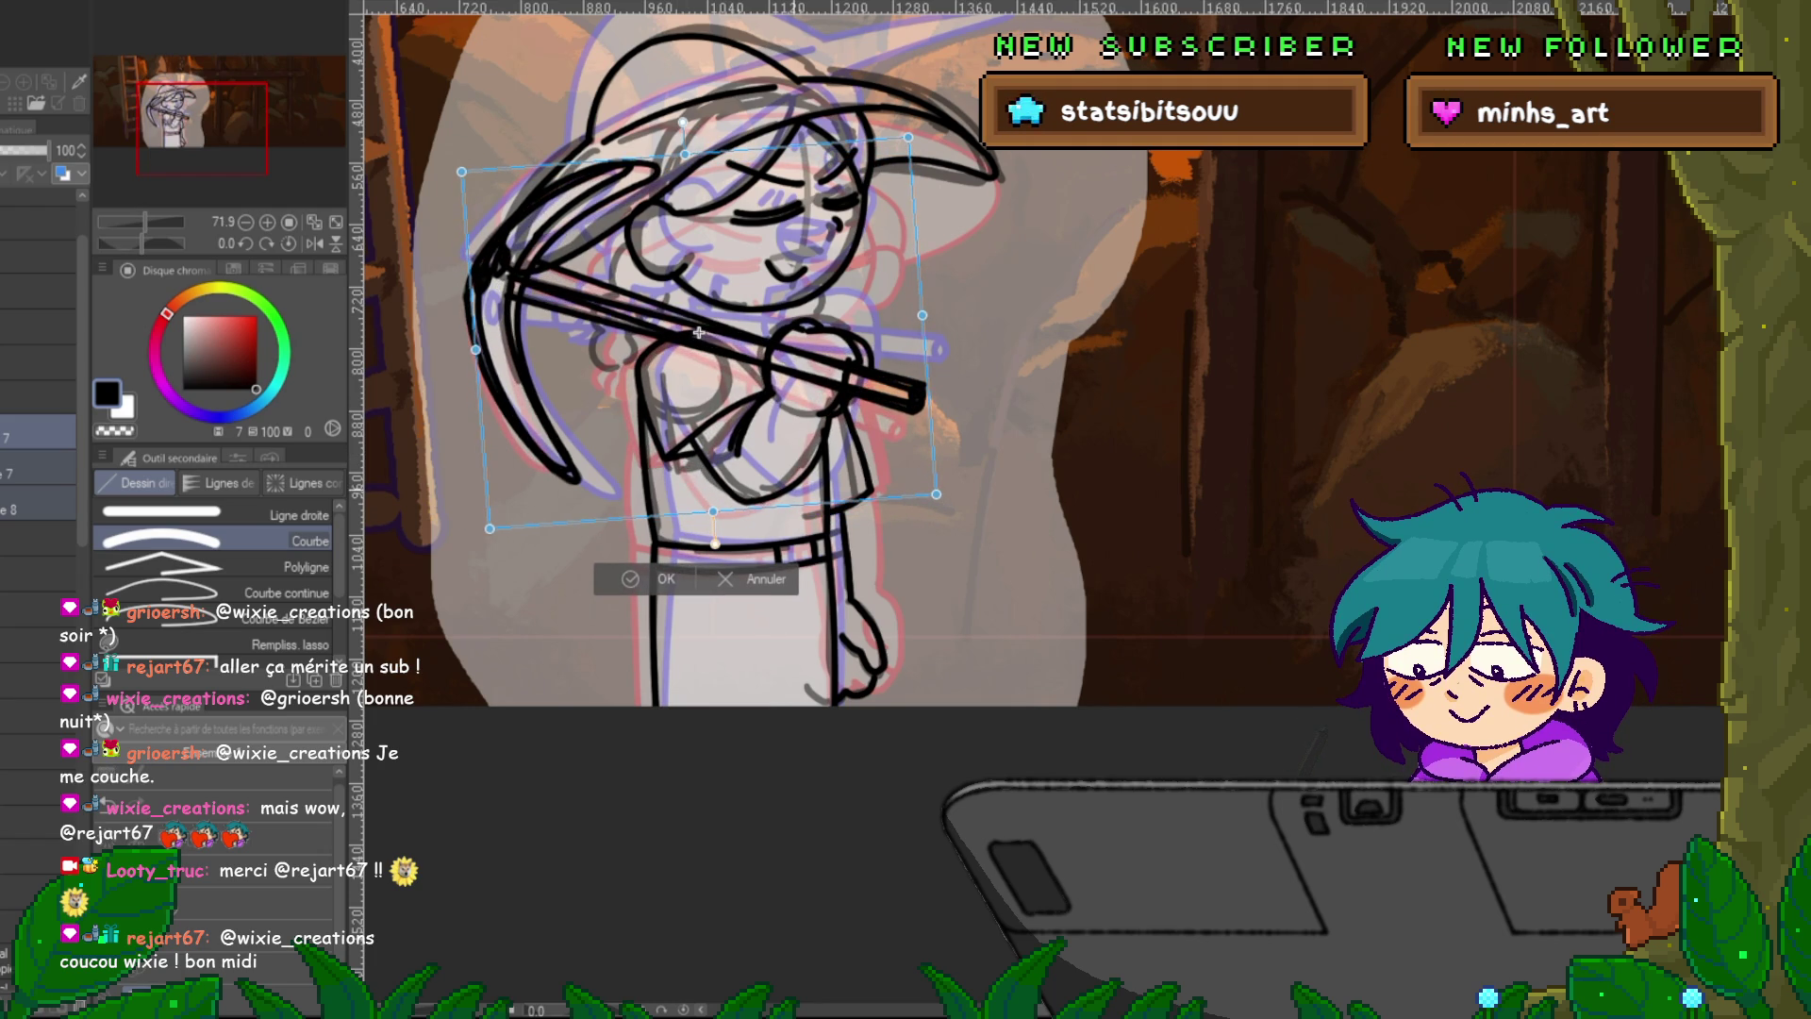
key(Return)
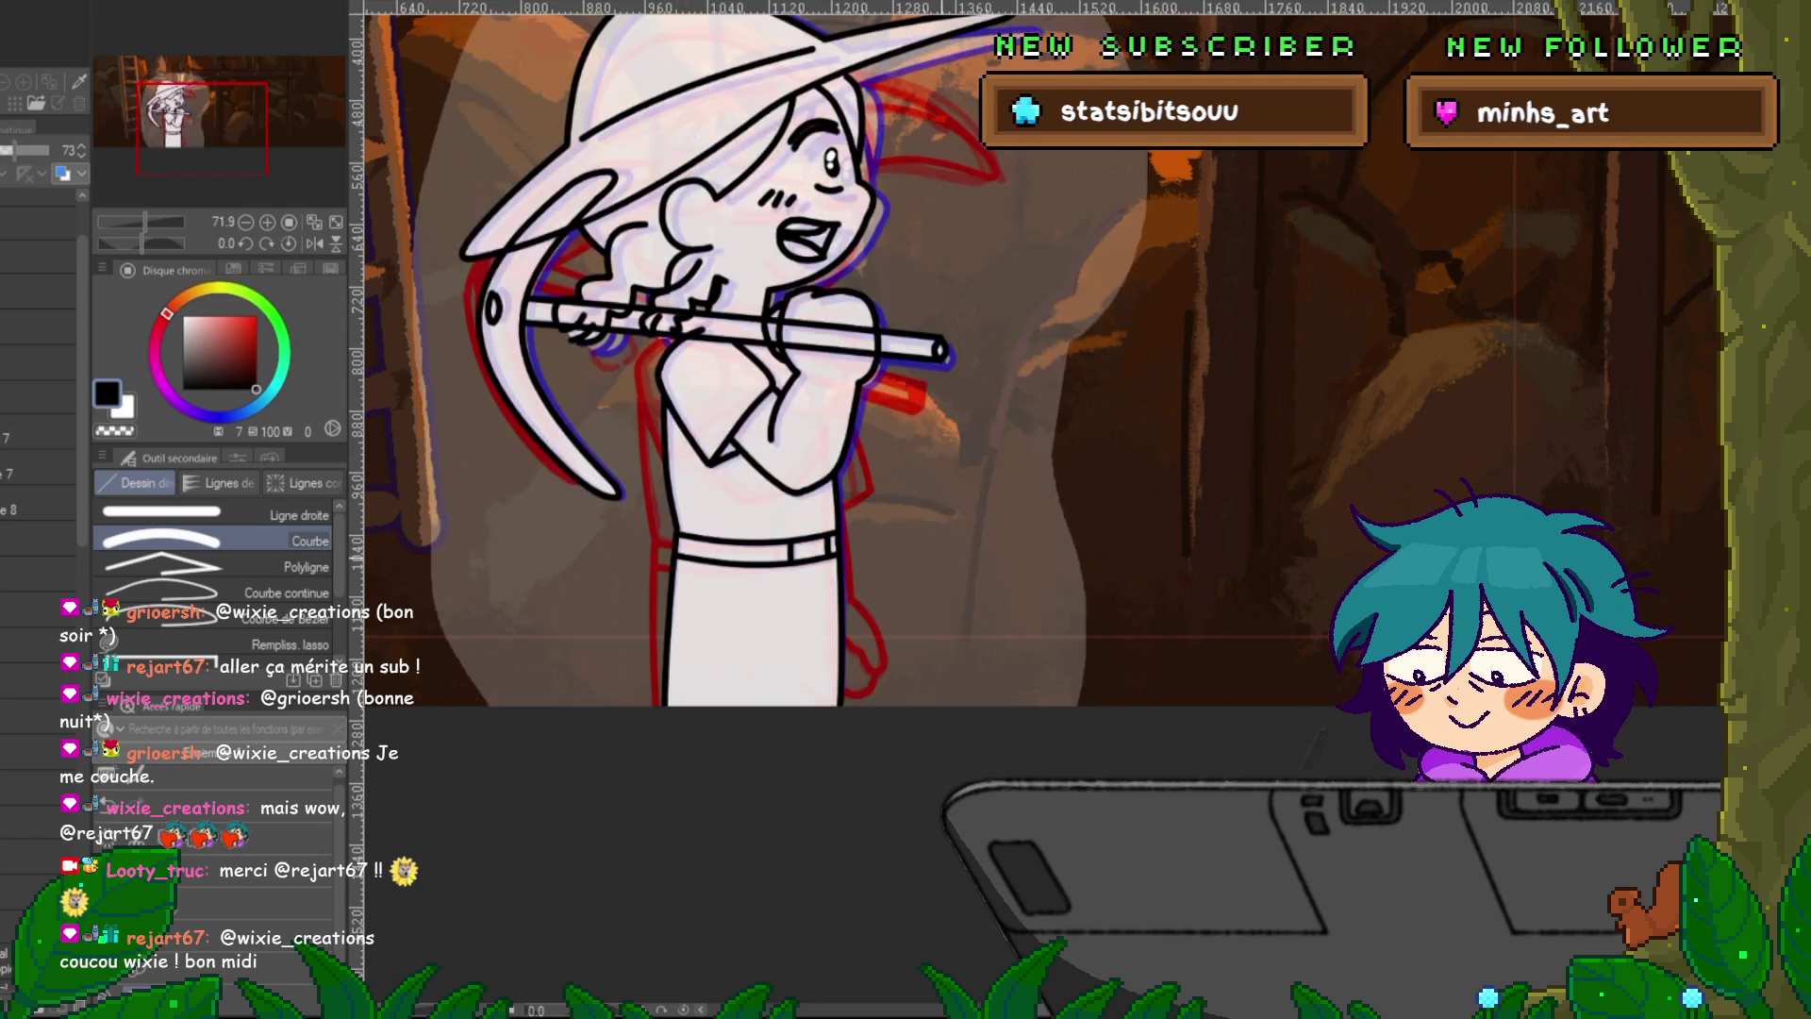
key(ctrl+z)
key(ctrl+y)
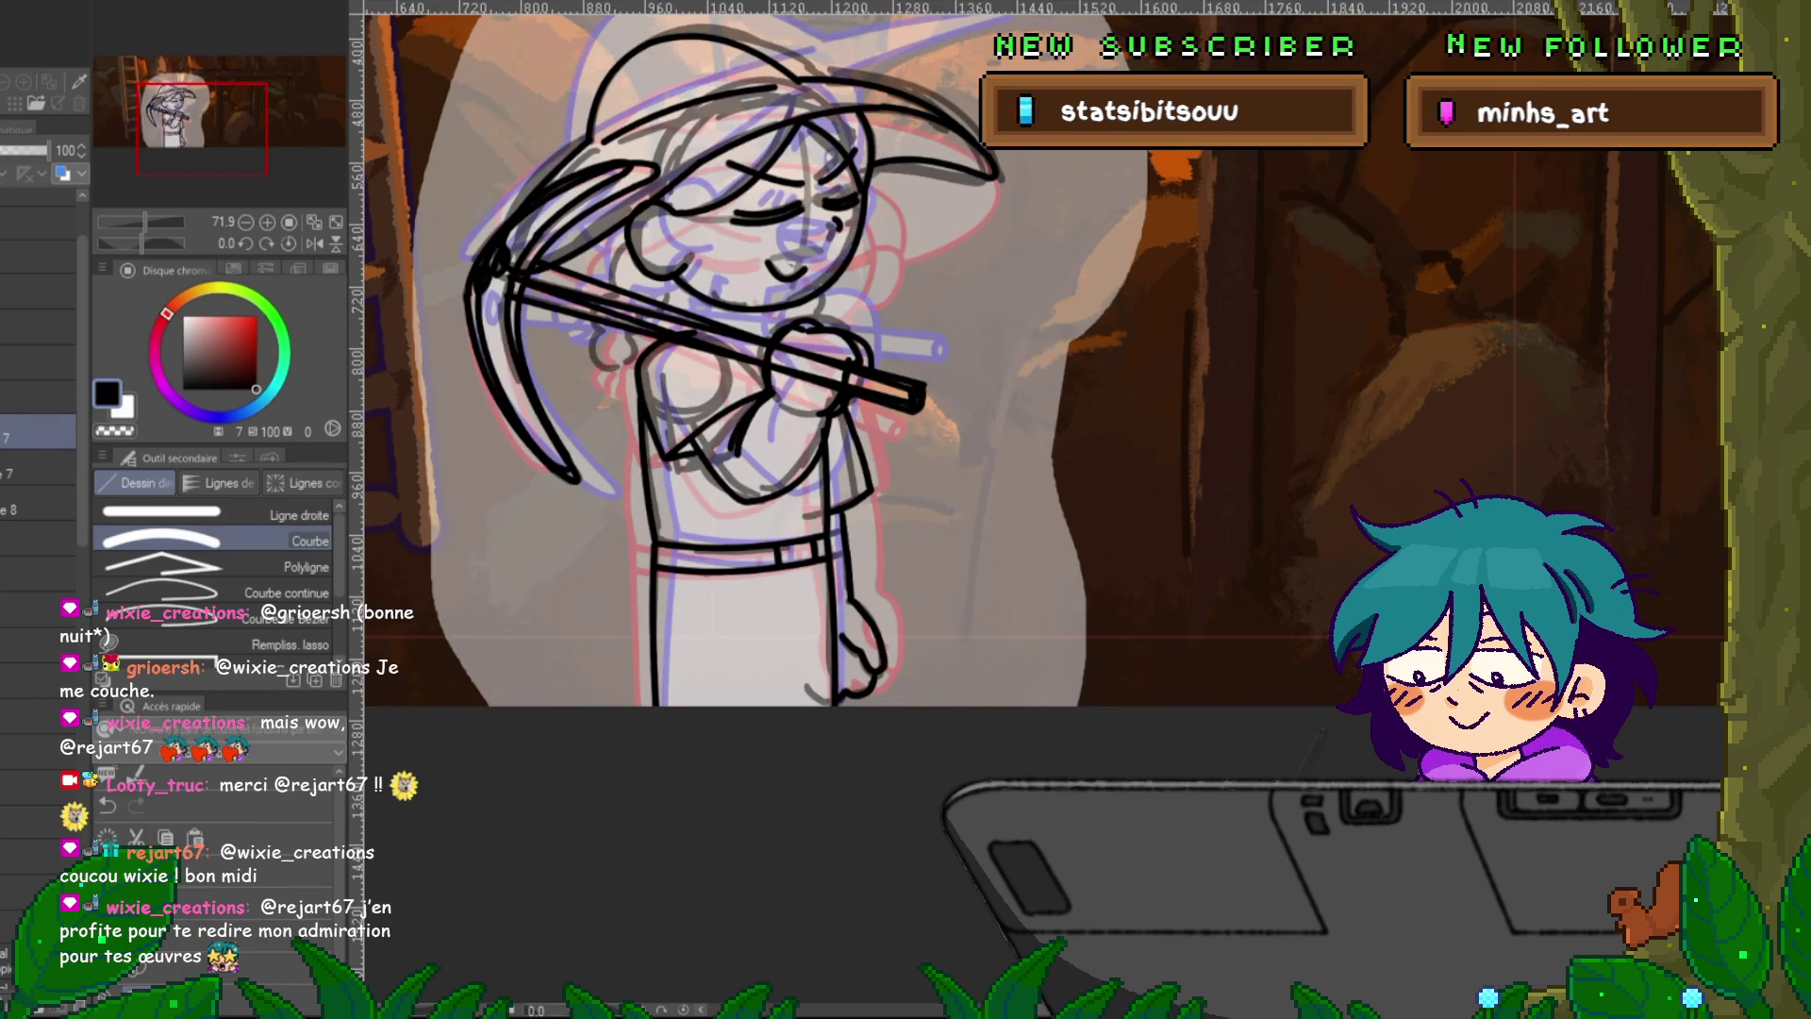
Test deleting the arm and hand lines on another layer, then undo to restore them.
click(38, 539)
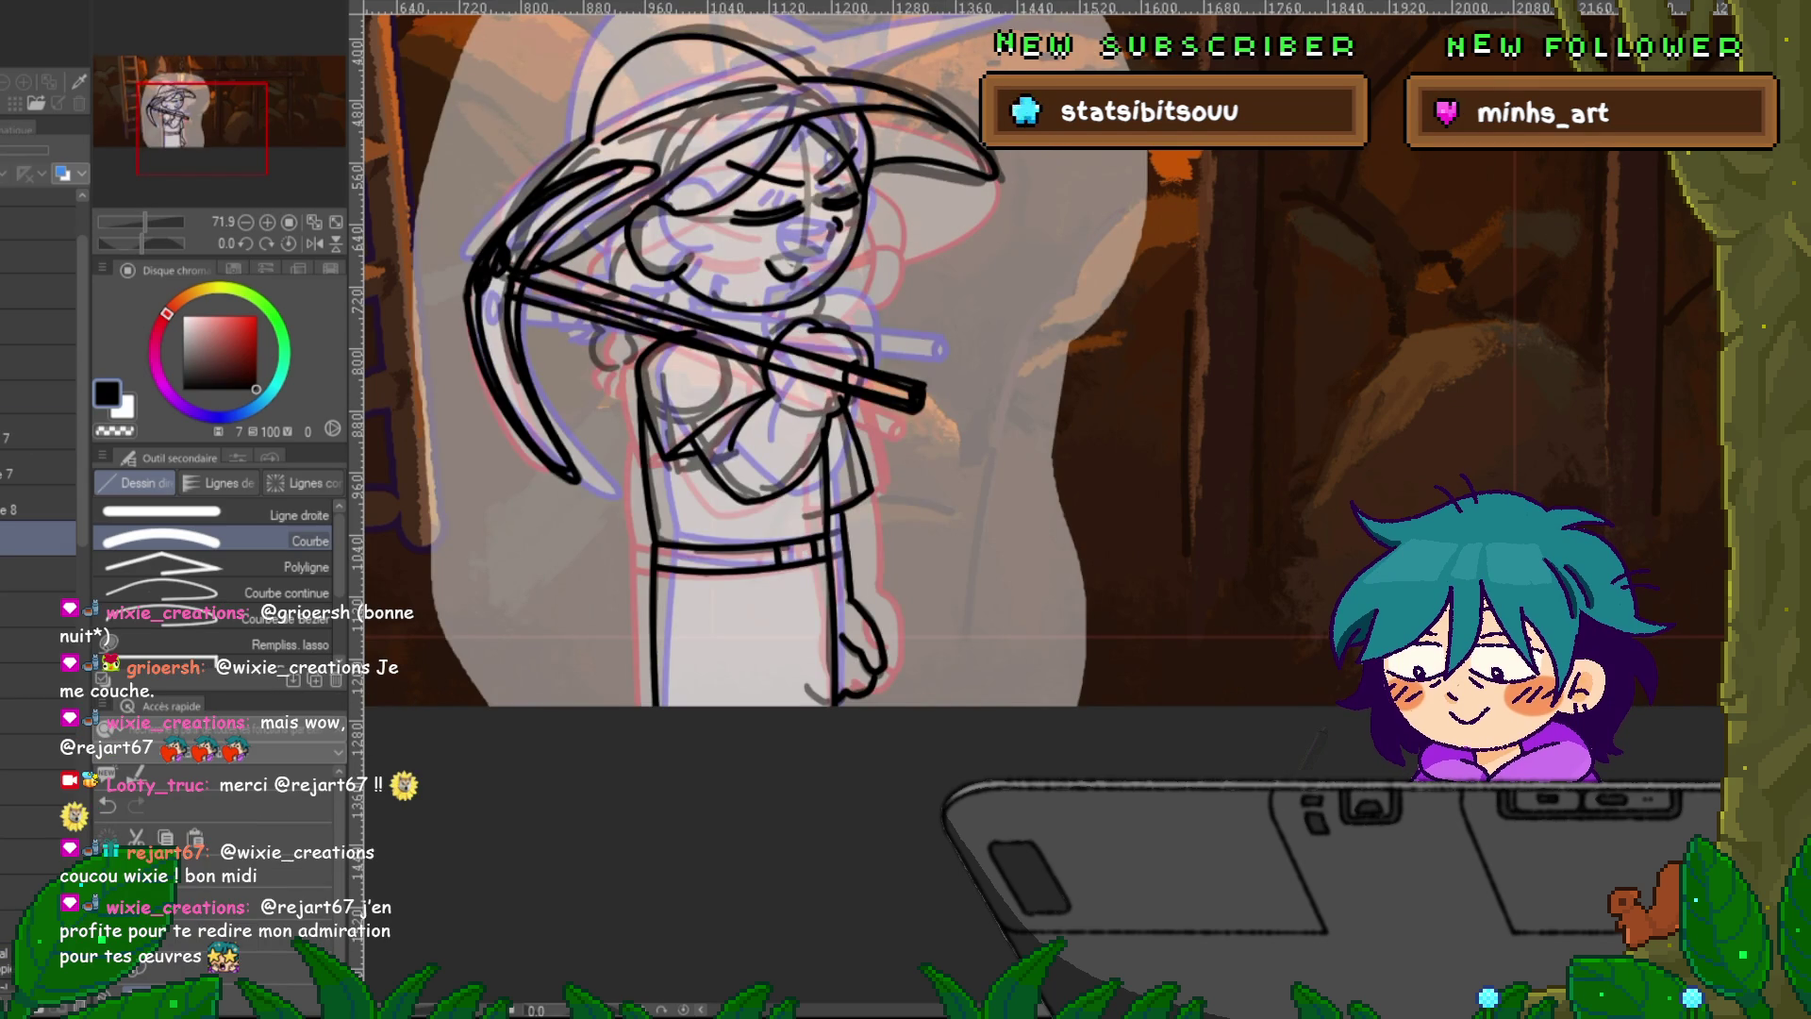
key(Delete)
key(ctrl+z)
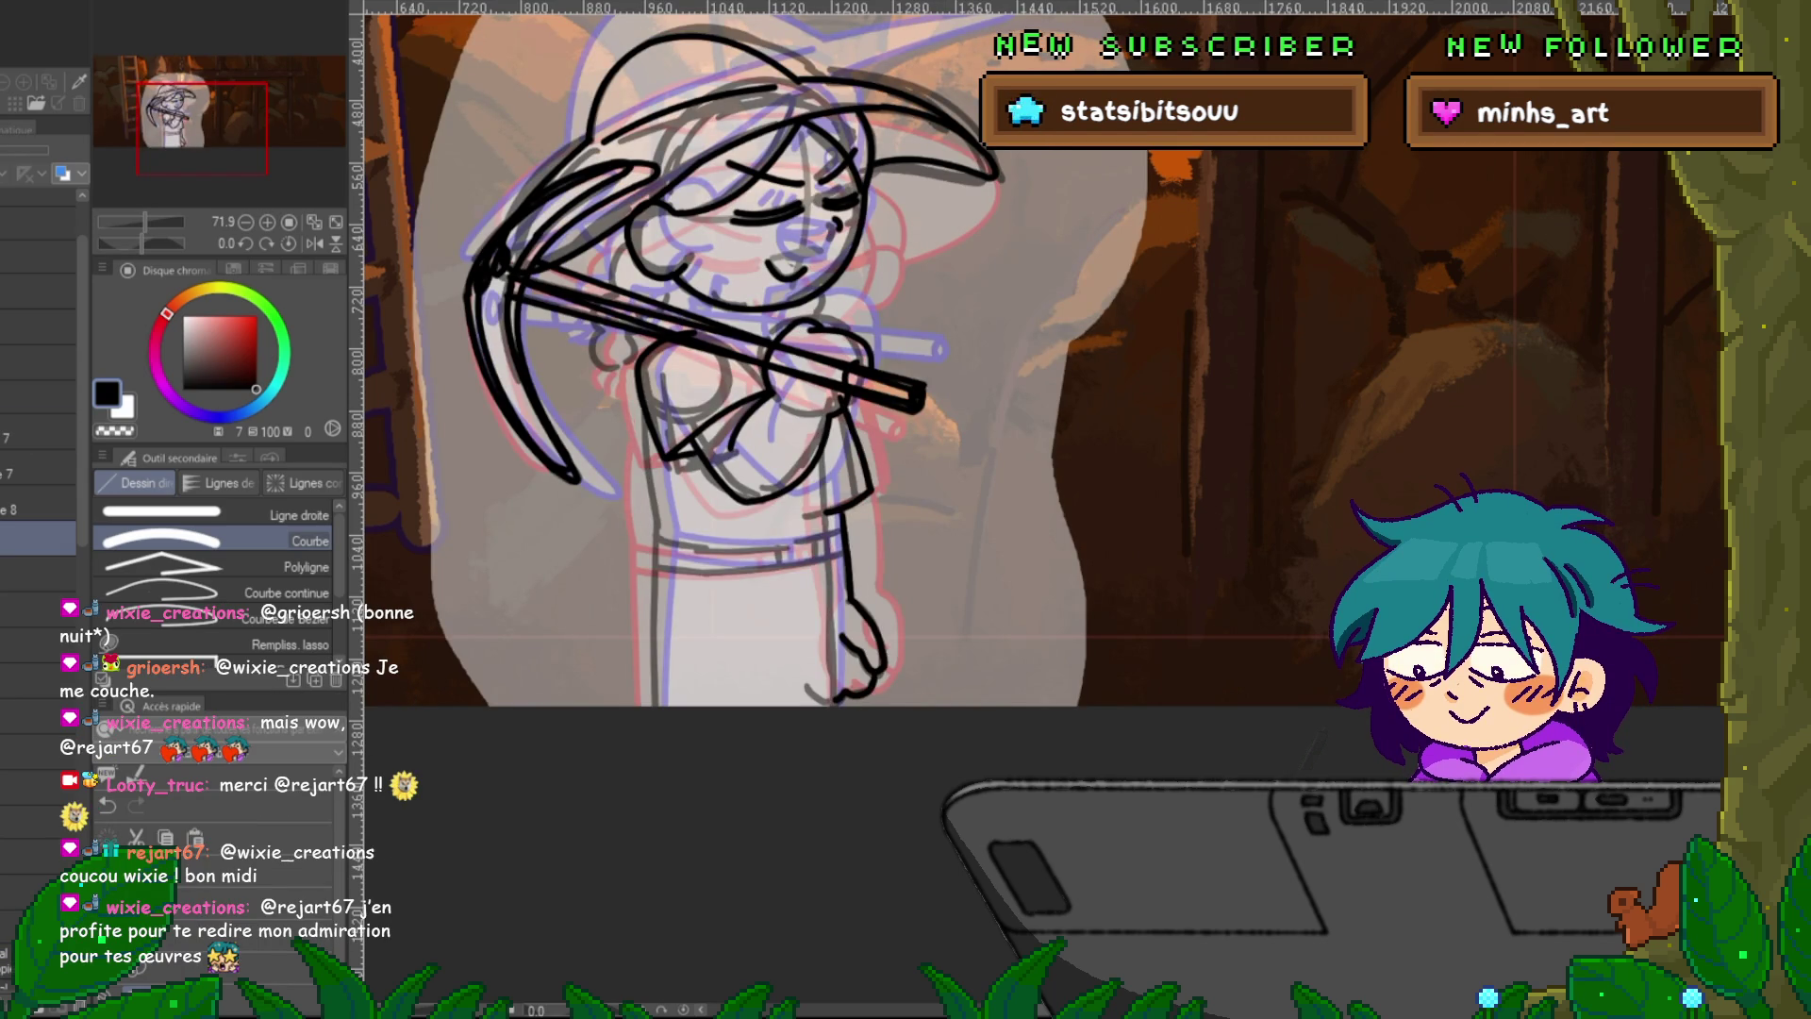
key(ctrl+z)
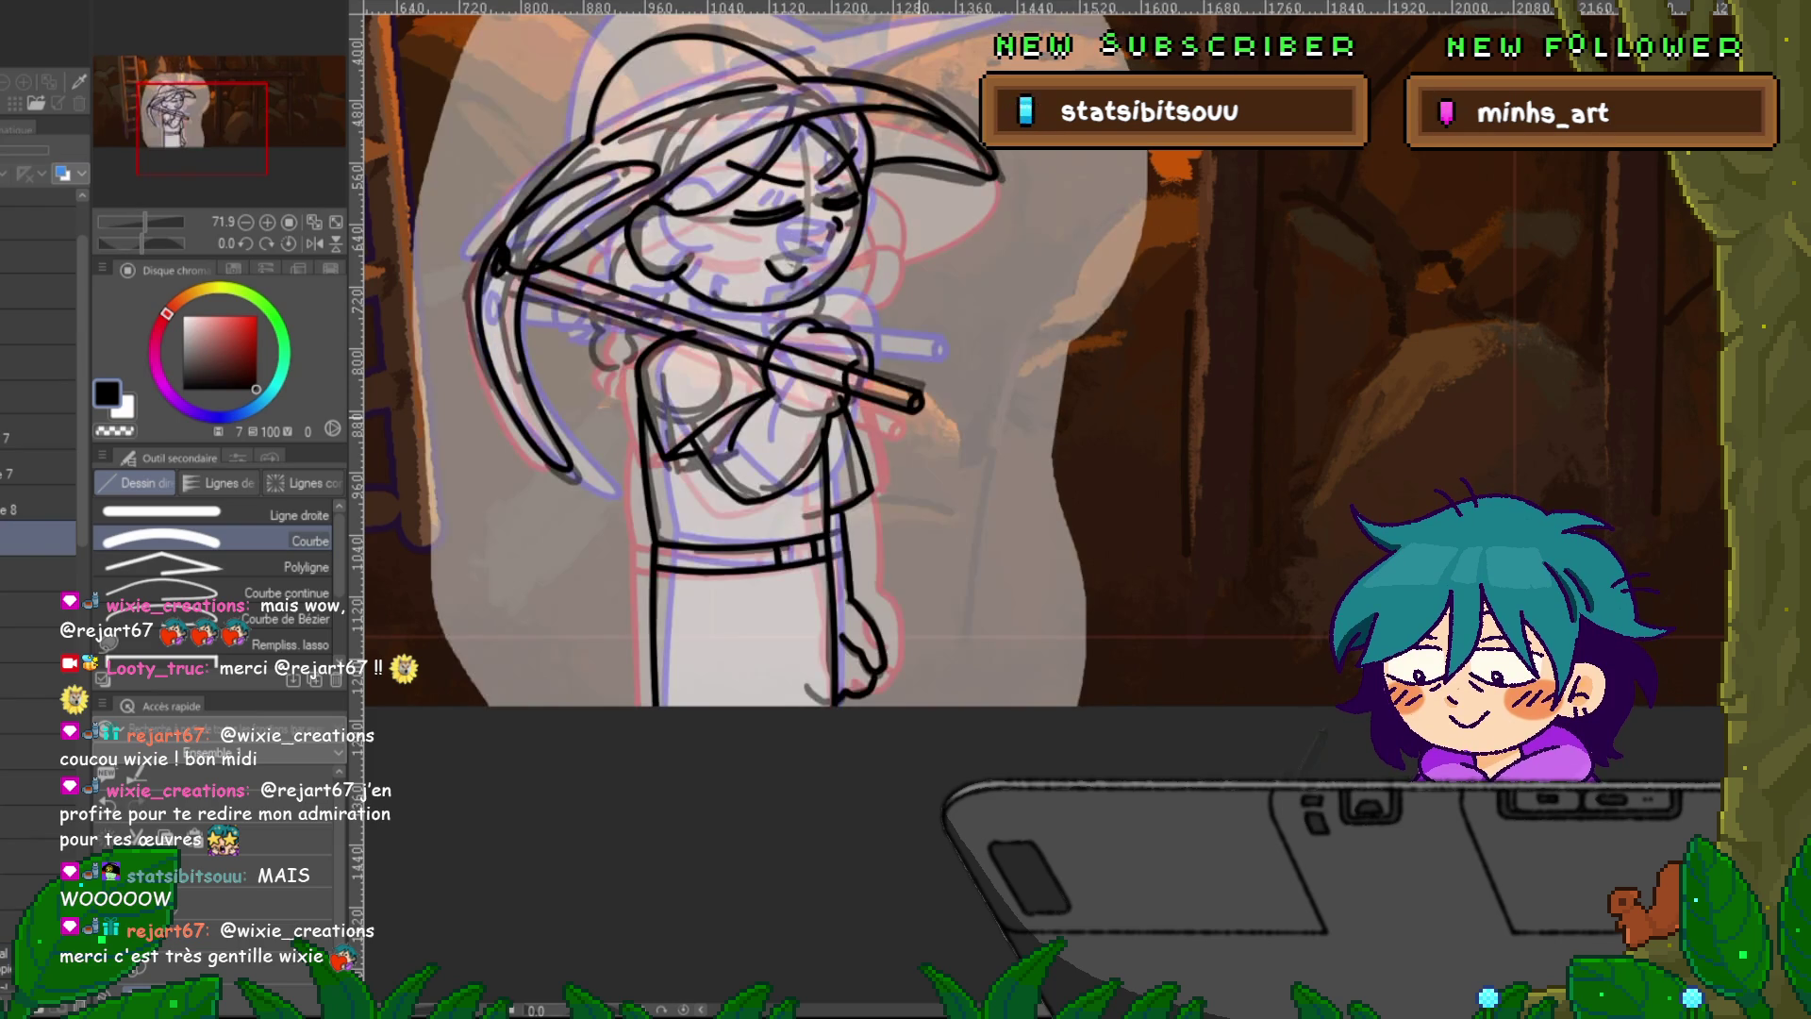
scroll(859, 393, up, 3)
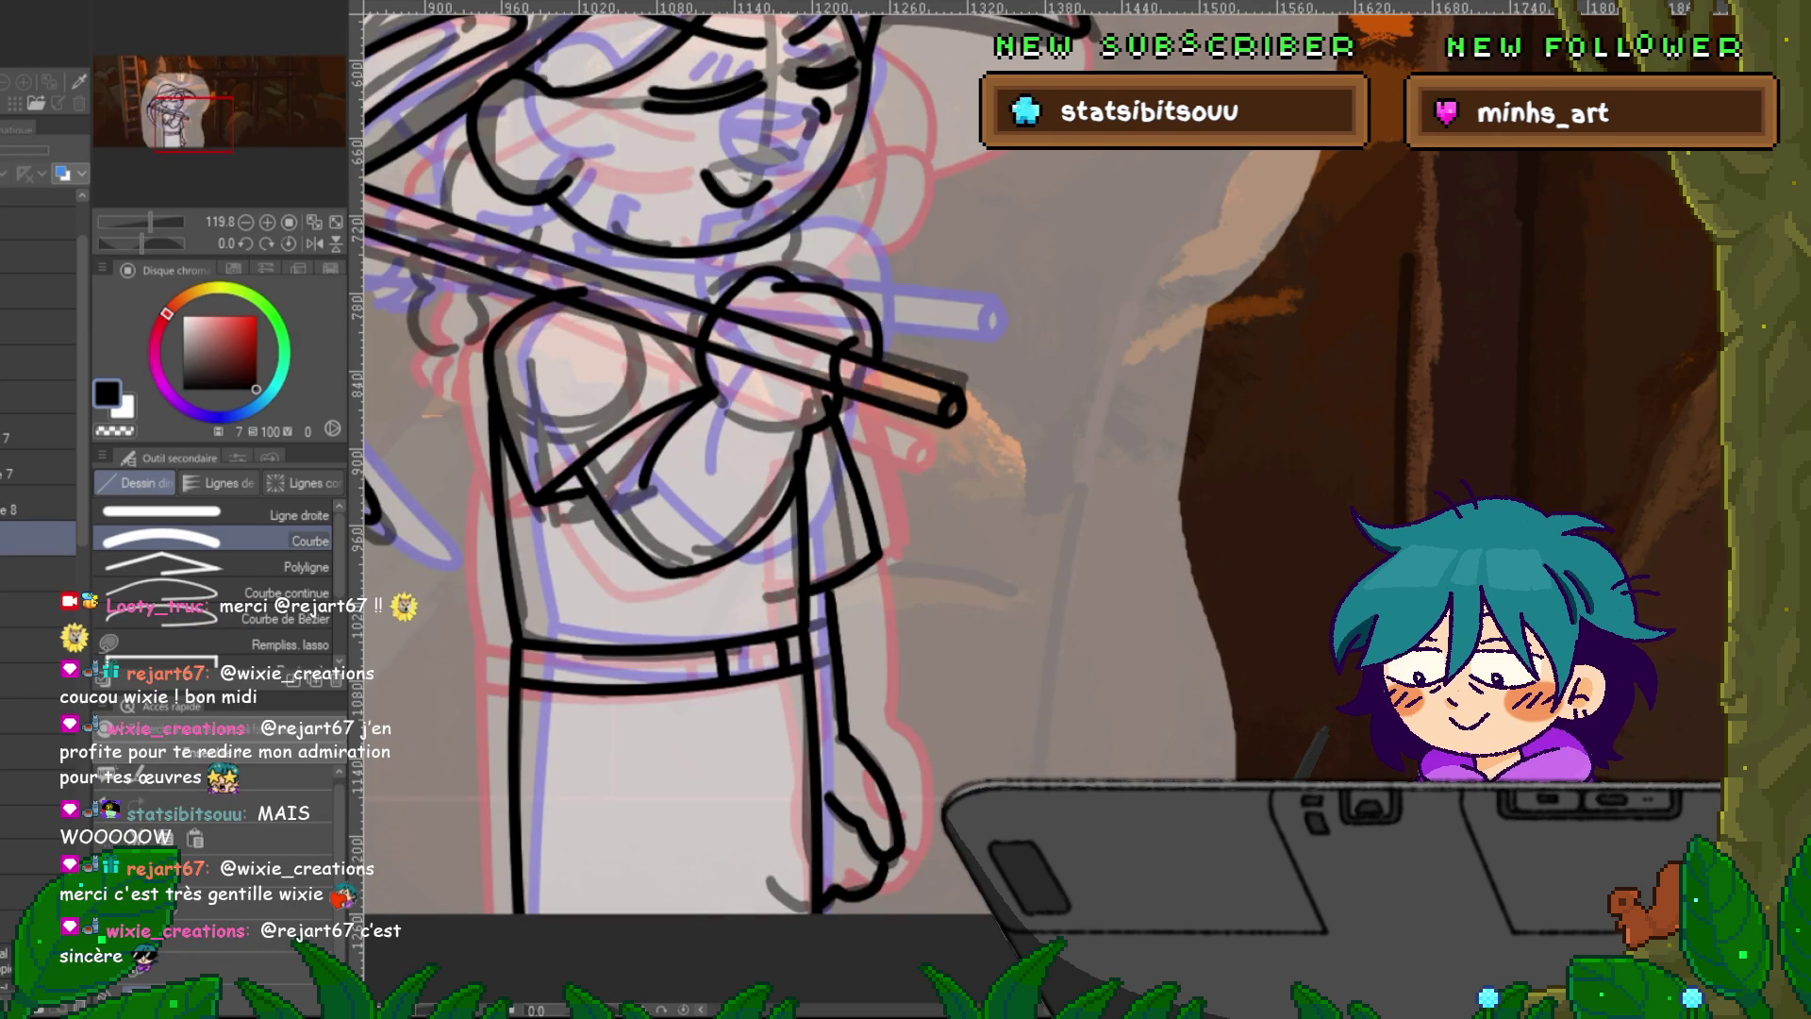
Select layer 8 for a close view of the hands and pickaxe handle.
click(37, 502)
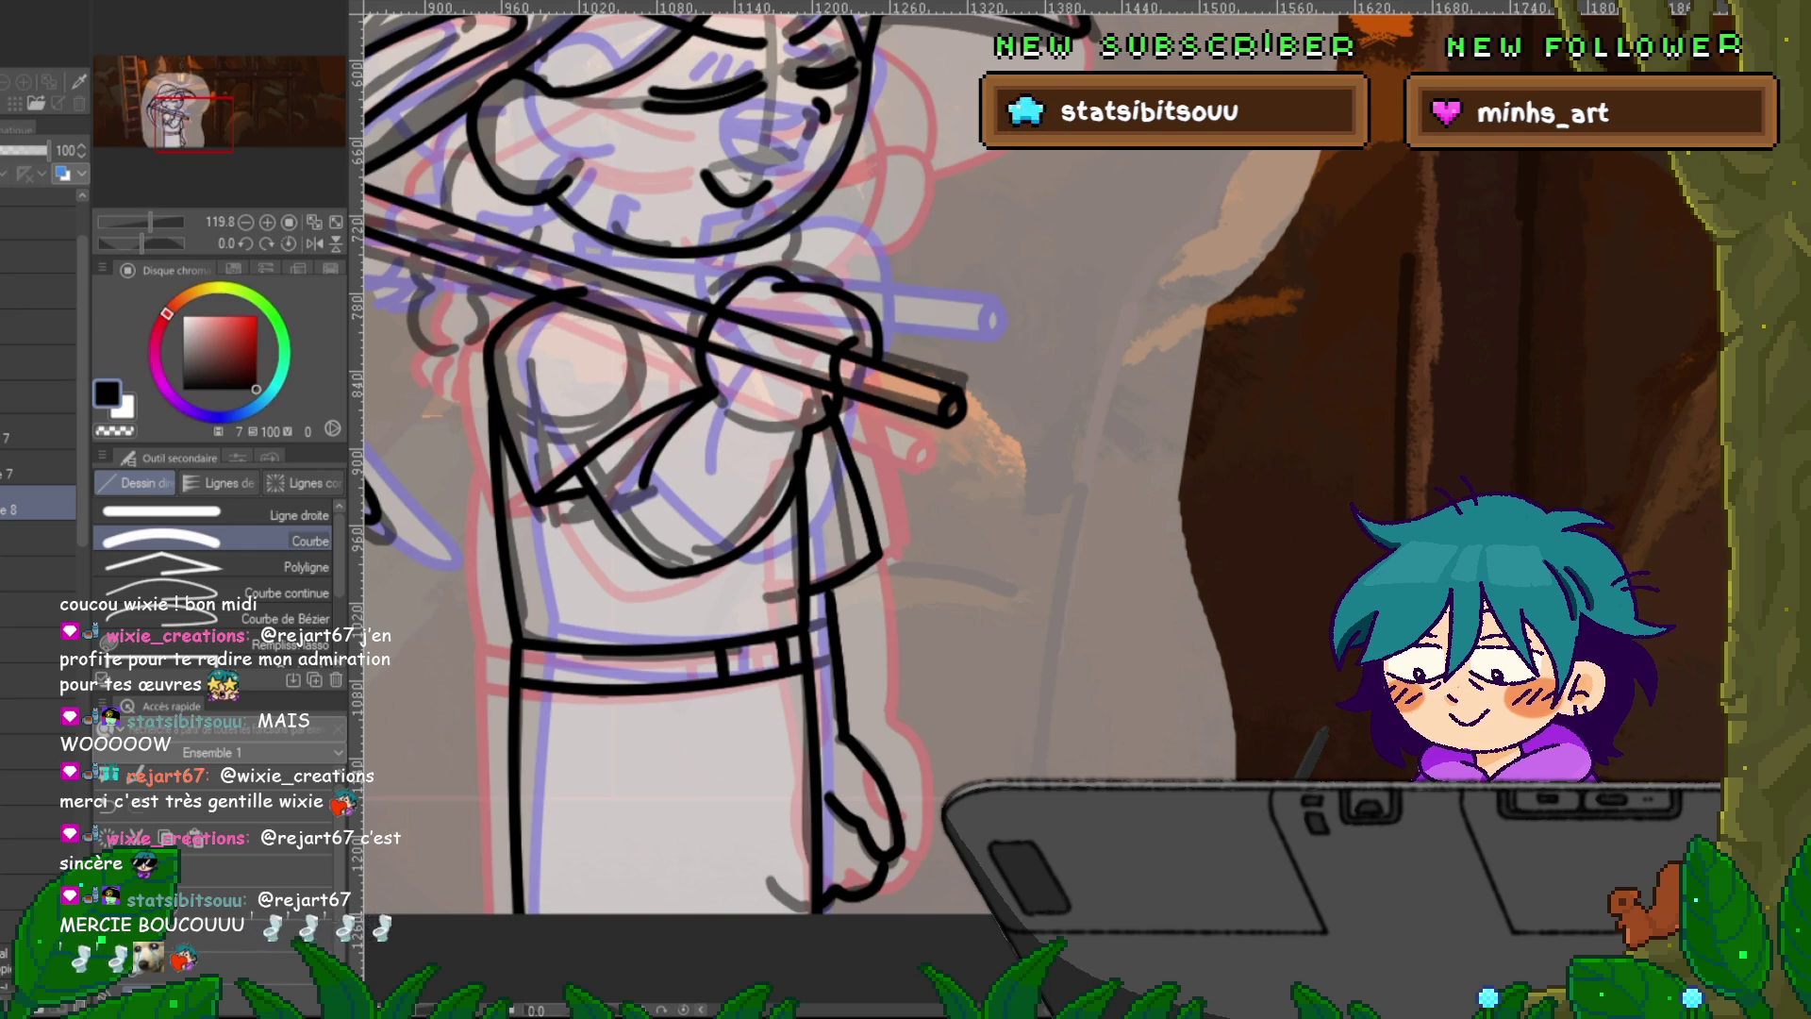
key(ctrl+Tab)
key(ctrl+Tab)
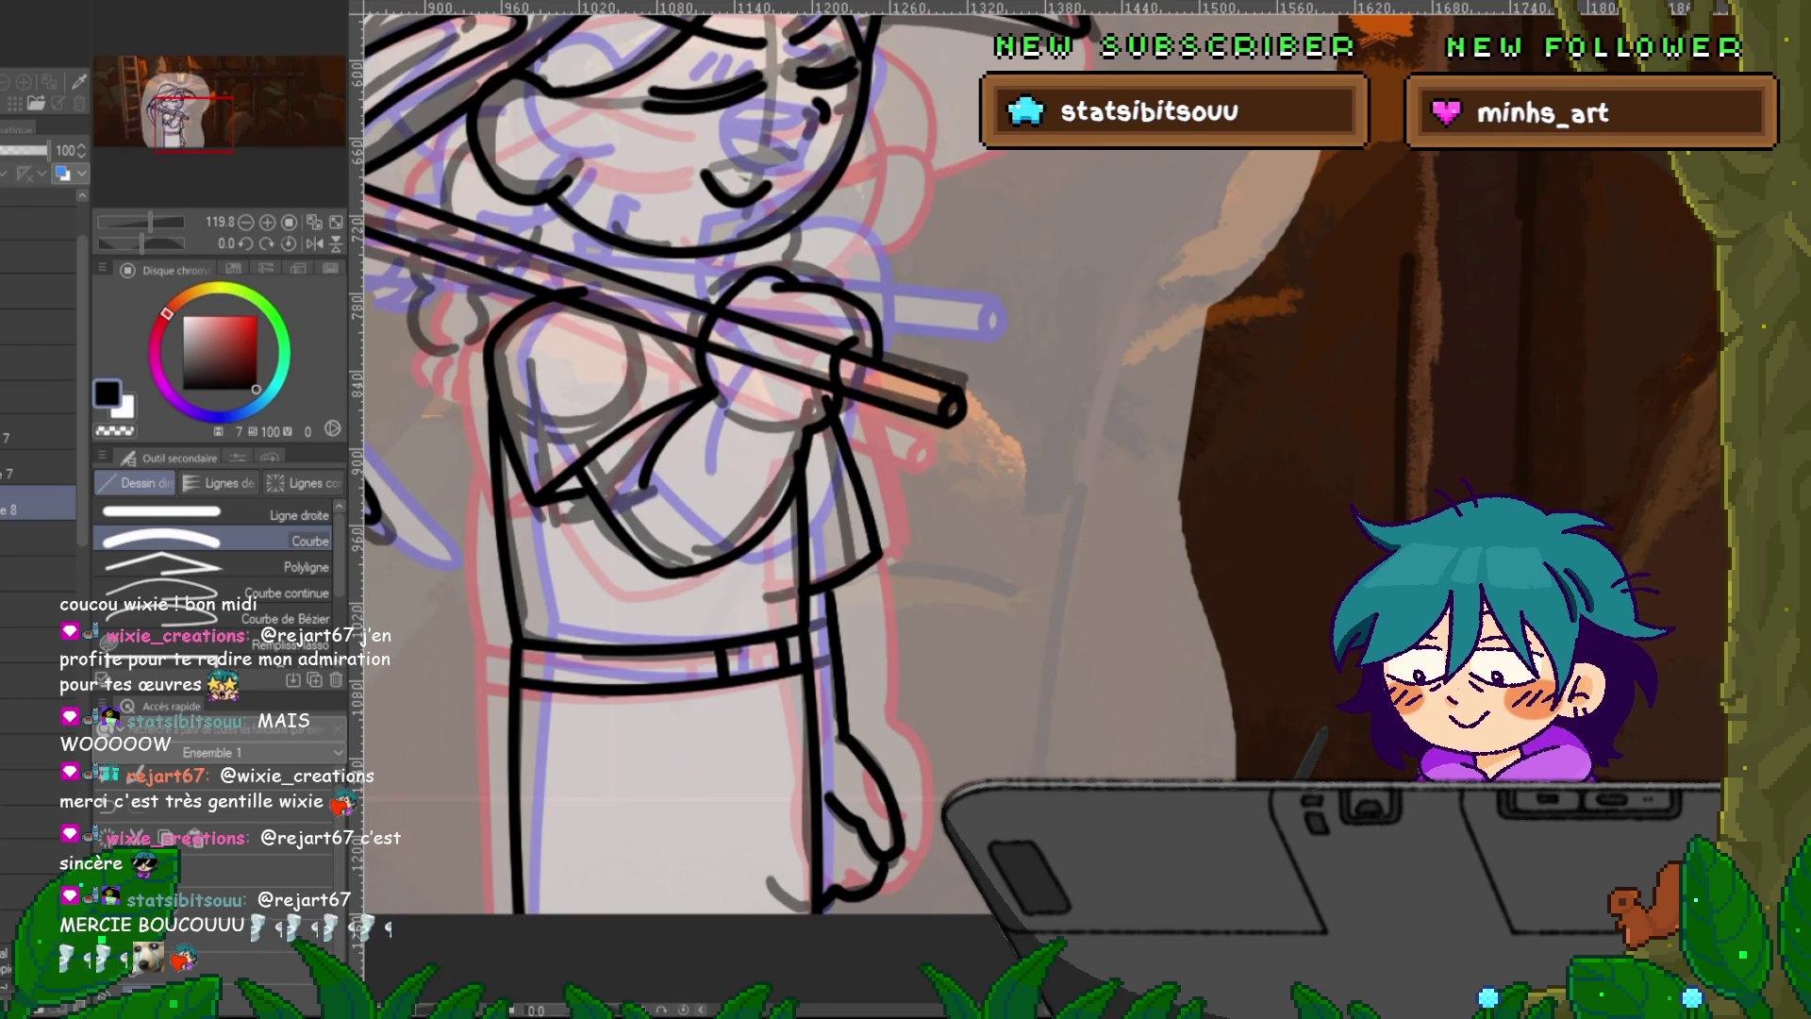
Drag control points to bend the long arm line and its lower end onto the sketch.
key(y)
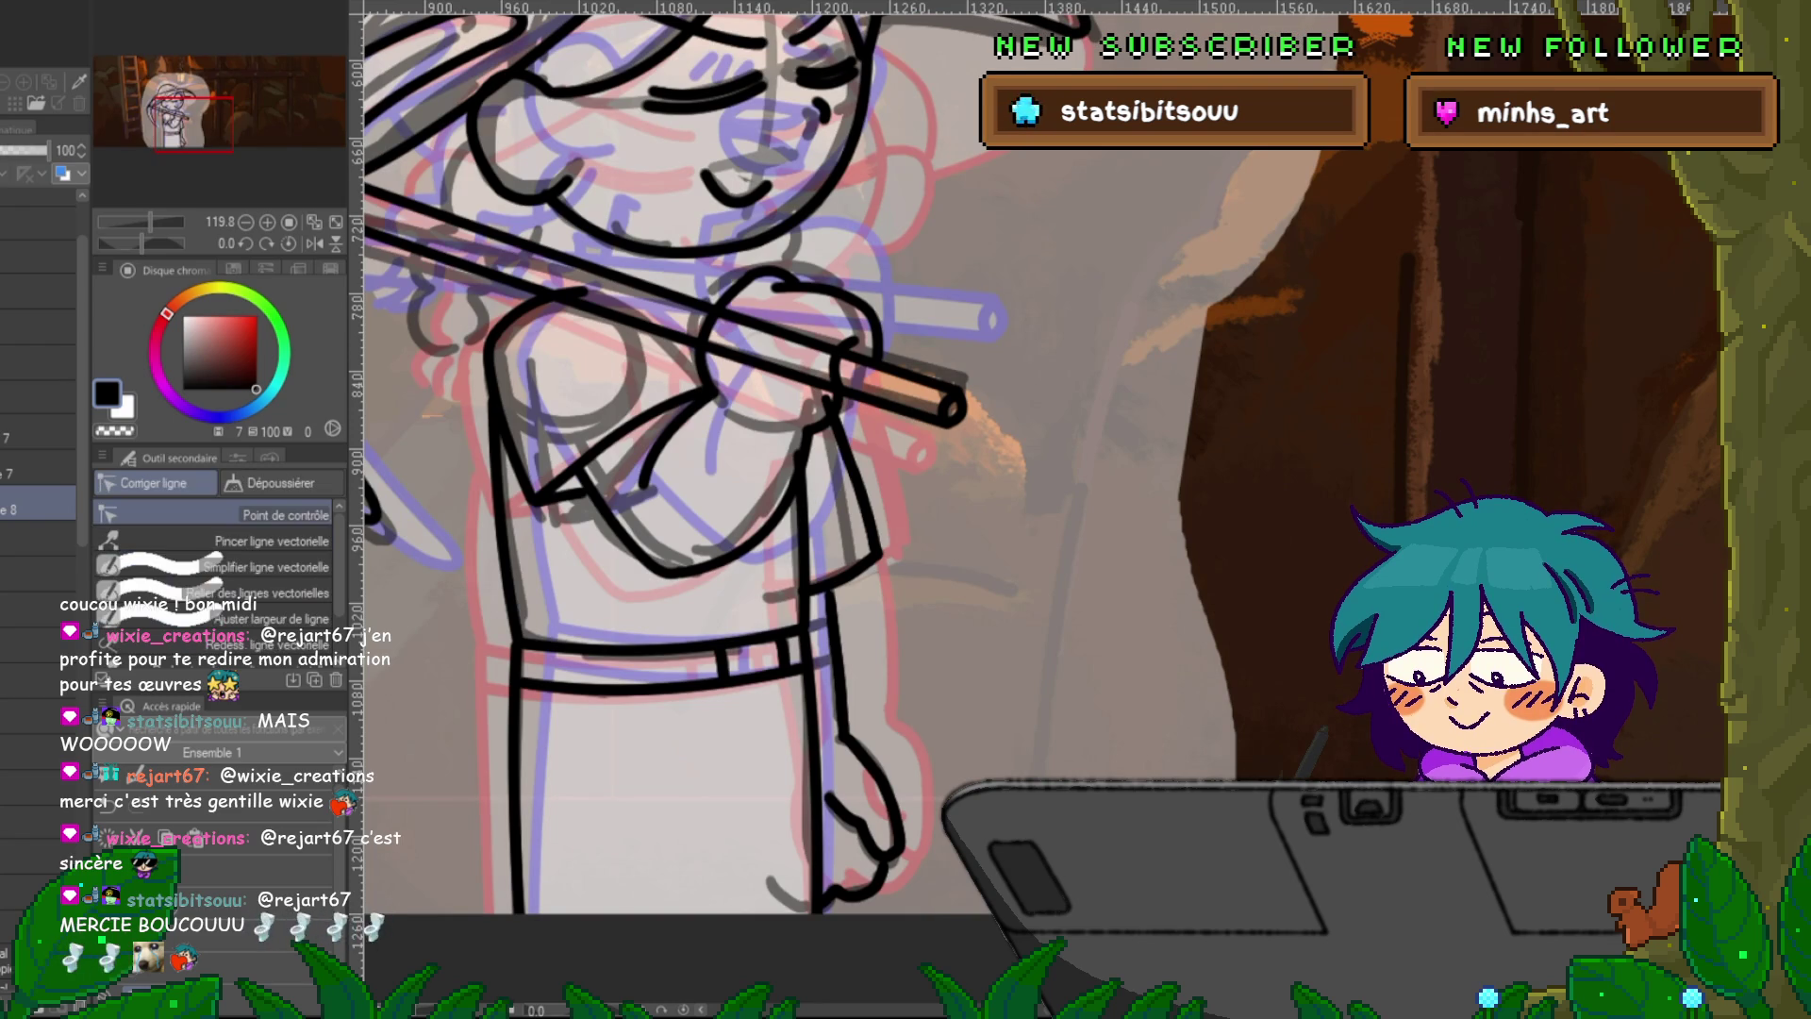
mouse_move(610, 438)
mouse_down()
mouse_move(618, 459)
mouse_move(566, 499)
mouse_up()
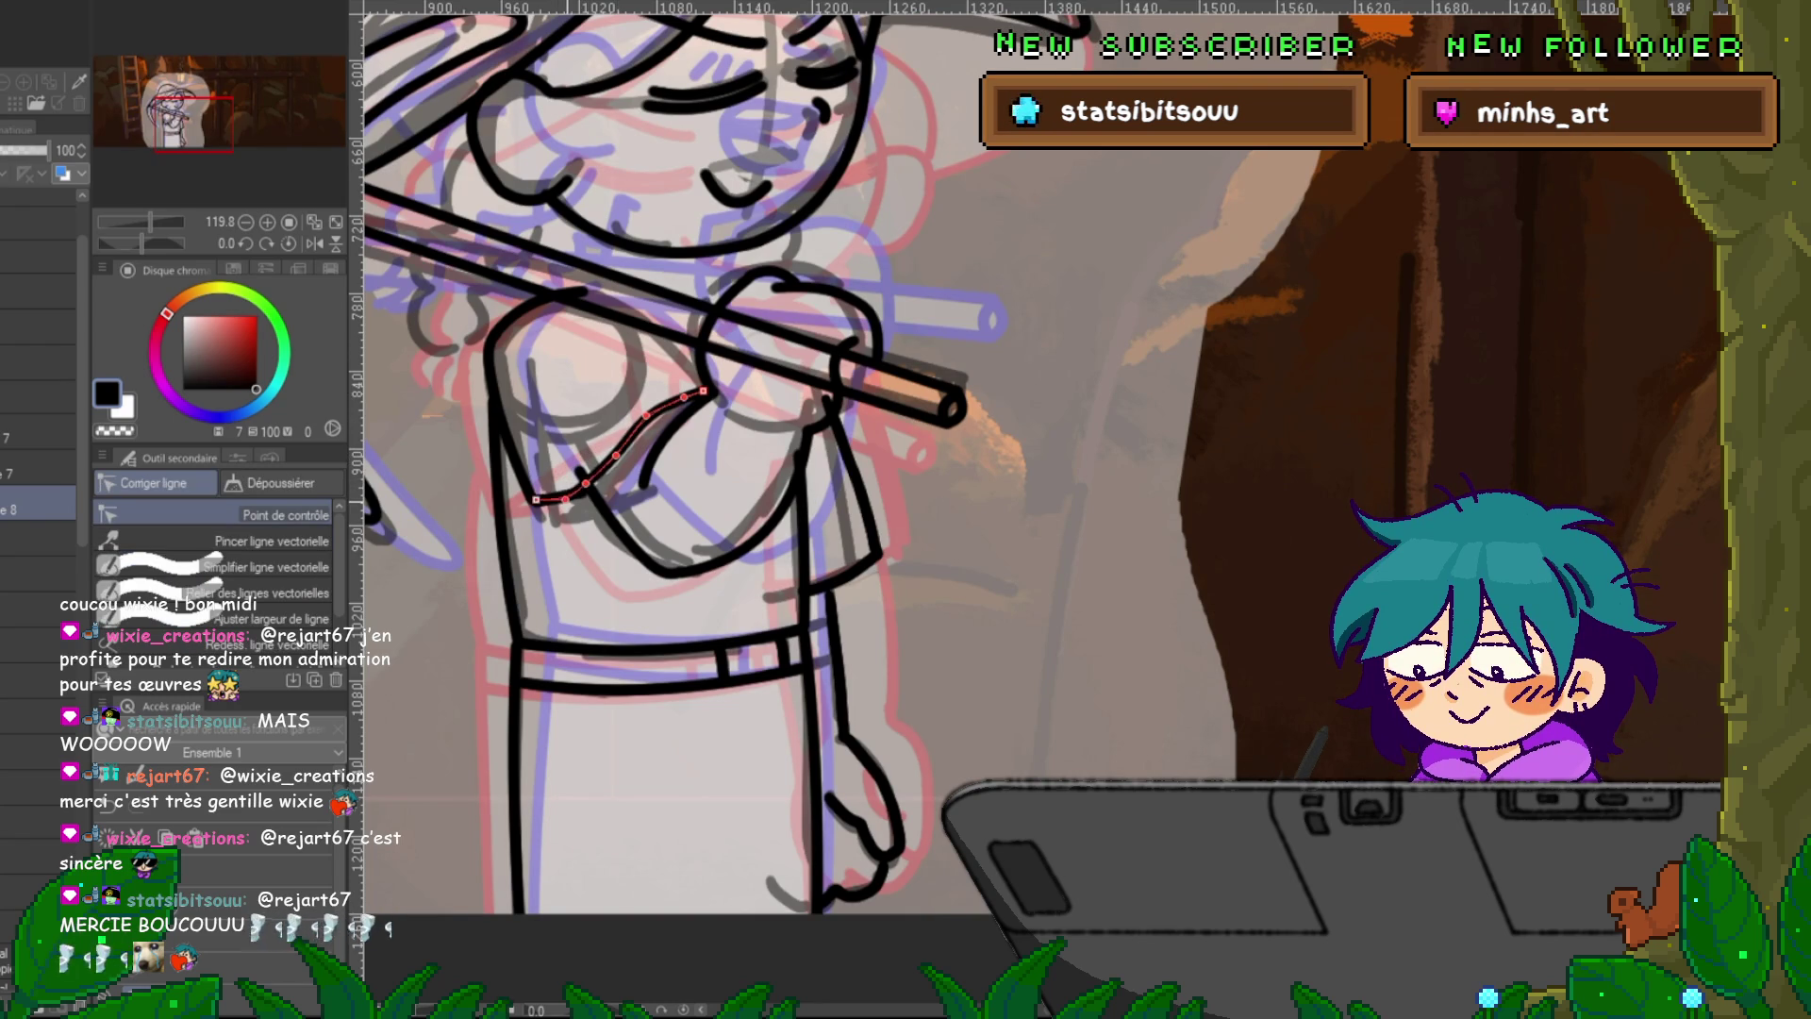
key(Right)
key(Left)
key(Right)
key(Left)
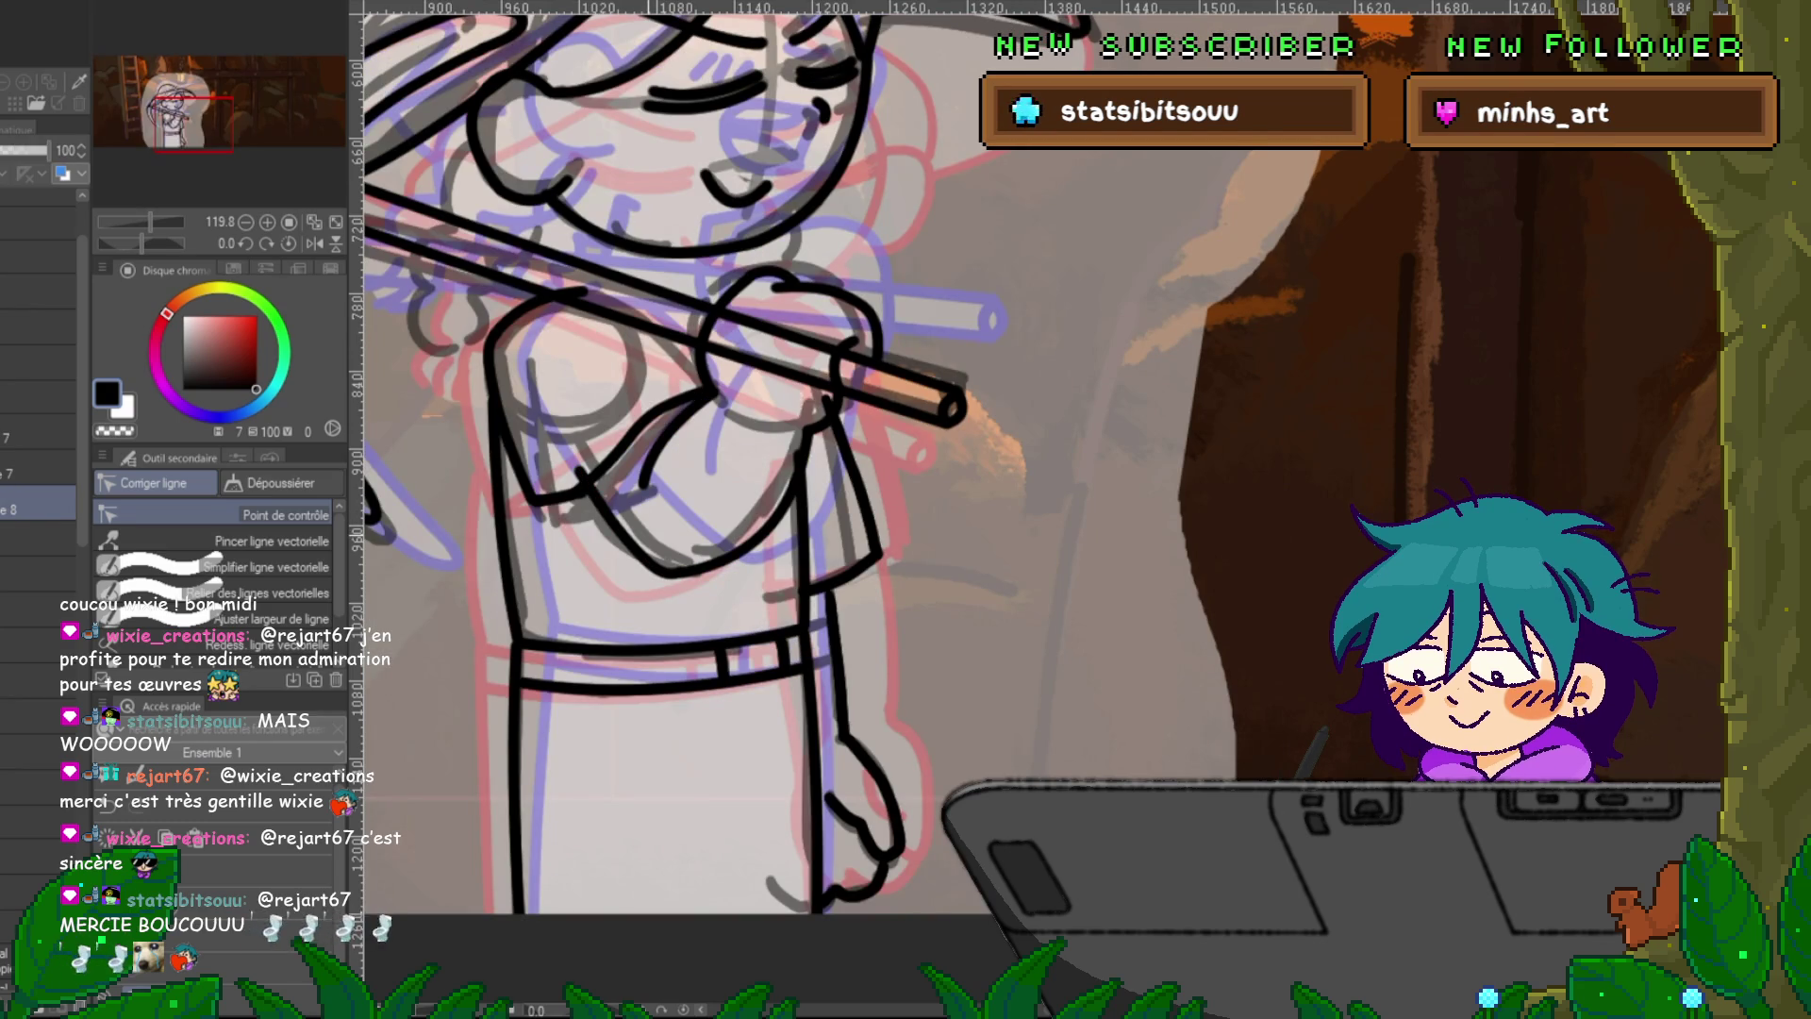
click(616, 456)
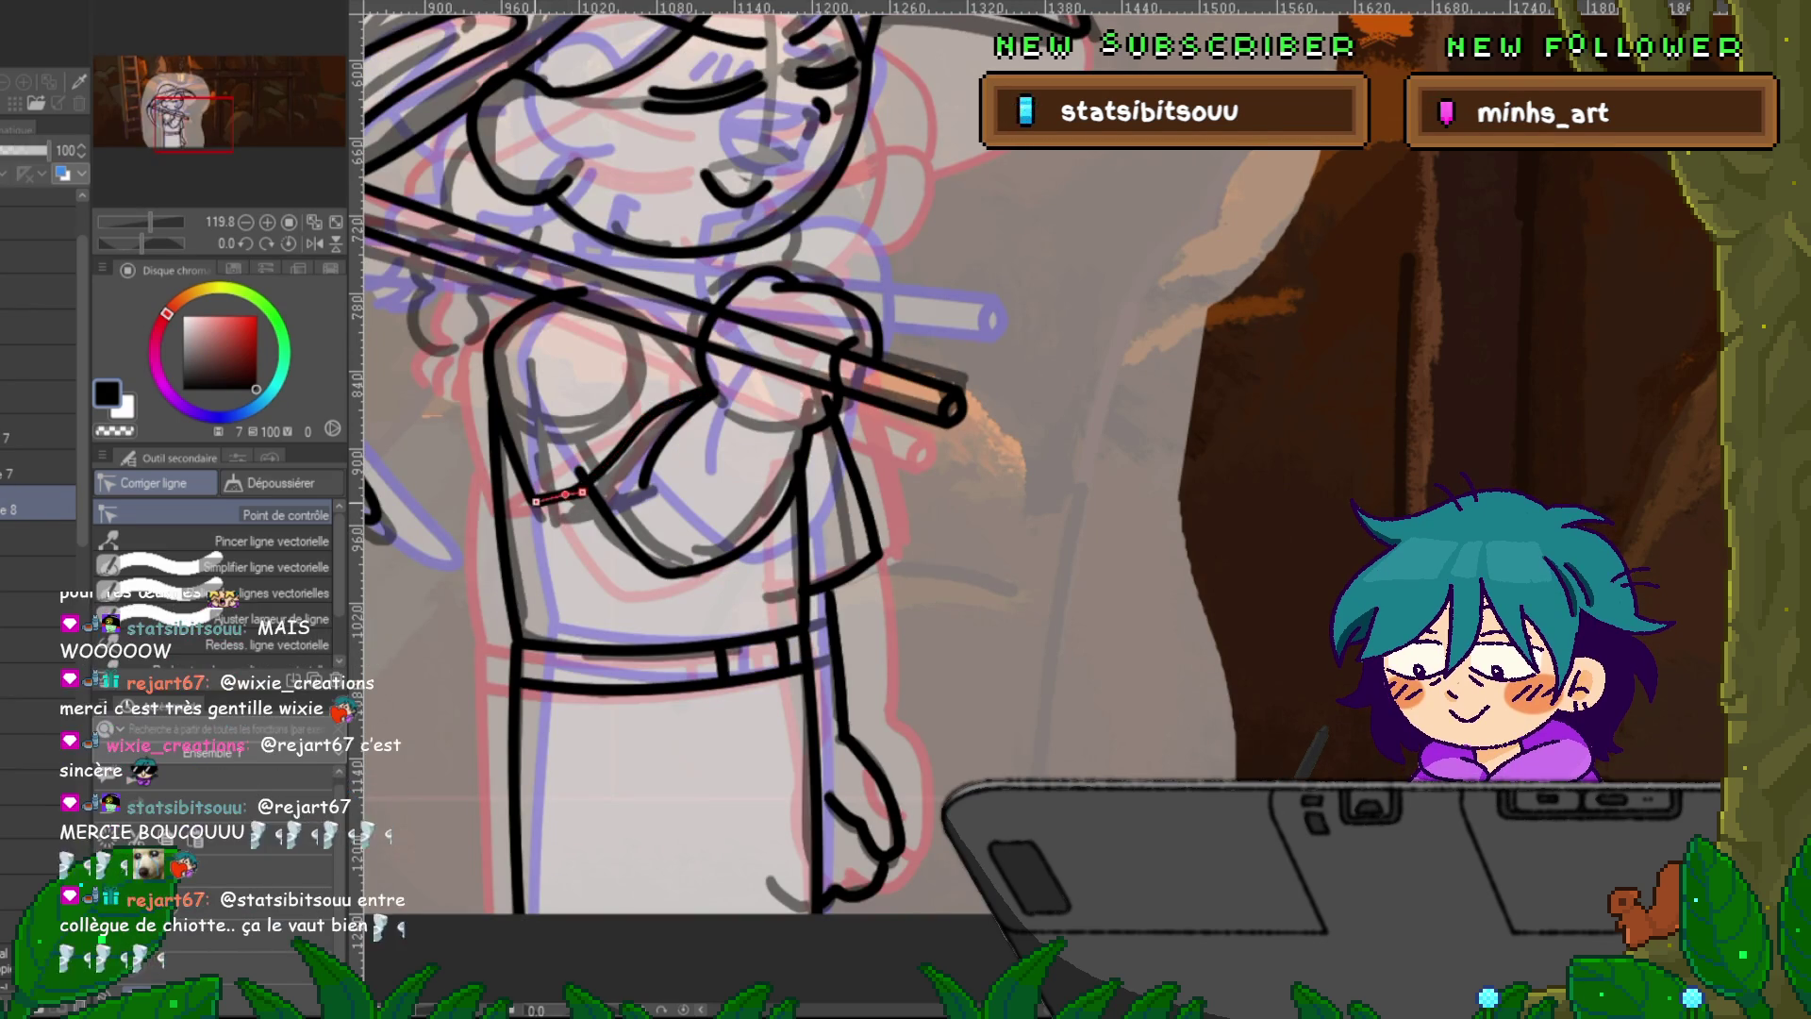
drag(535, 499, 564, 515)
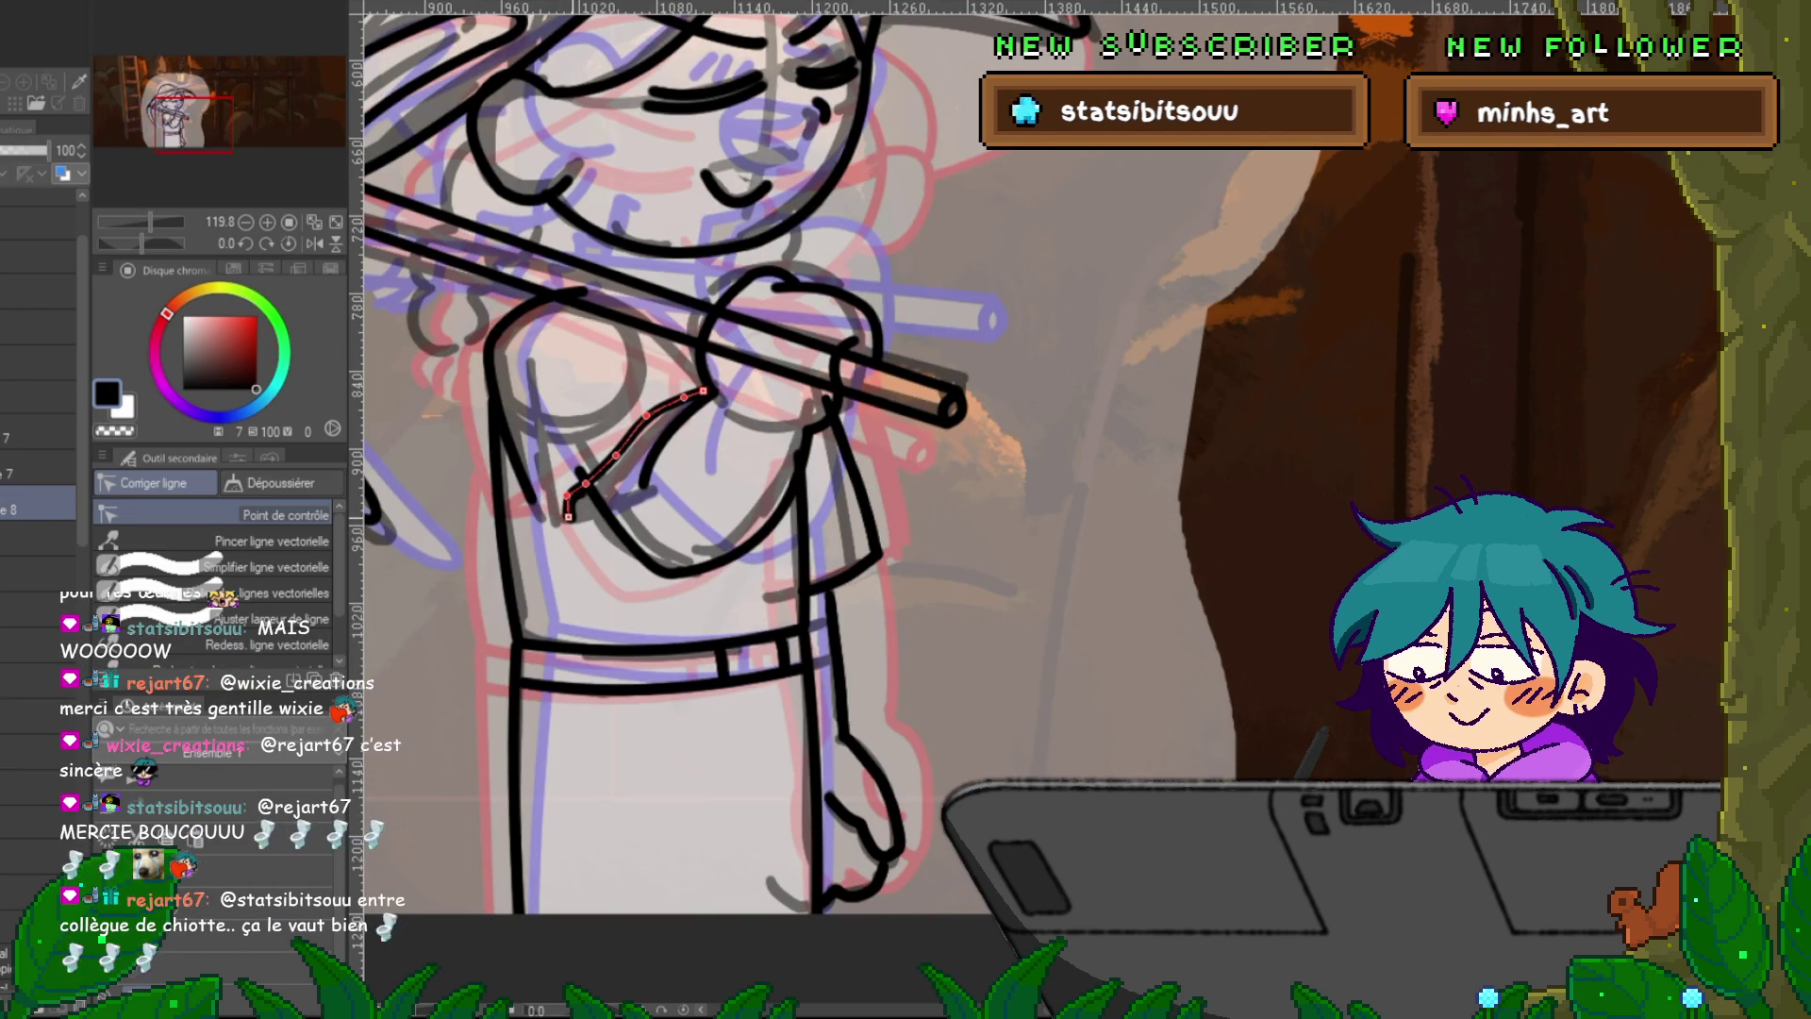
click(575, 520)
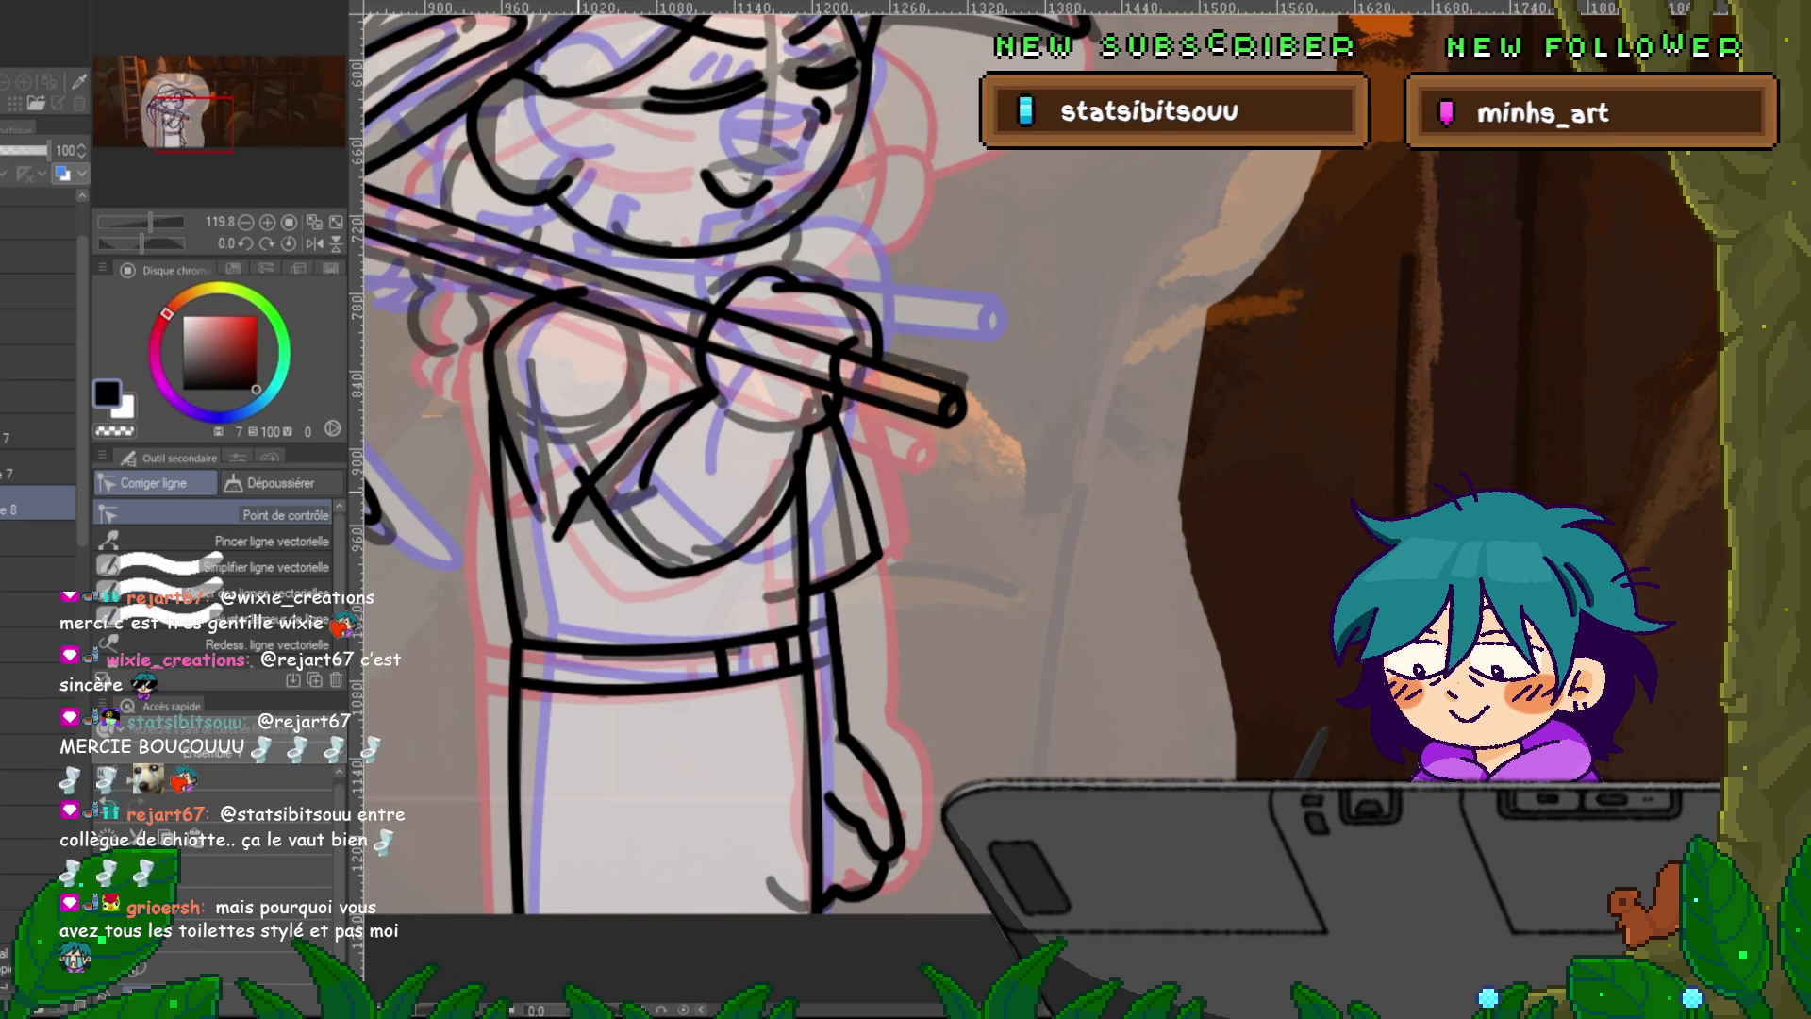
click(646, 415)
drag(703, 389, 564, 524)
Adjust the left torso line on layer 7 and the short stroke on layer 8, checking playback.
click(38, 432)
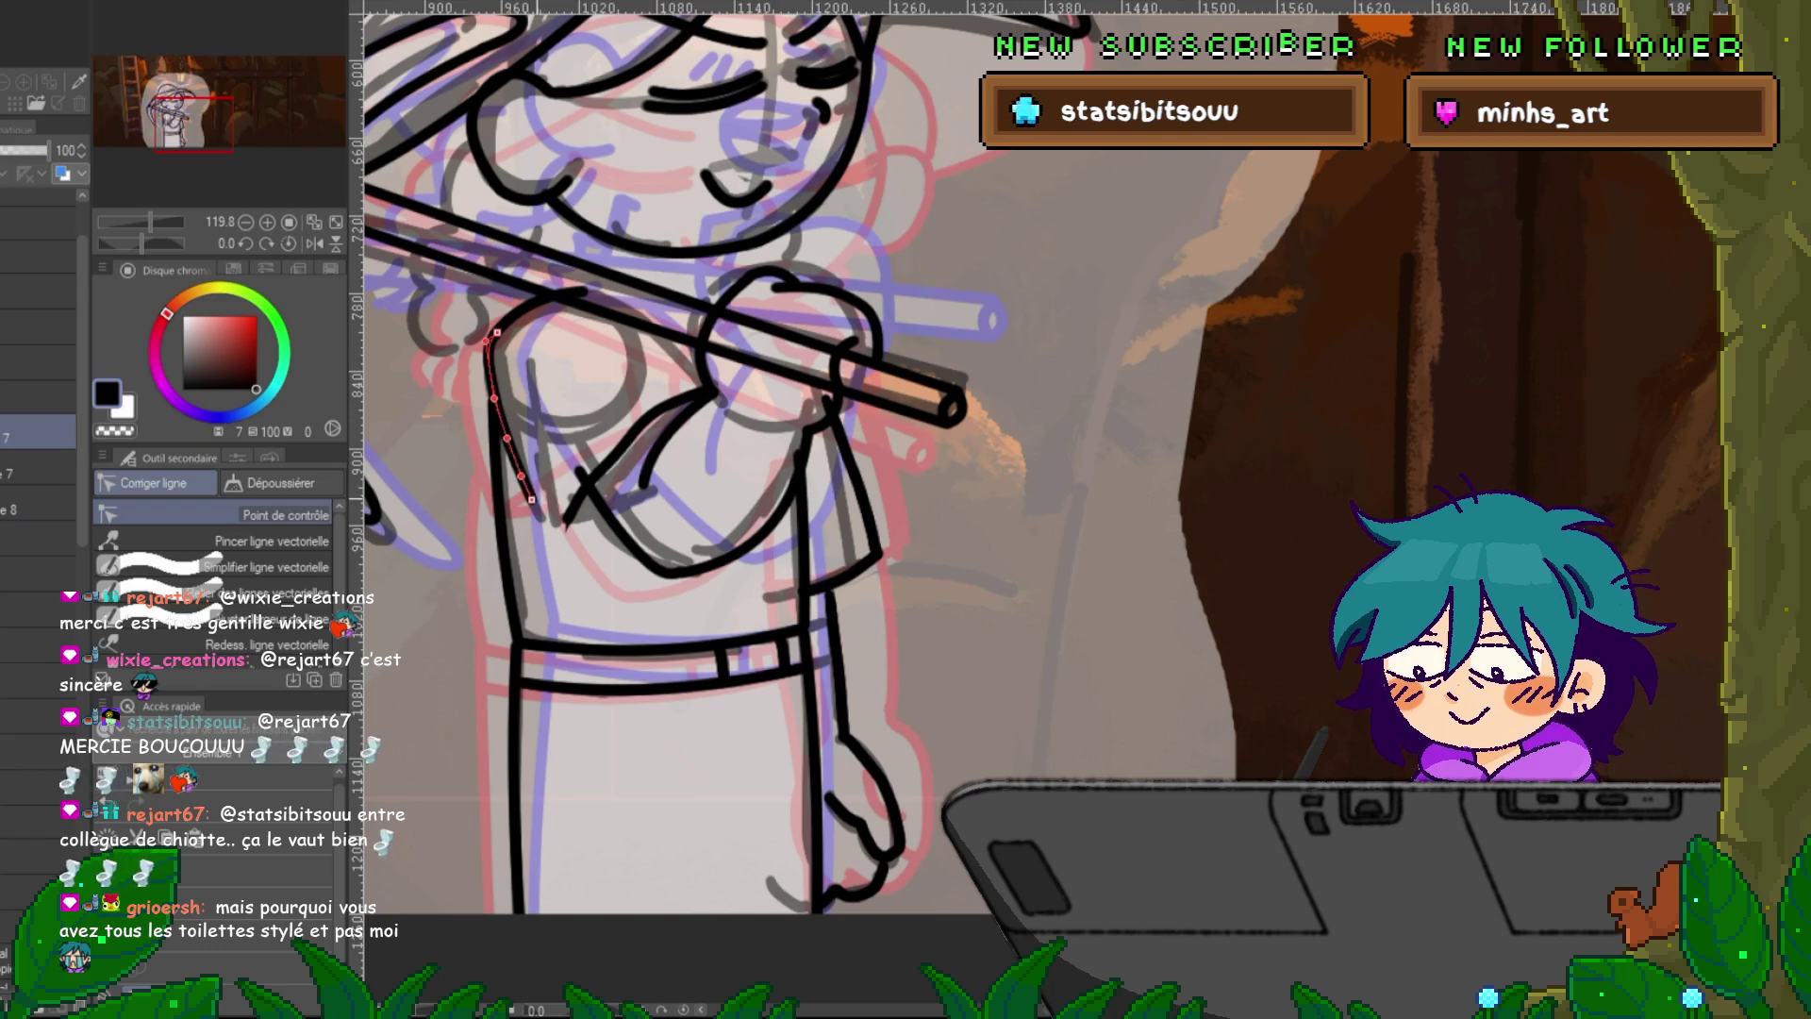
click(508, 435)
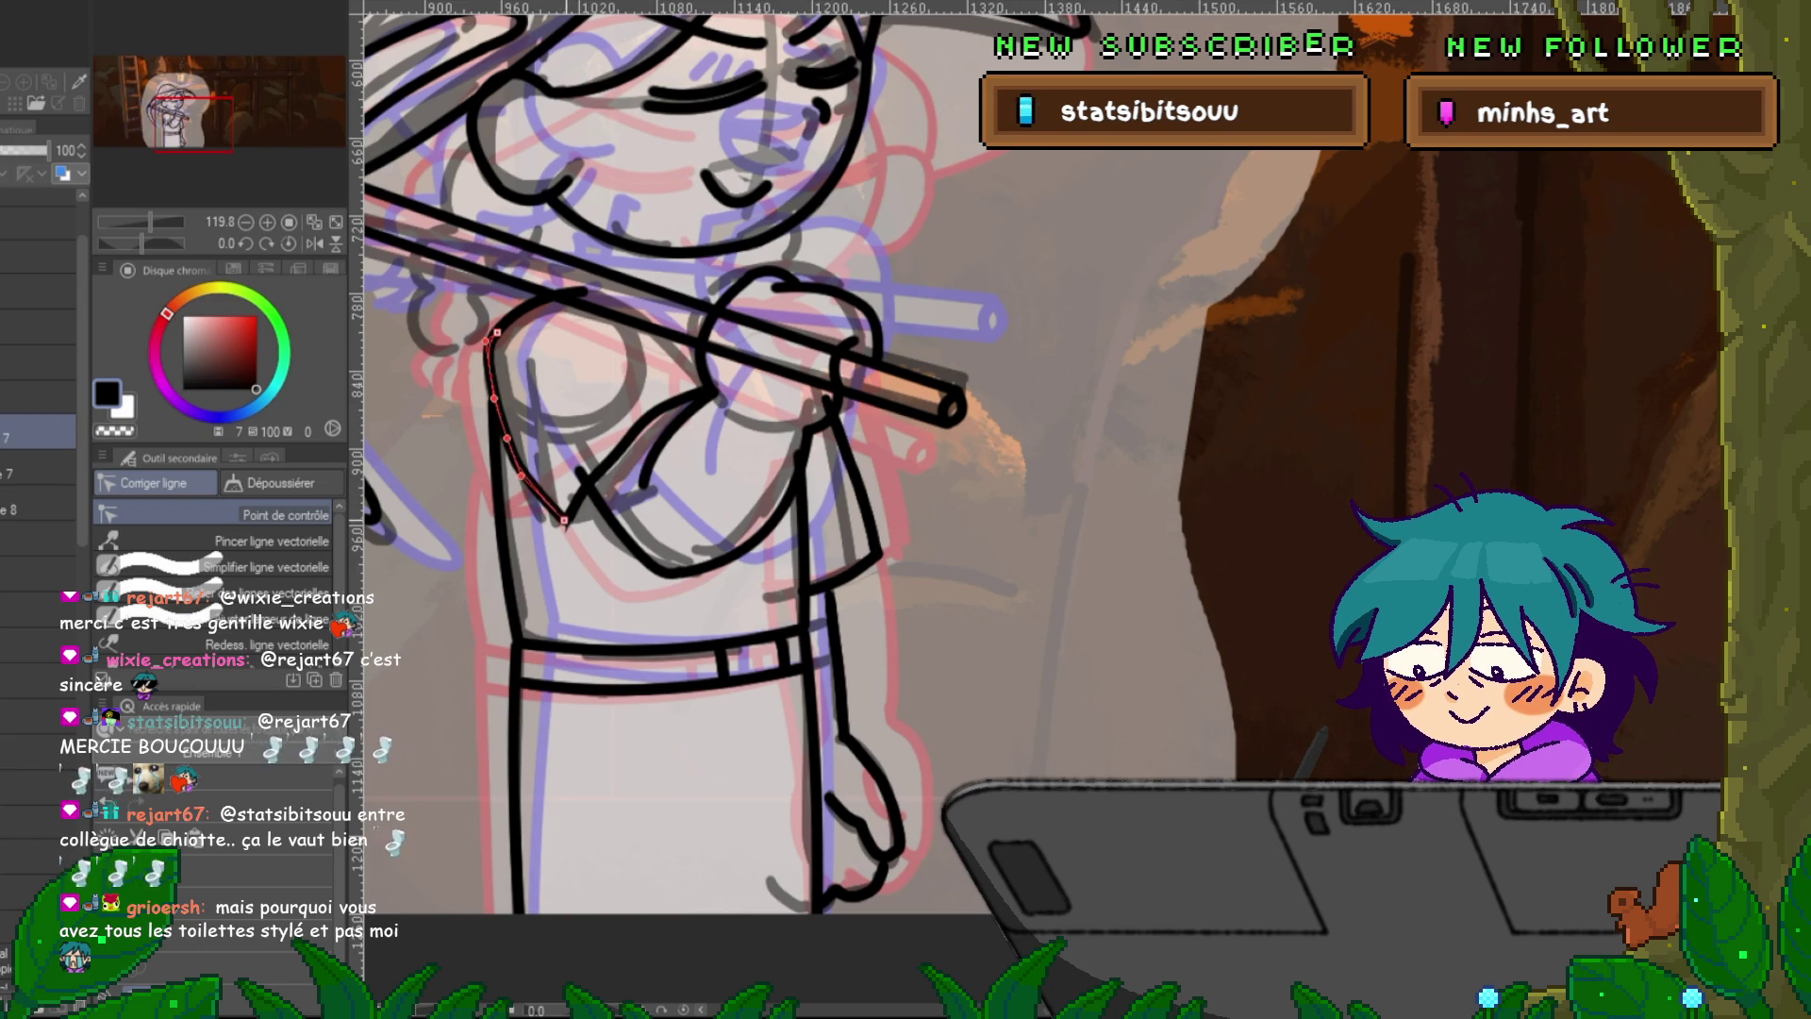
key(space)
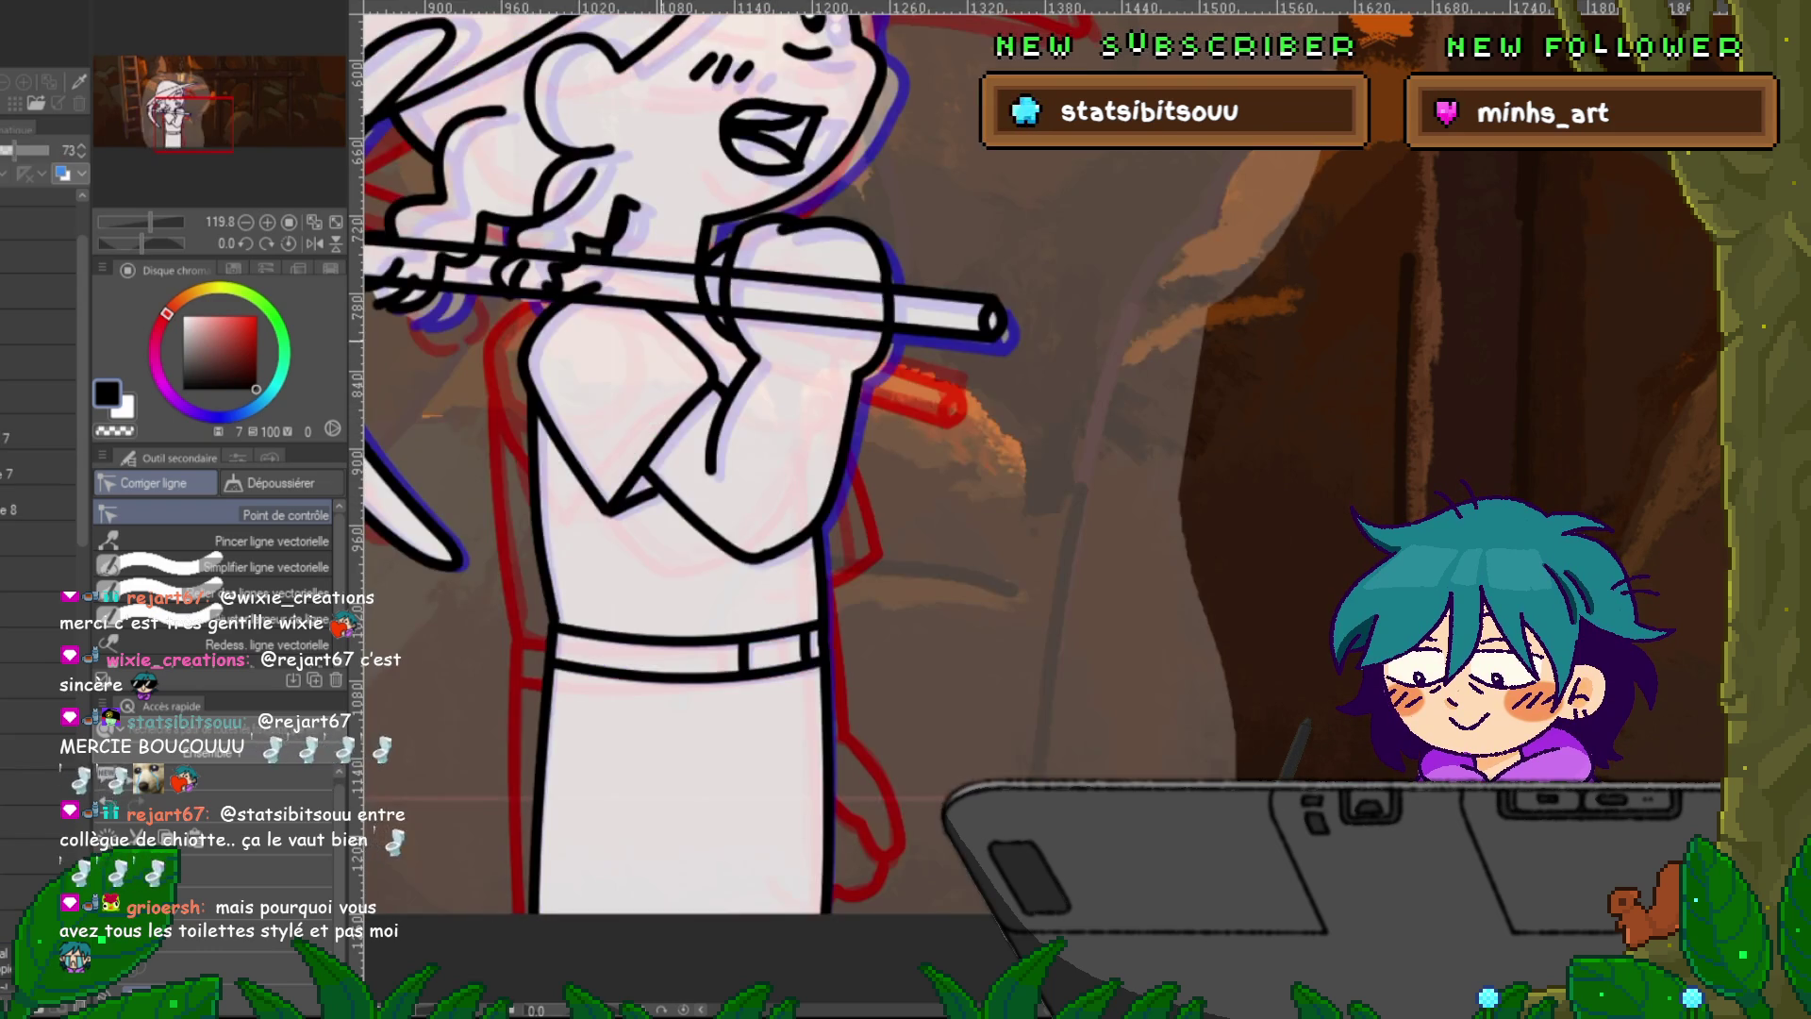
key(space)
click(507, 437)
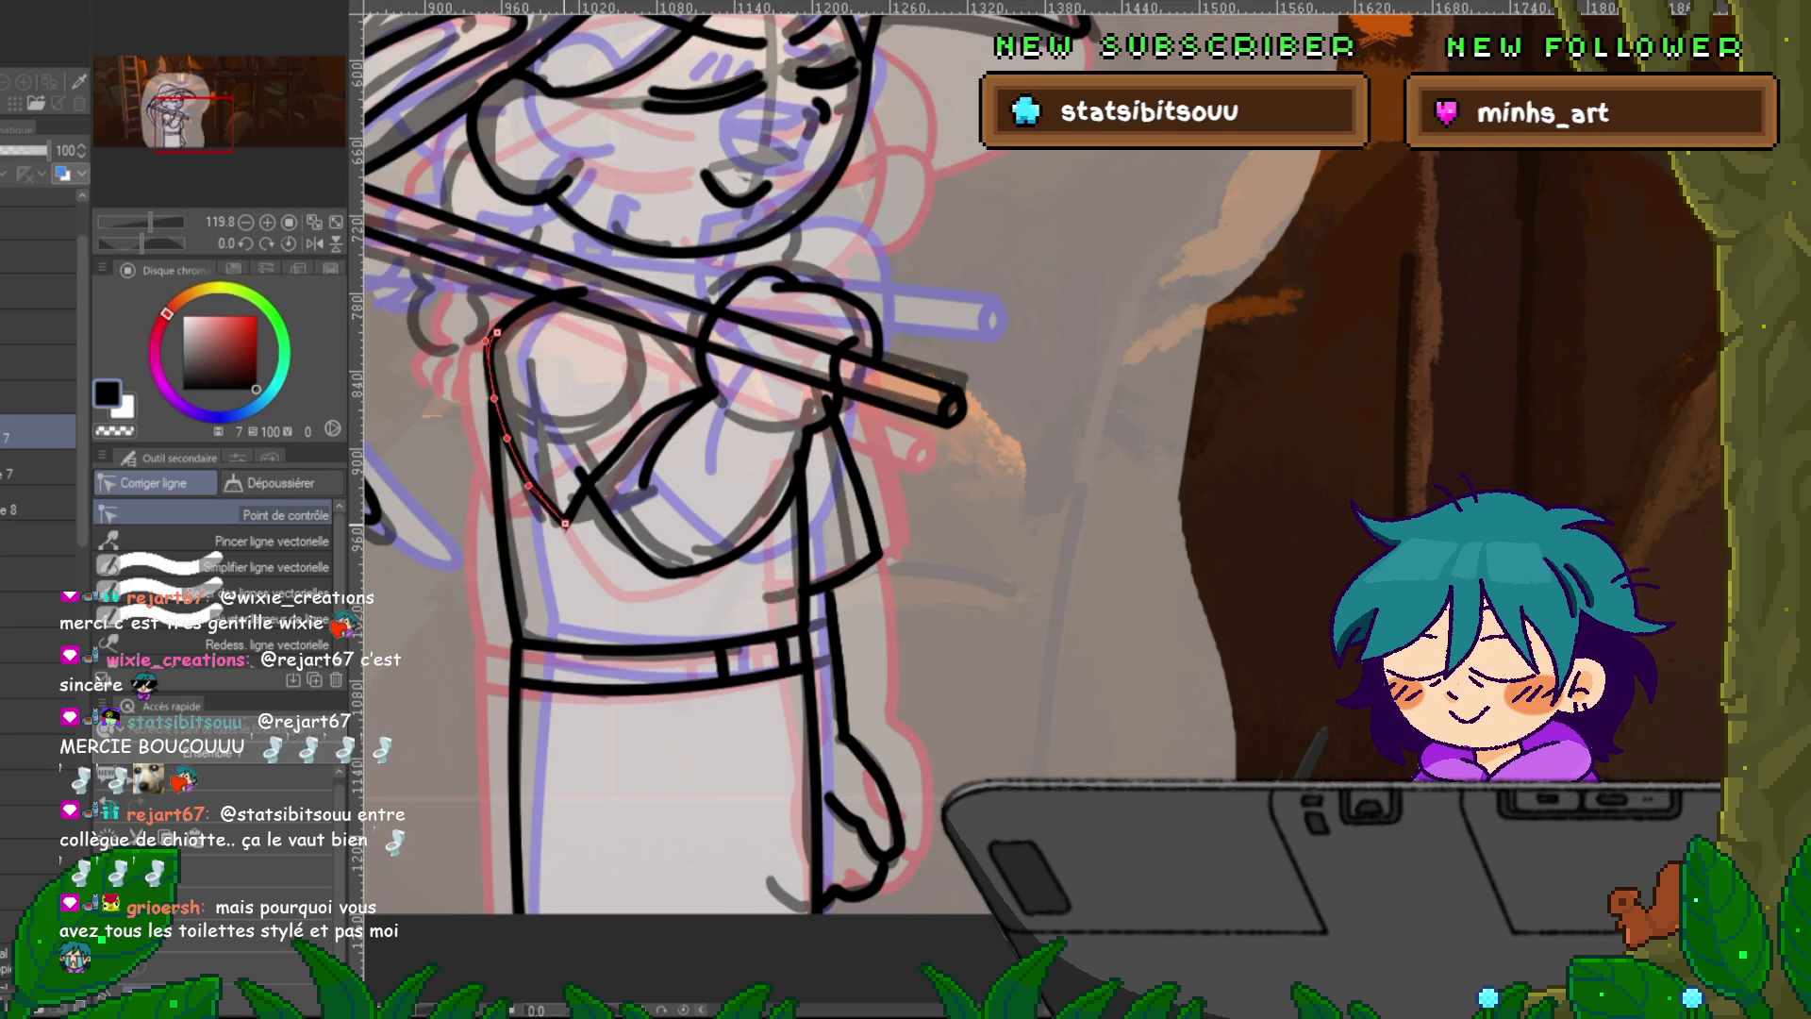
click(571, 514)
click(569, 514)
click(509, 443)
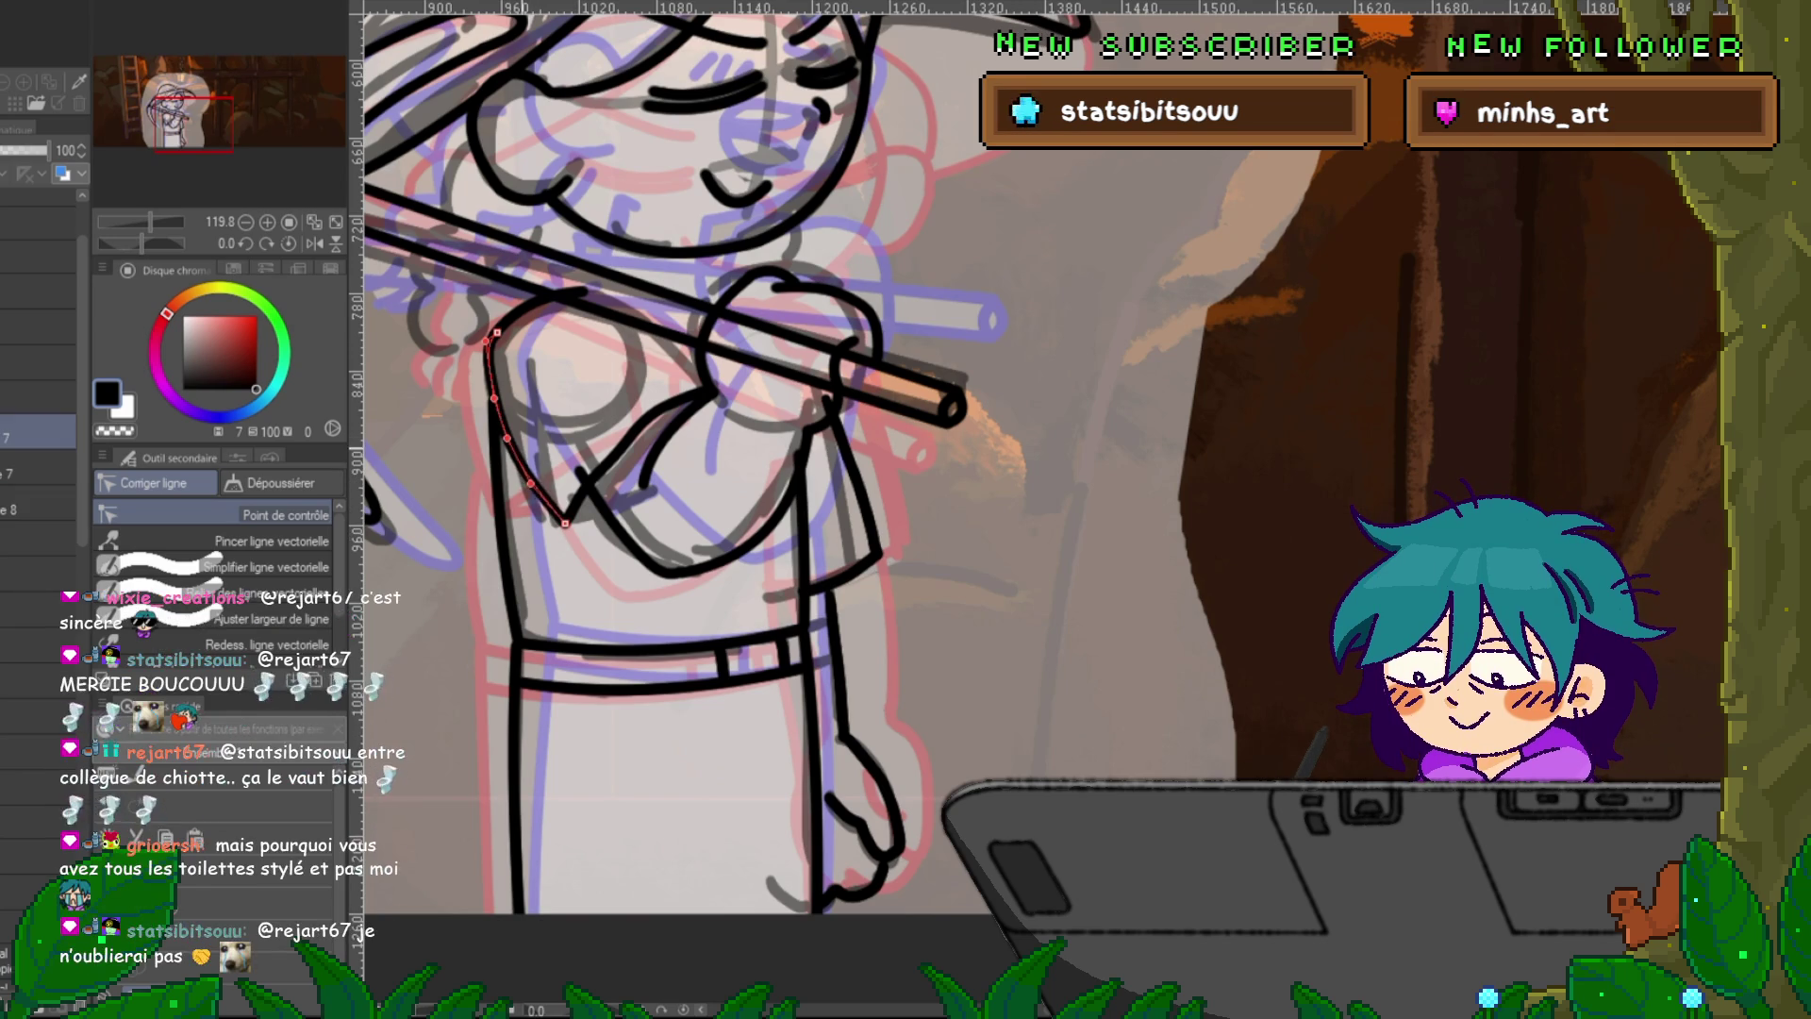
click(509, 443)
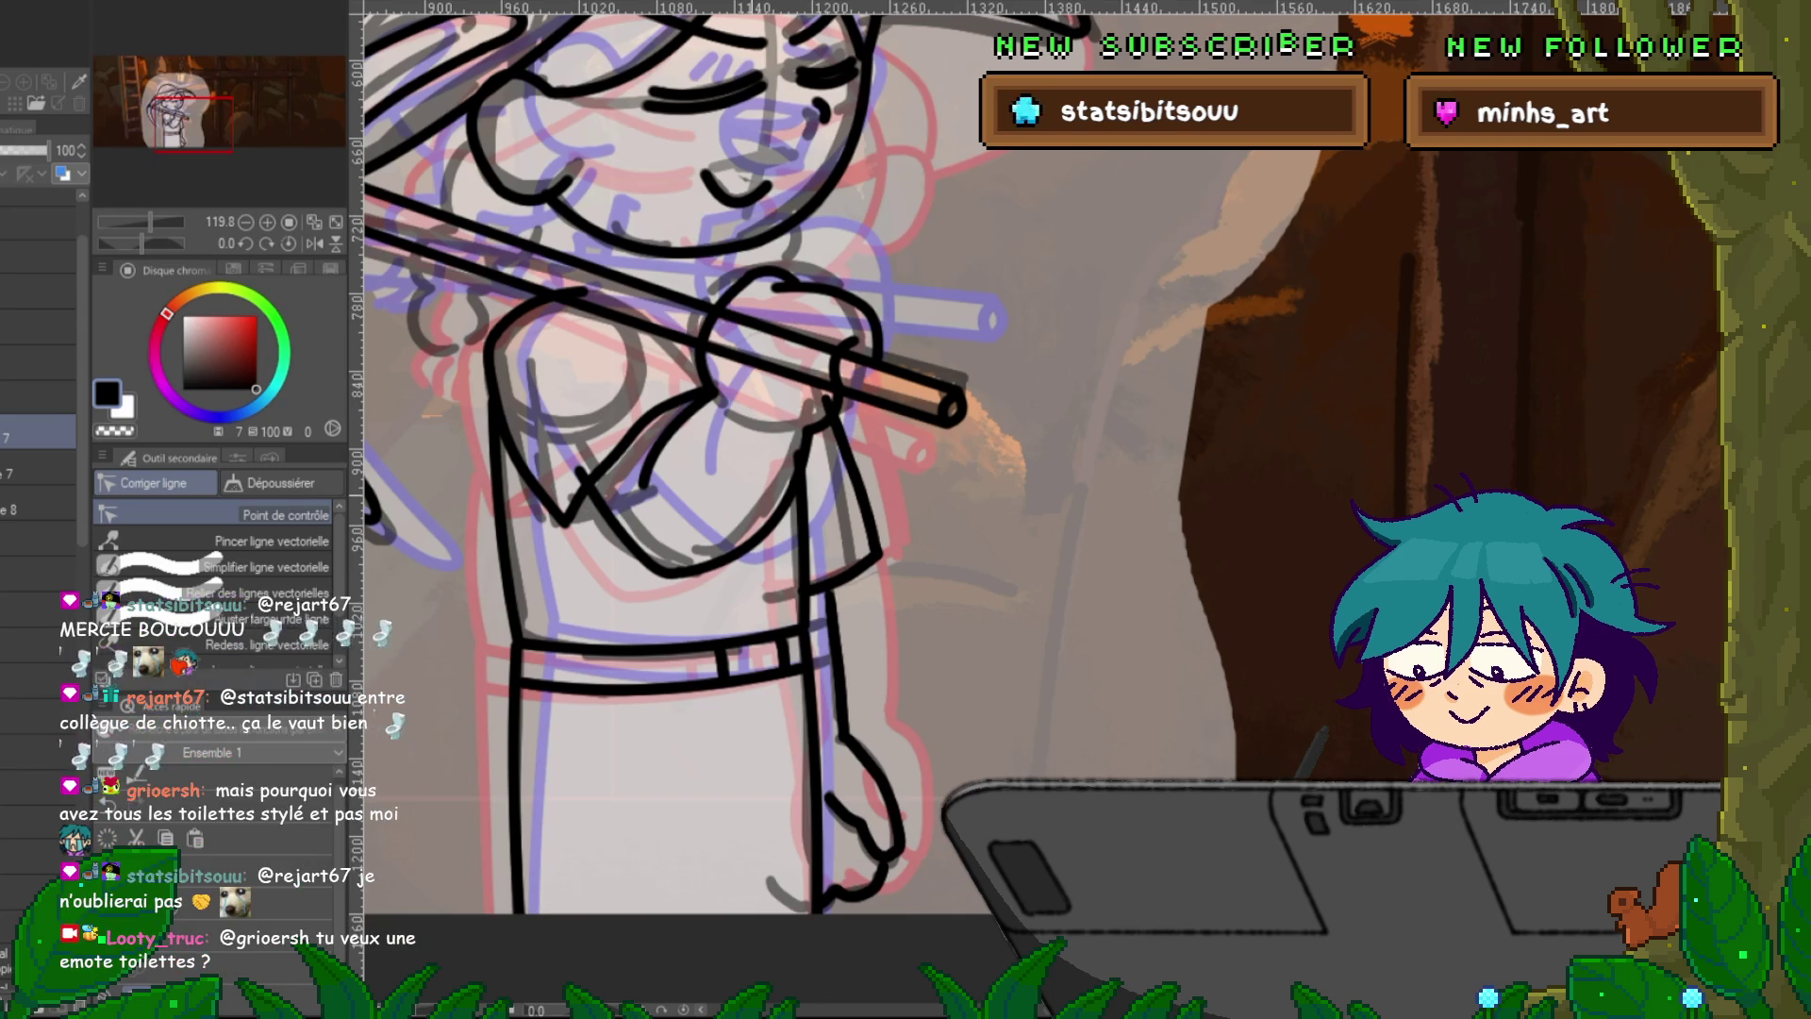
Nudge the chest line on layer 8 down slightly, then mirror the canvas to check it.
click(37, 505)
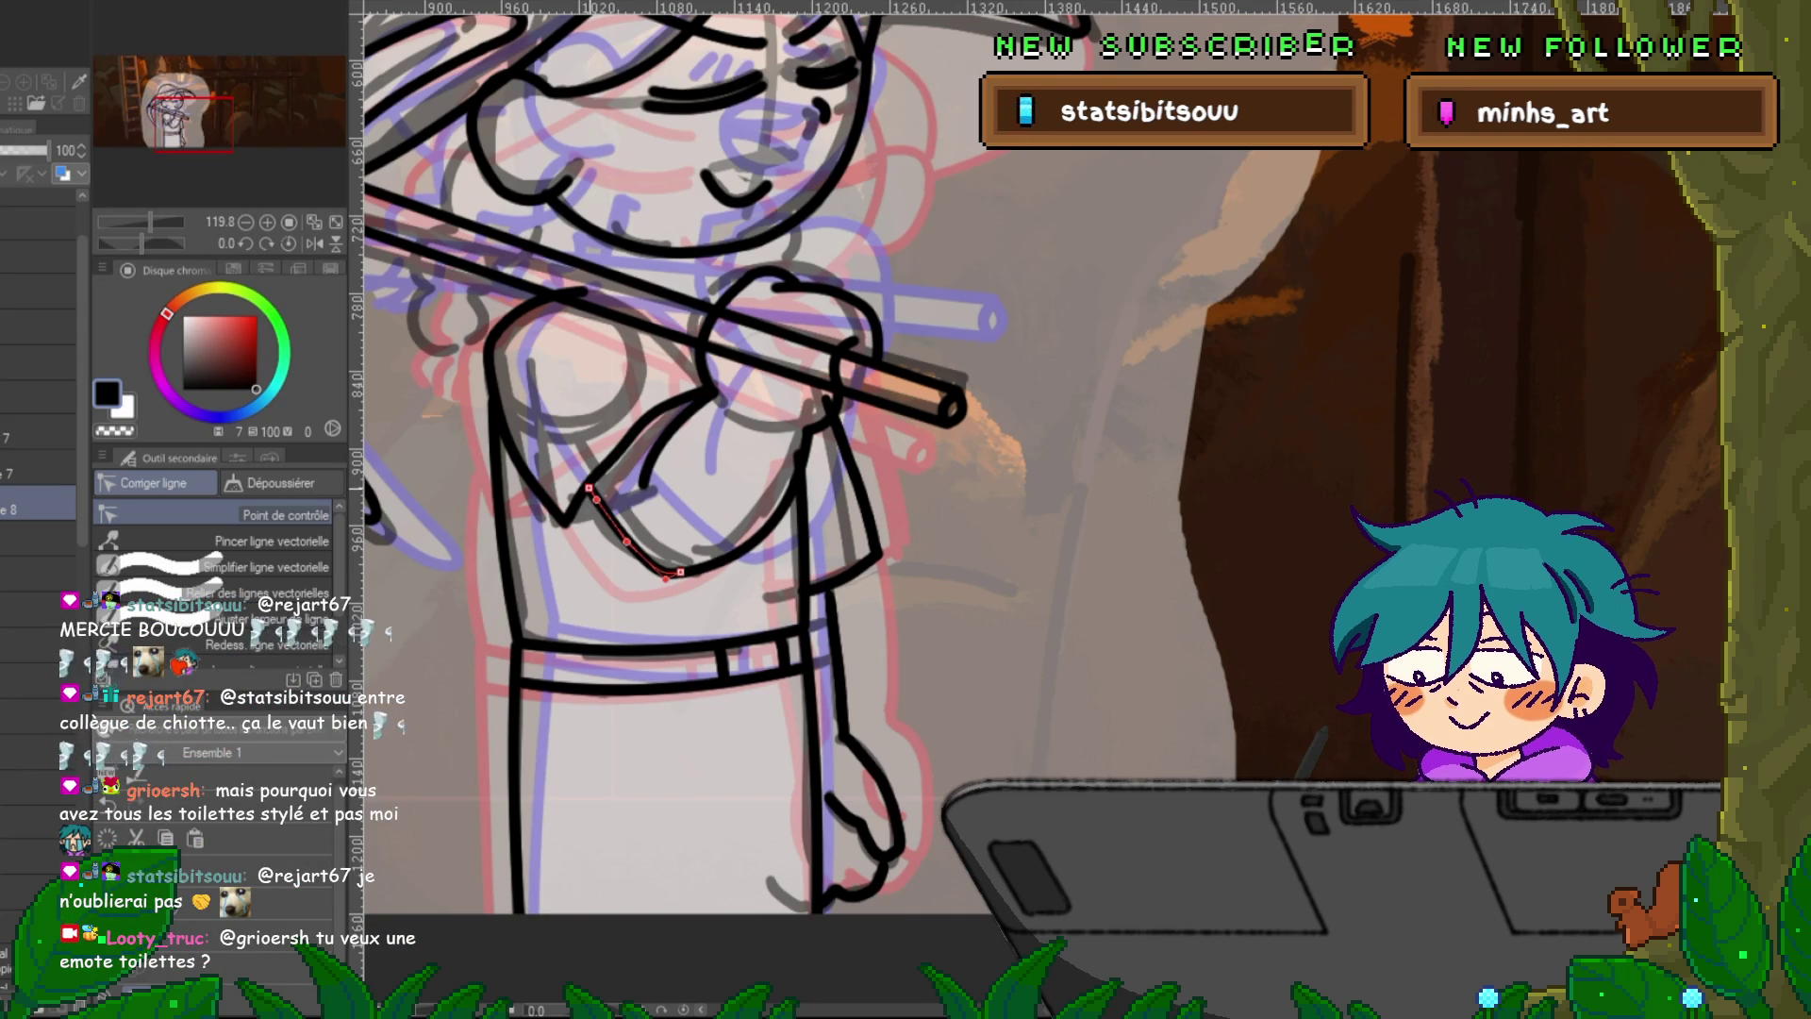
click(616, 456)
drag(646, 415, 647, 424)
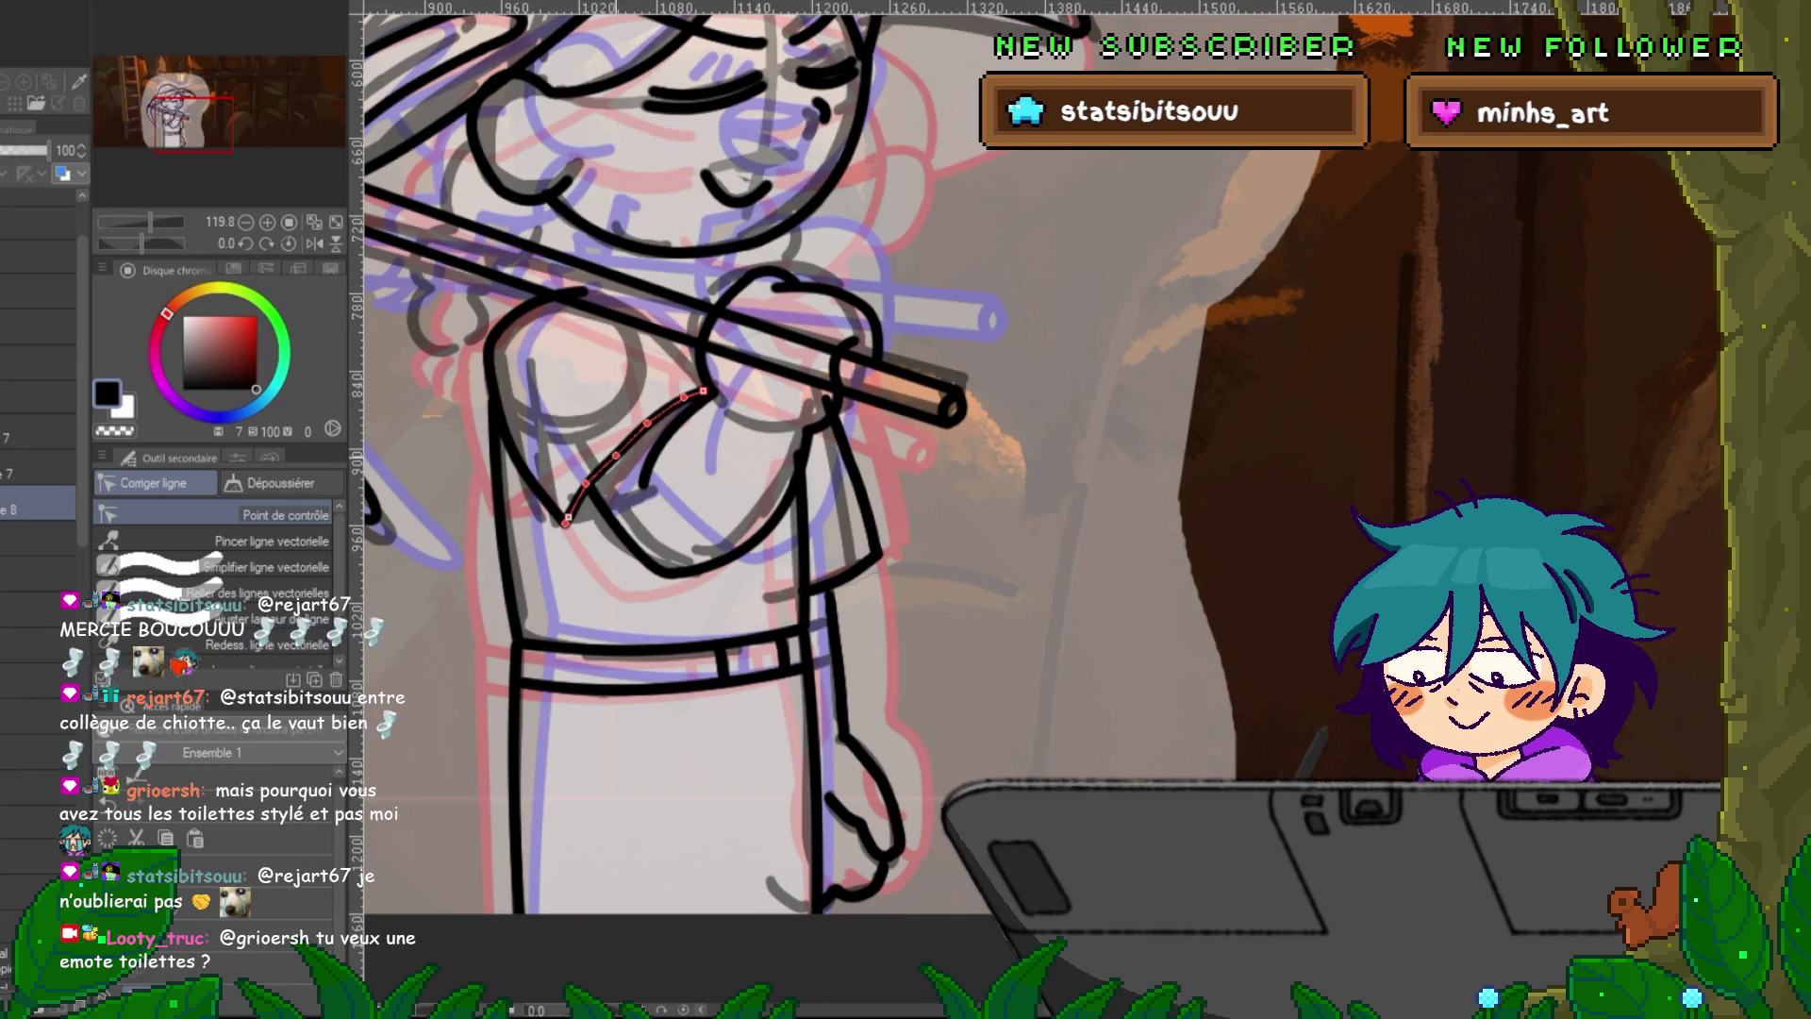
key(h)
key(h)
key(h)
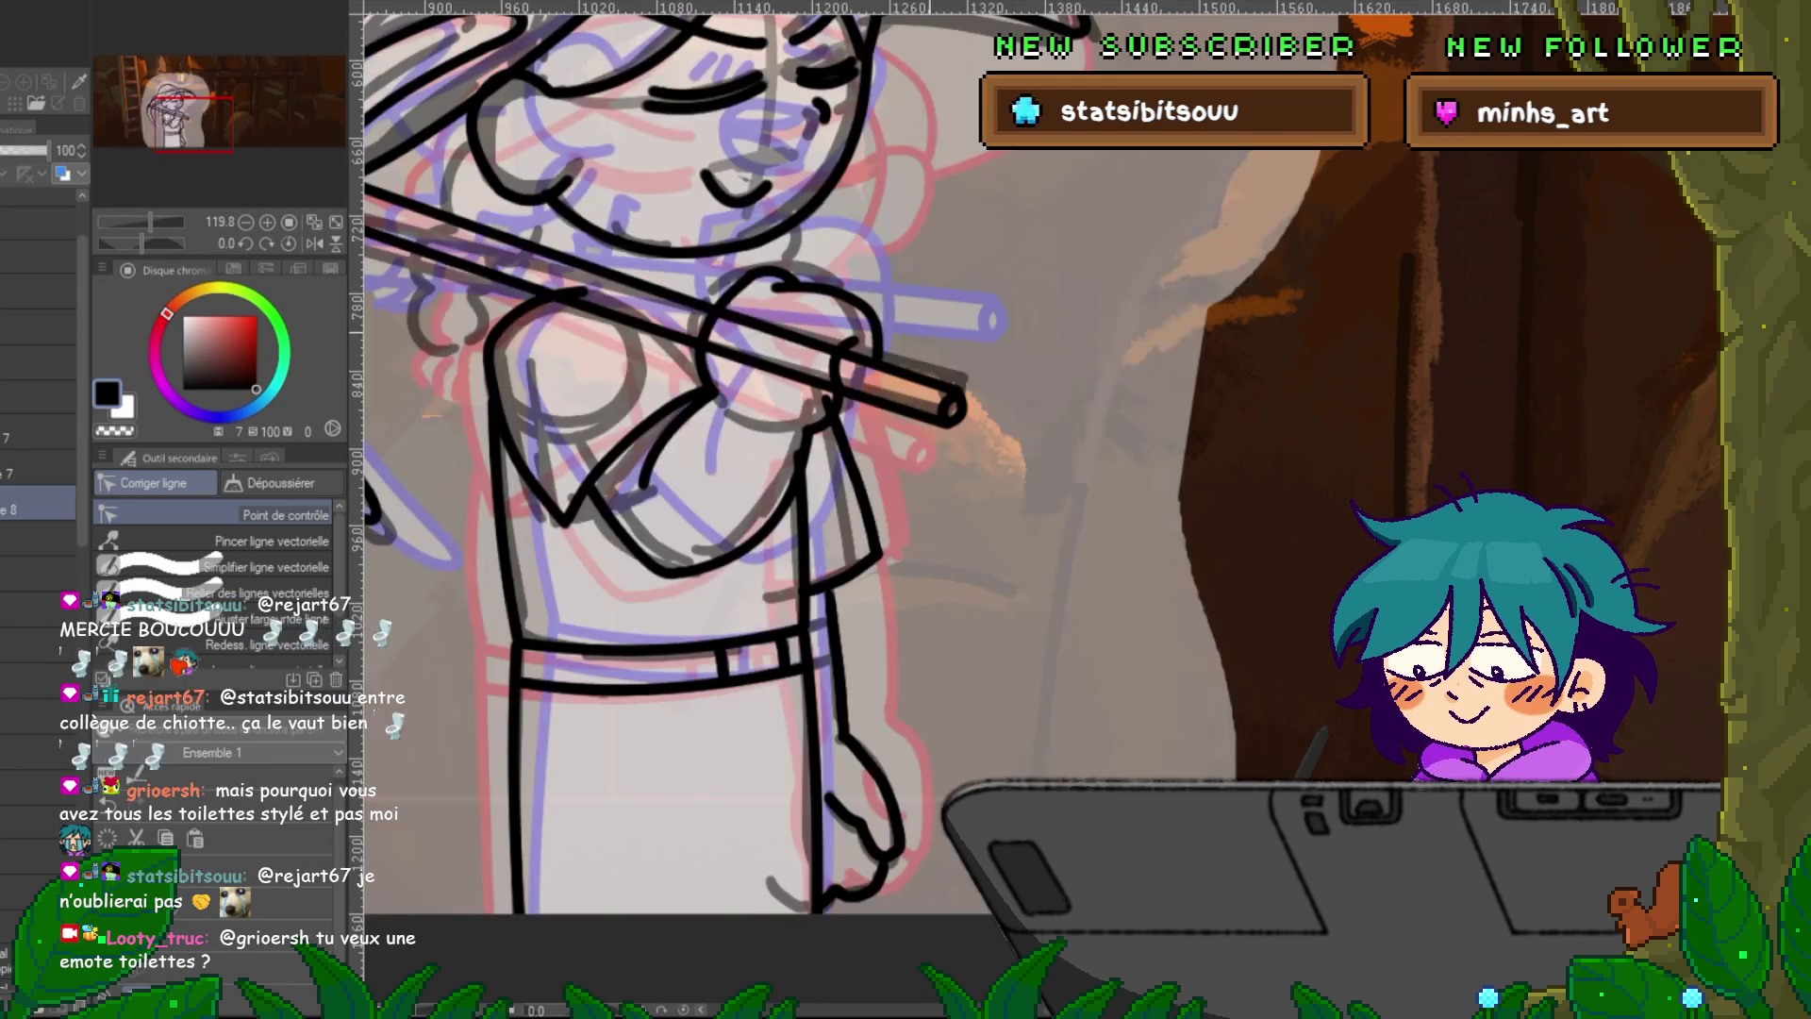
key(h)
key(h)
key(p)
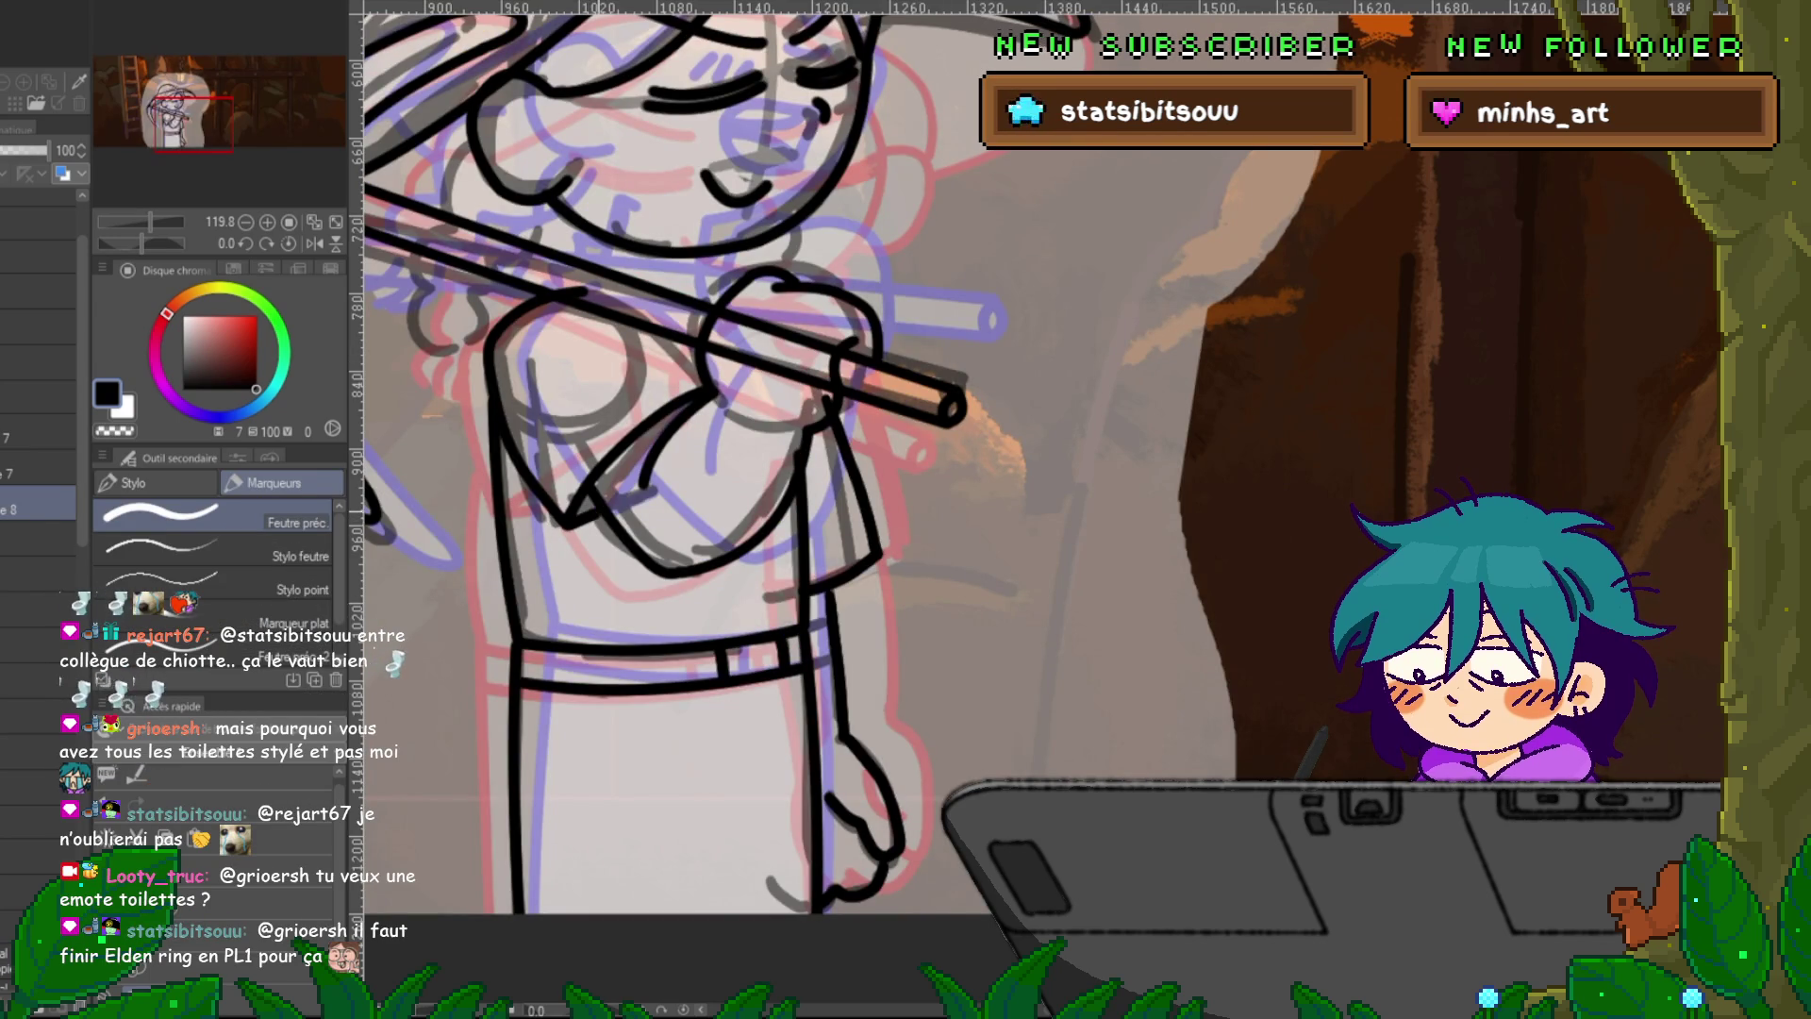
key(ctrl+z)
key(ctrl+z)
key(ctrl+z)
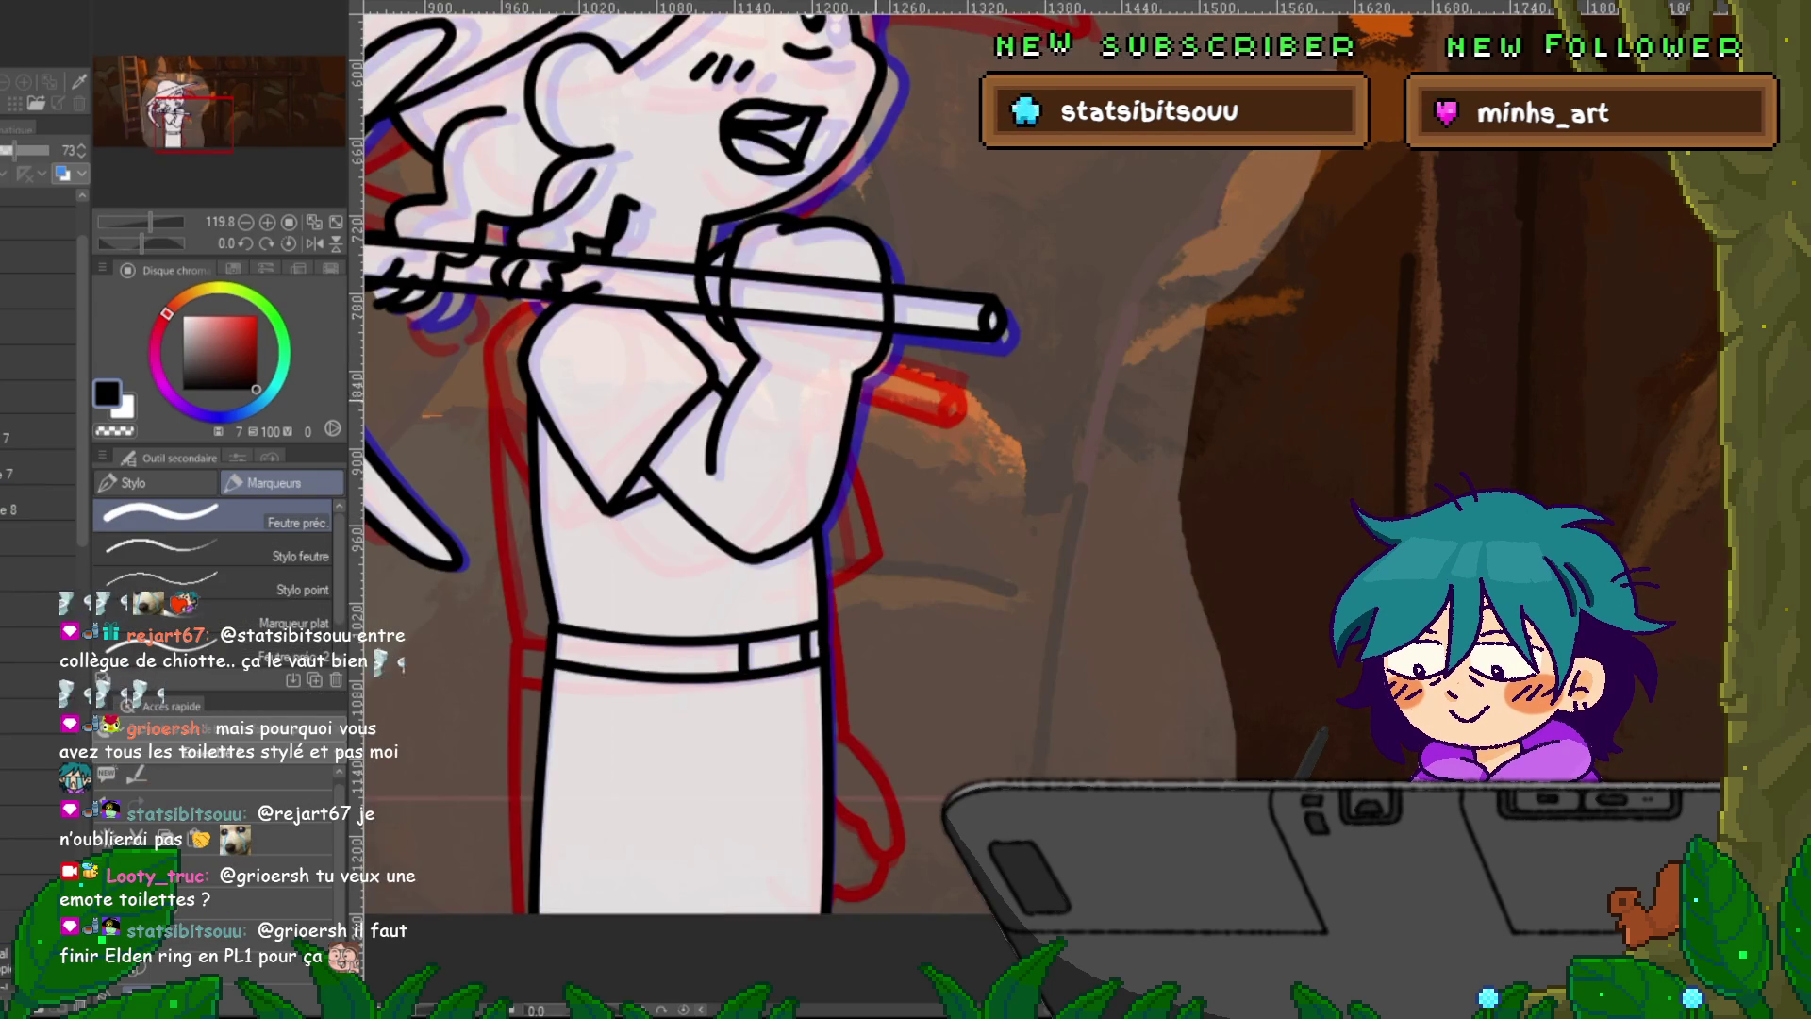
key(ctrl+y)
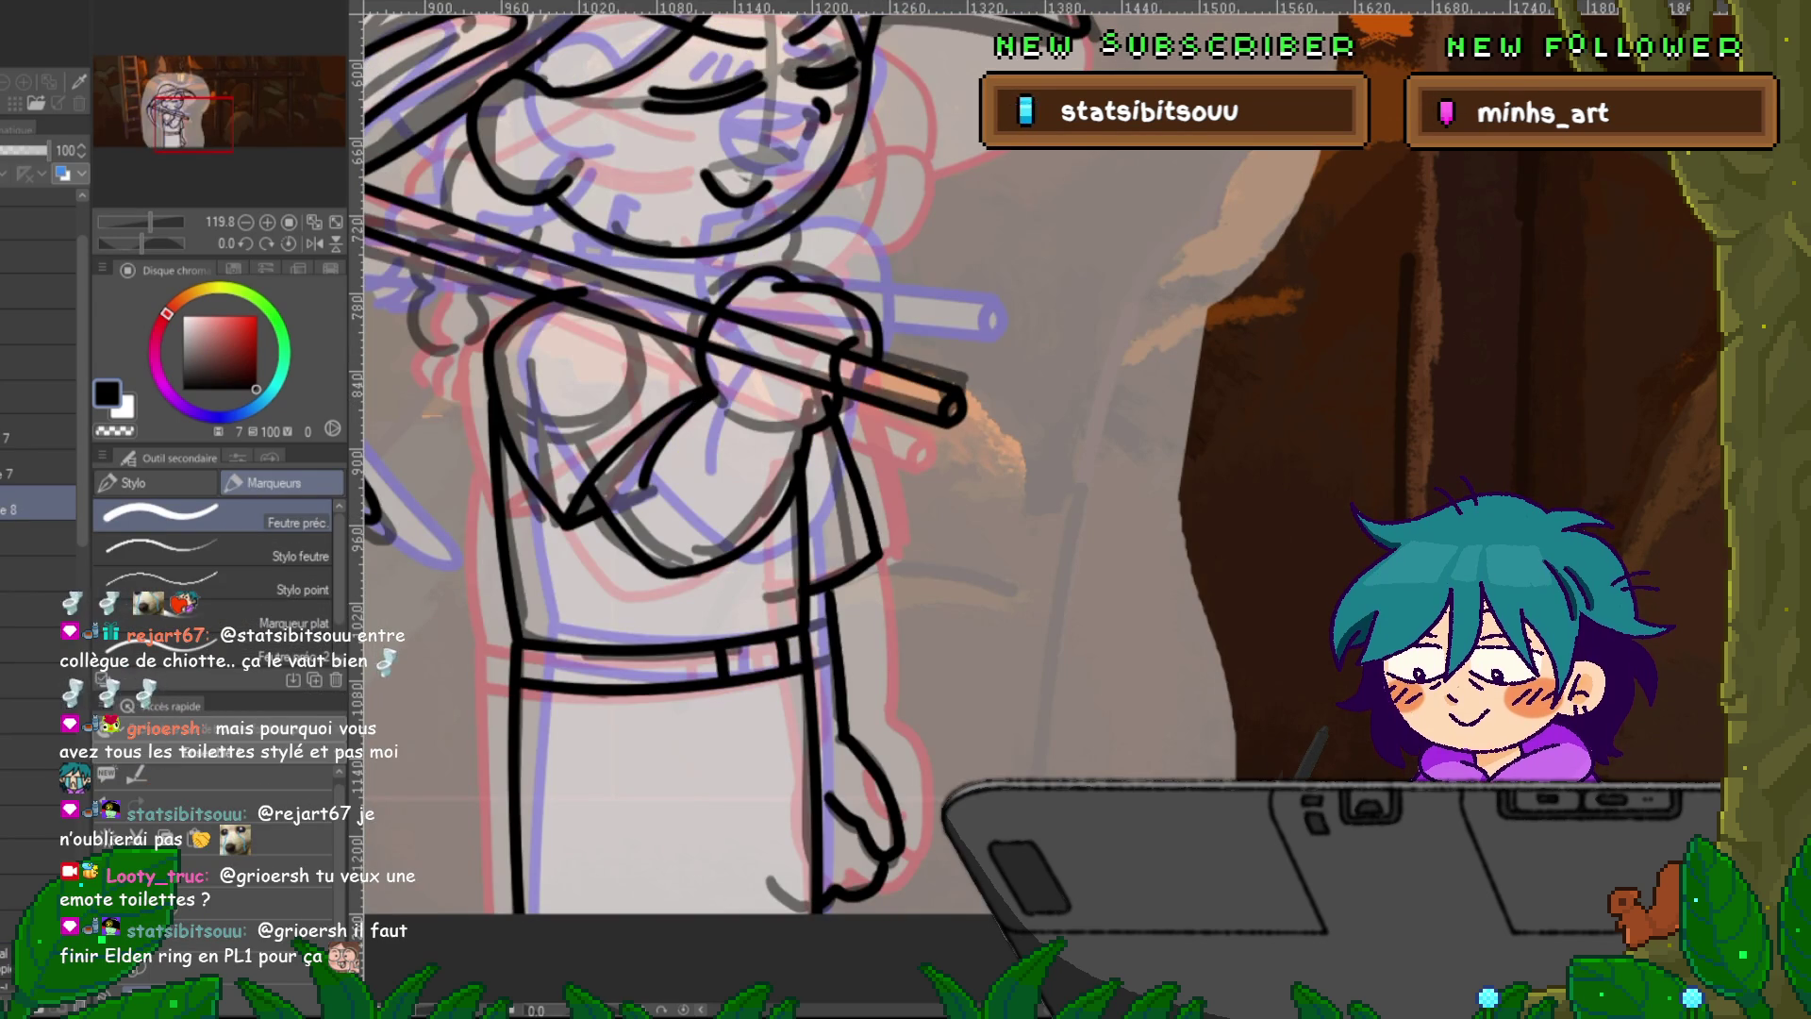
Reshape the short left-torso stroke up toward the arm and thicken it.
key(y)
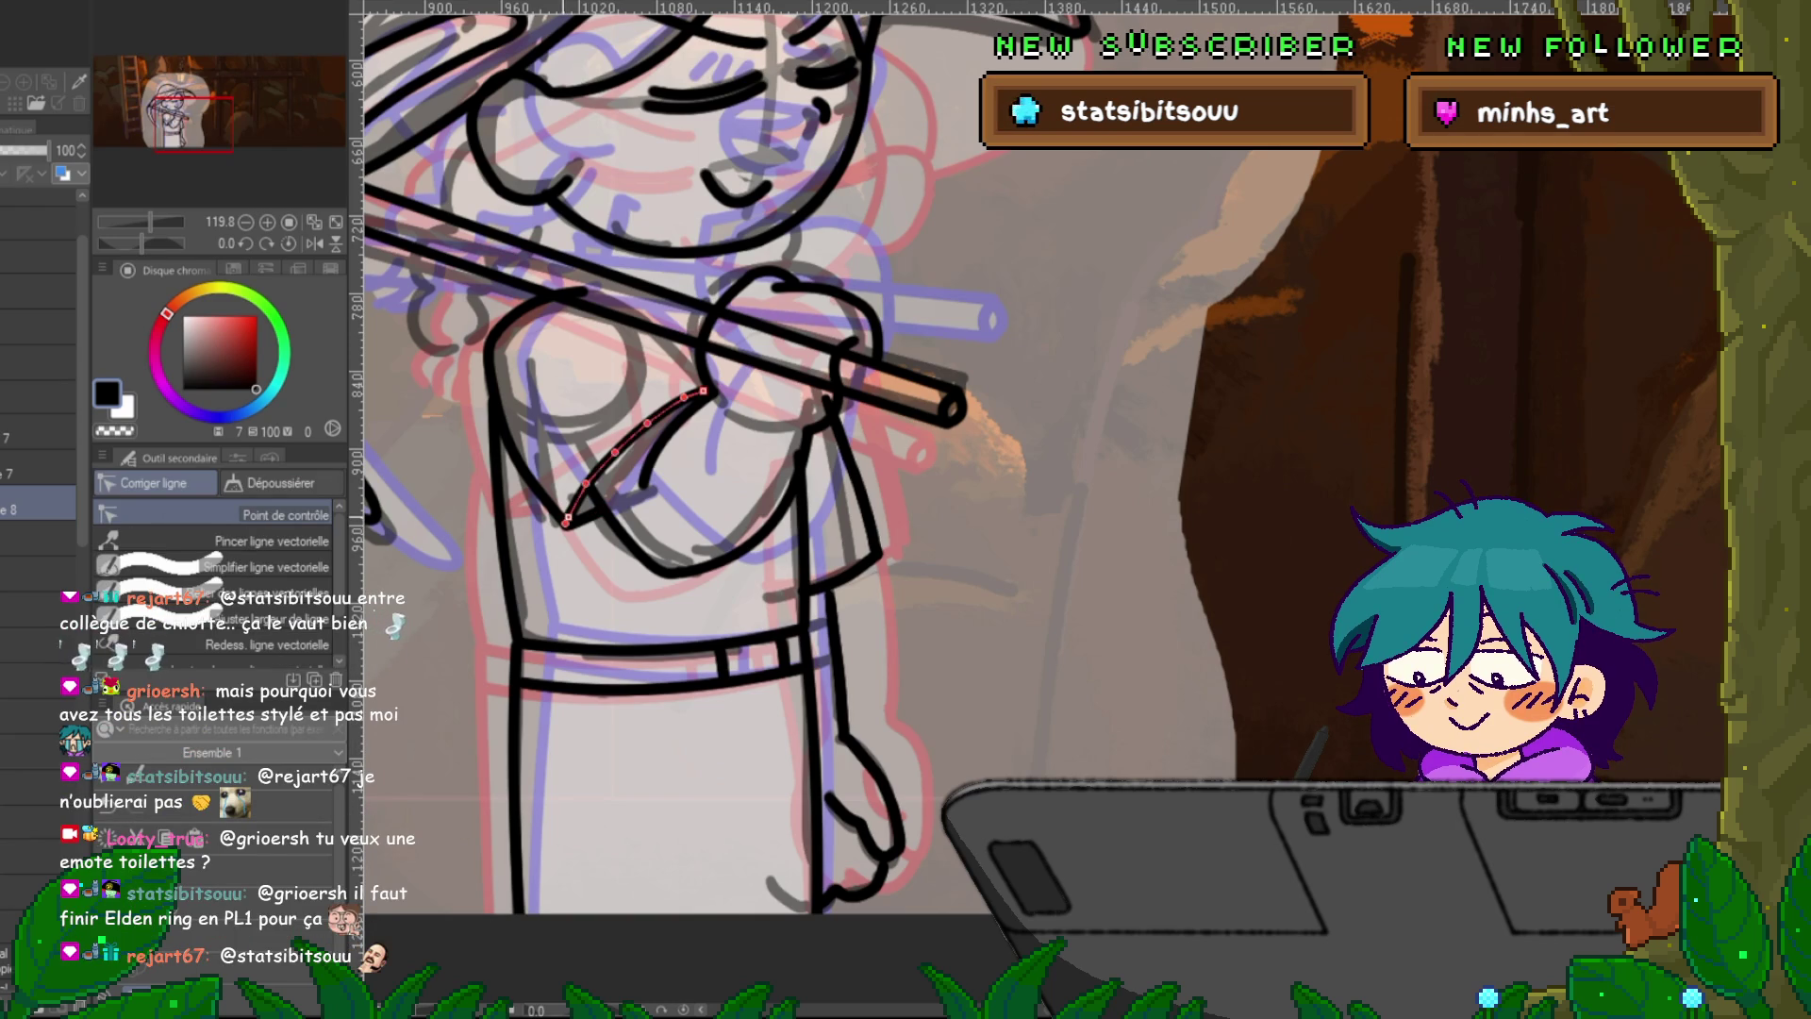
click(38, 432)
click(508, 441)
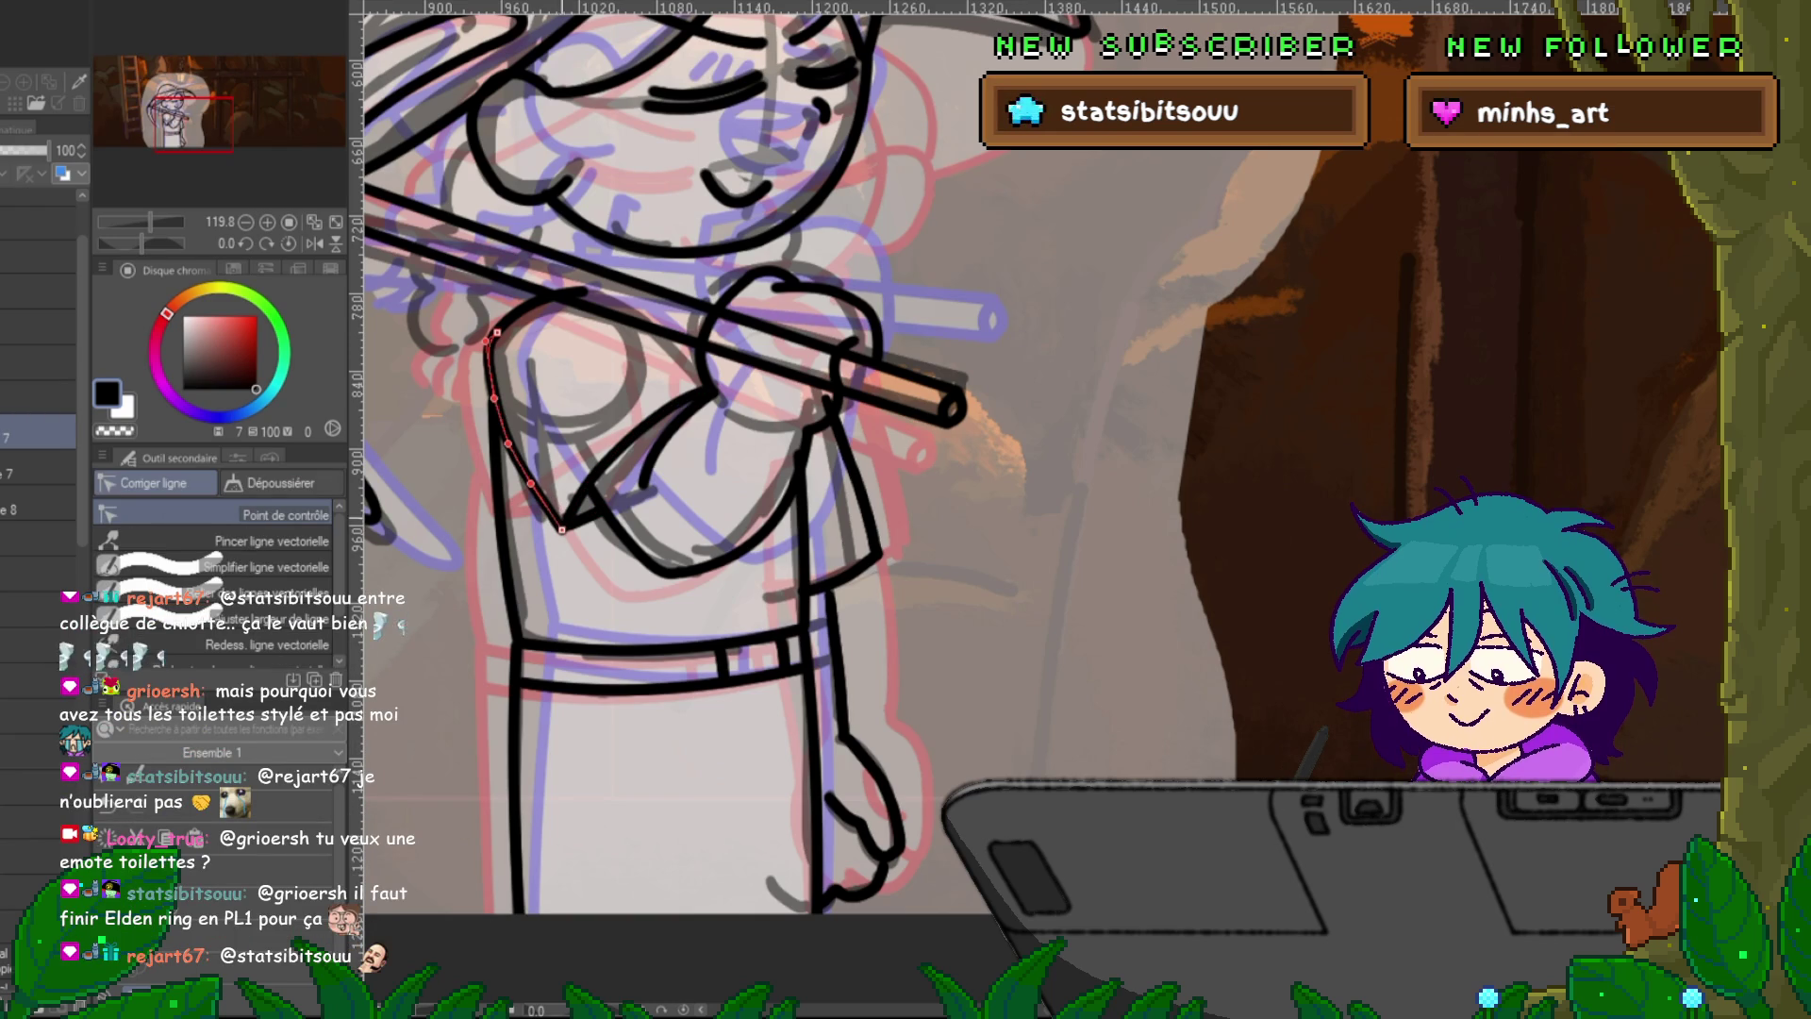
click(38, 509)
click(581, 515)
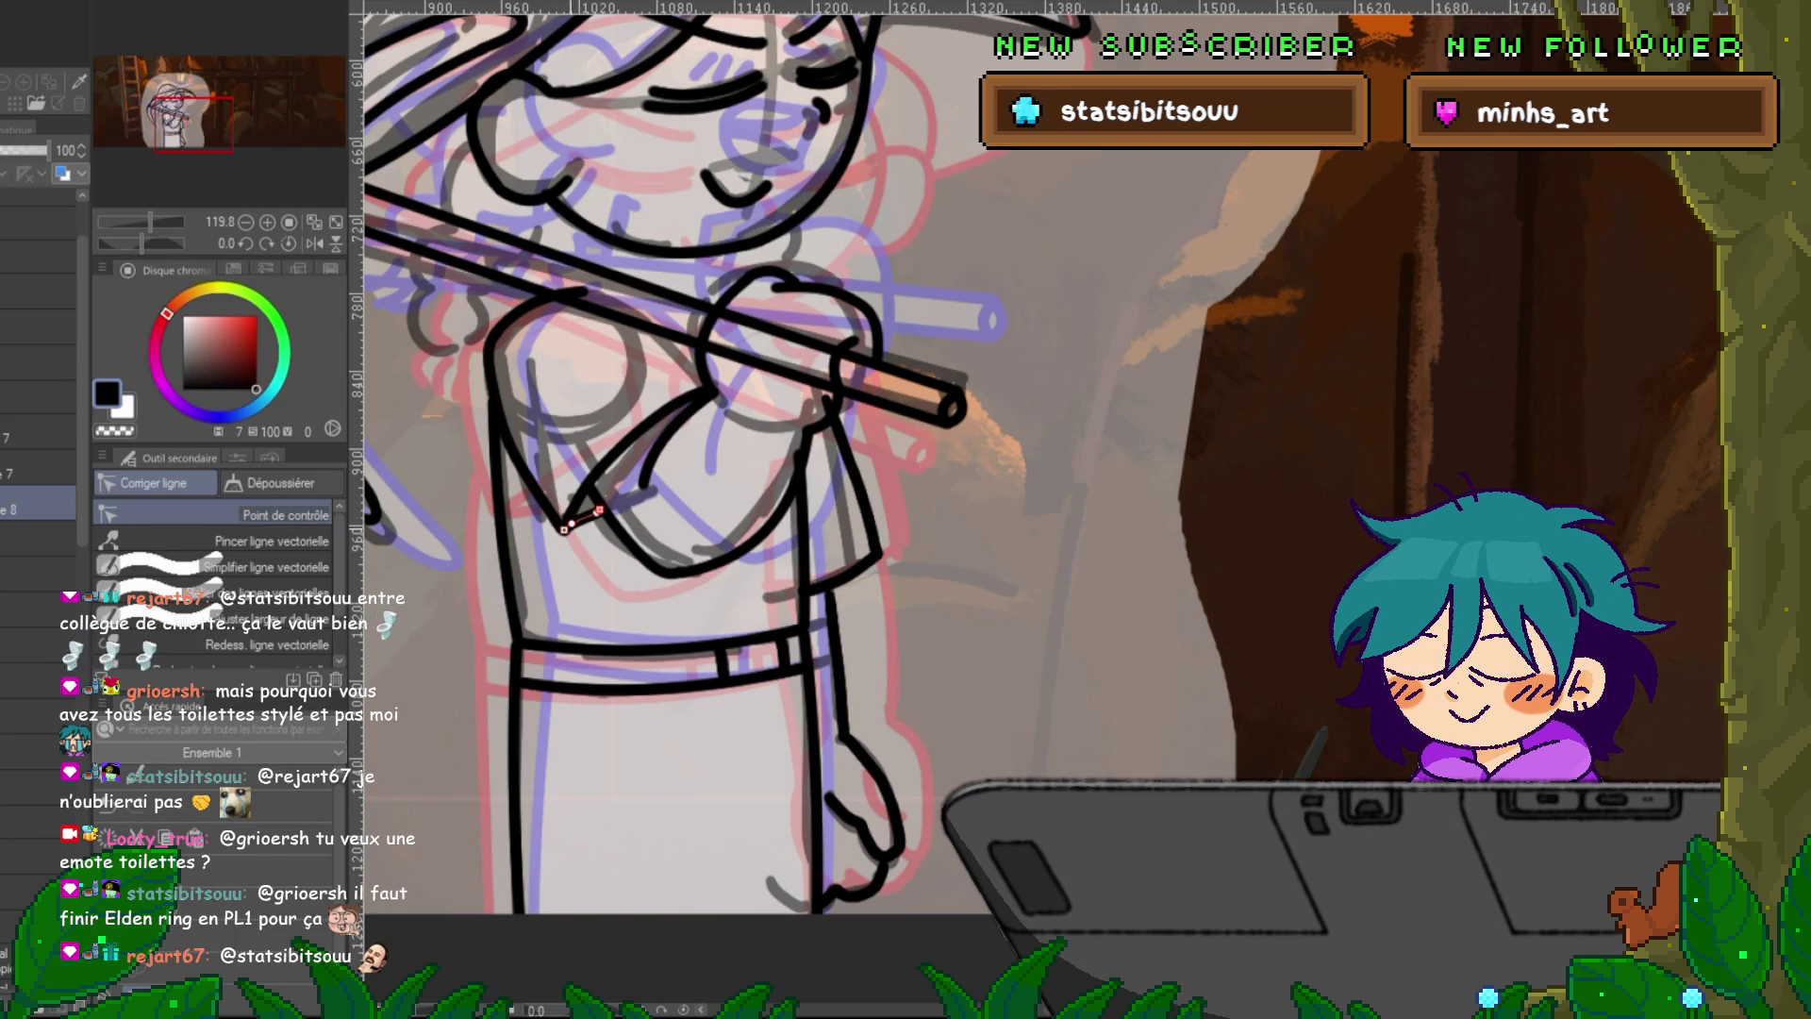
drag(598, 510, 677, 484)
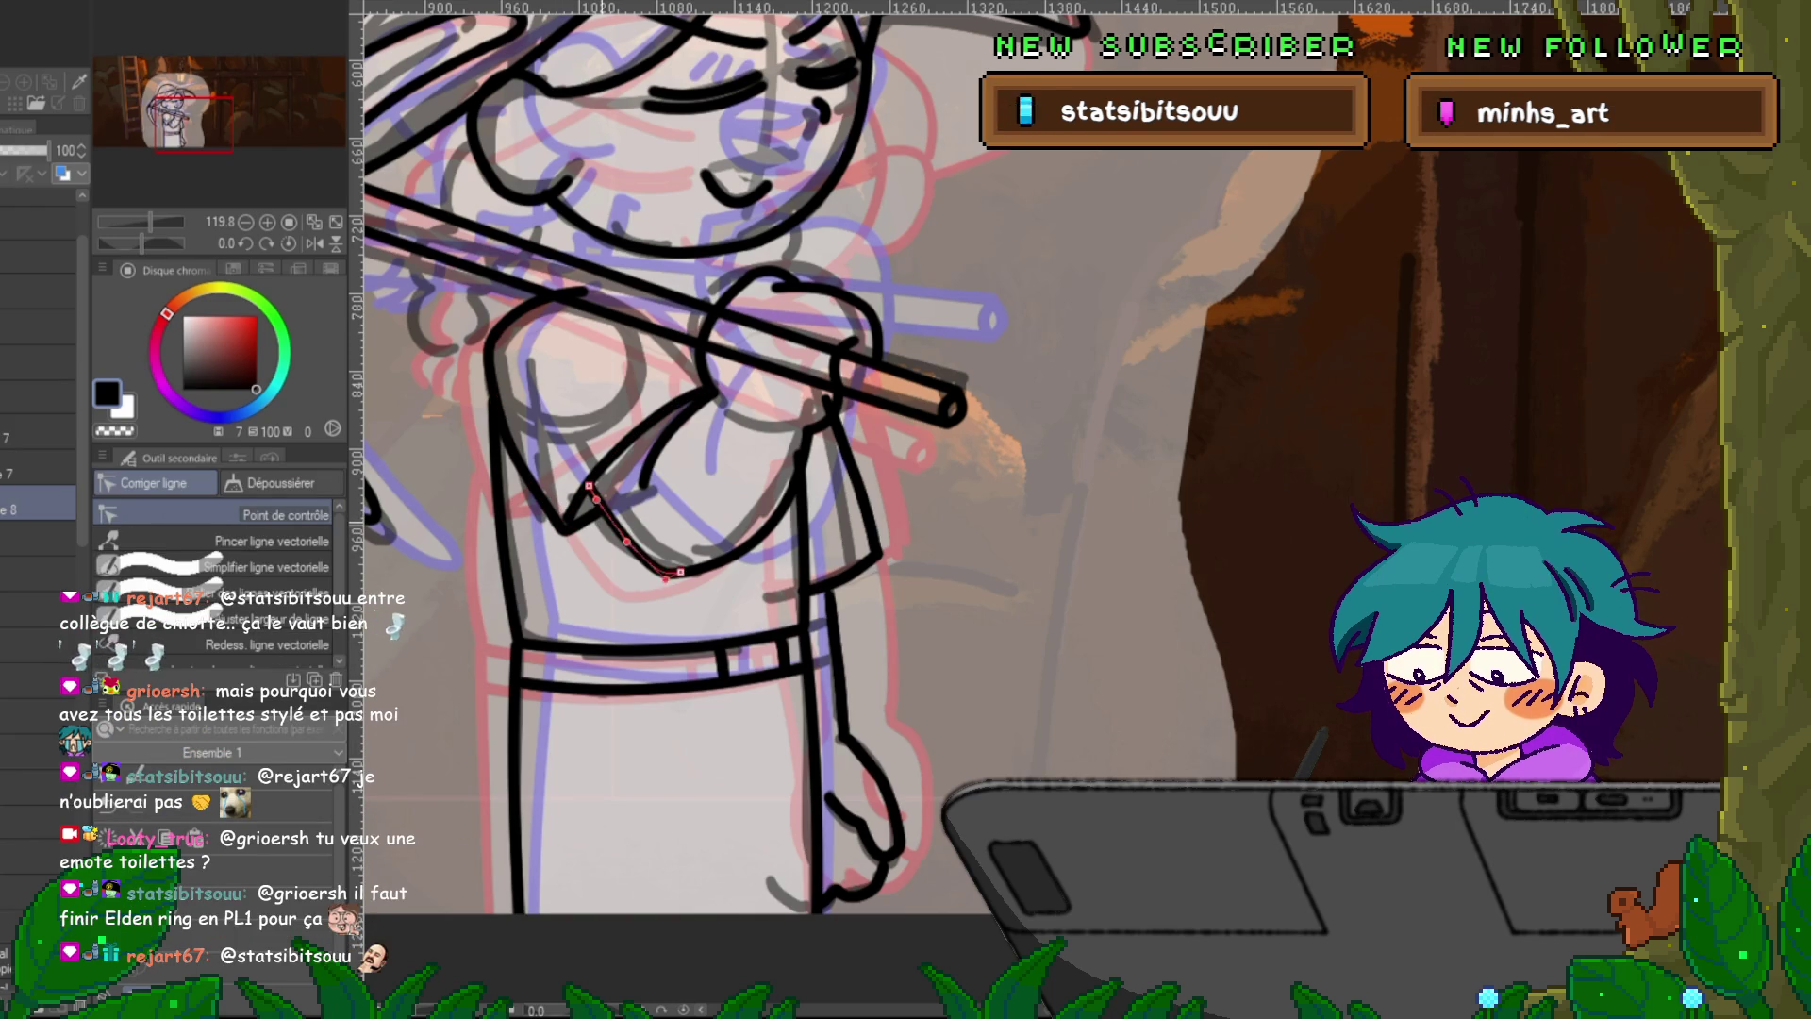
click(822, 408)
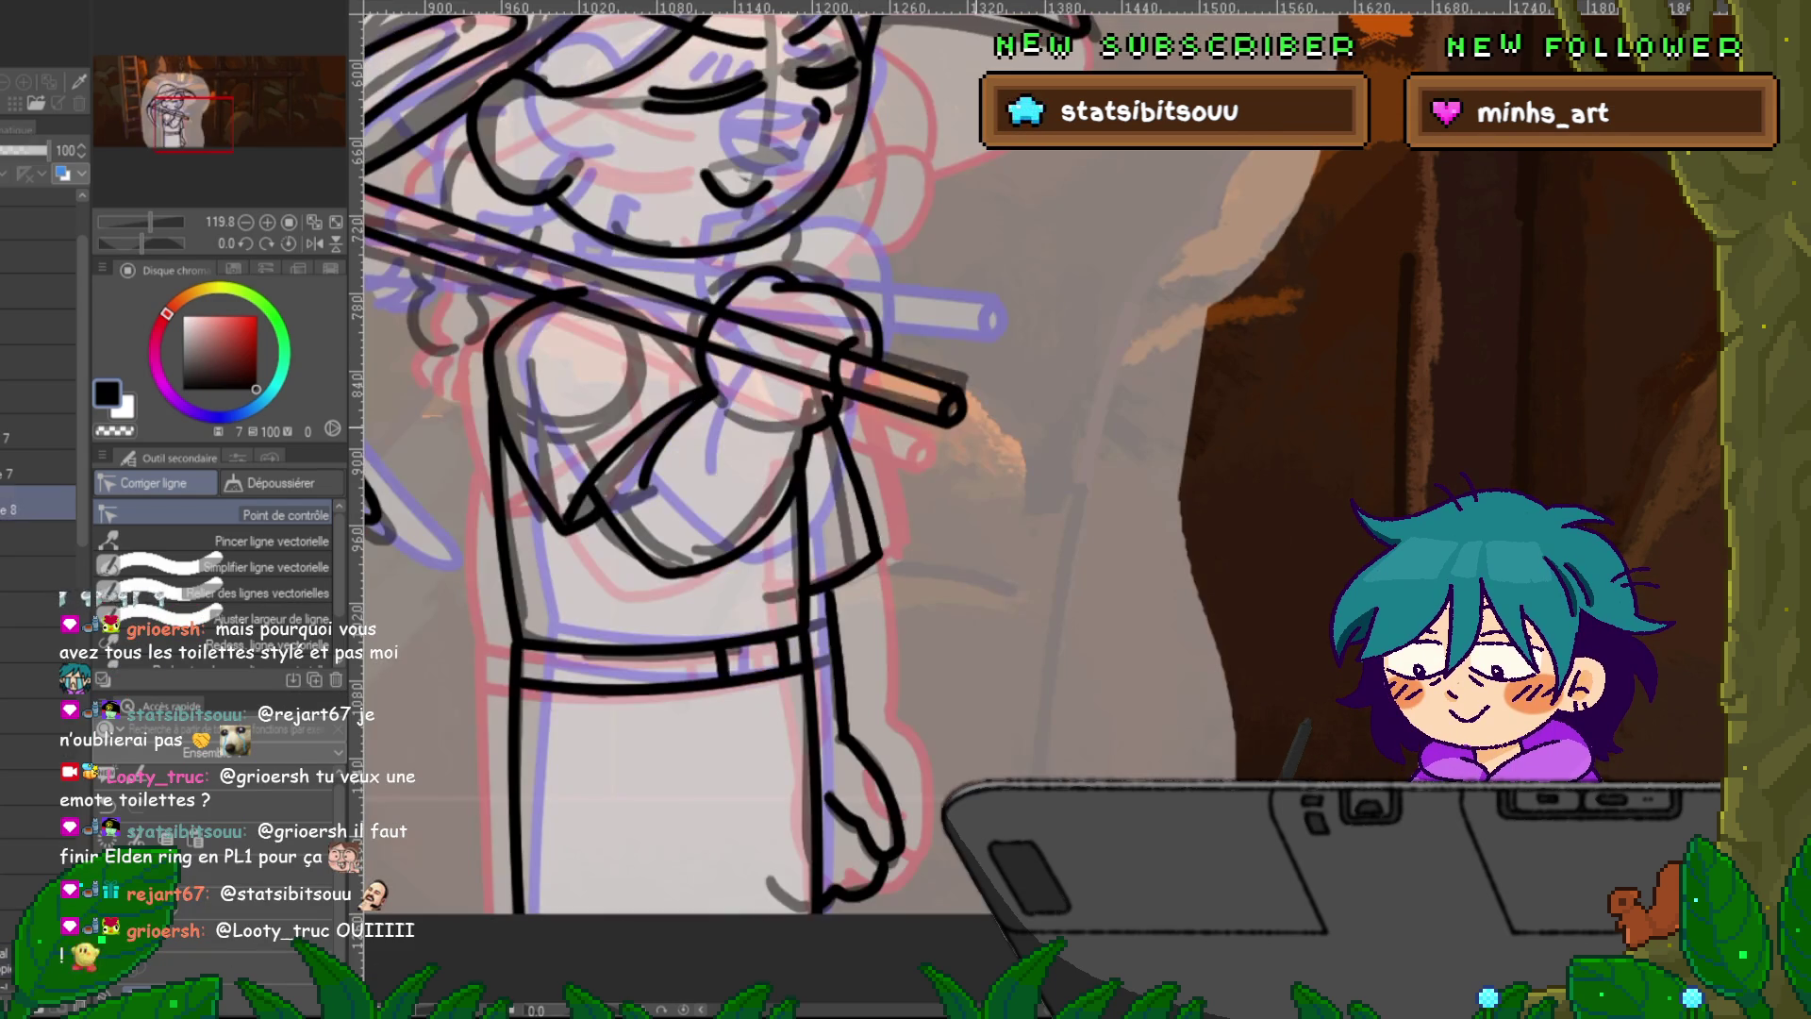
click(581, 519)
drag(564, 529, 603, 503)
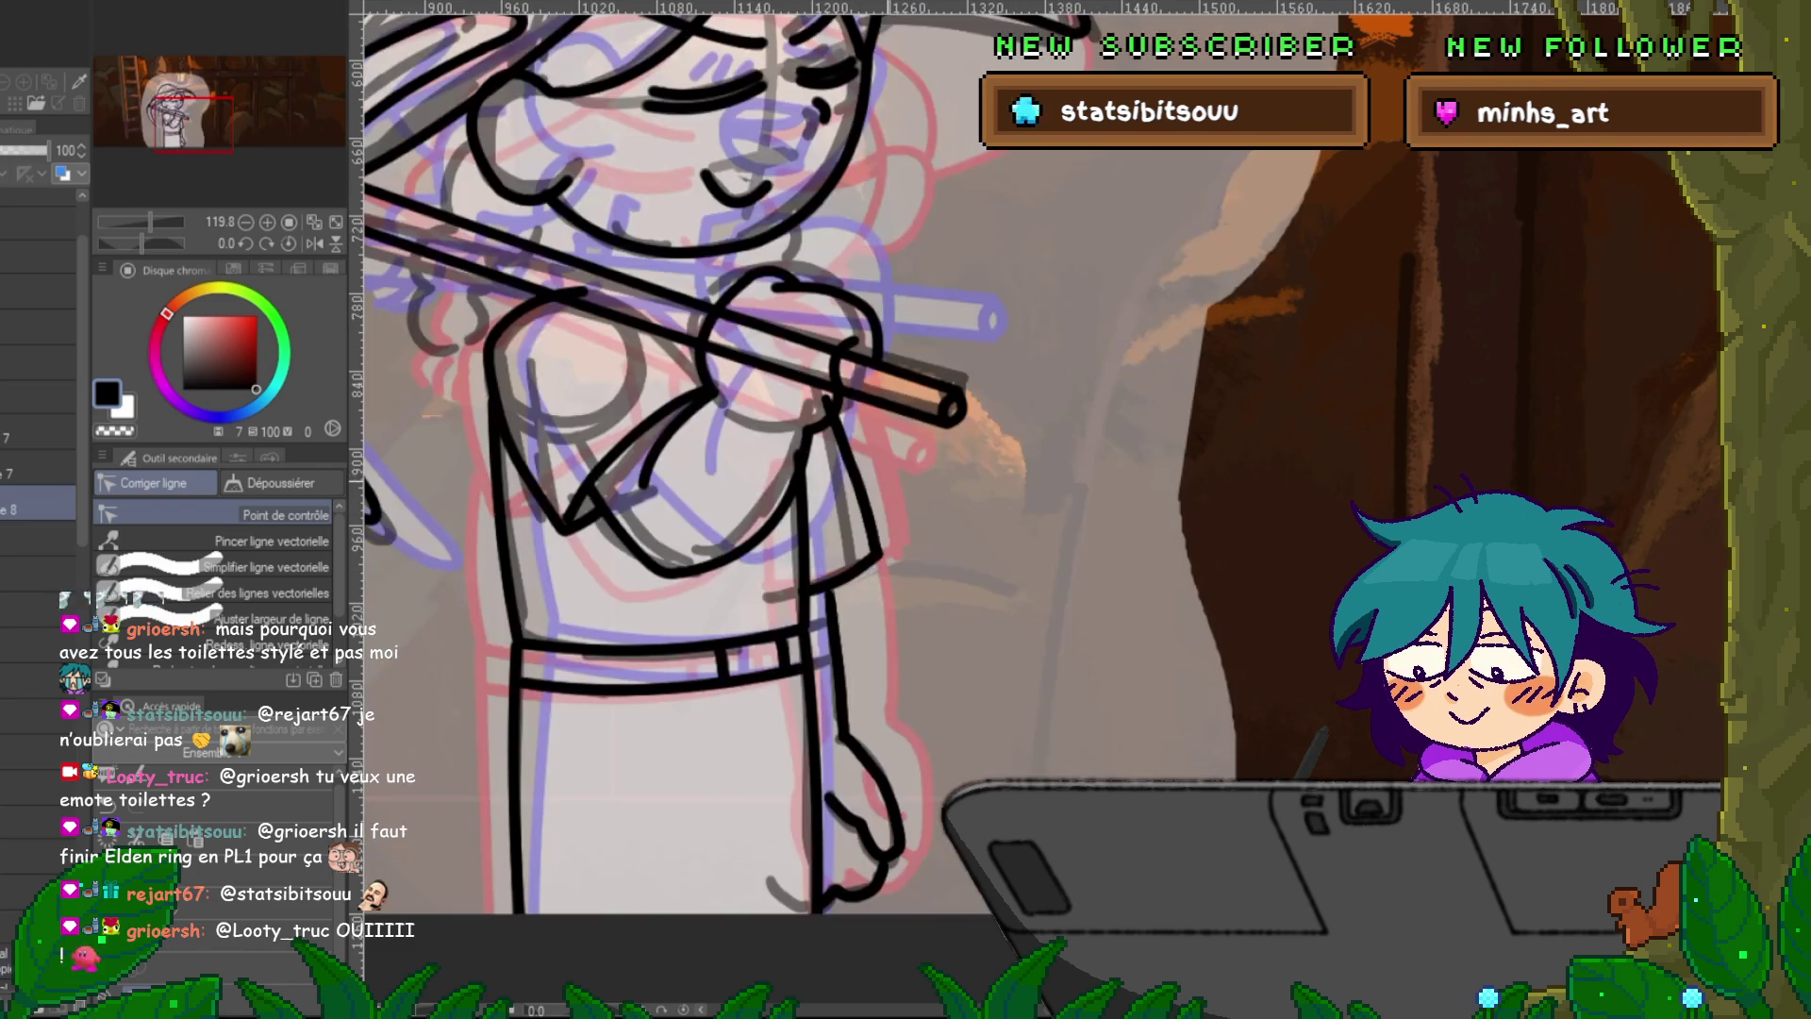
key(Right)
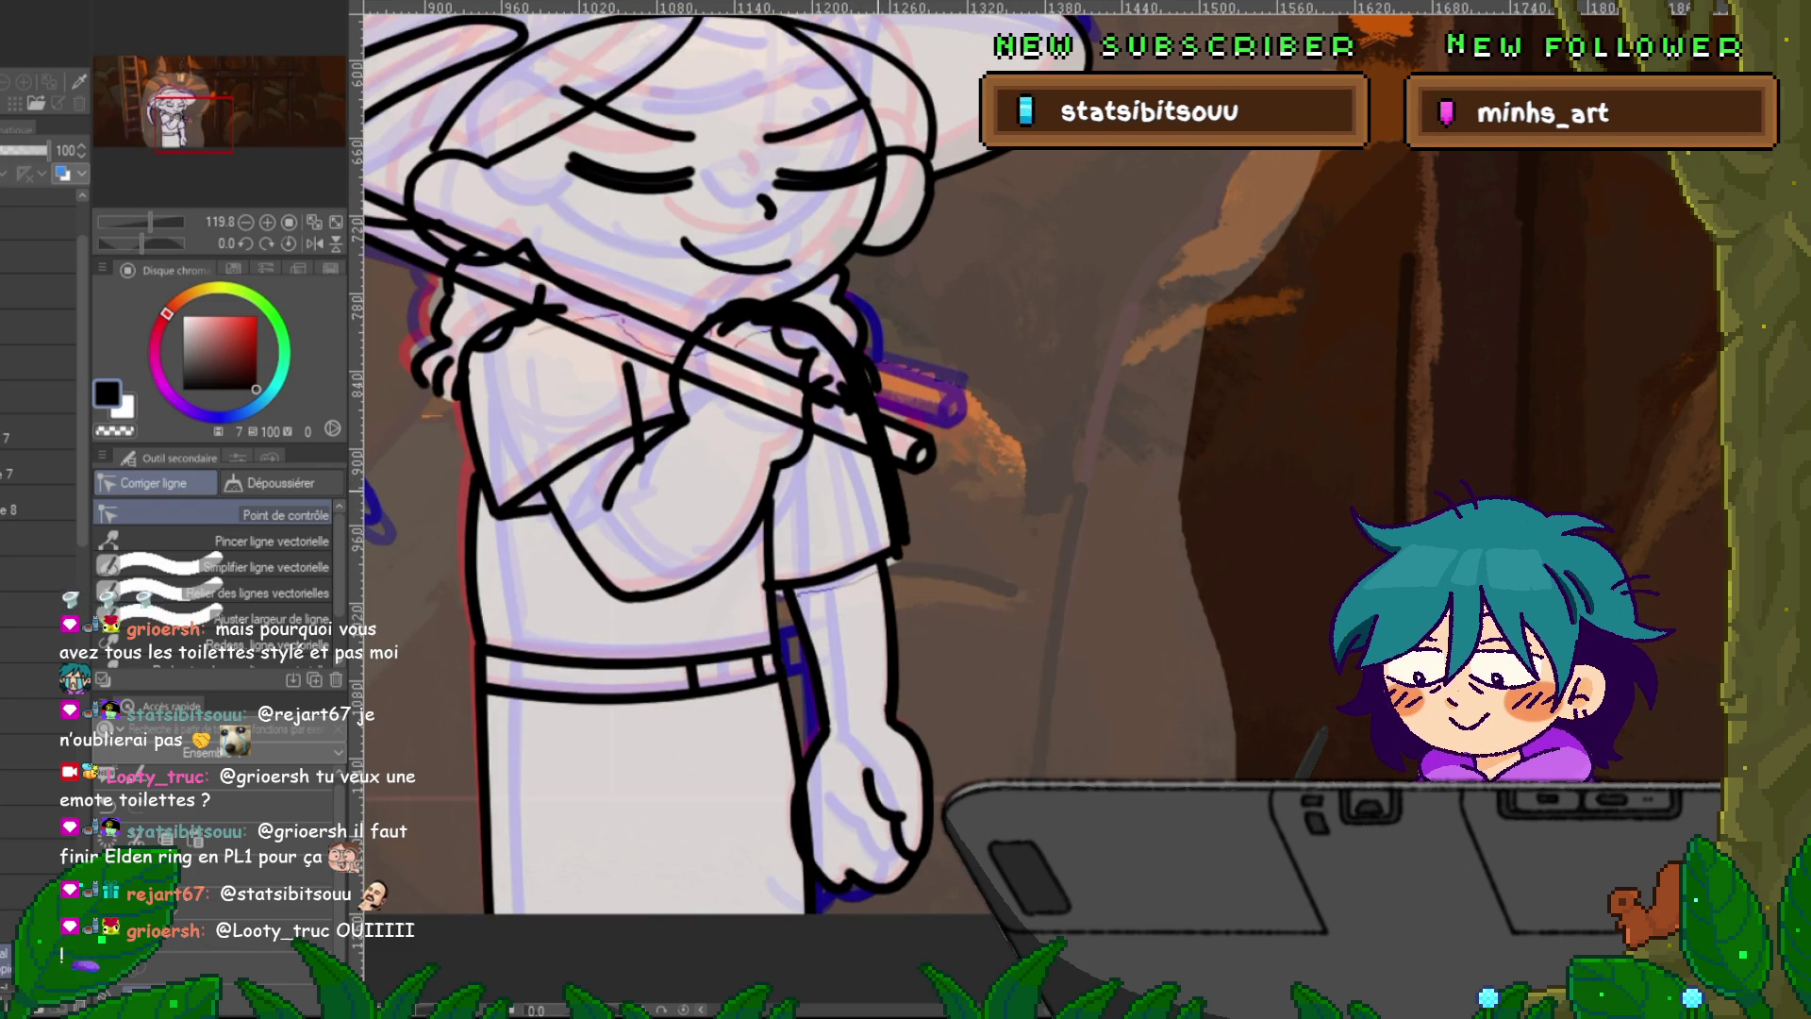
Step forward through the animation frames and deselect the short torso stroke.
key(Right)
key(Right)
key(Right)
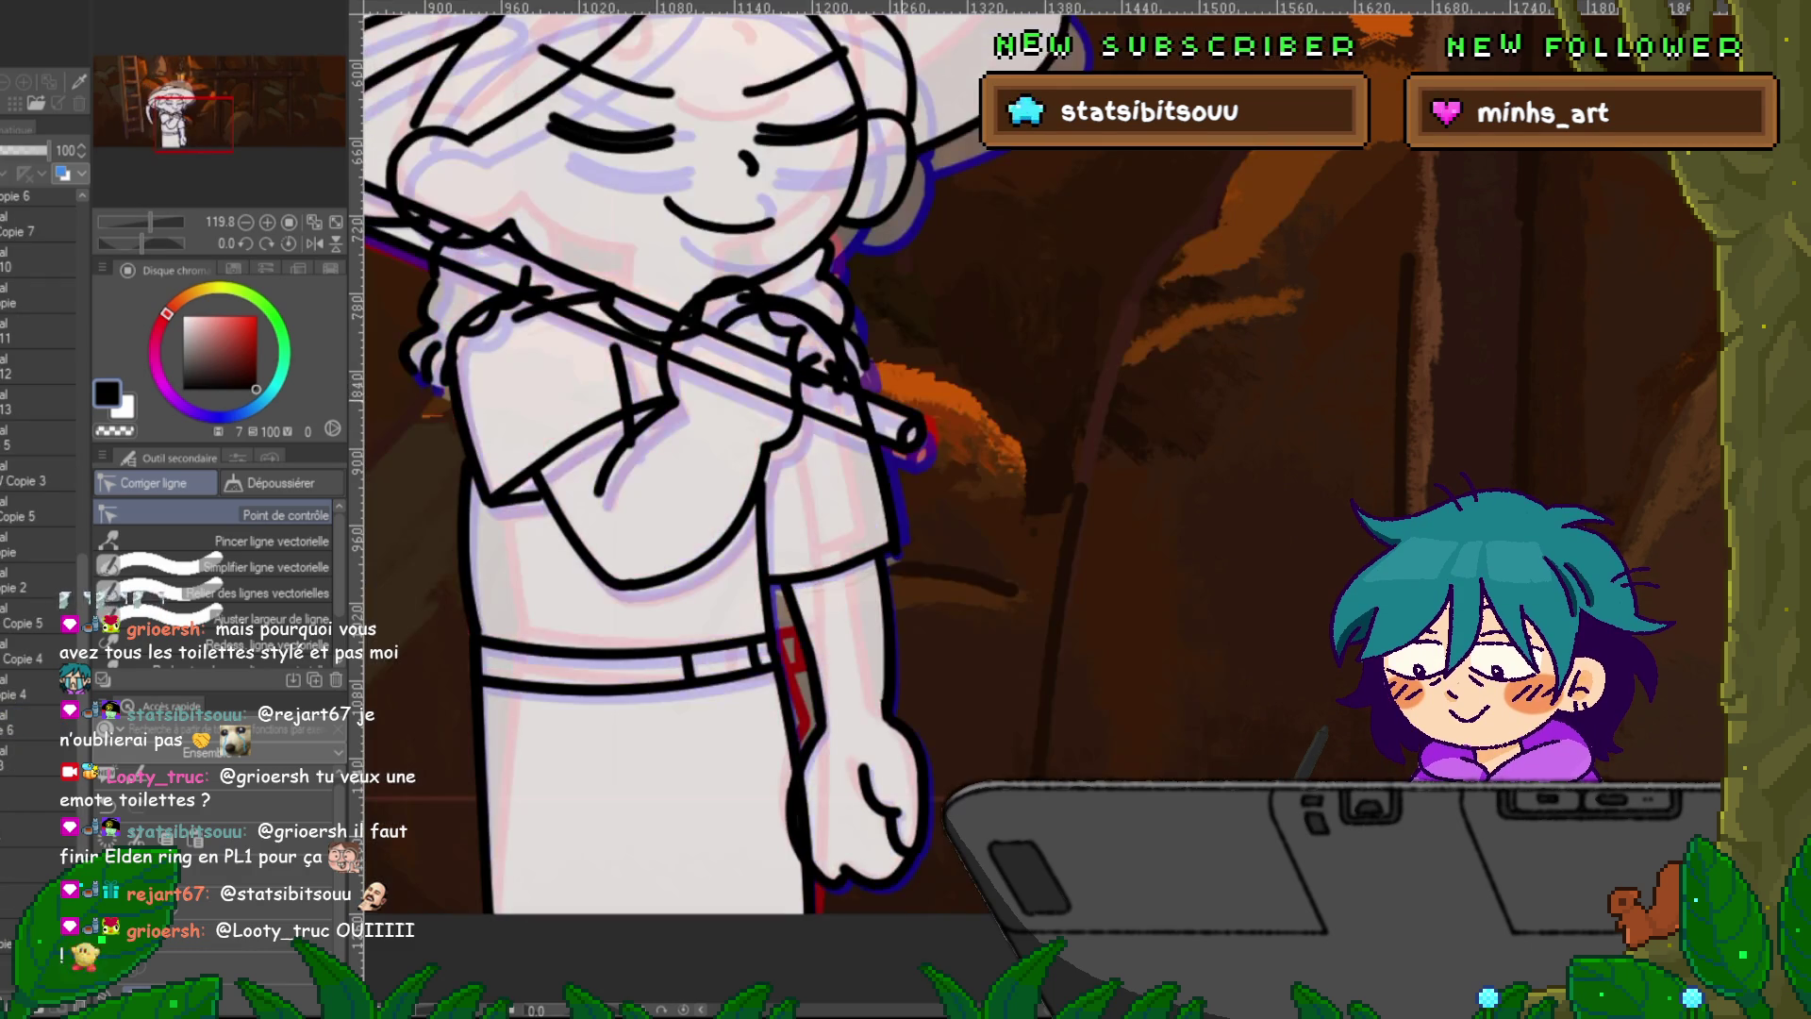
key(Right)
key(Right)
key(Right)
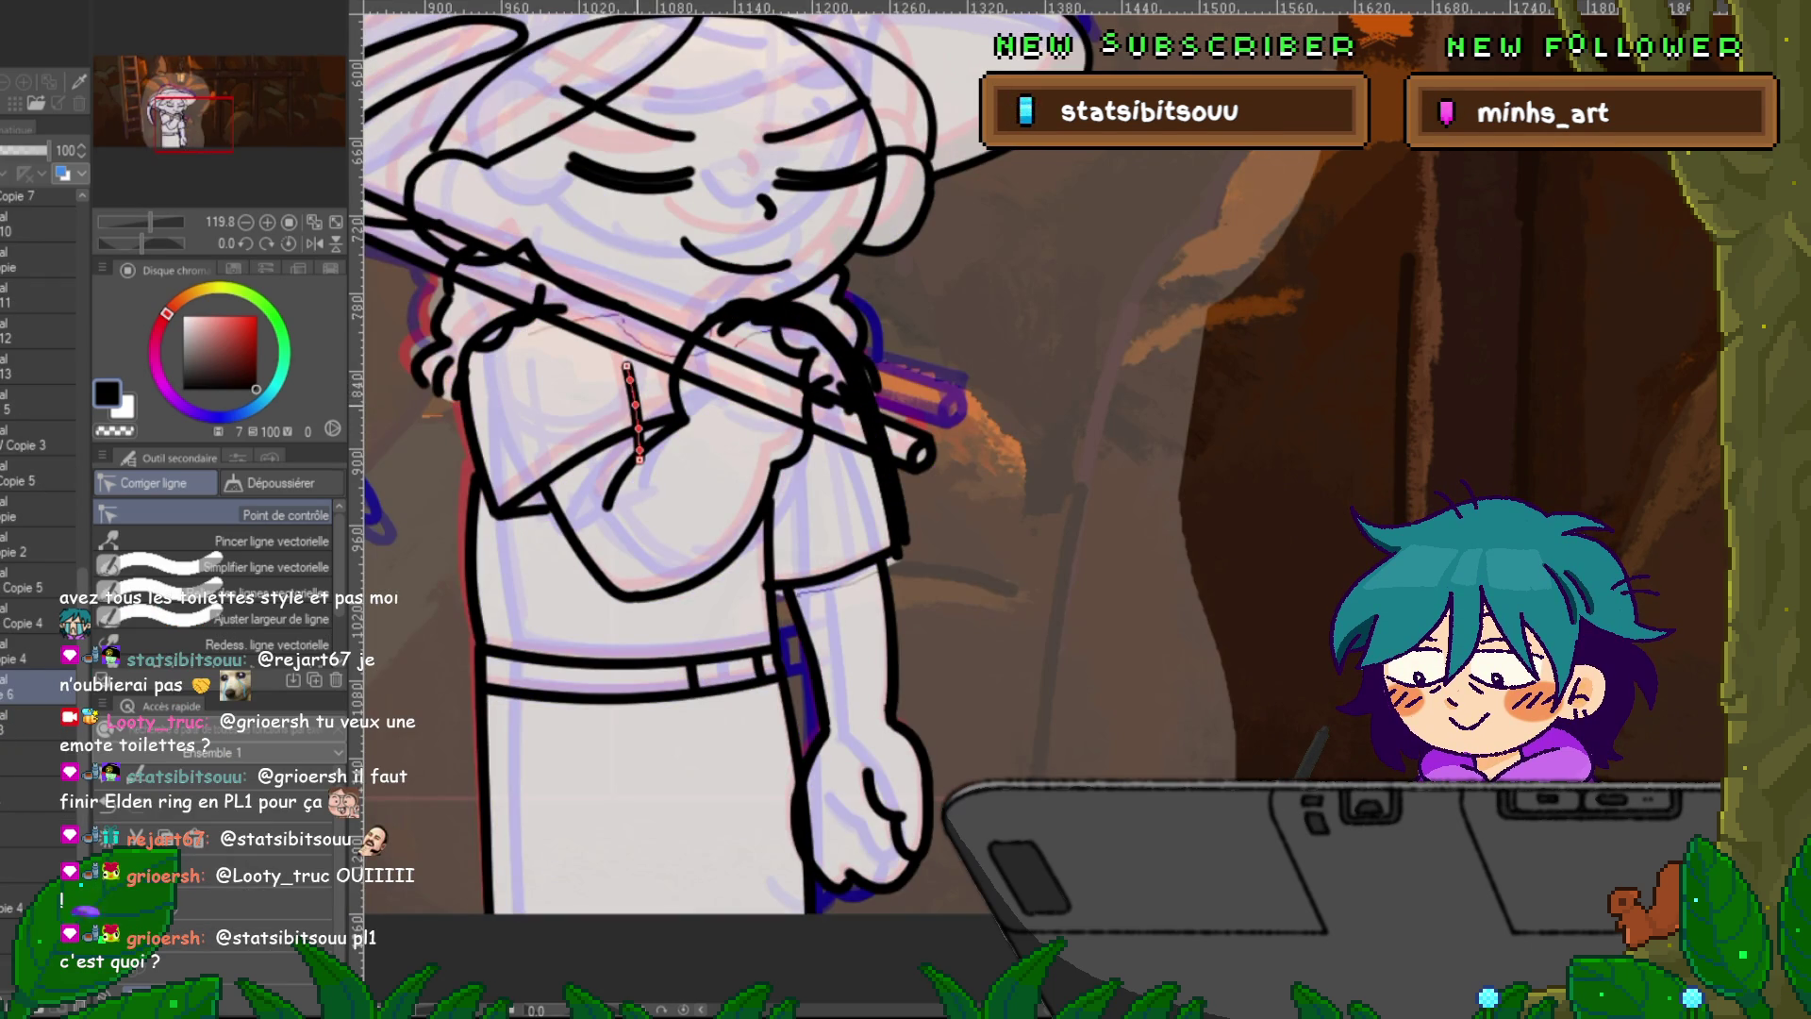
key(ctrl+d)
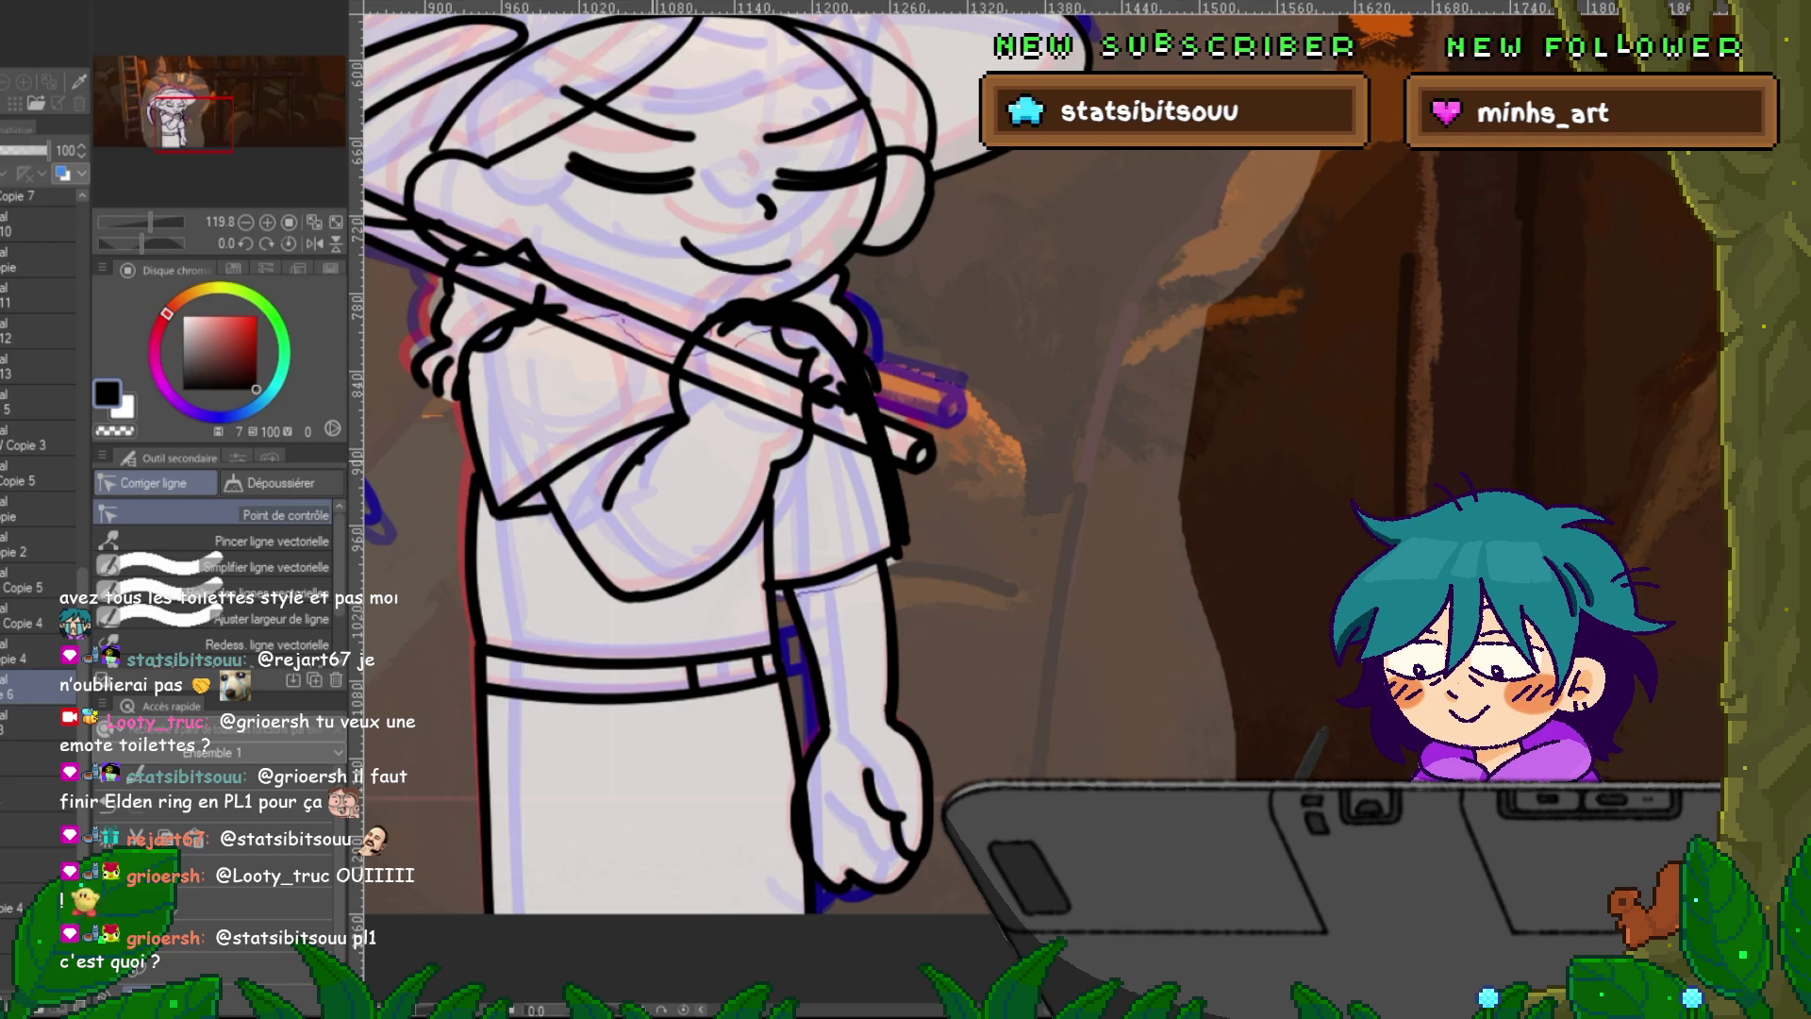
key(ctrl+z)
key(ctrl+z)
key(ctrl+z)
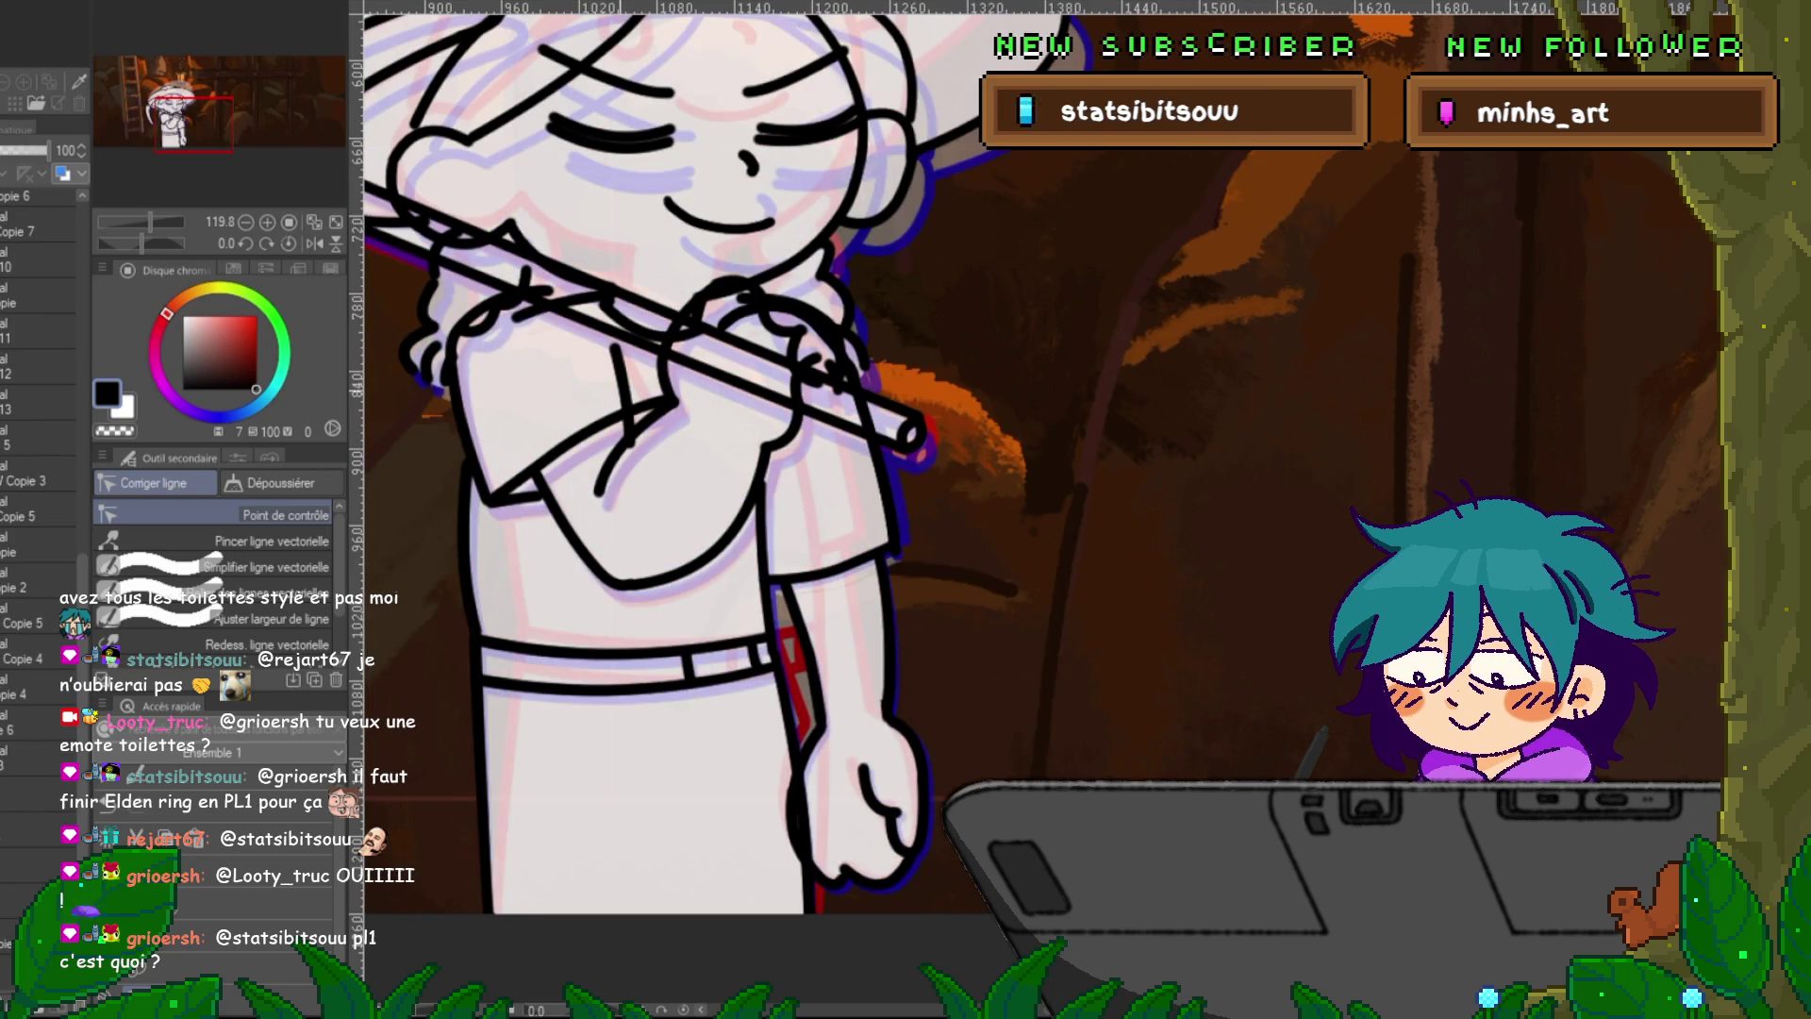
scroll(37, 424, down, 5)
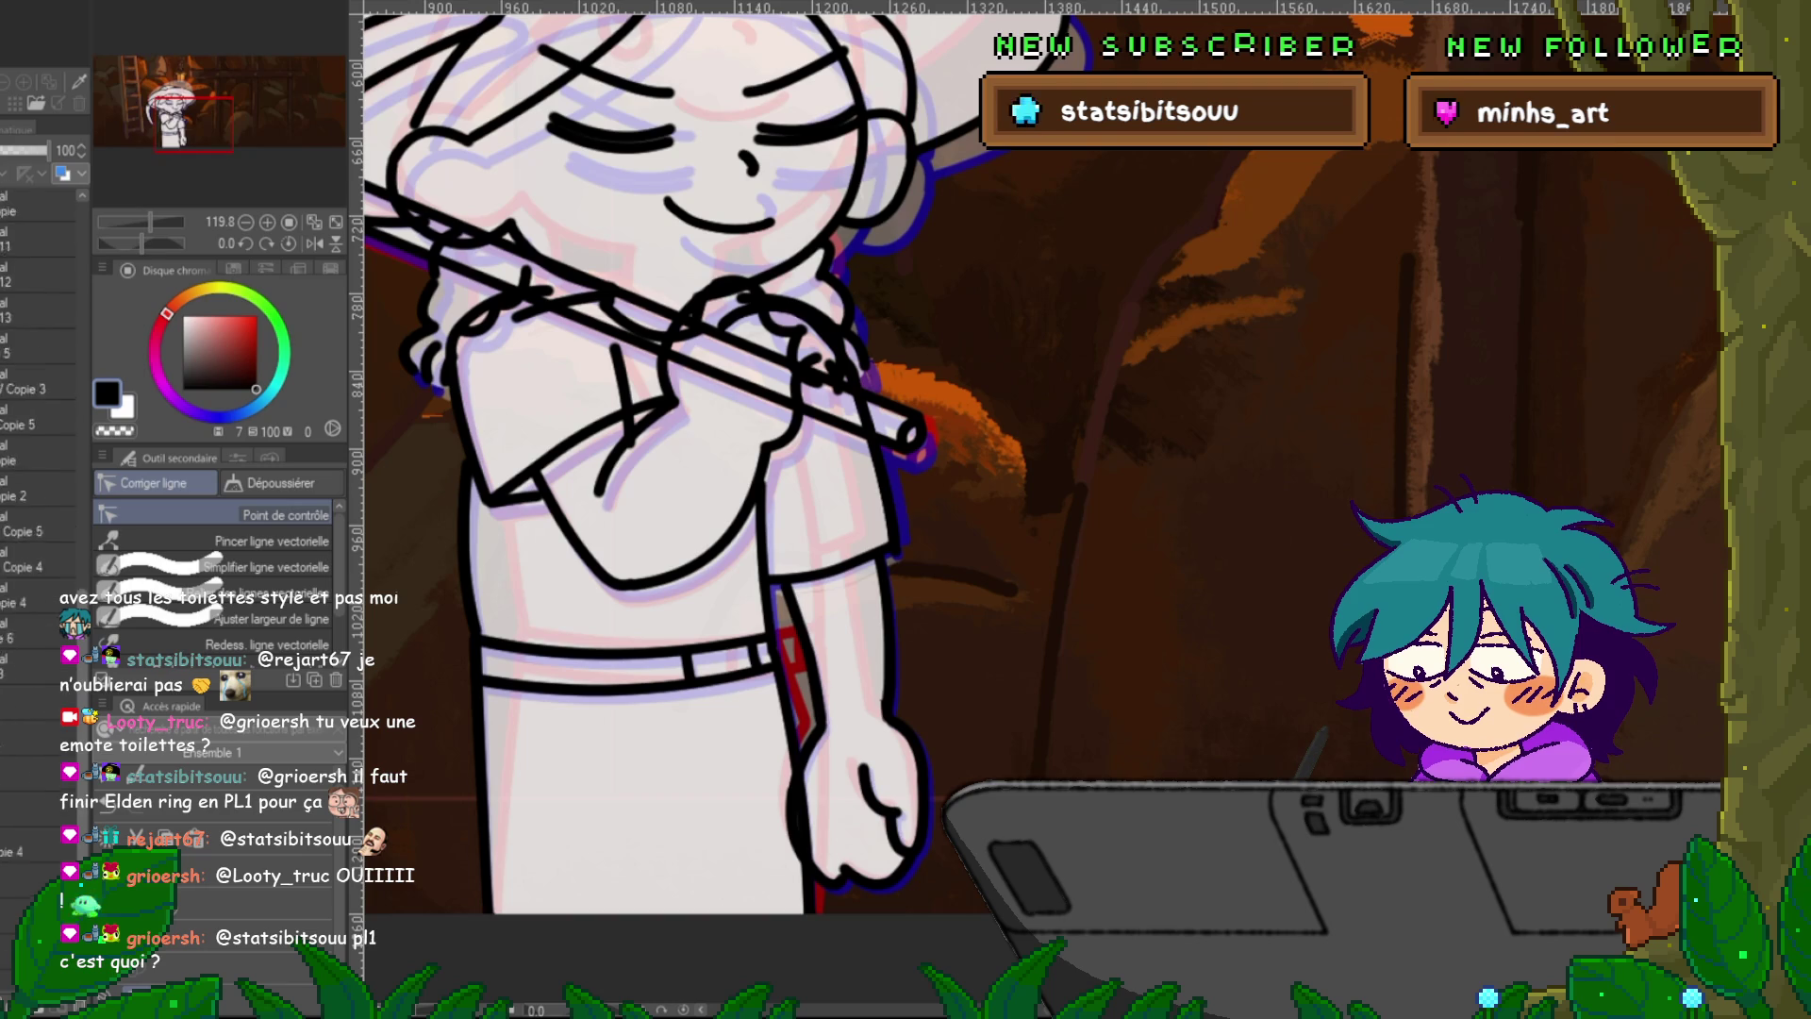
scroll(38, 472, down, 4)
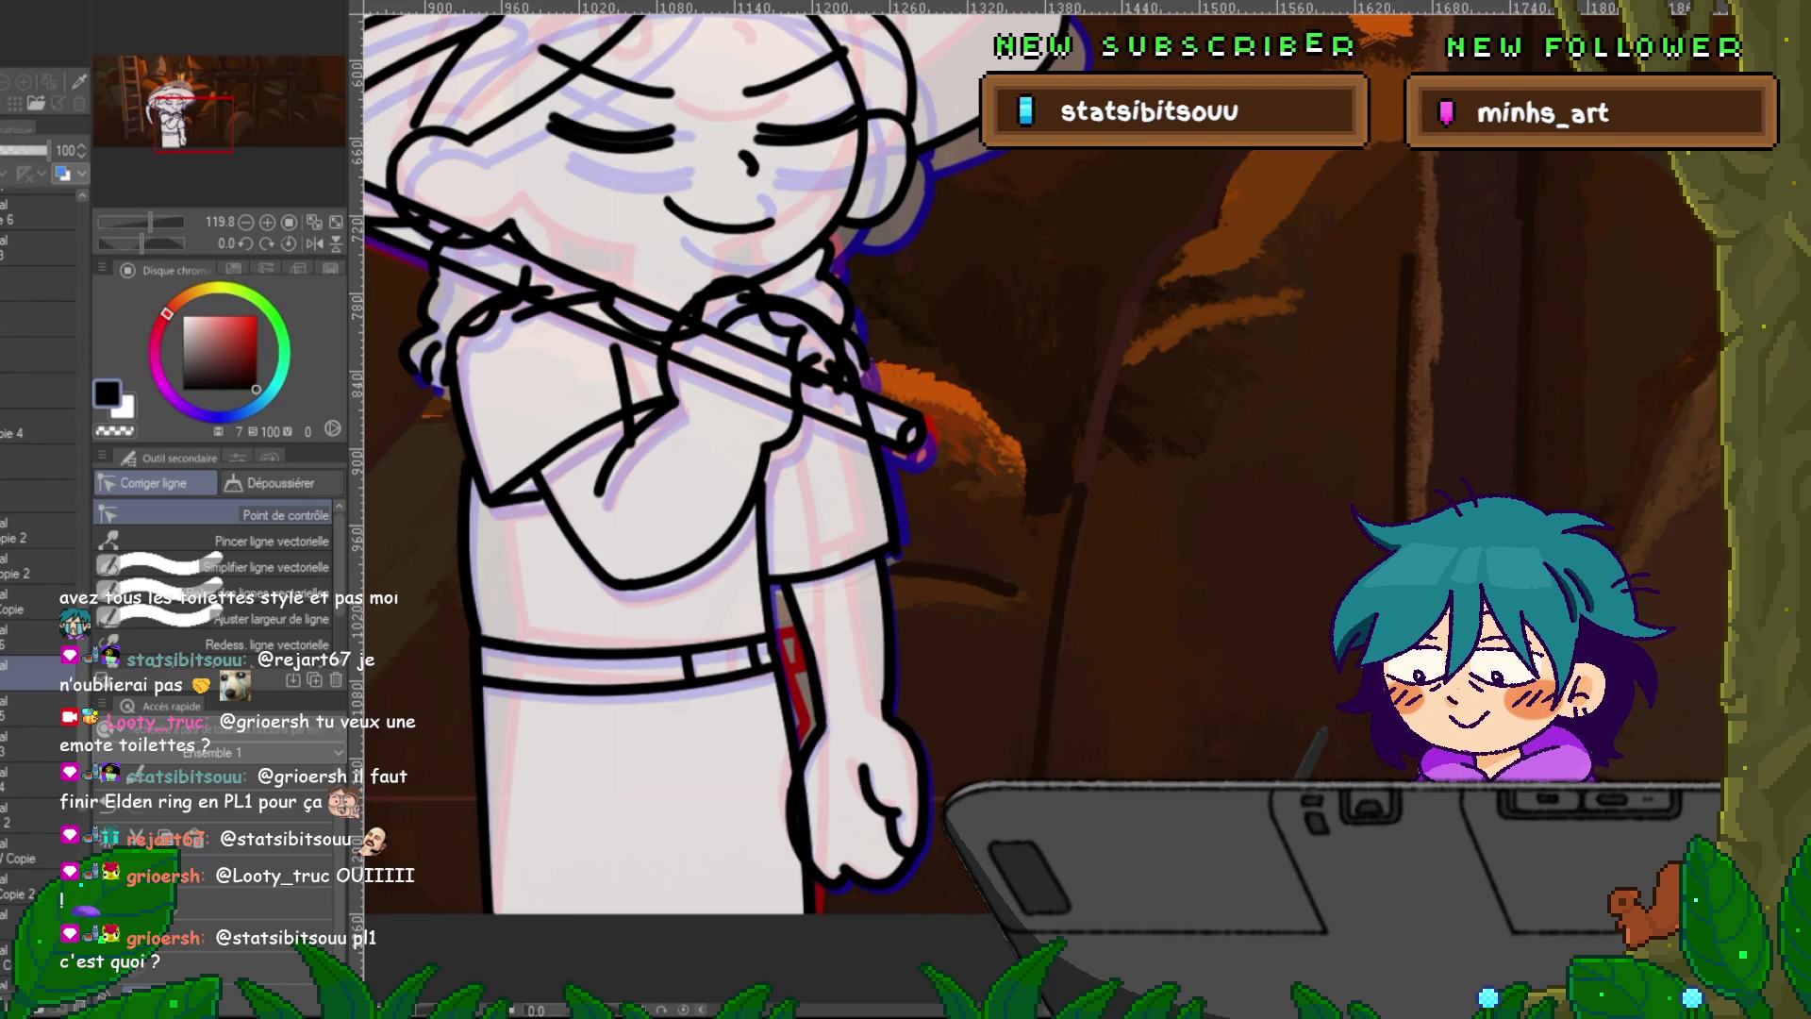
On another line layer, toggle the head and arm-and-fist outlines with undo and redo to compare.
click(38, 601)
key(ctrl+z)
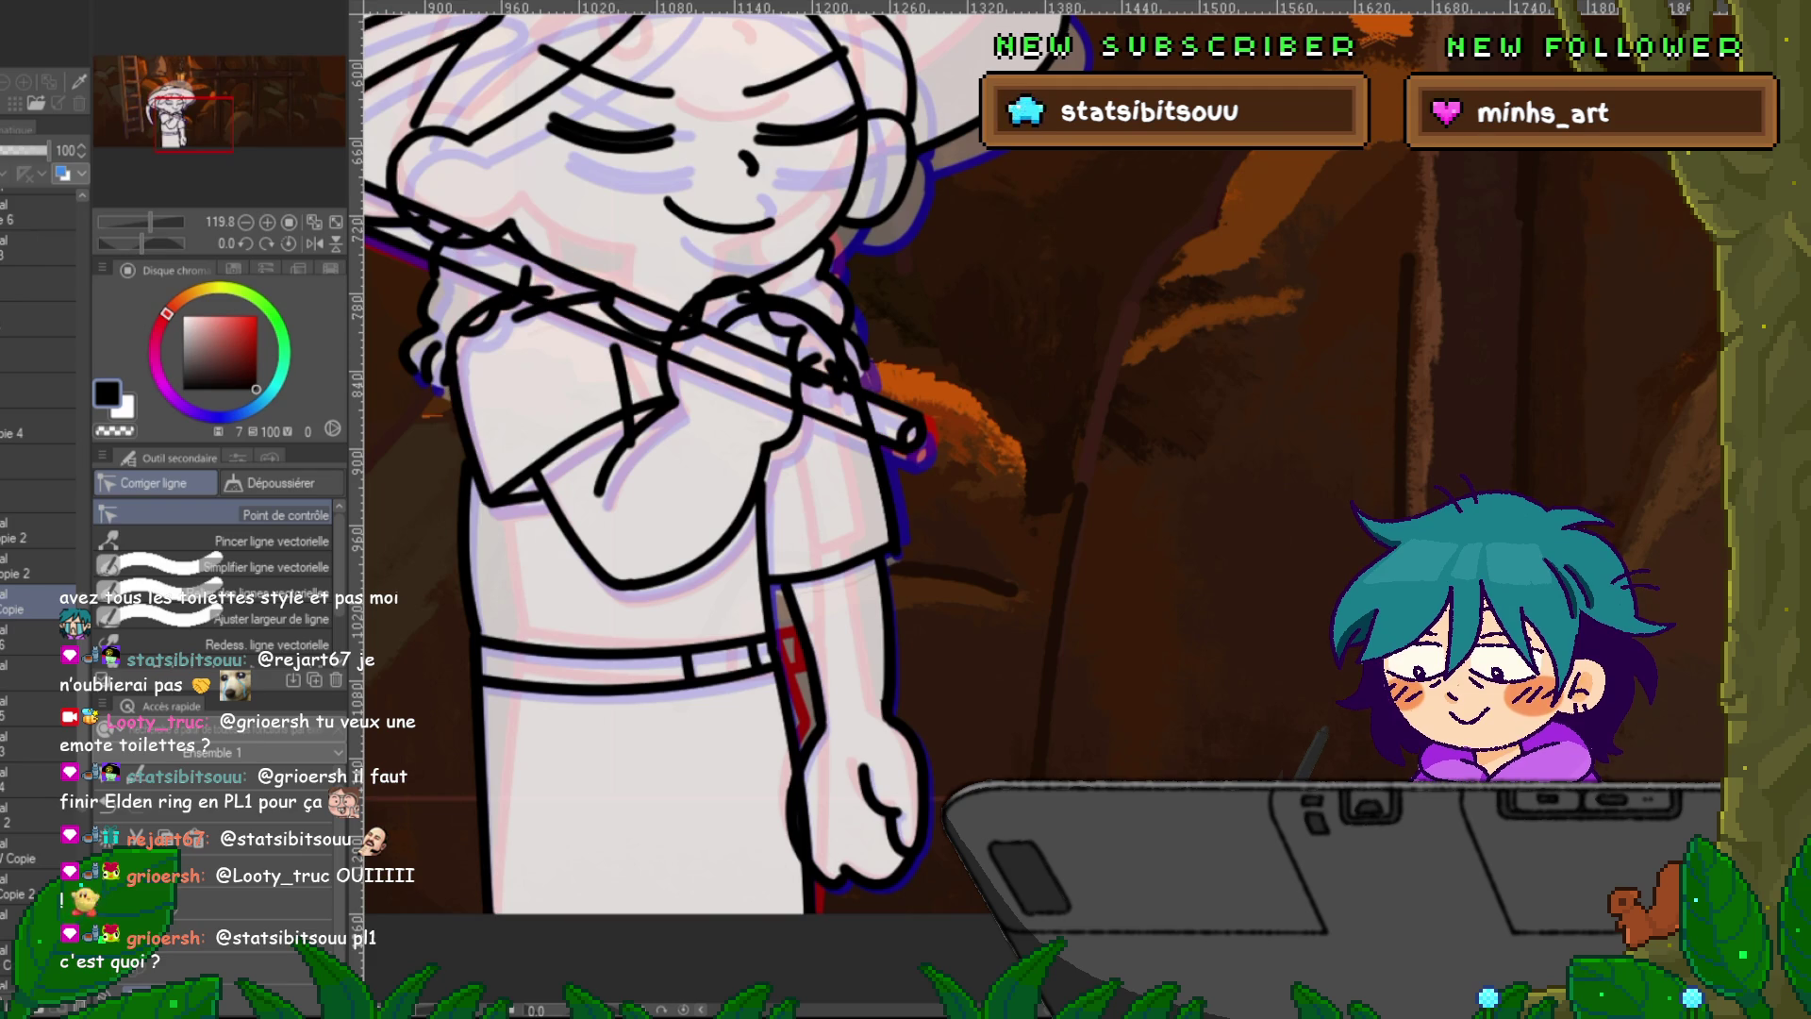
key(ctrl+z)
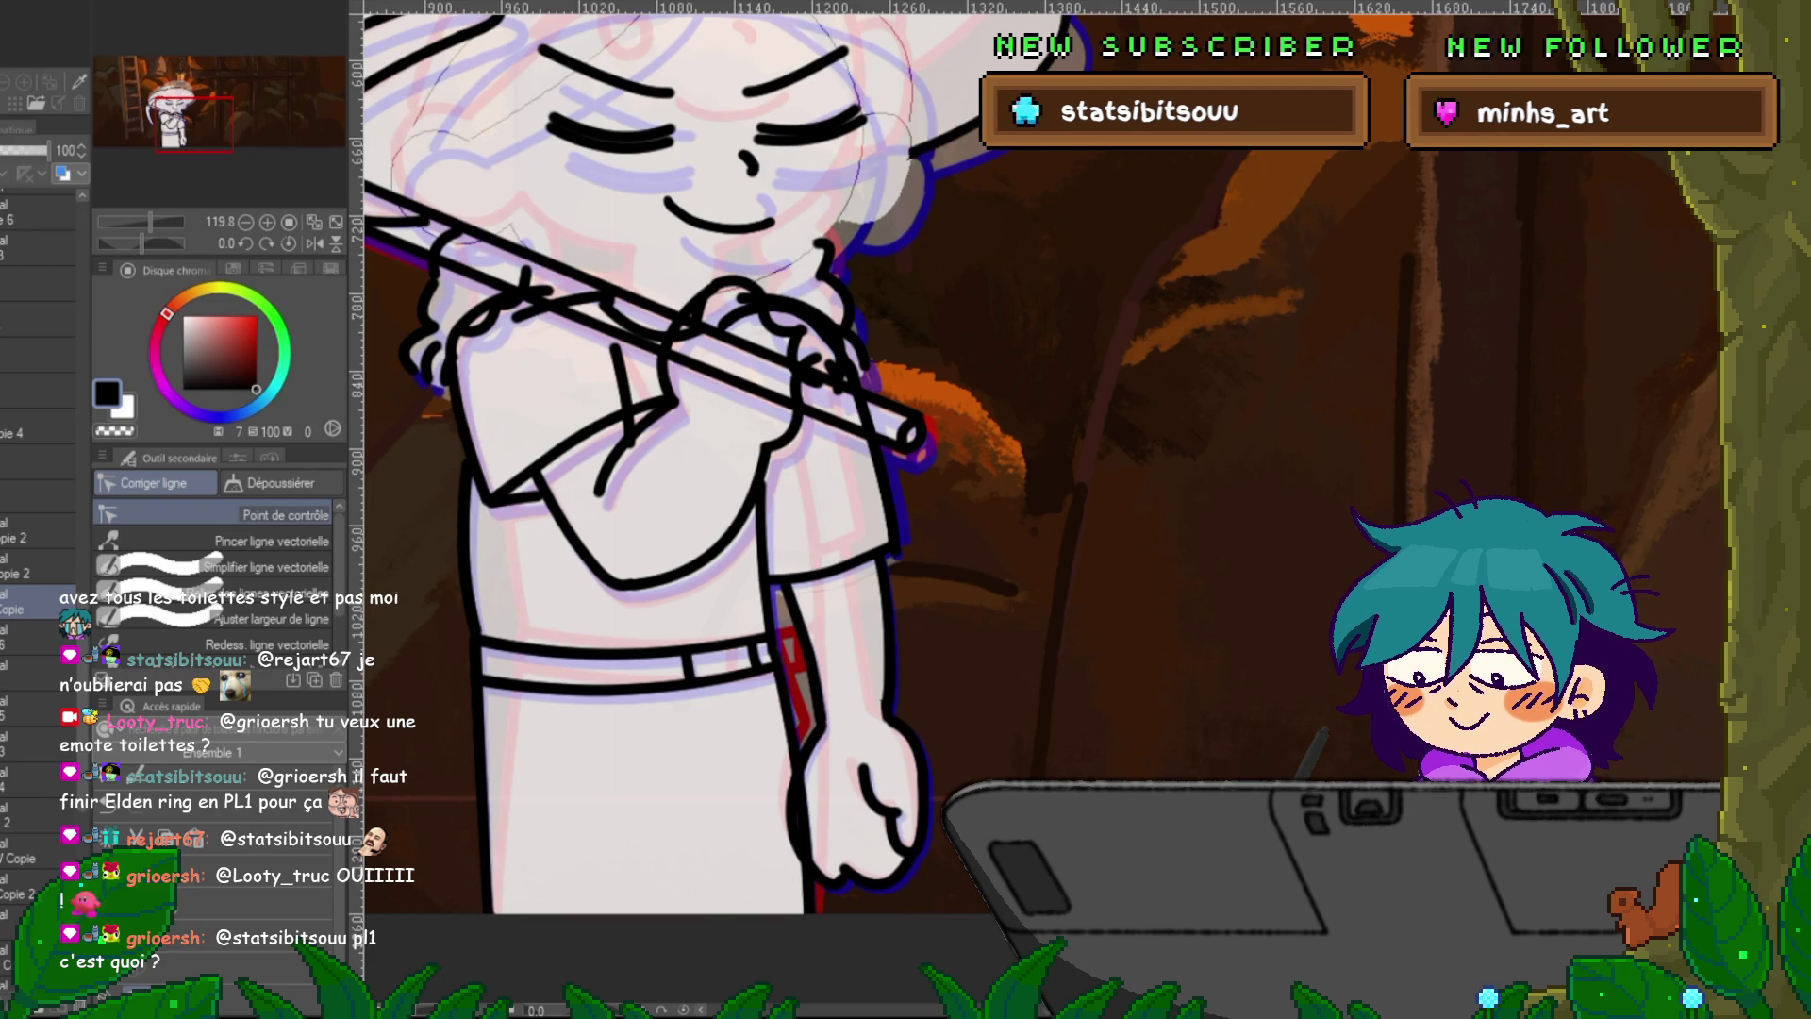
key(ctrl+y)
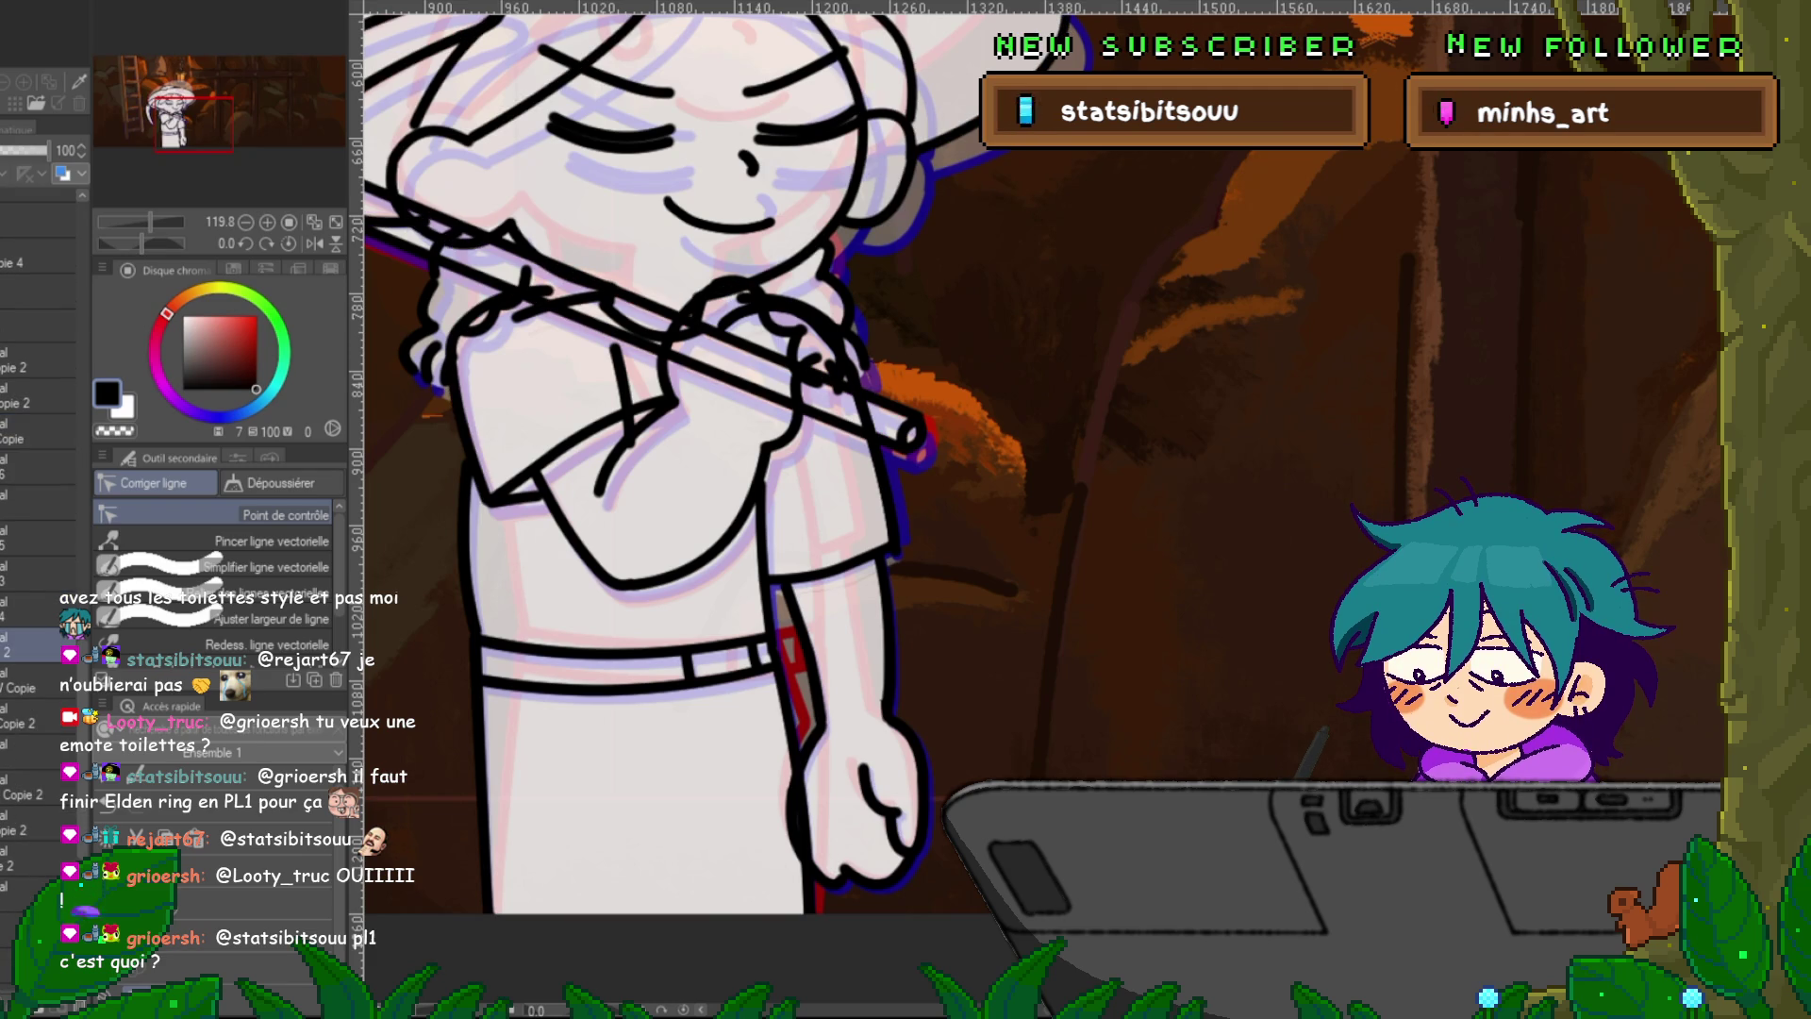
key(ctrl+z)
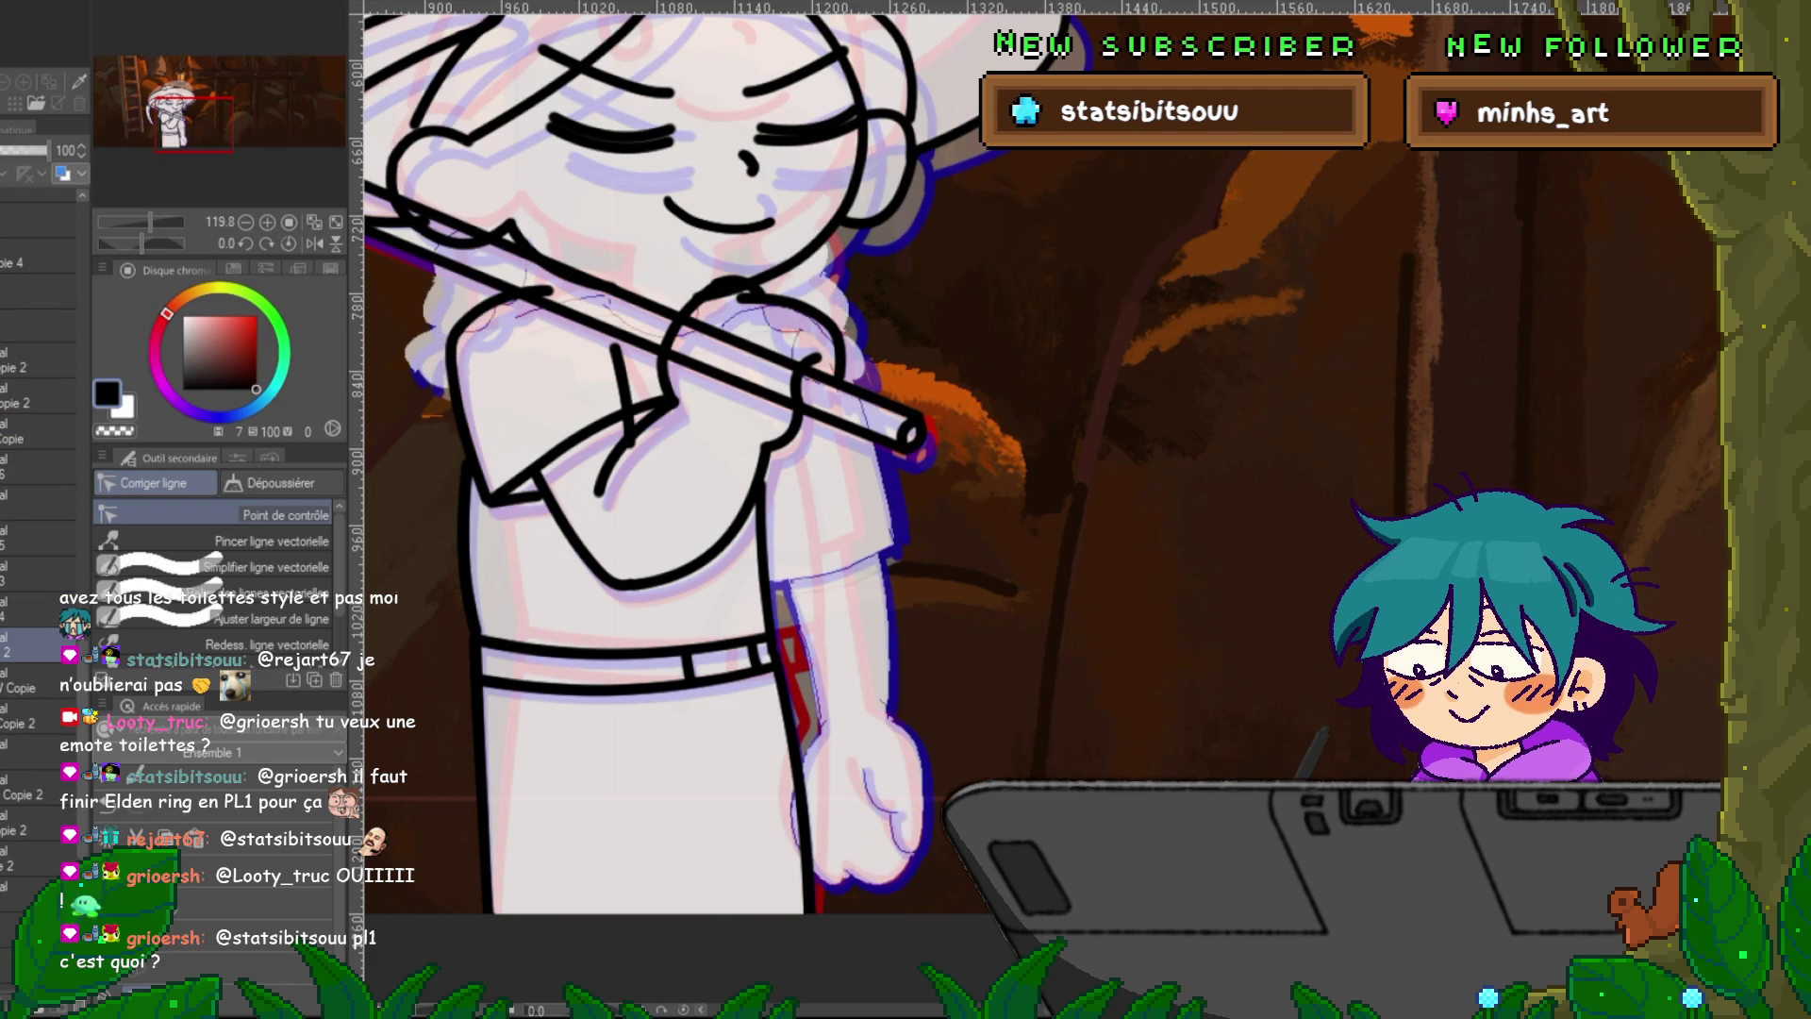
key(ctrl+y)
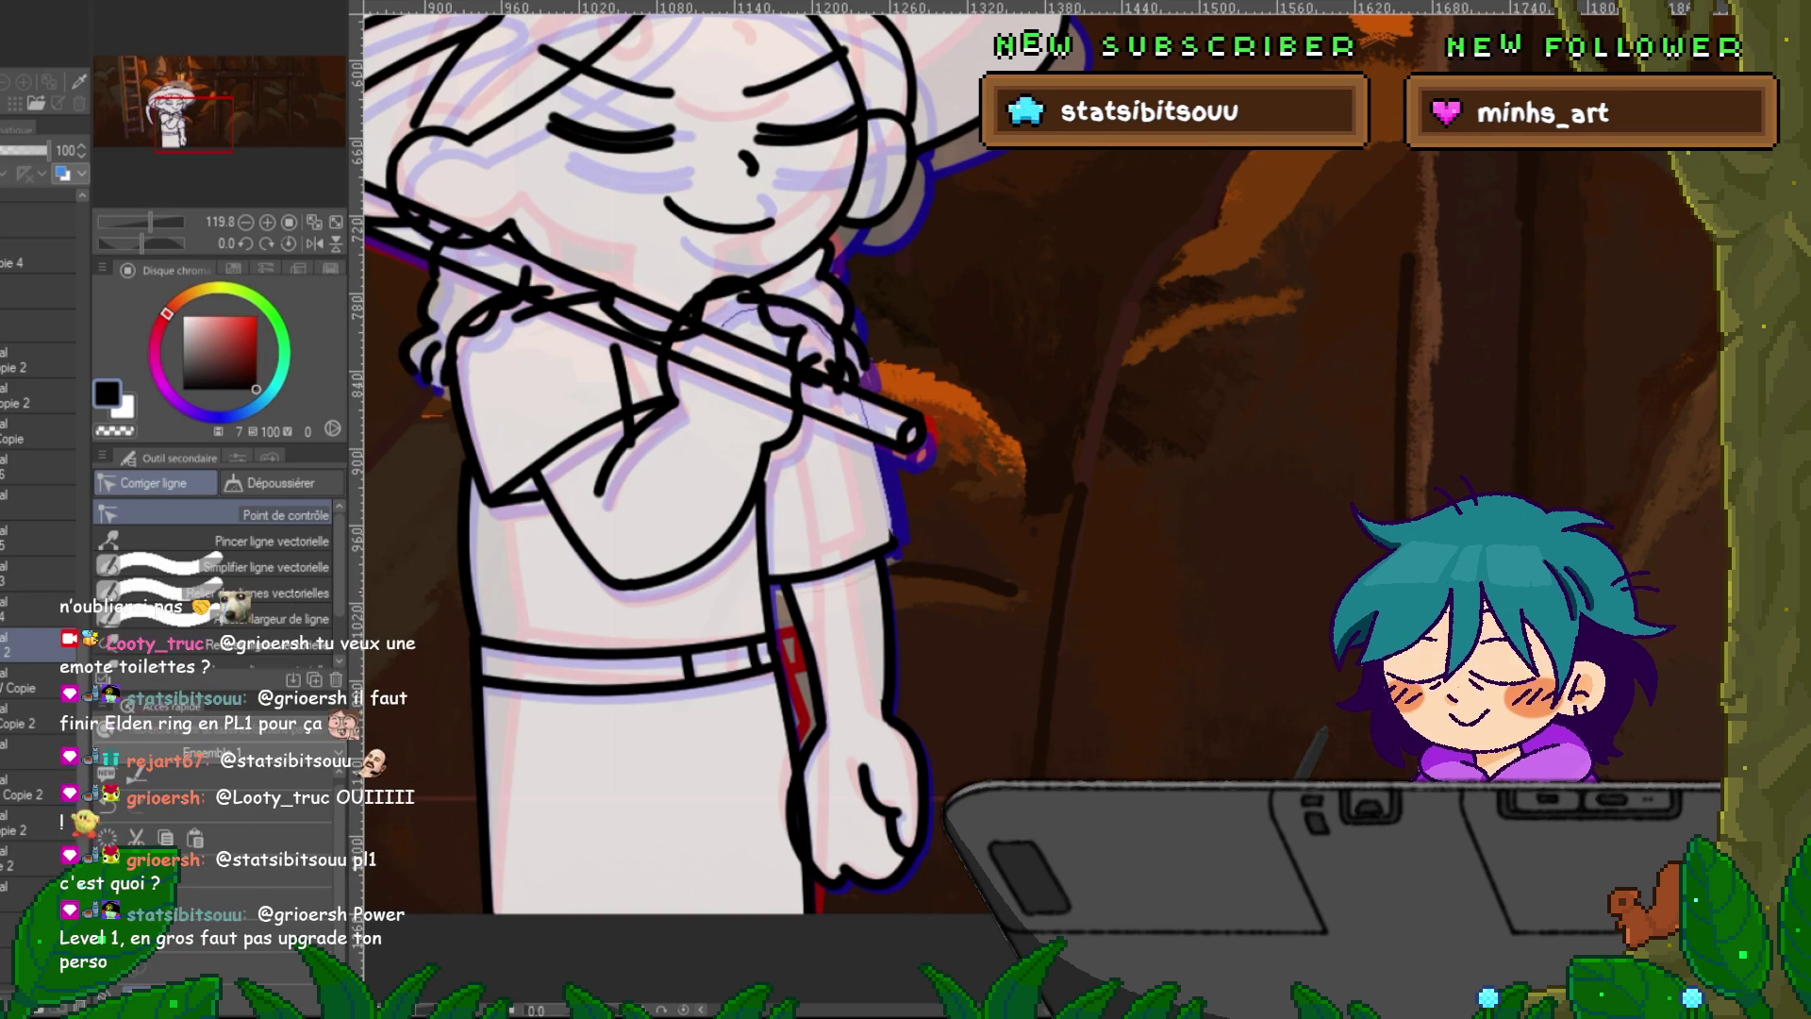
Compare the arm and body outlines, then delete the short vertical stroke on the torso.
key(ctrl+z)
key(ctrl+y)
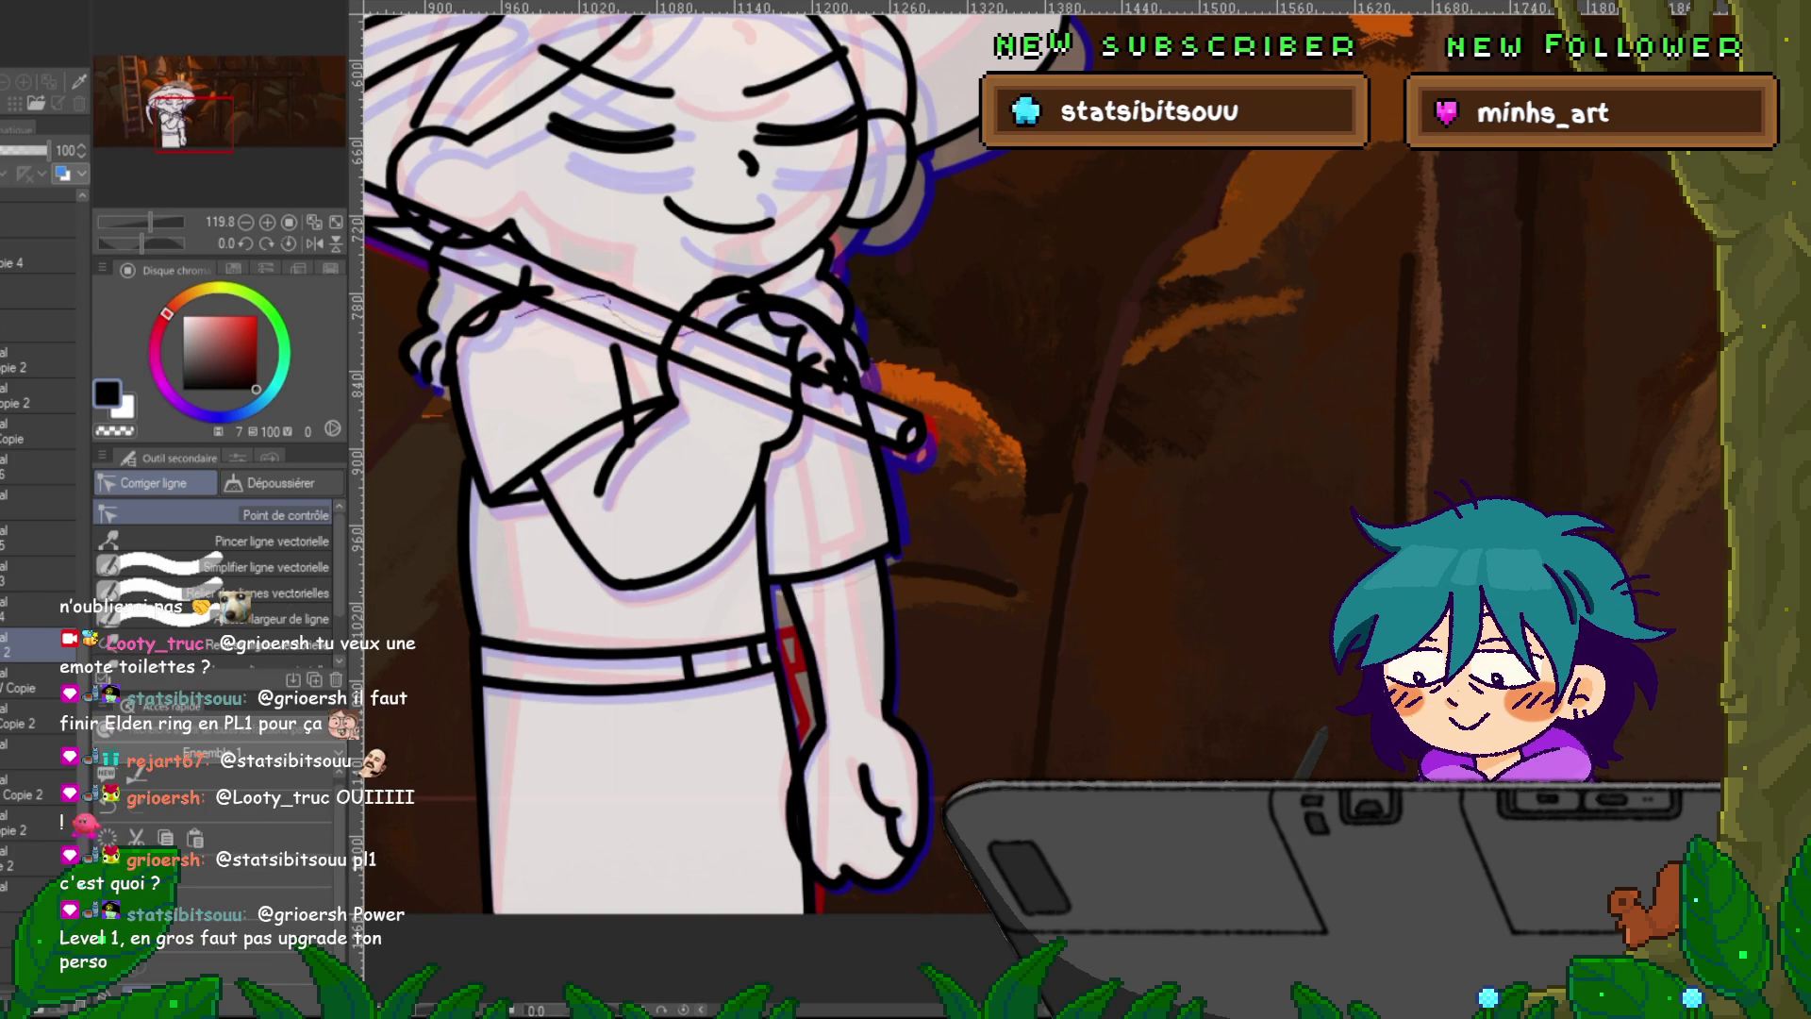
key(ctrl+z)
key(ctrl+y)
click(38, 858)
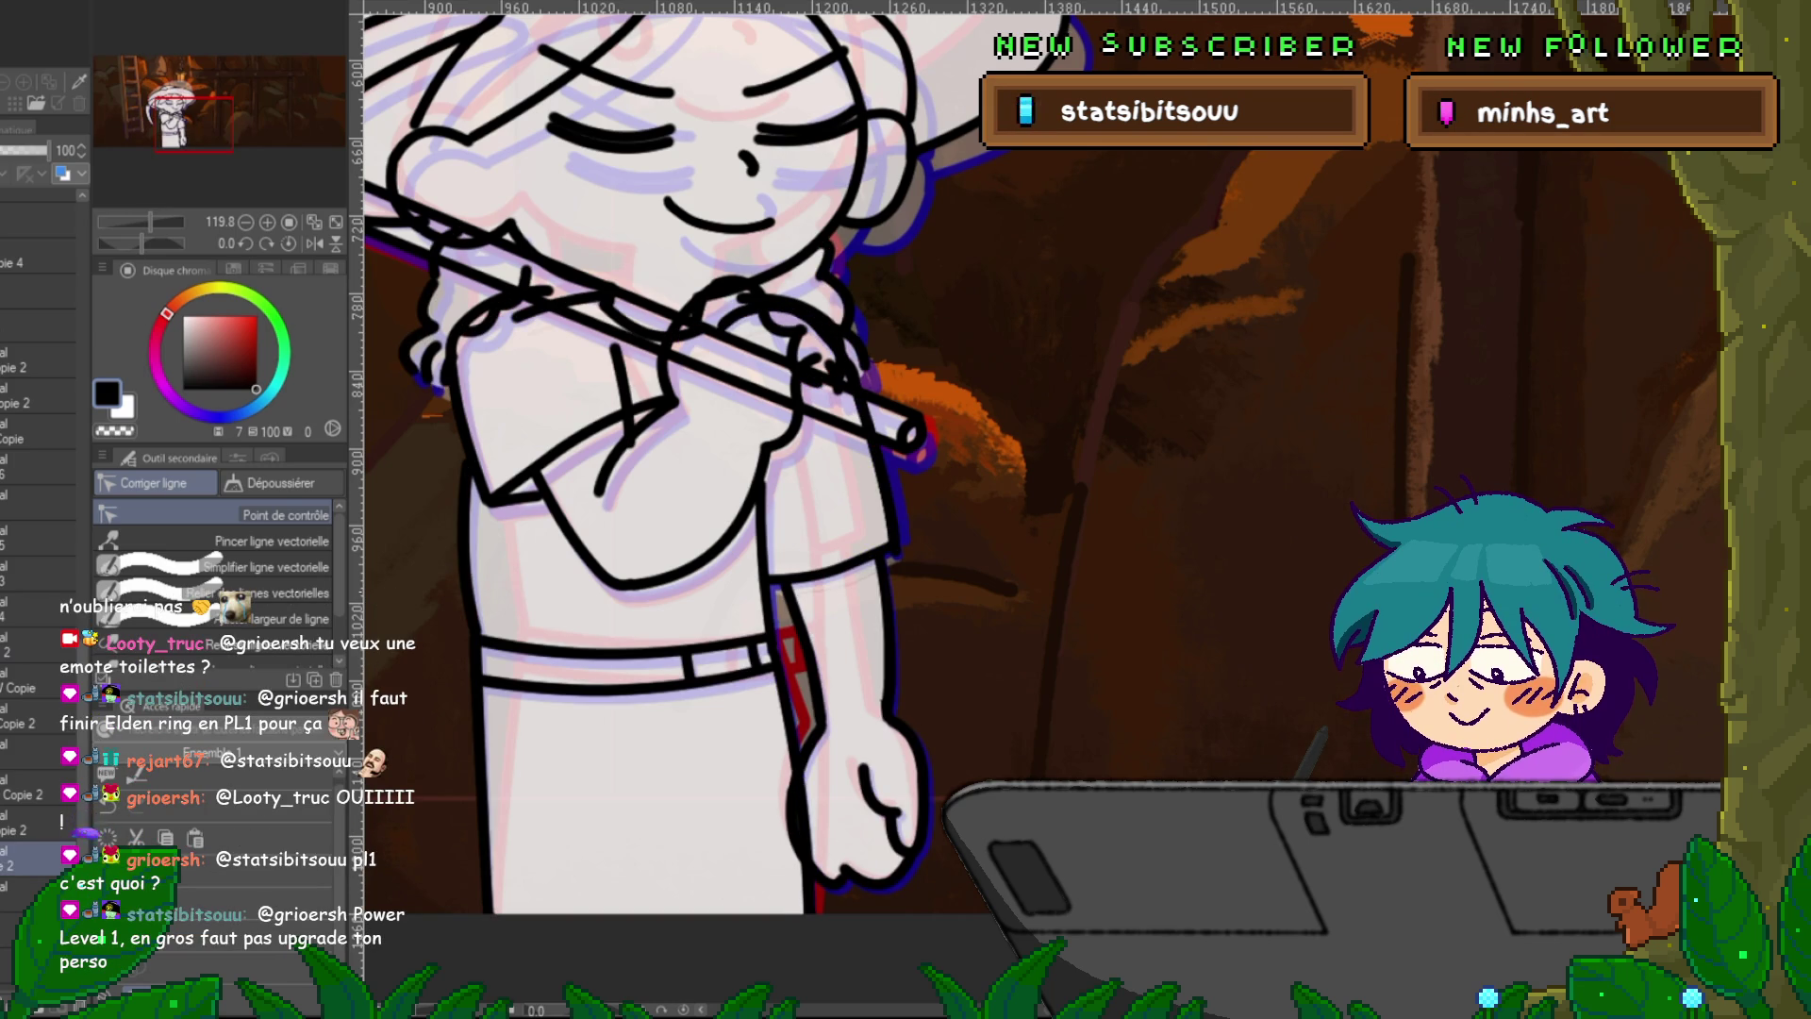
key(ctrl+z)
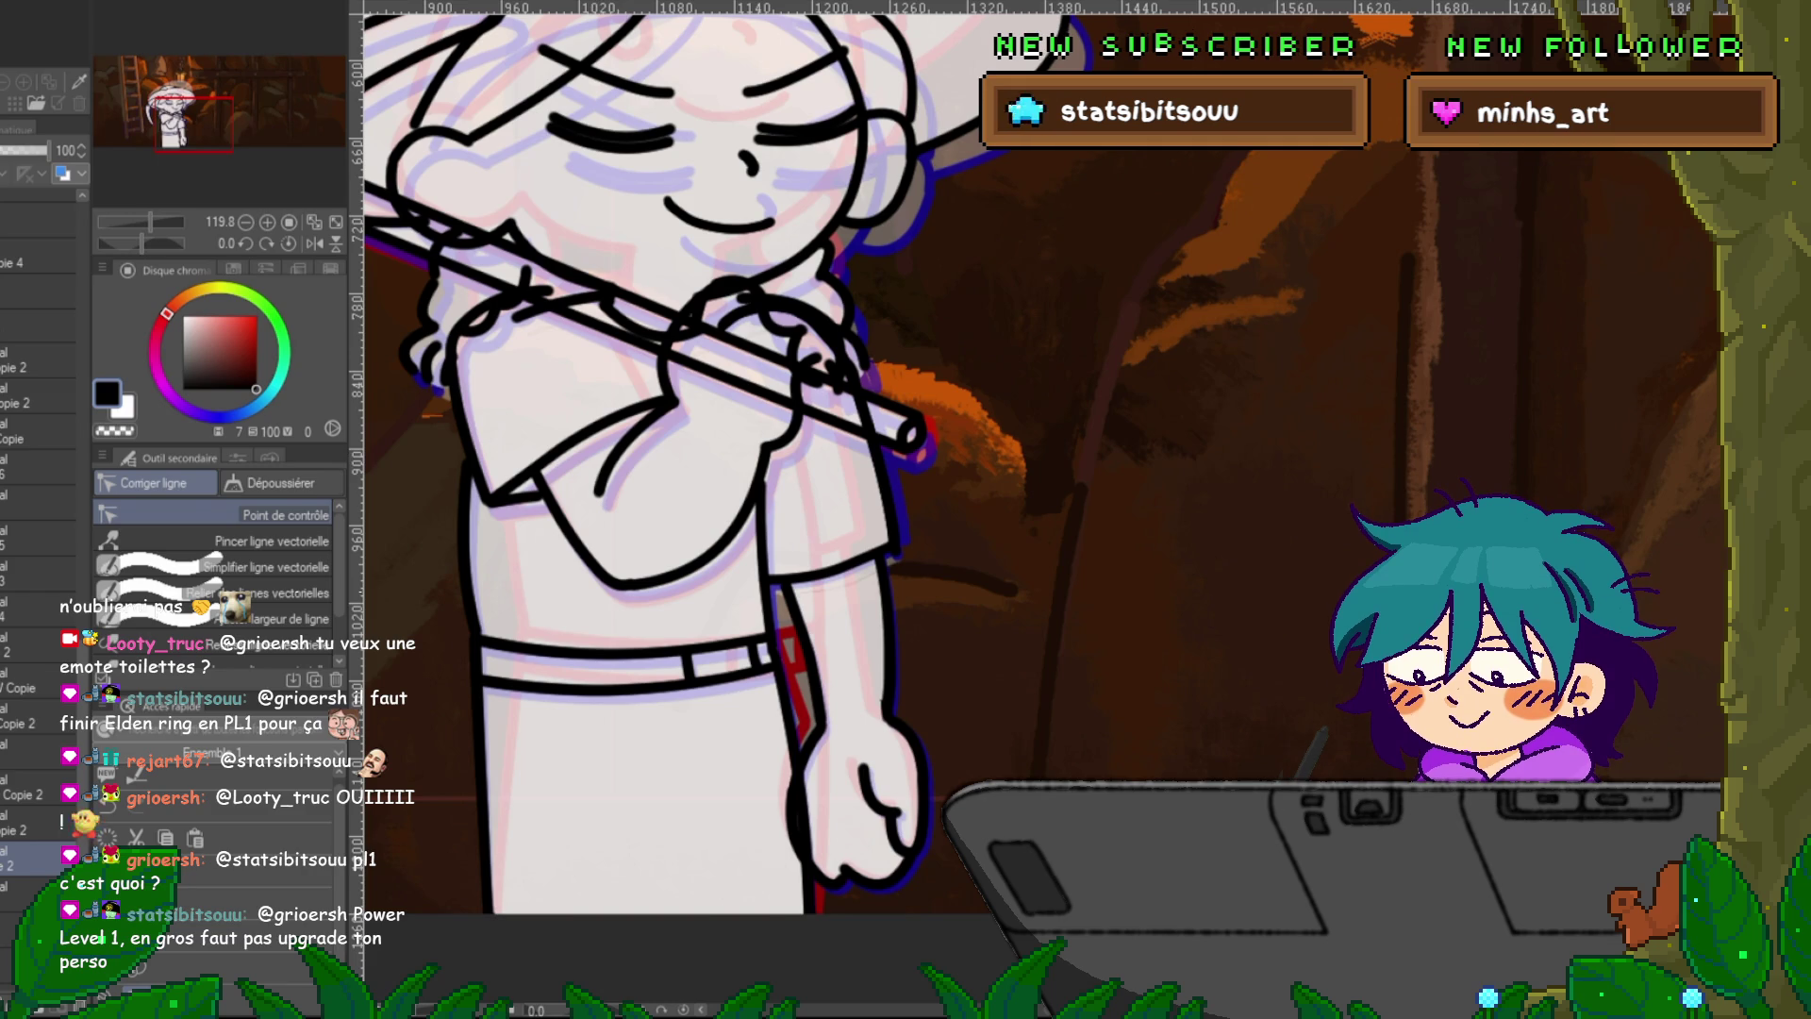
key(p)
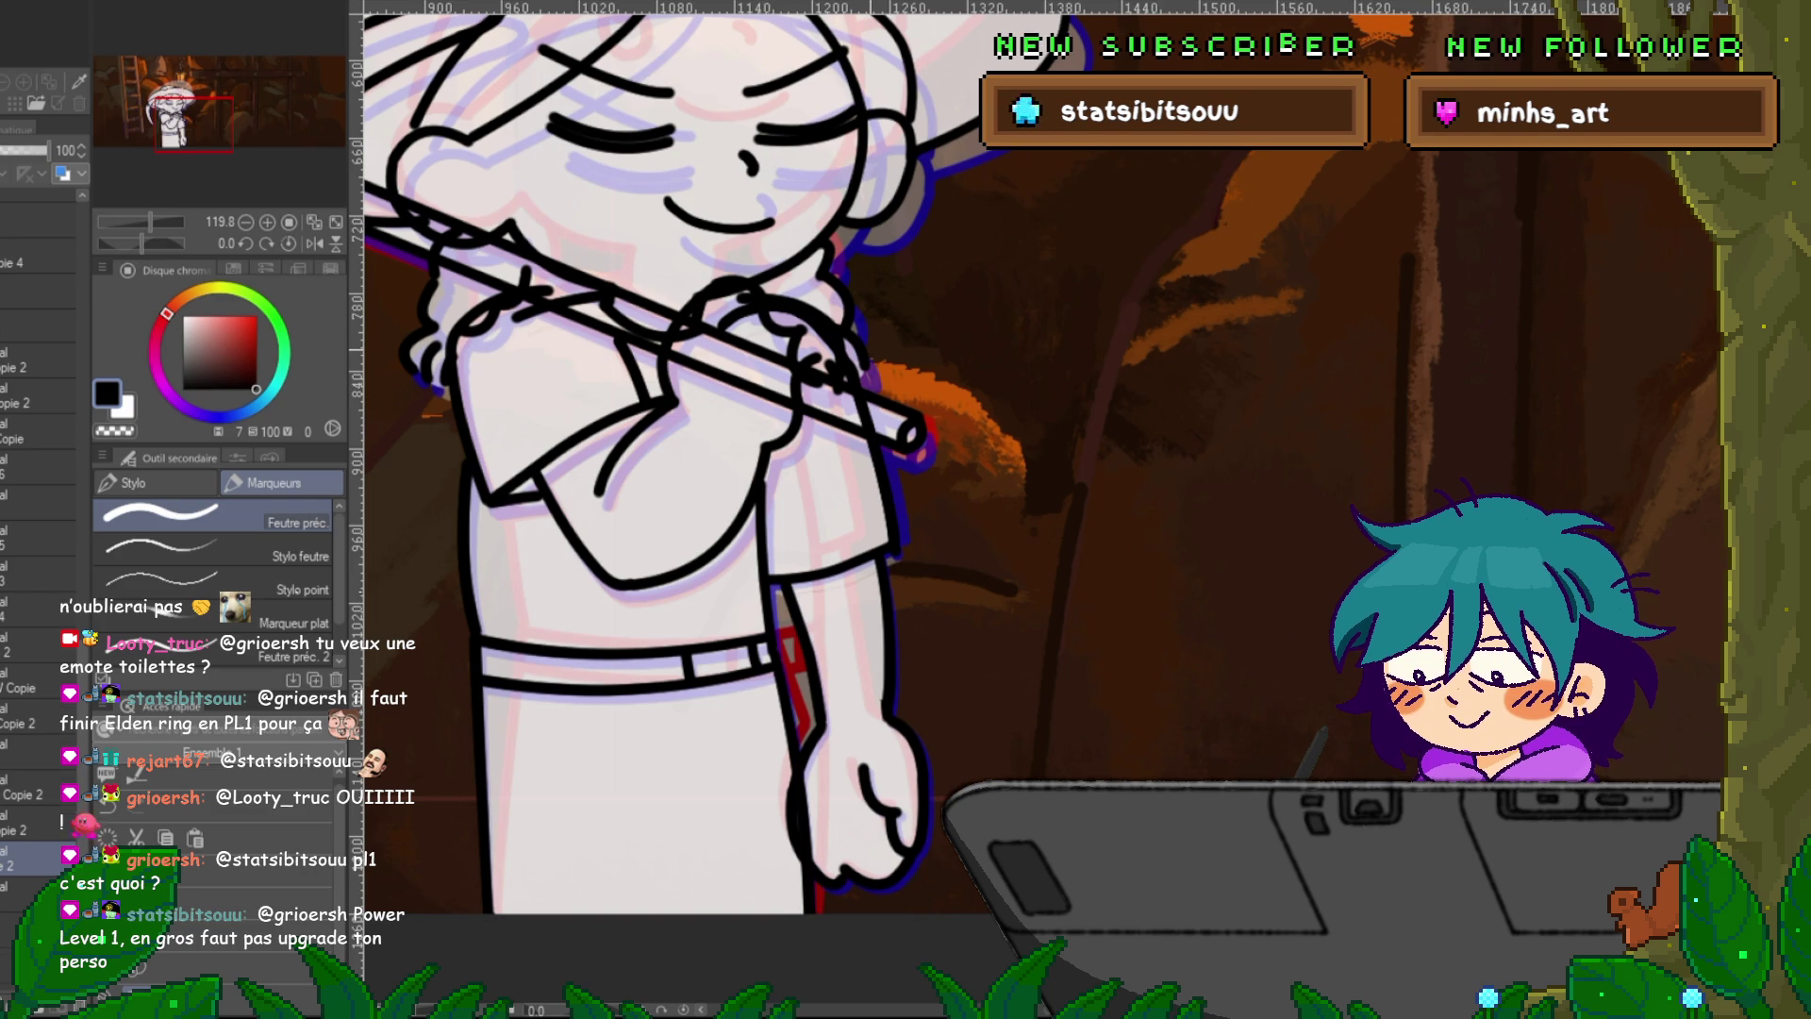
Flip between neighbouring animation frames to compare the hand poses on the pickaxe handle.
key(ctrl+Right)
key(ctrl+Right)
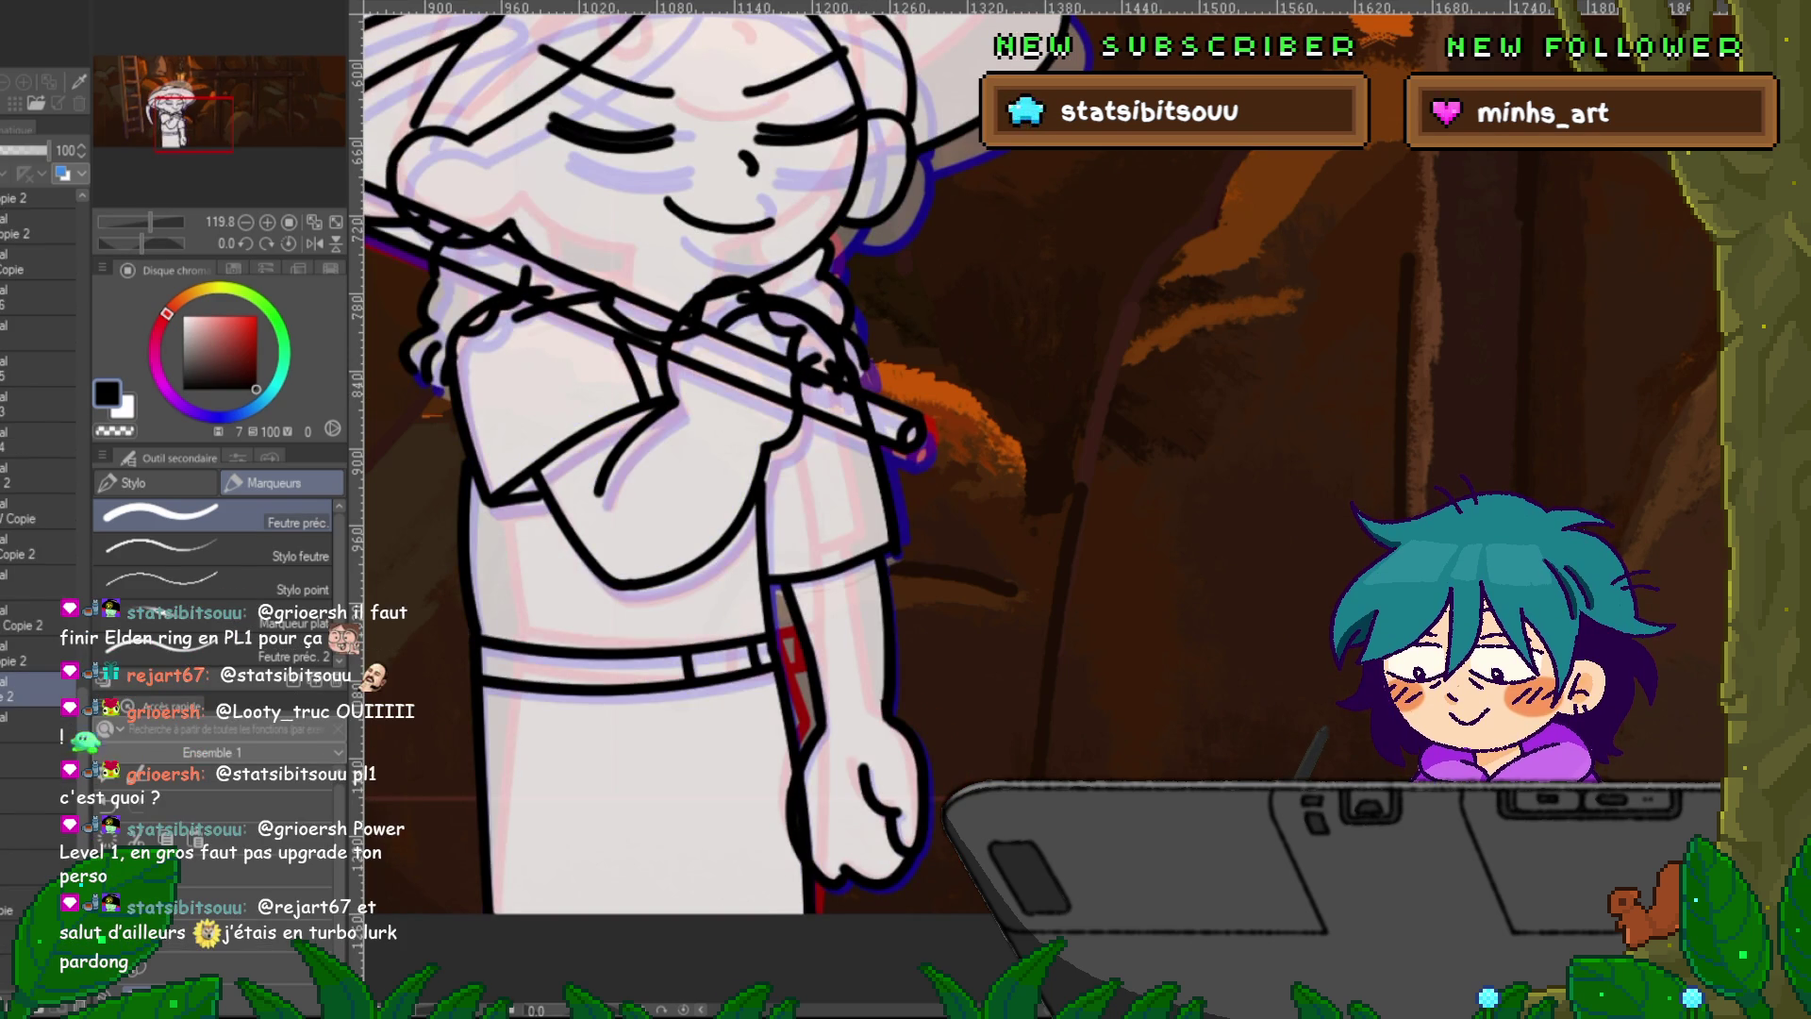
key(y)
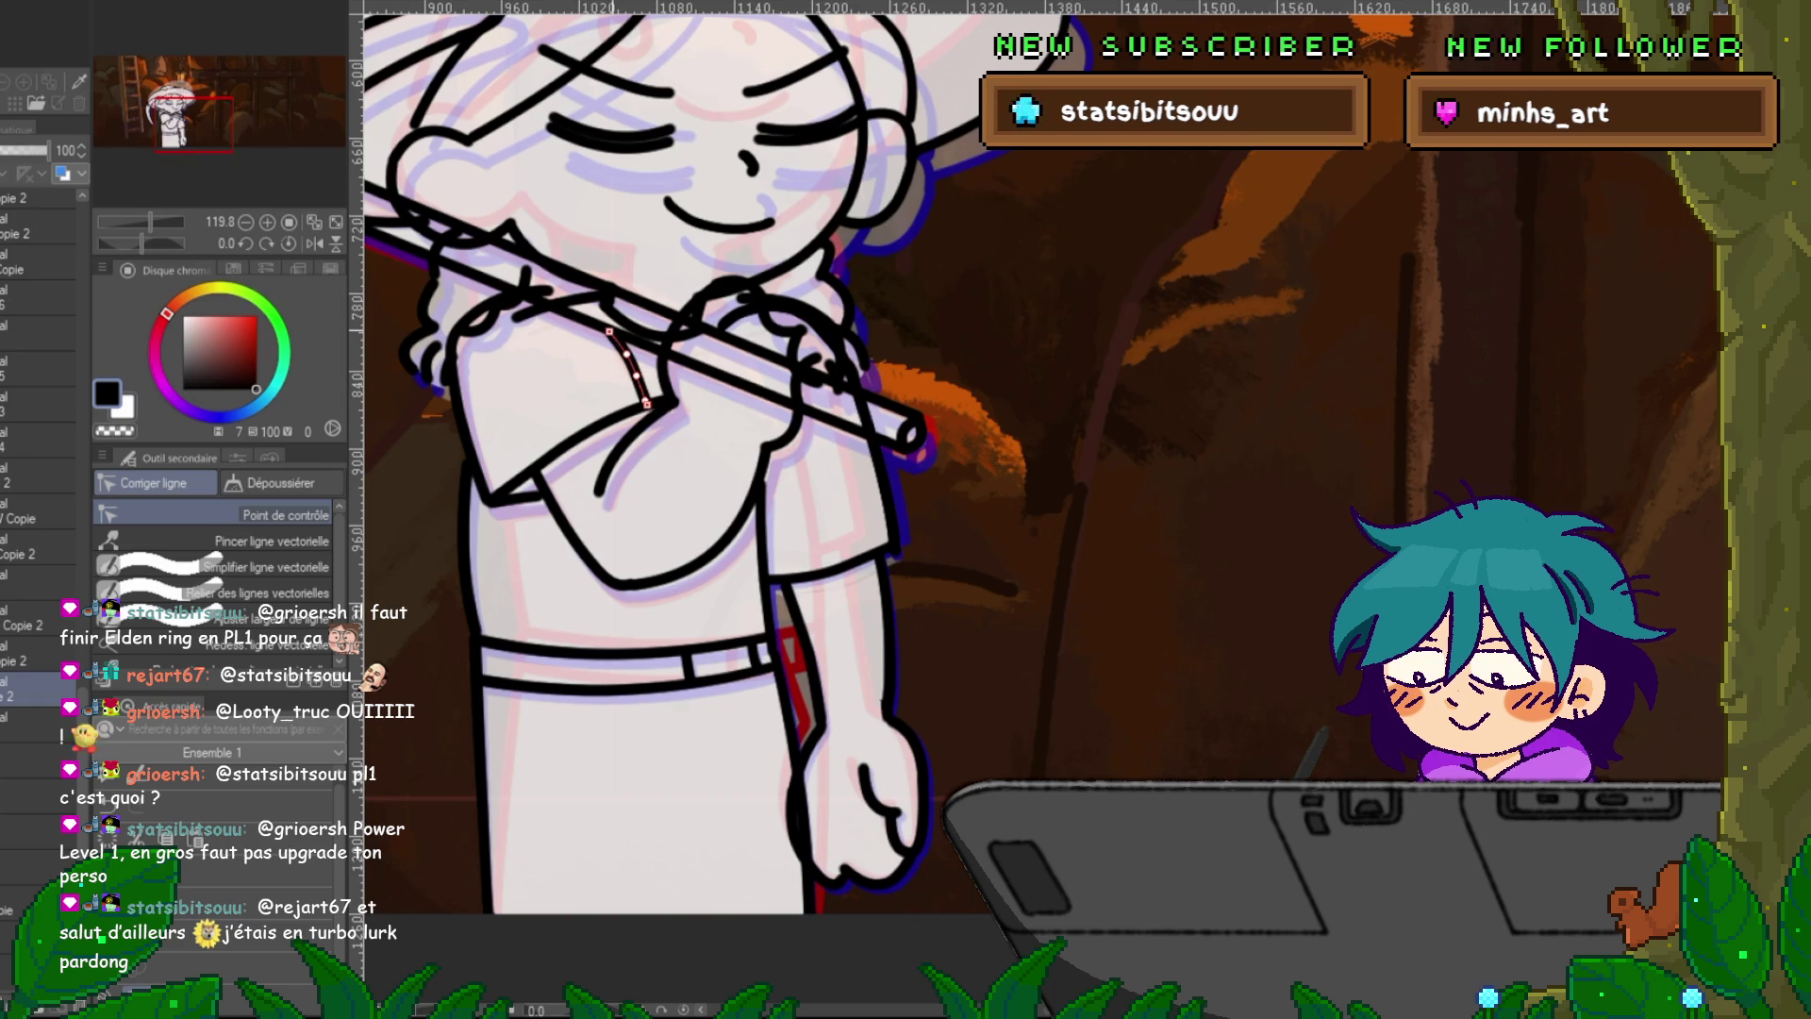
key(ctrl+Left)
key(ctrl+Right)
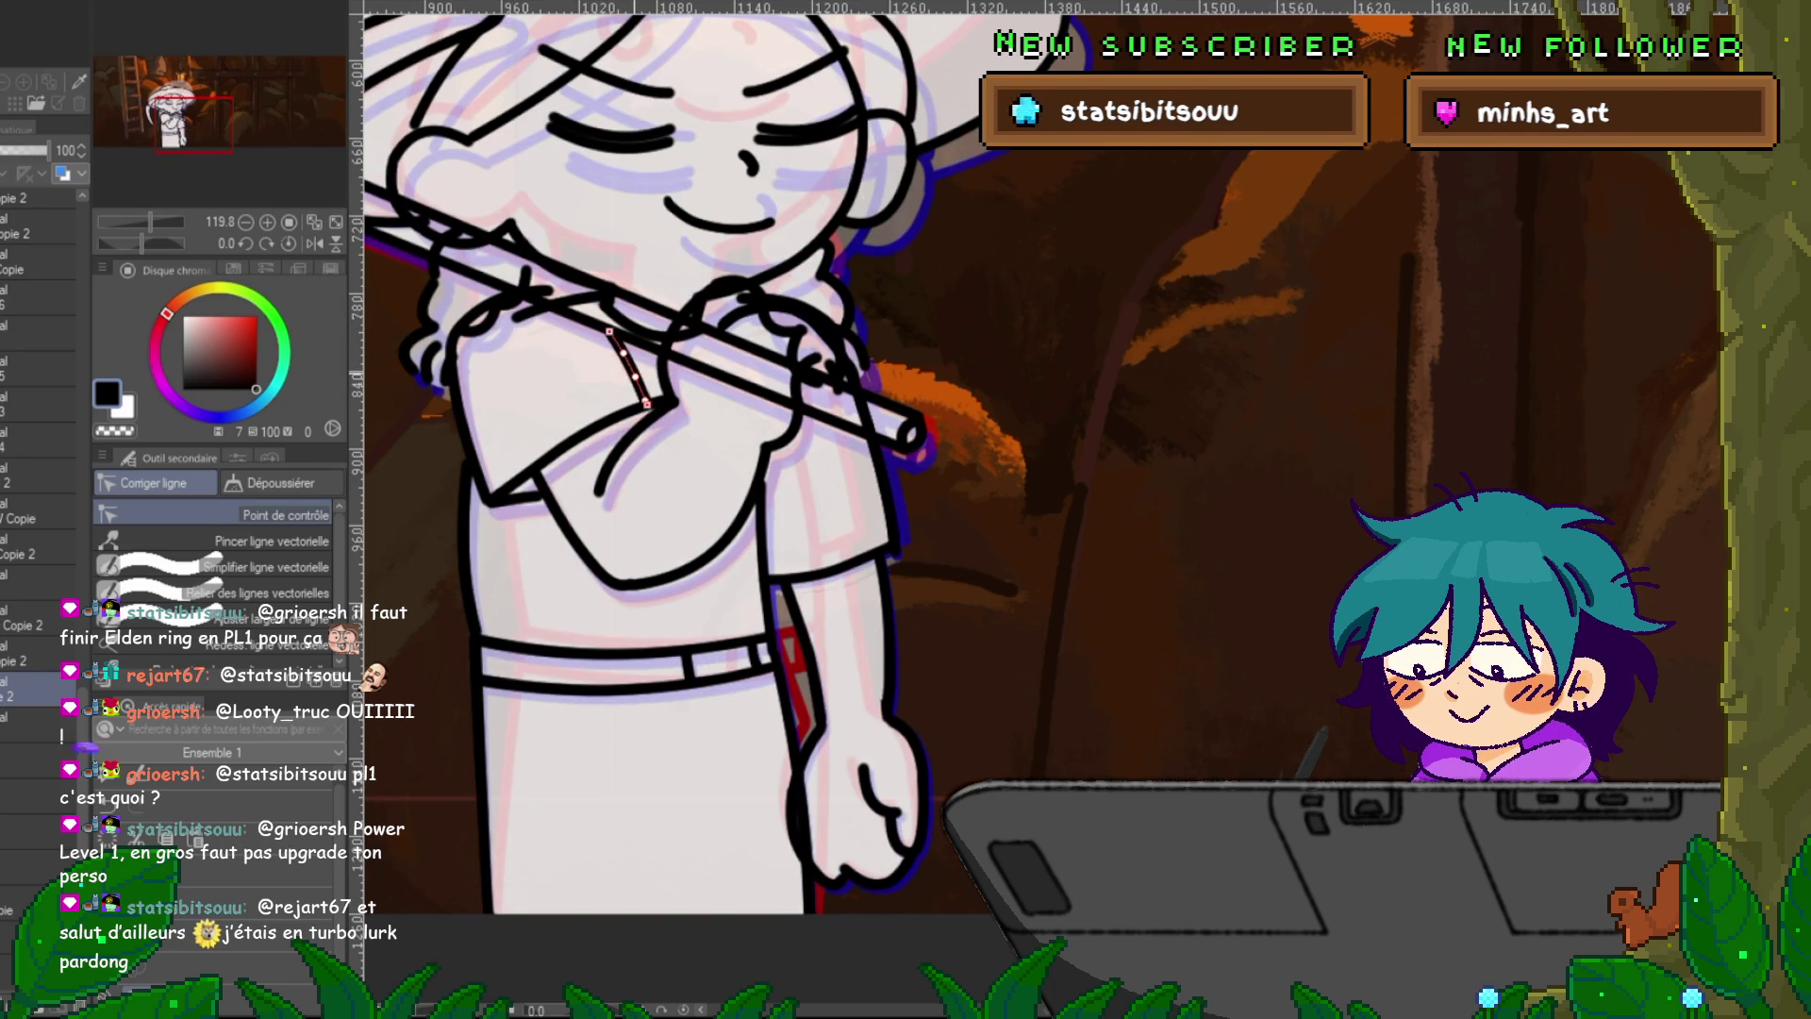
key(ctrl+Left)
key(ctrl+Right)
key(ctrl+Left)
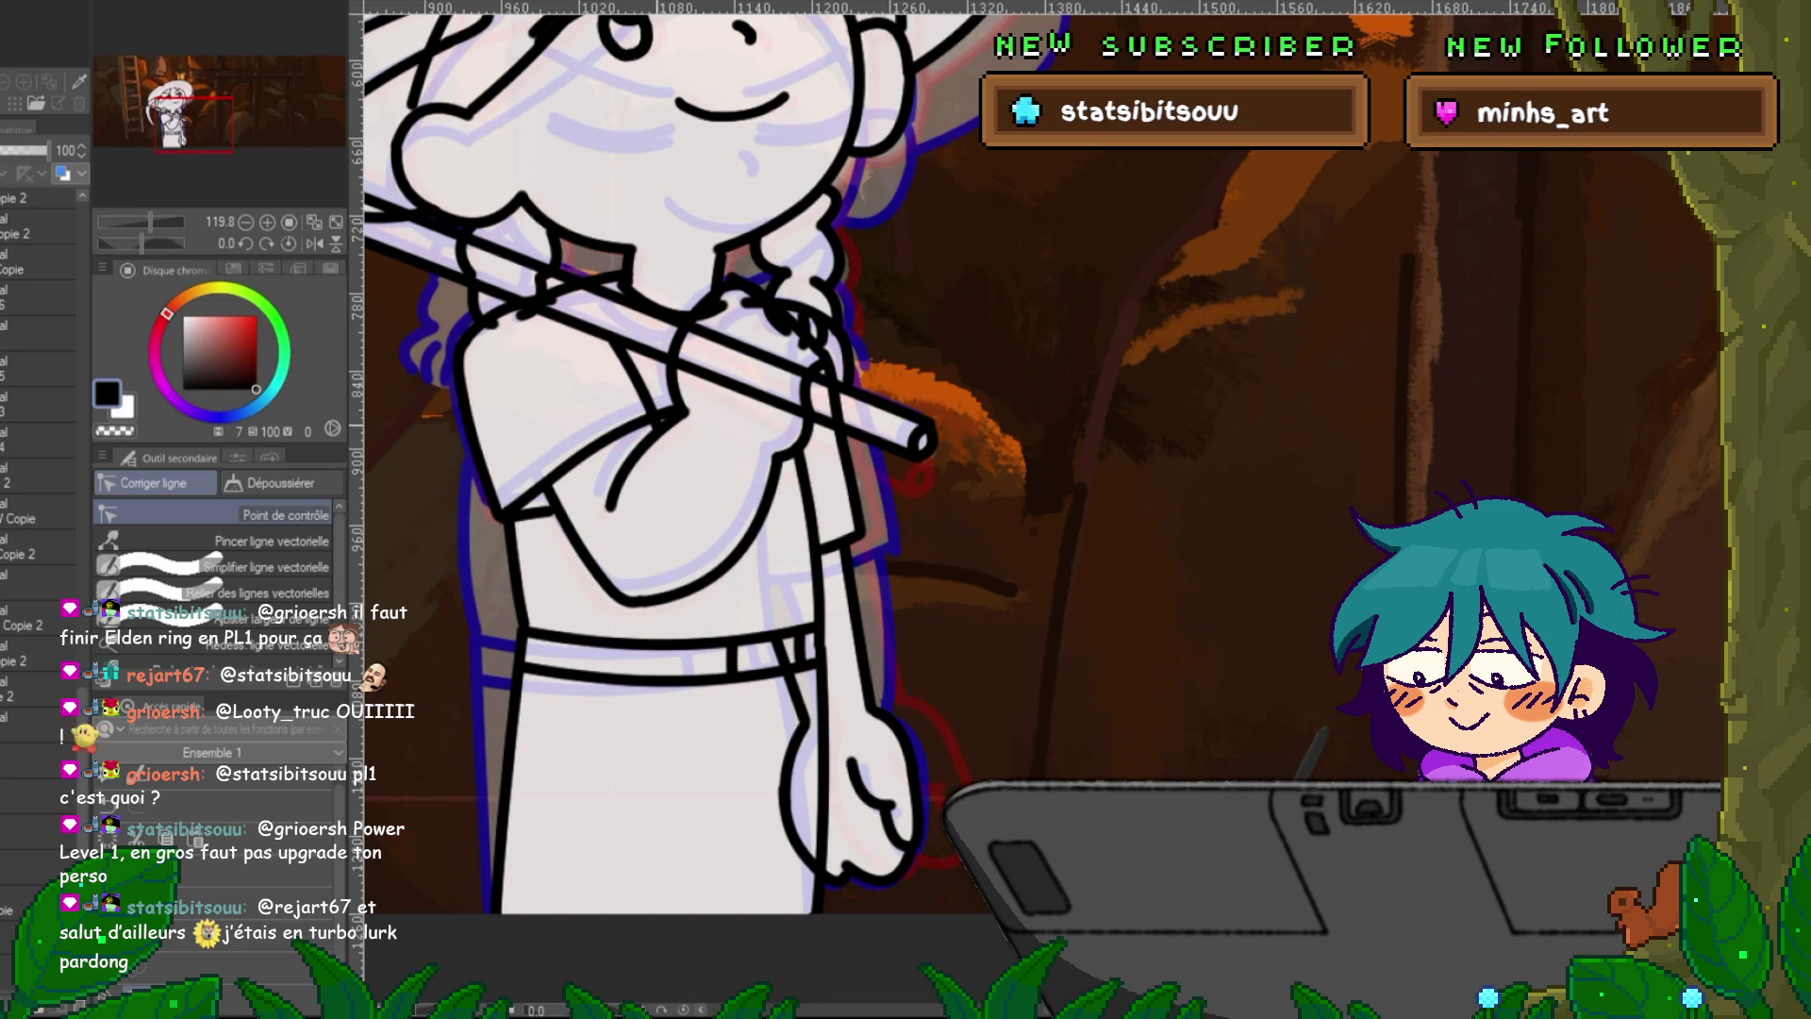
Select the elbow vector line and toggle its line layer between faded and solid.
click(635, 377)
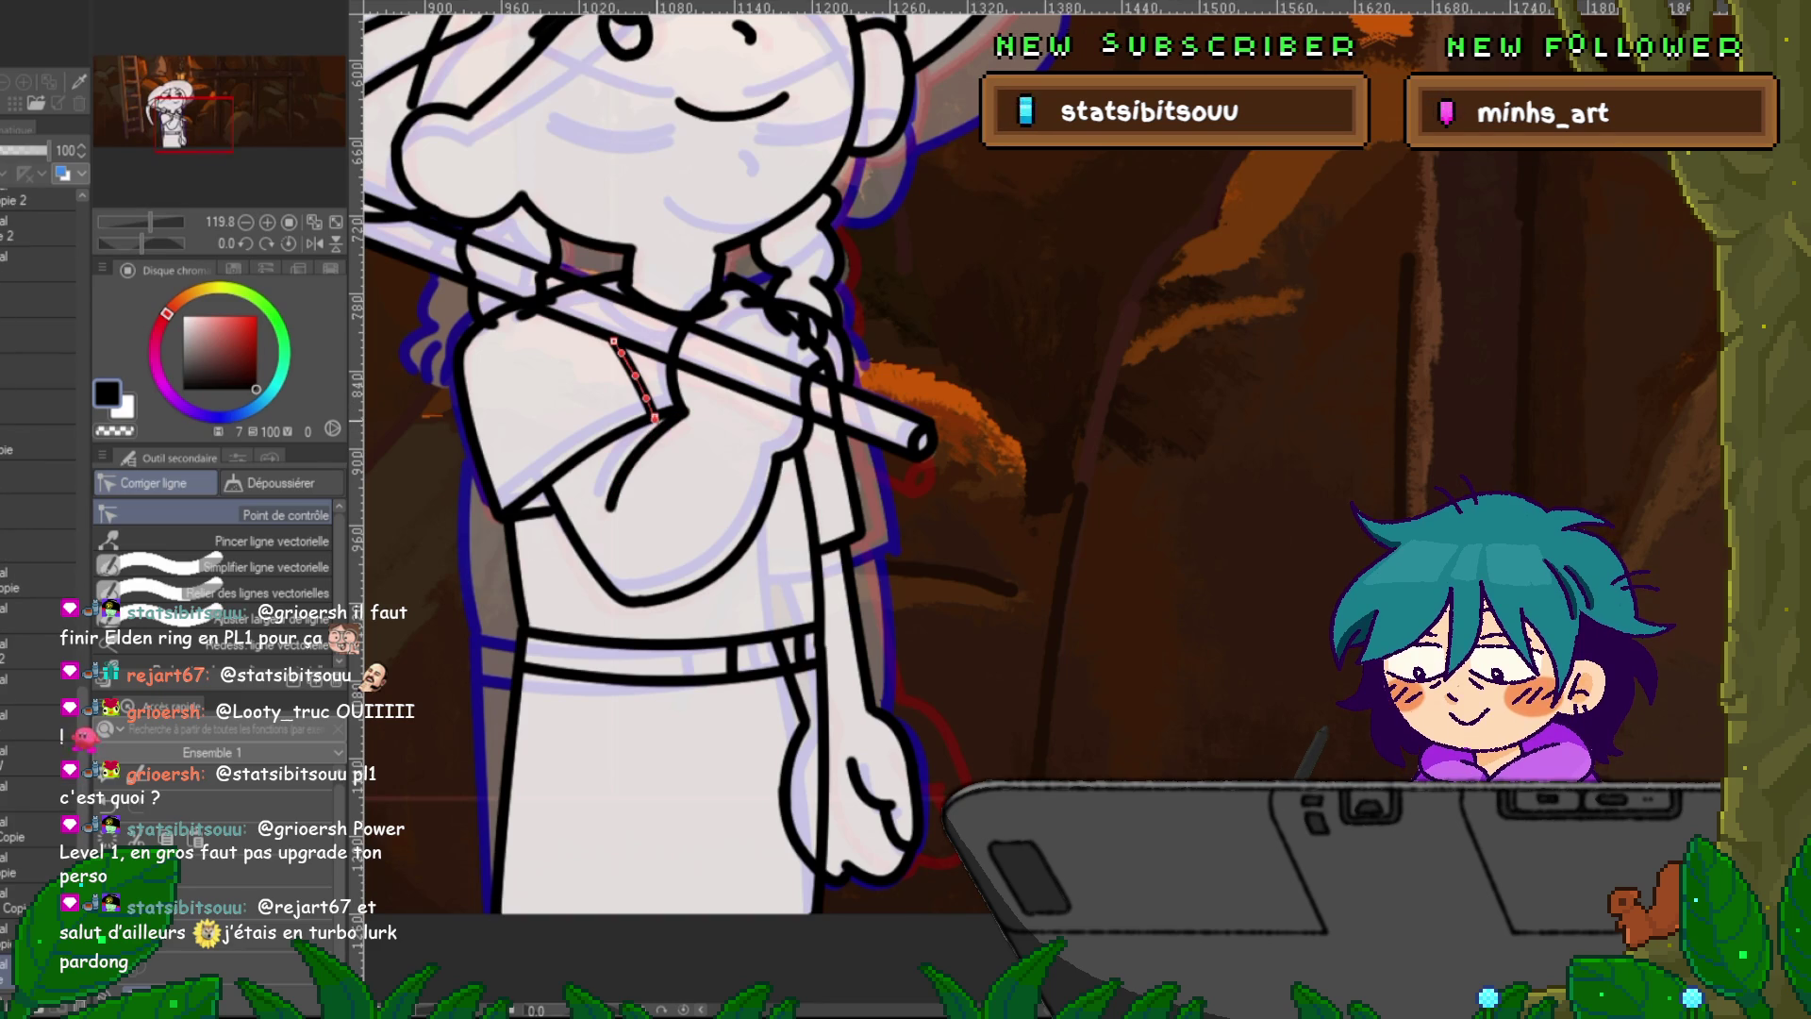
click(38, 651)
click(635, 377)
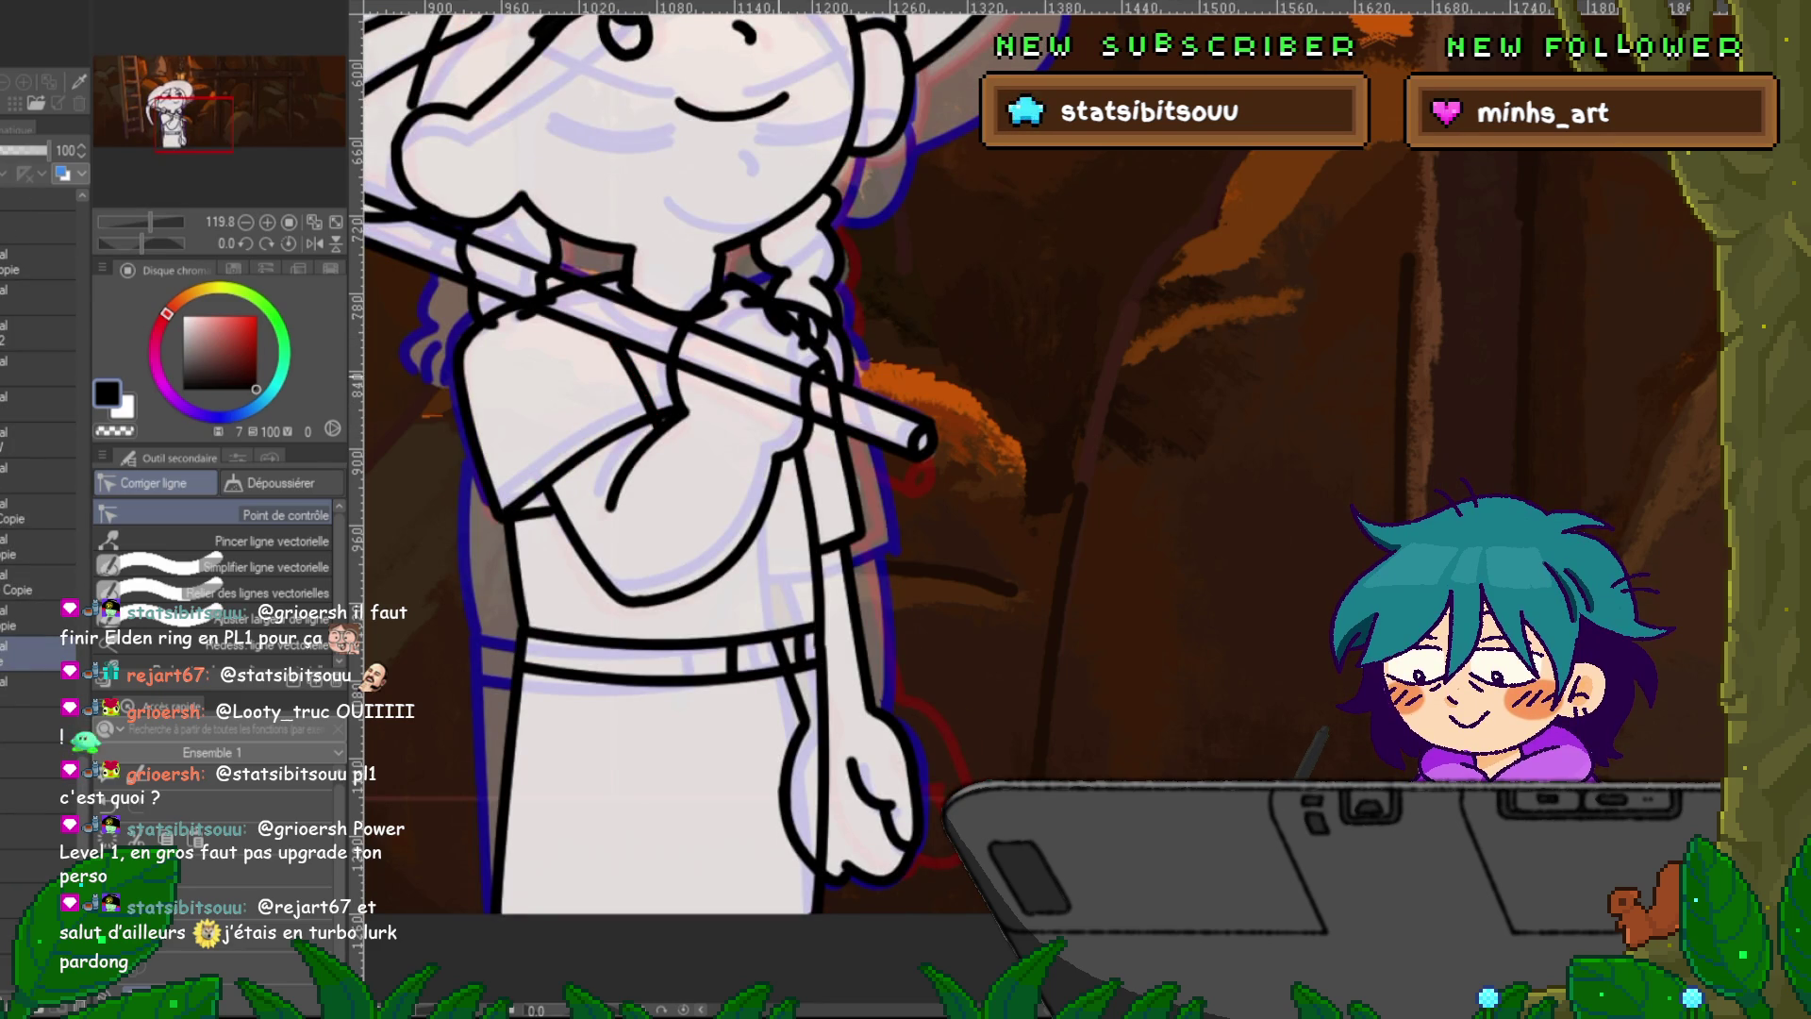
click(38, 651)
click(37, 651)
click(38, 650)
click(38, 650)
click(37, 650)
click(38, 651)
click(38, 650)
click(38, 650)
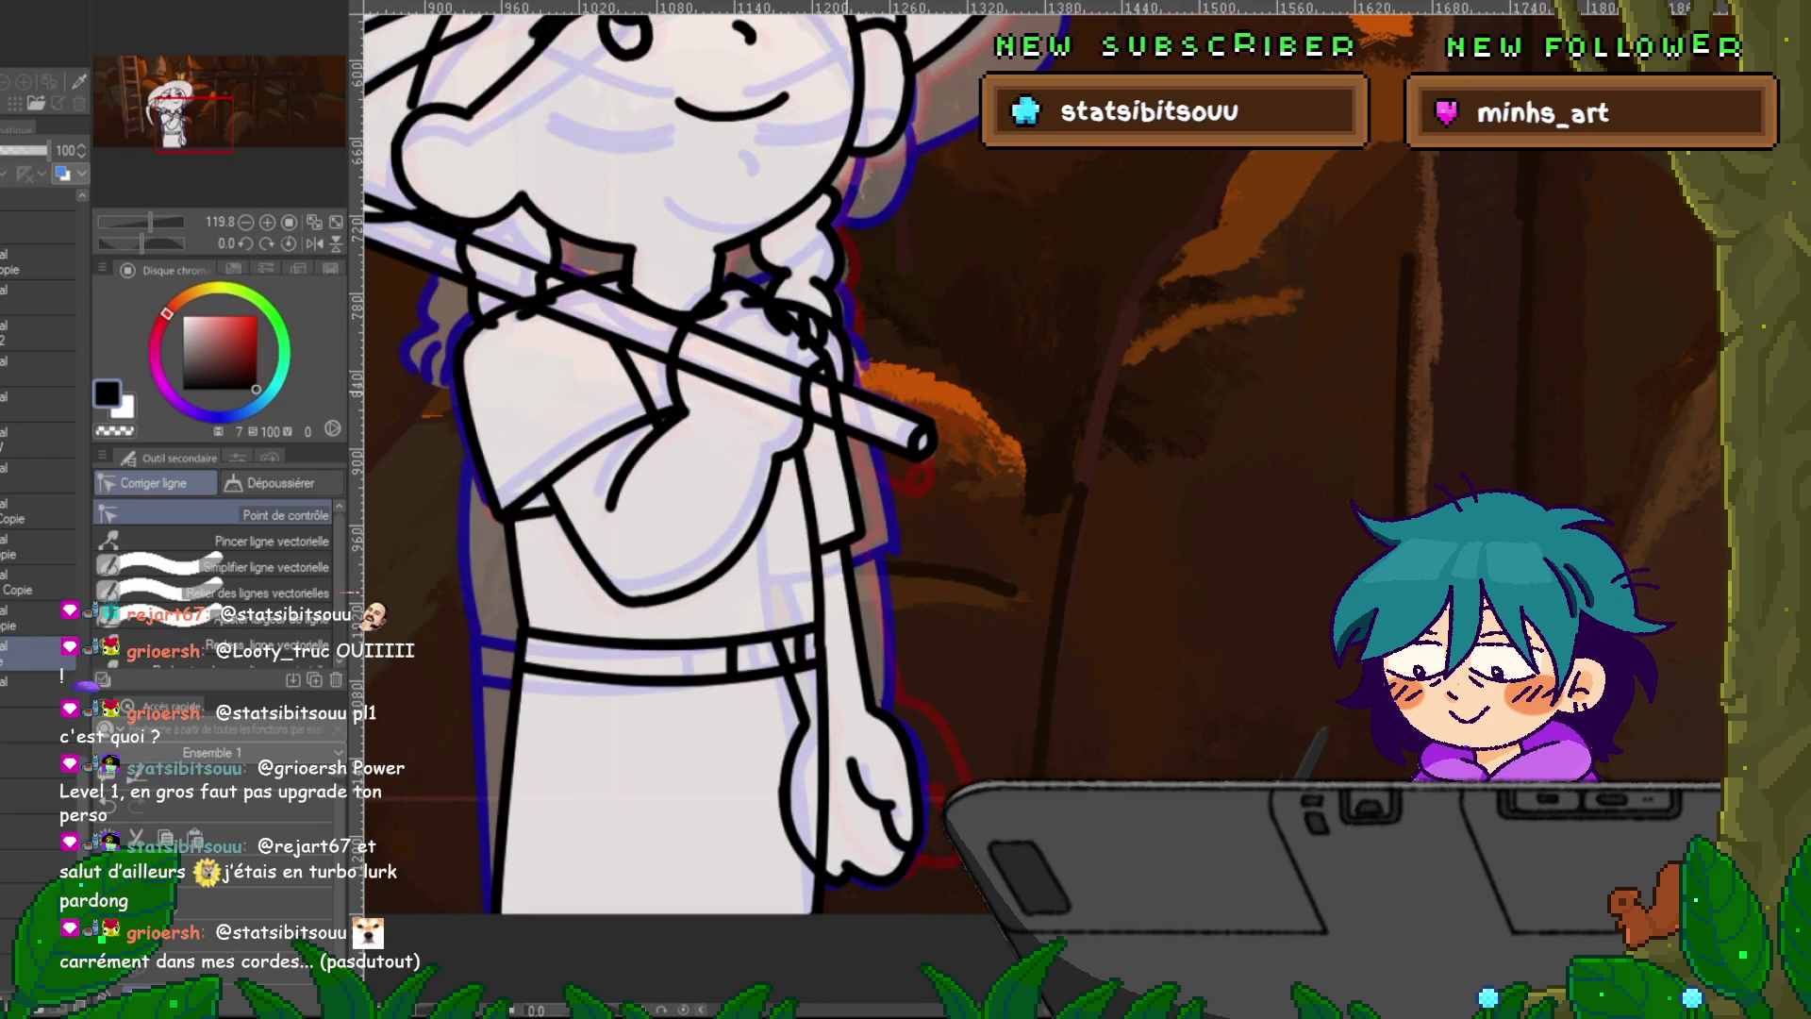
On the closed-eyes frame, thicken the thin arm lines into bold strokes that match the others.
click(38, 205)
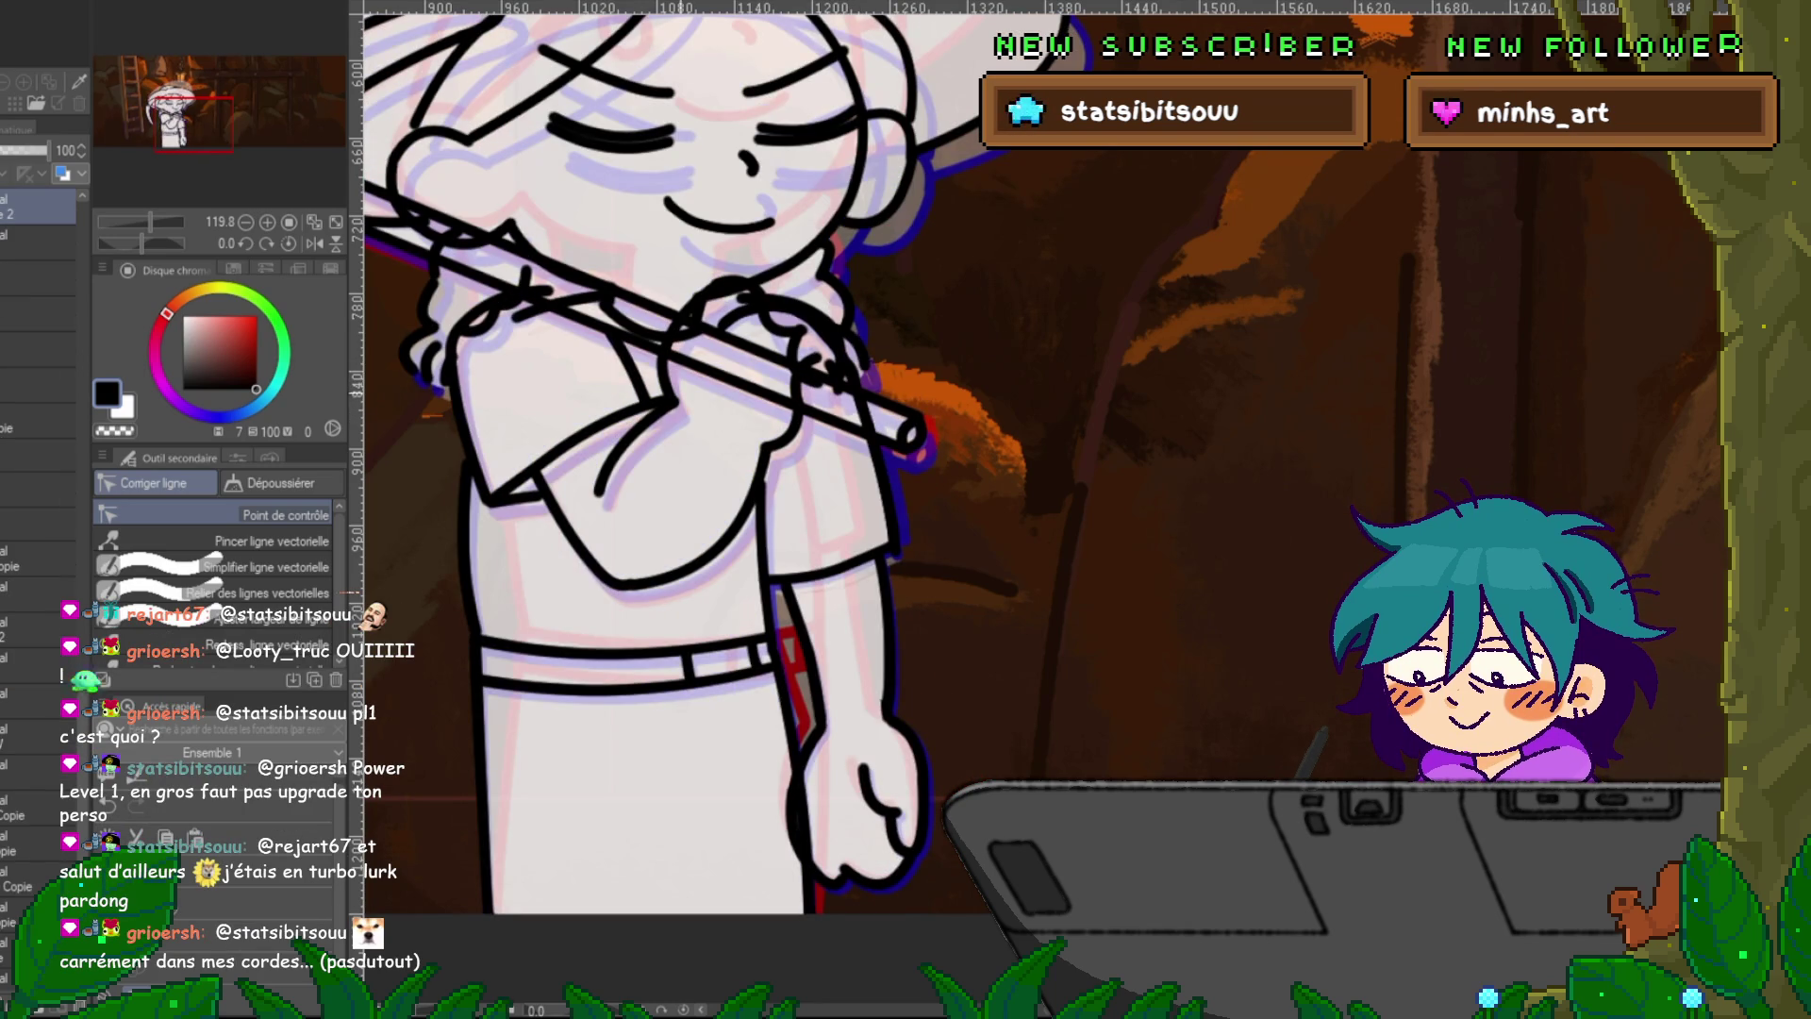
drag(609, 330, 649, 409)
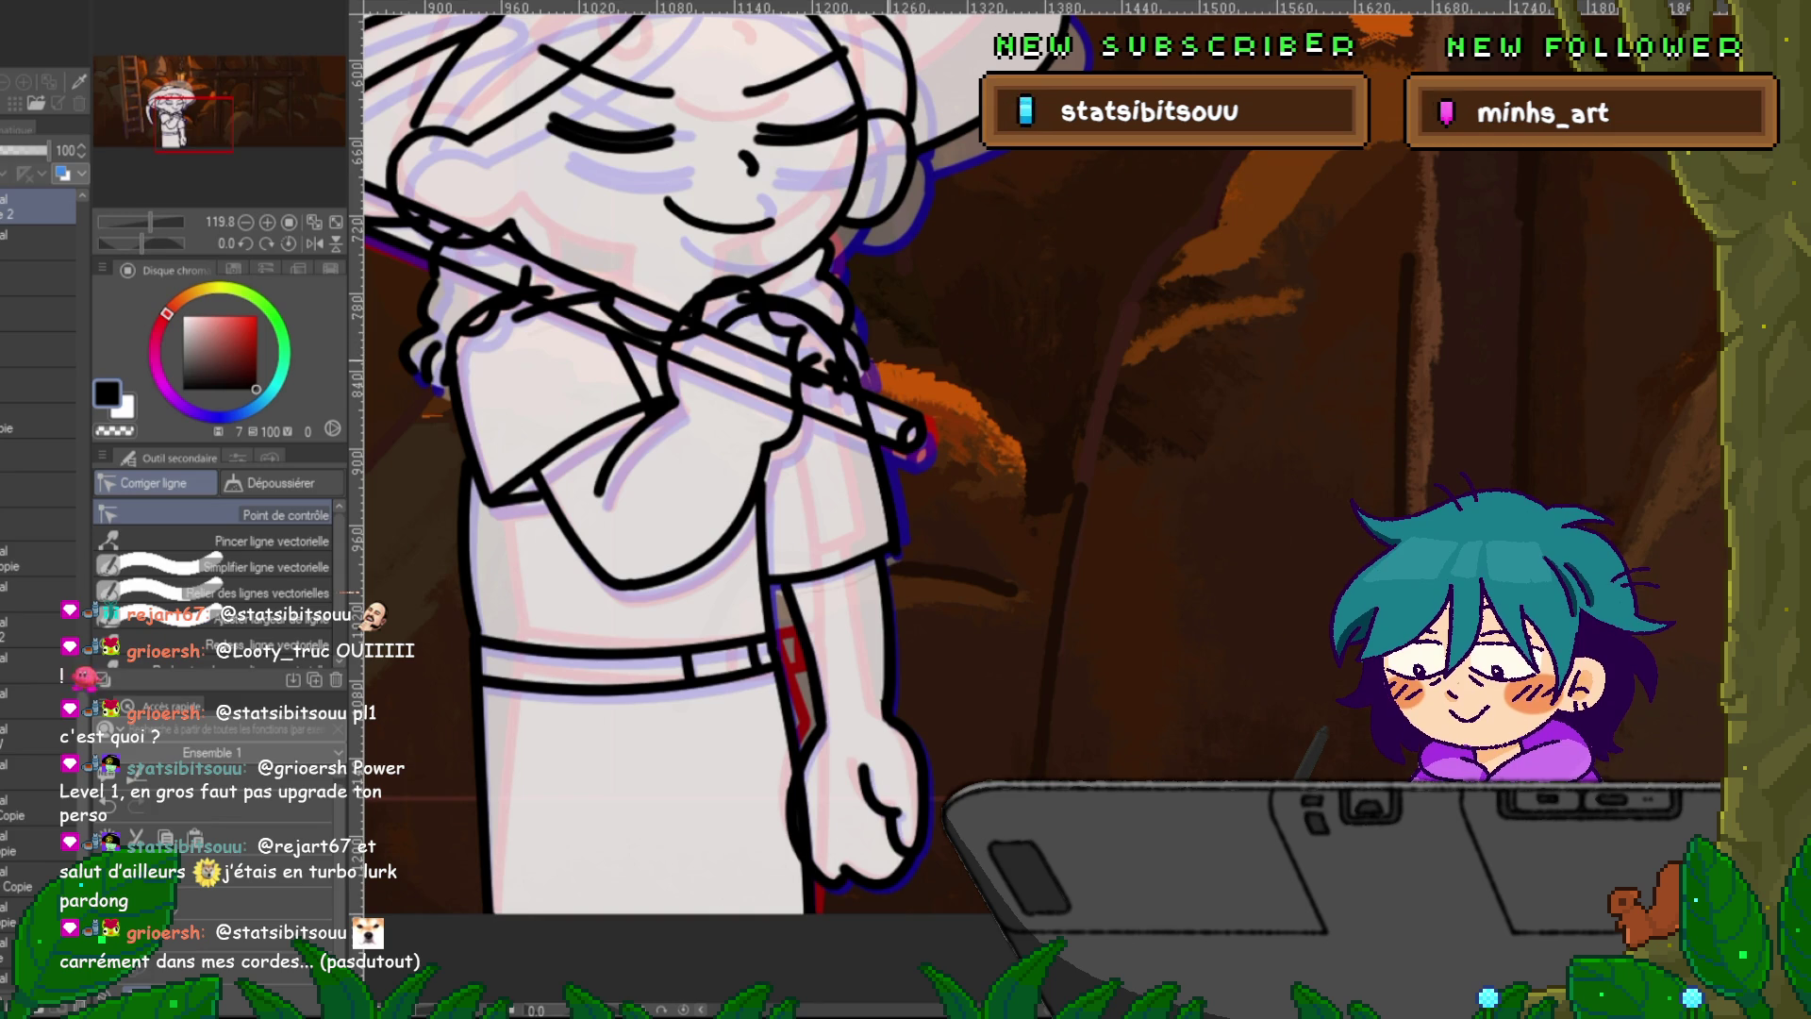
click(567, 444)
drag(491, 500, 650, 407)
key(Right)
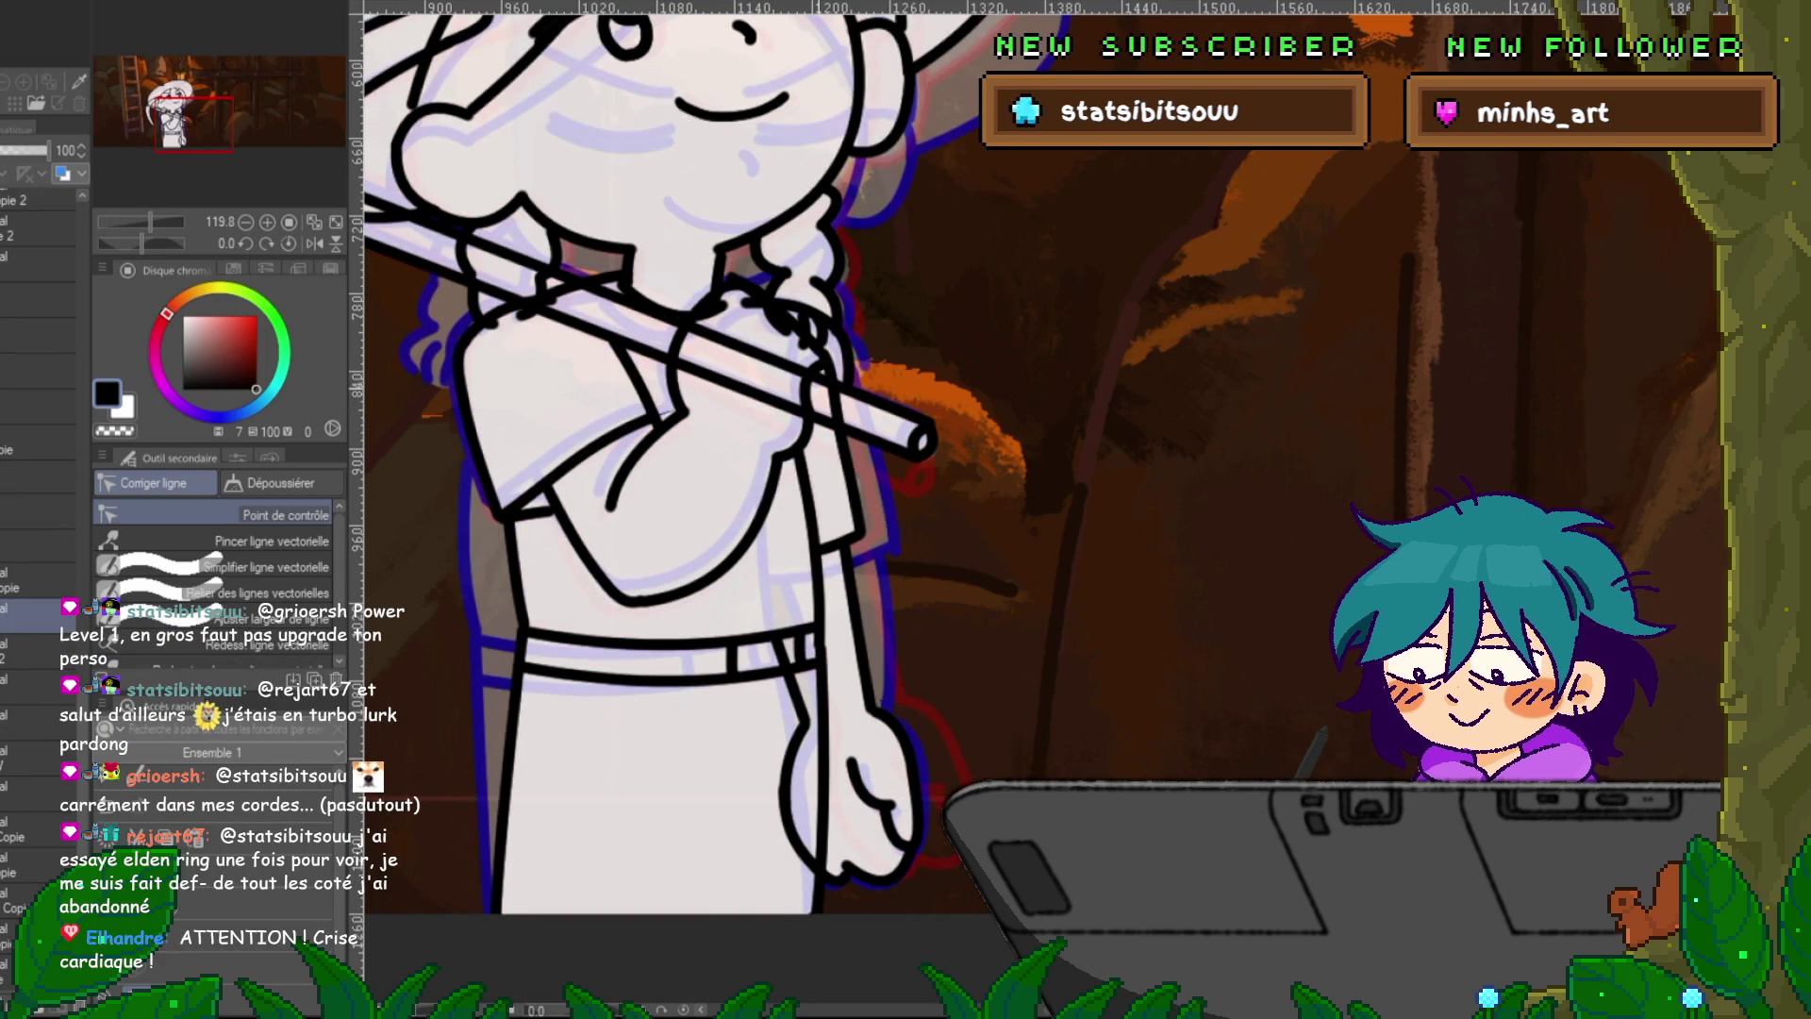
Select and delete the stray short stroke near the sleeve.
click(634, 379)
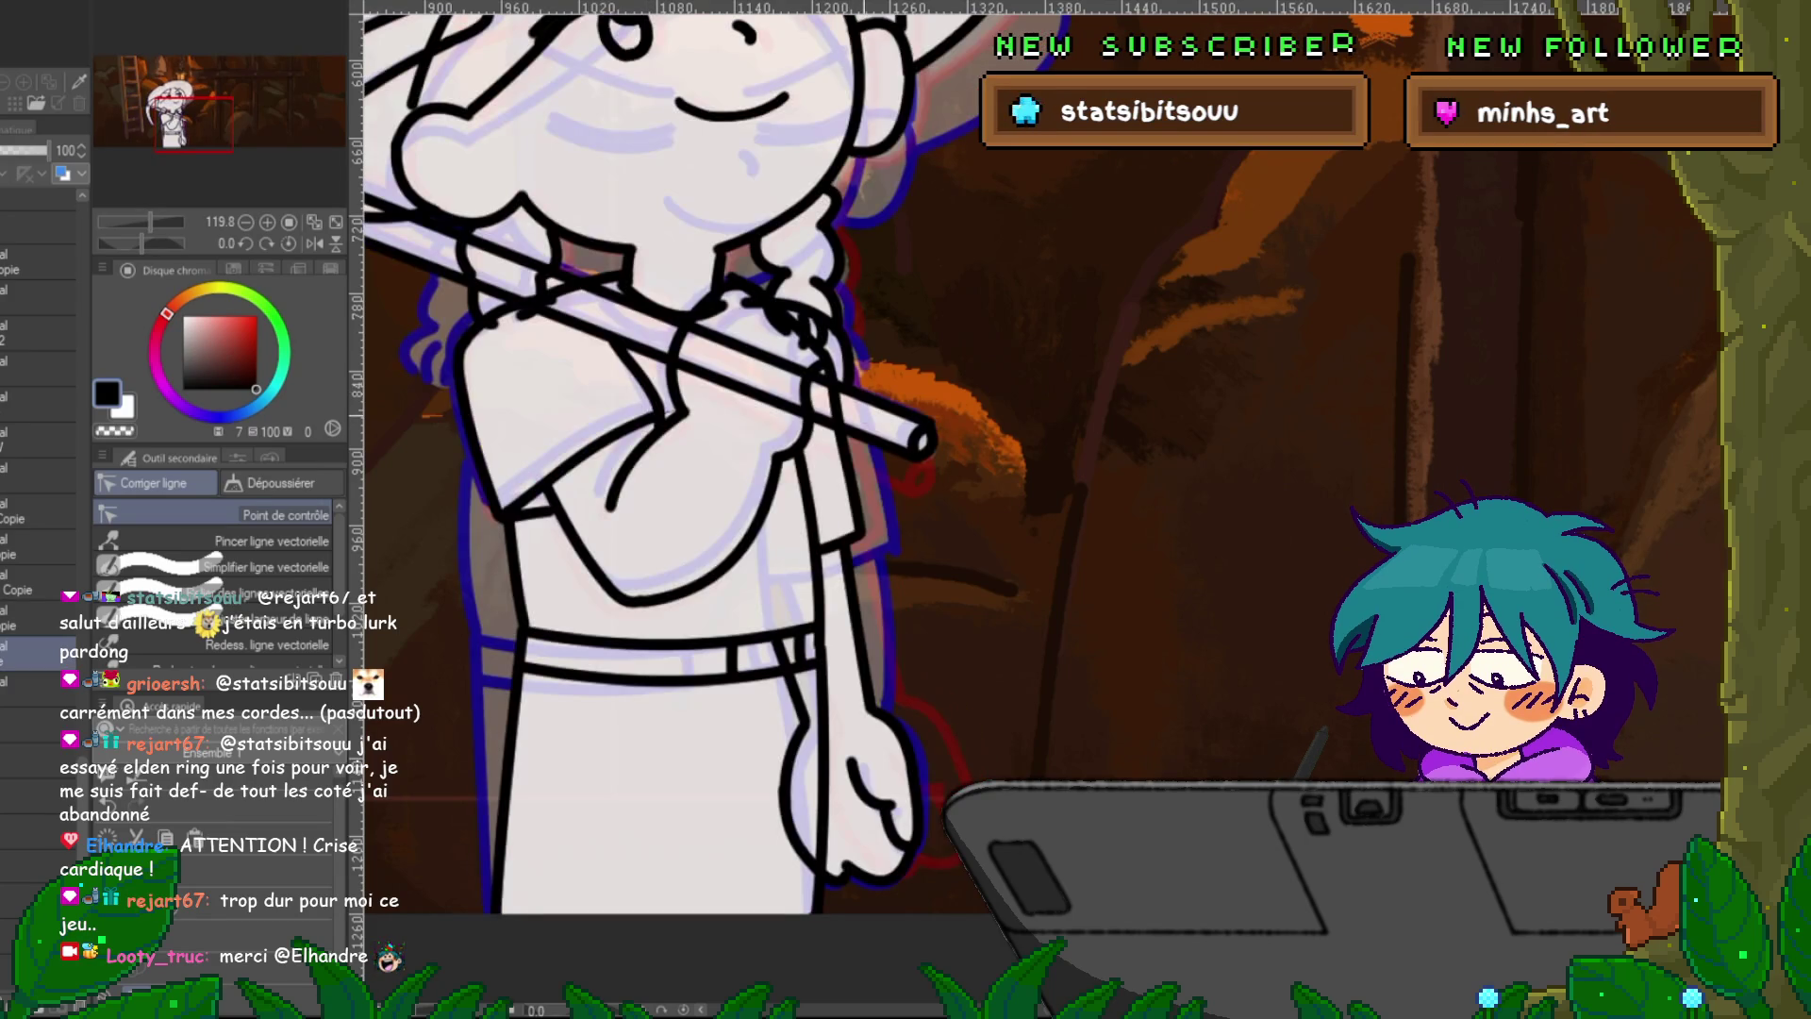
click(640, 375)
key(Delete)
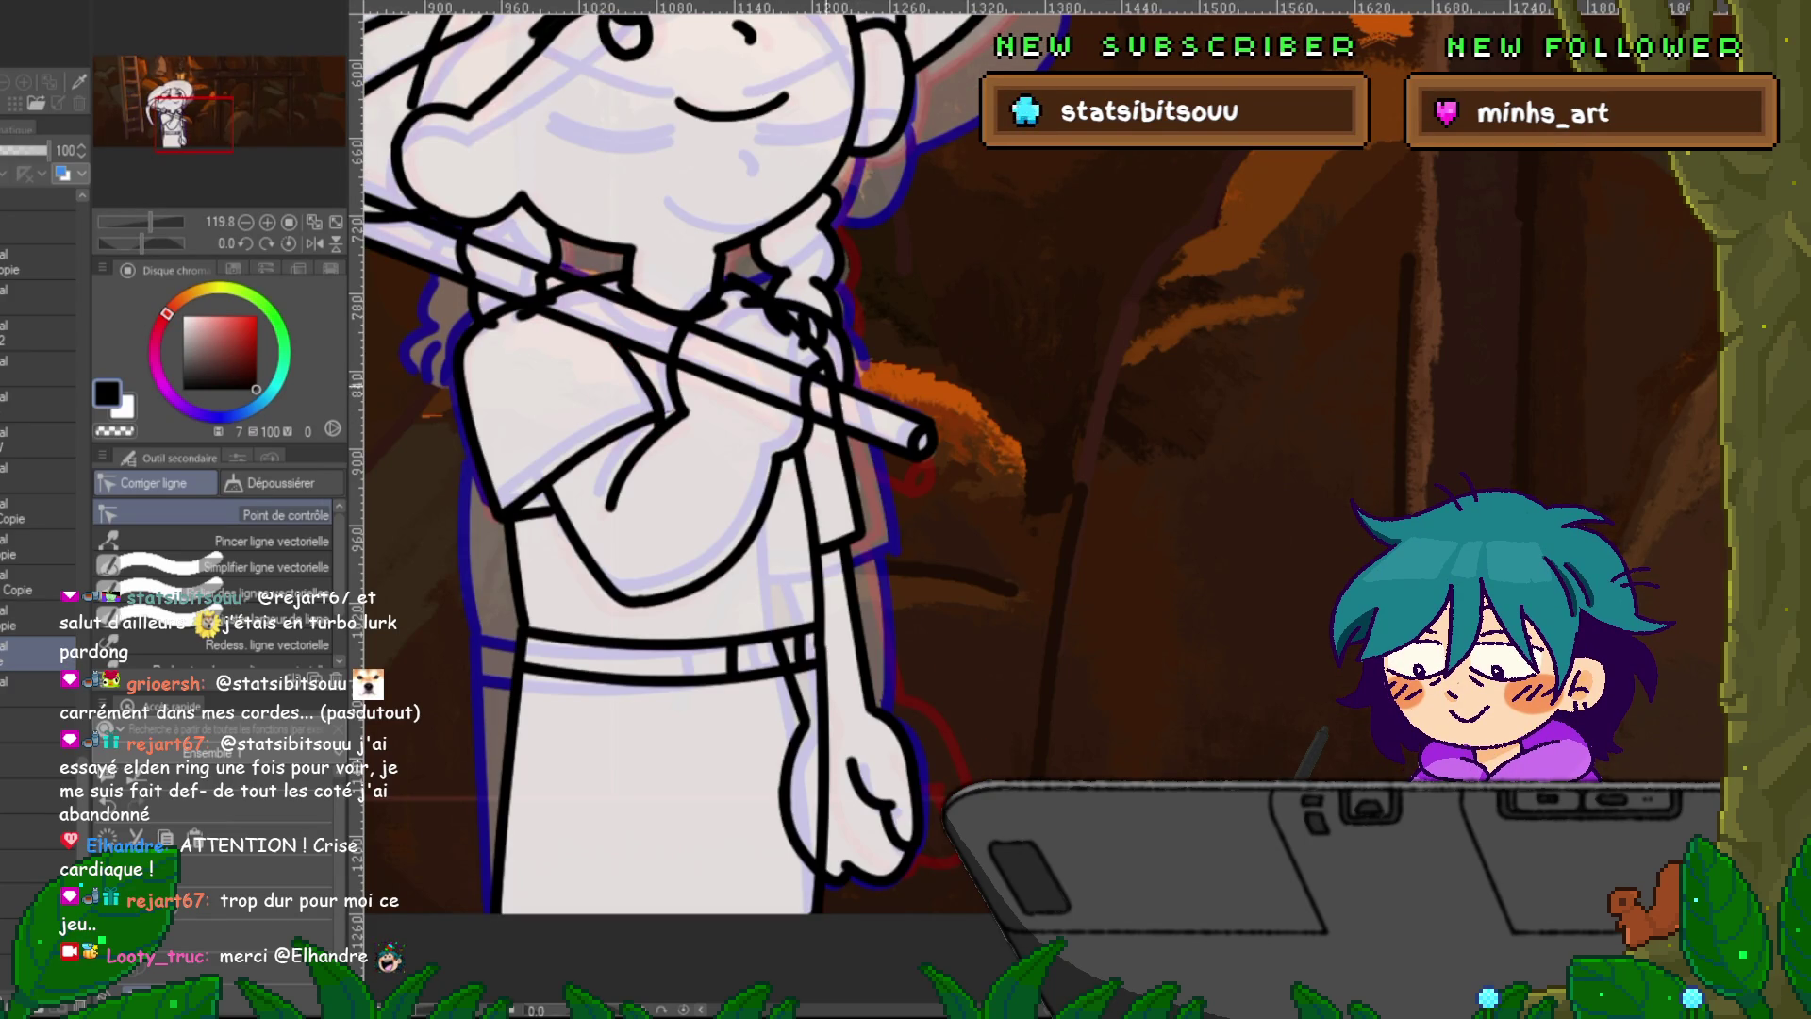
key(Right)
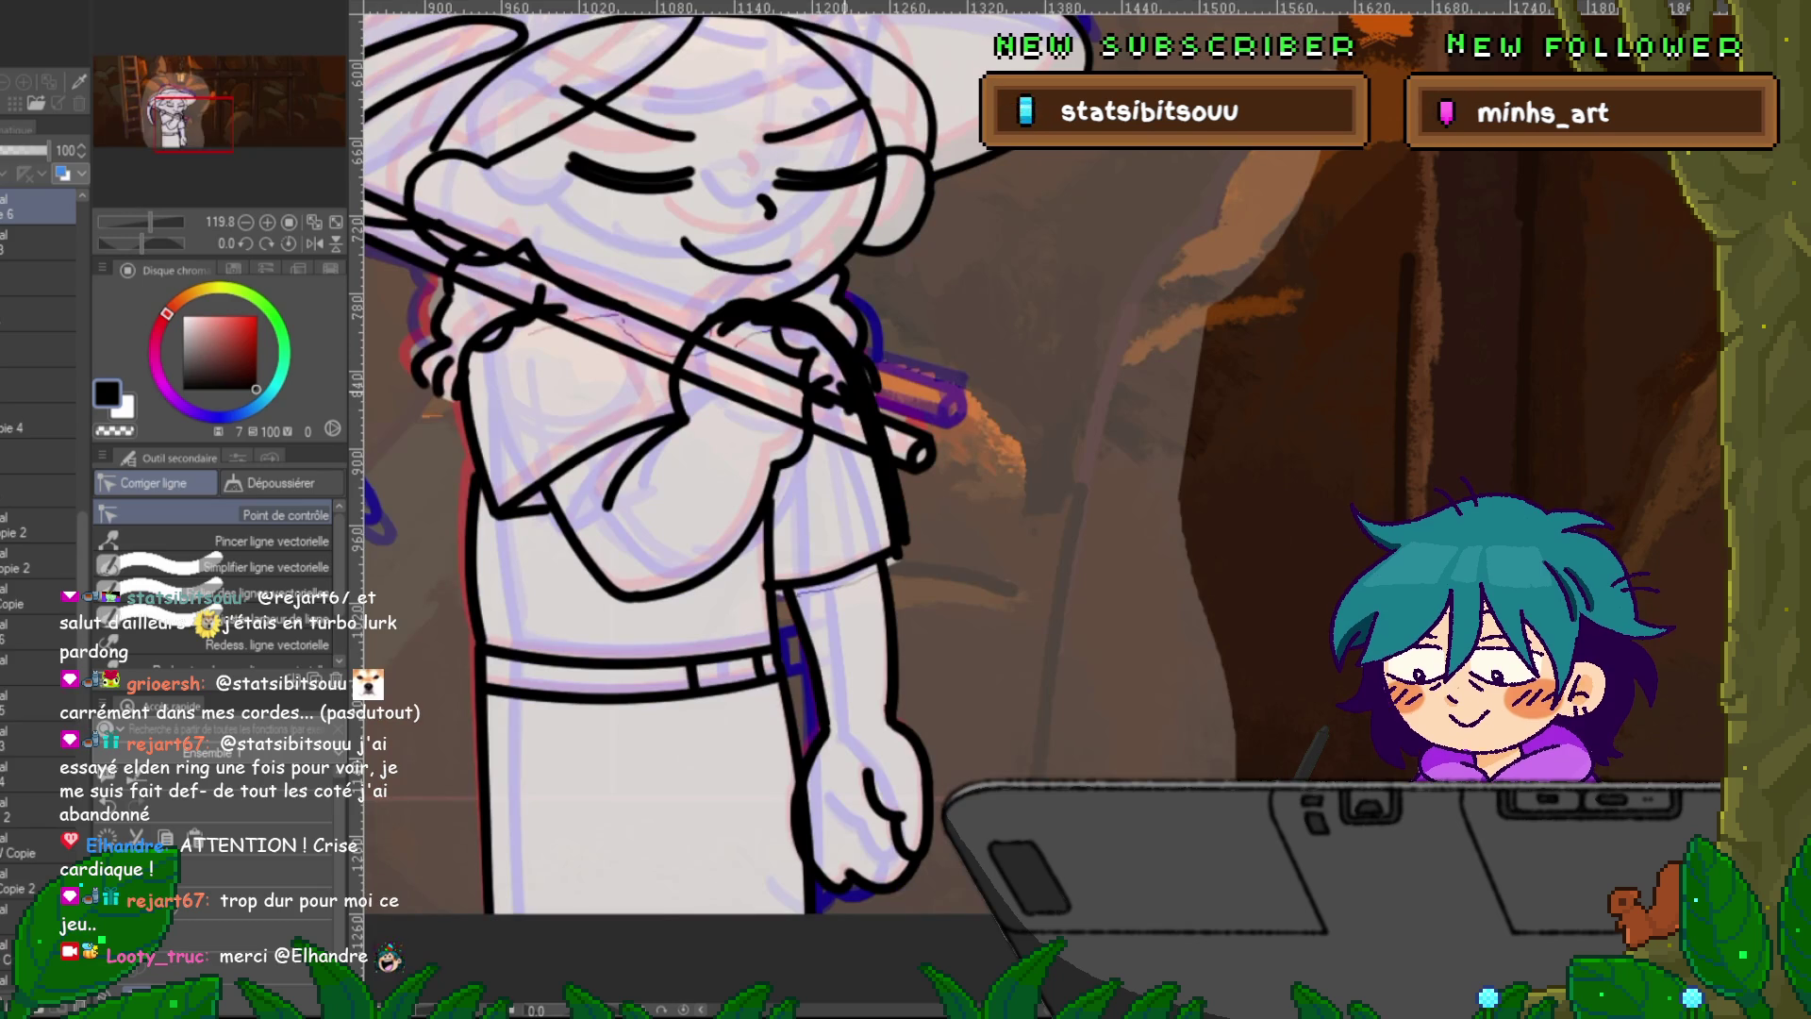
Ink a short extra stroke at the girl's shoulder with the pen.
key(p)
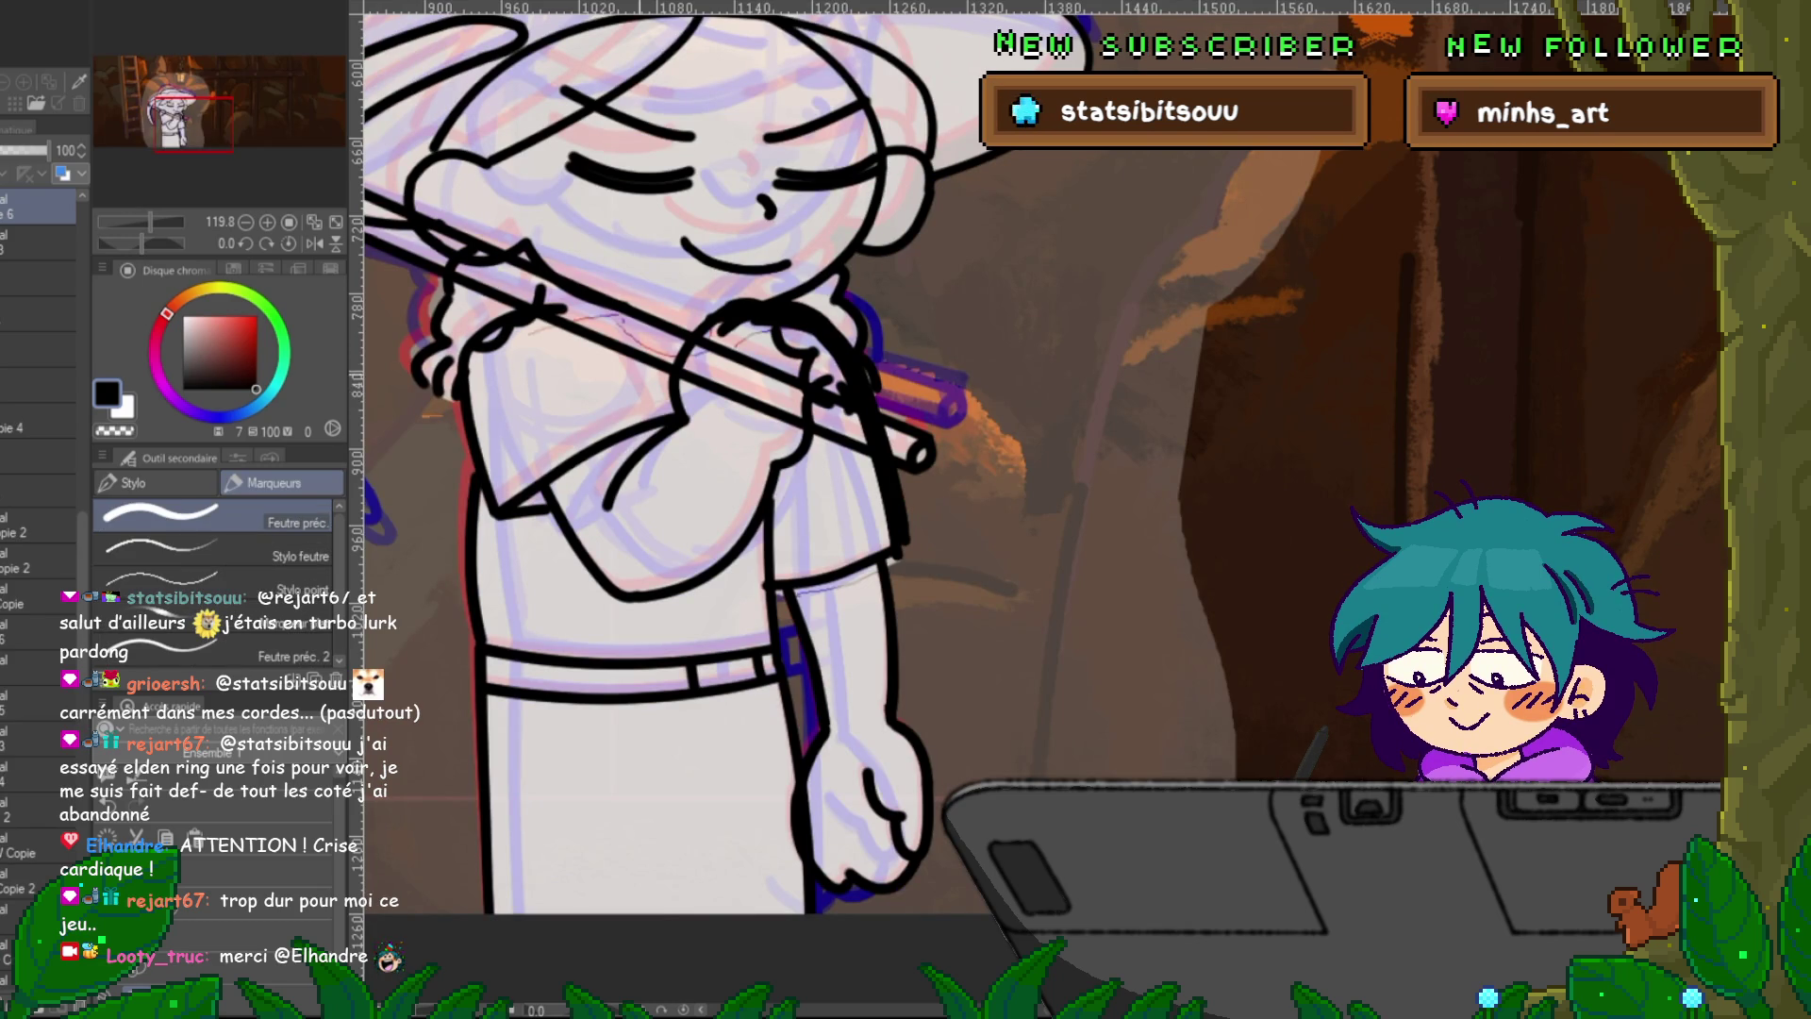
drag(625, 359, 652, 392)
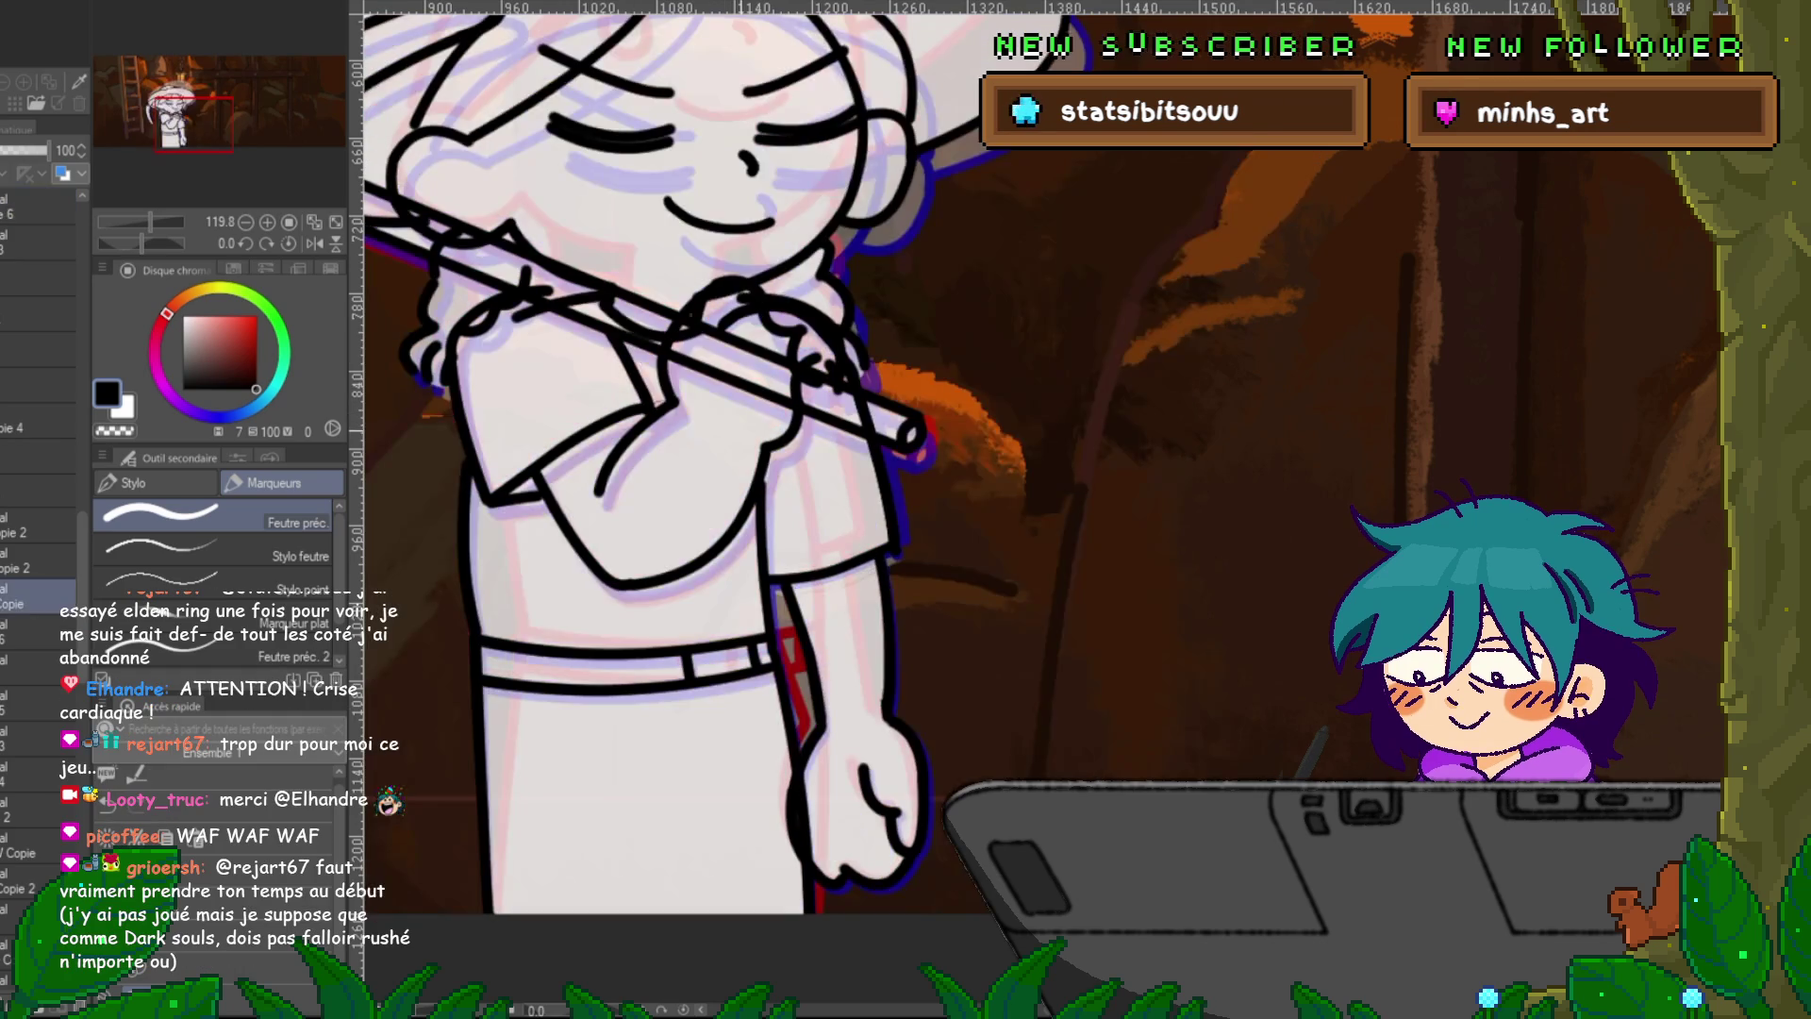
key(y)
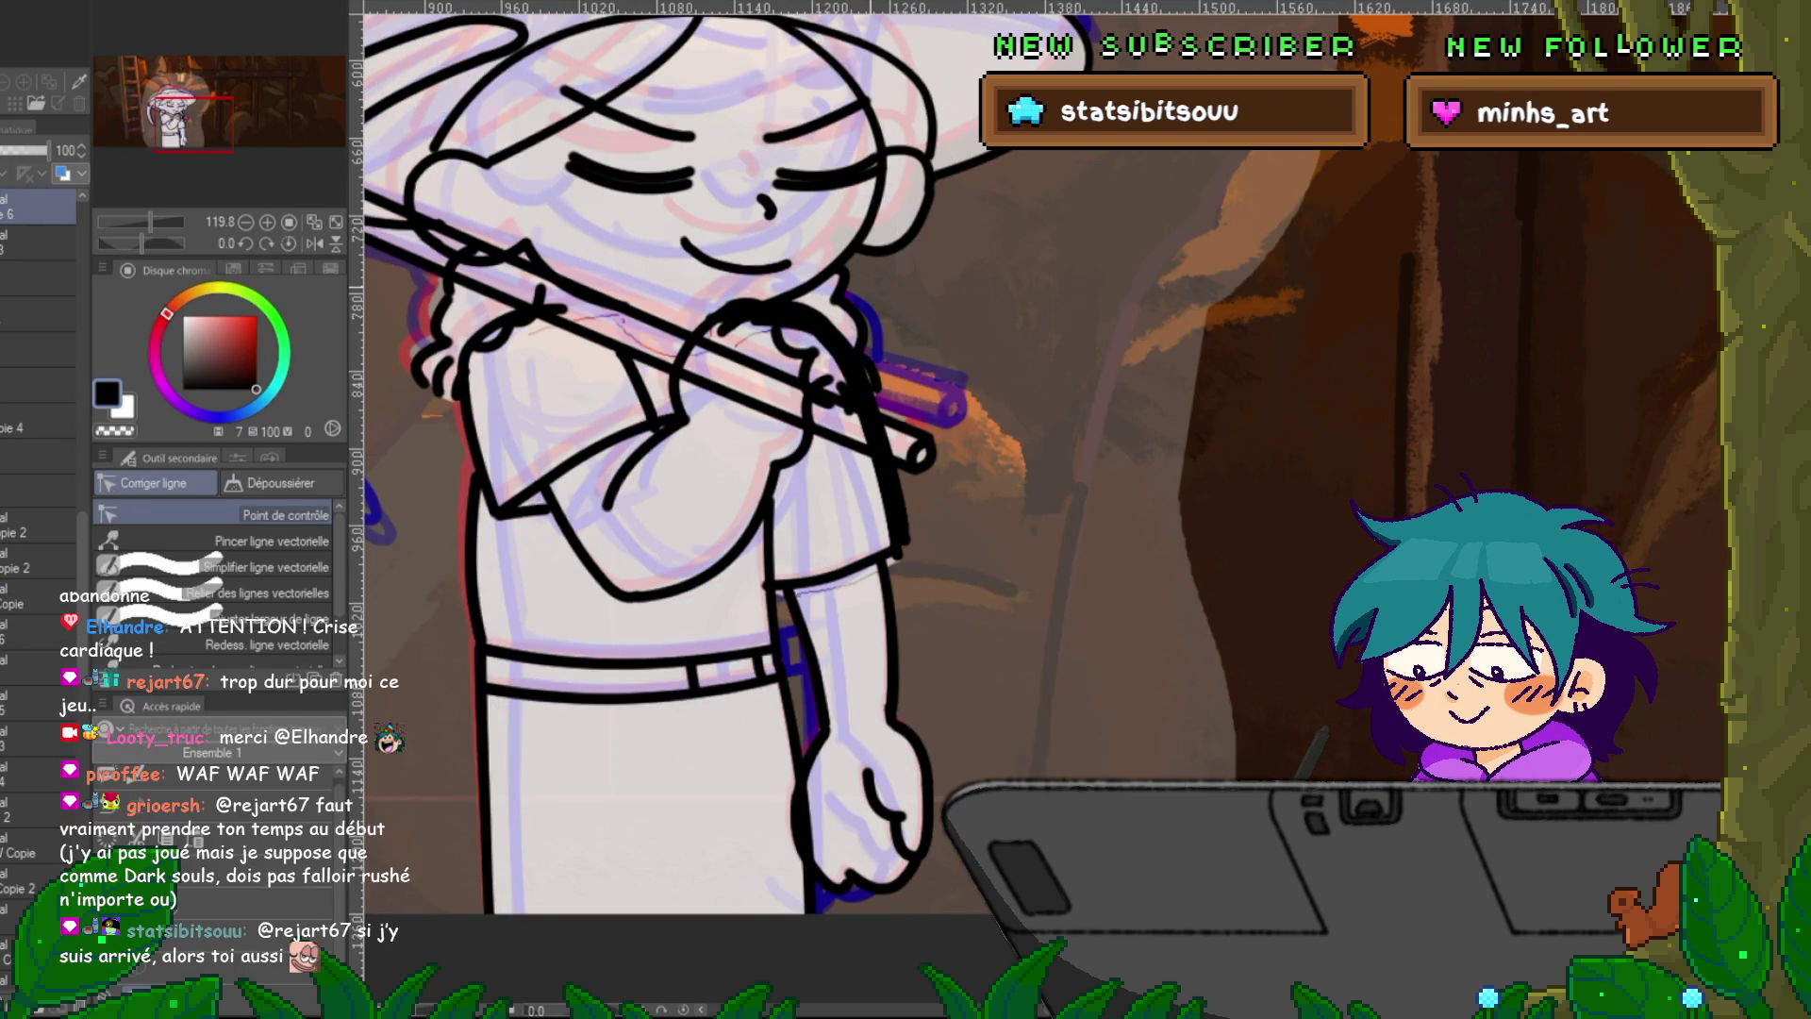
Adjust the control points of the sleeve line and the curved arm lines, including one on another layer.
click(575, 459)
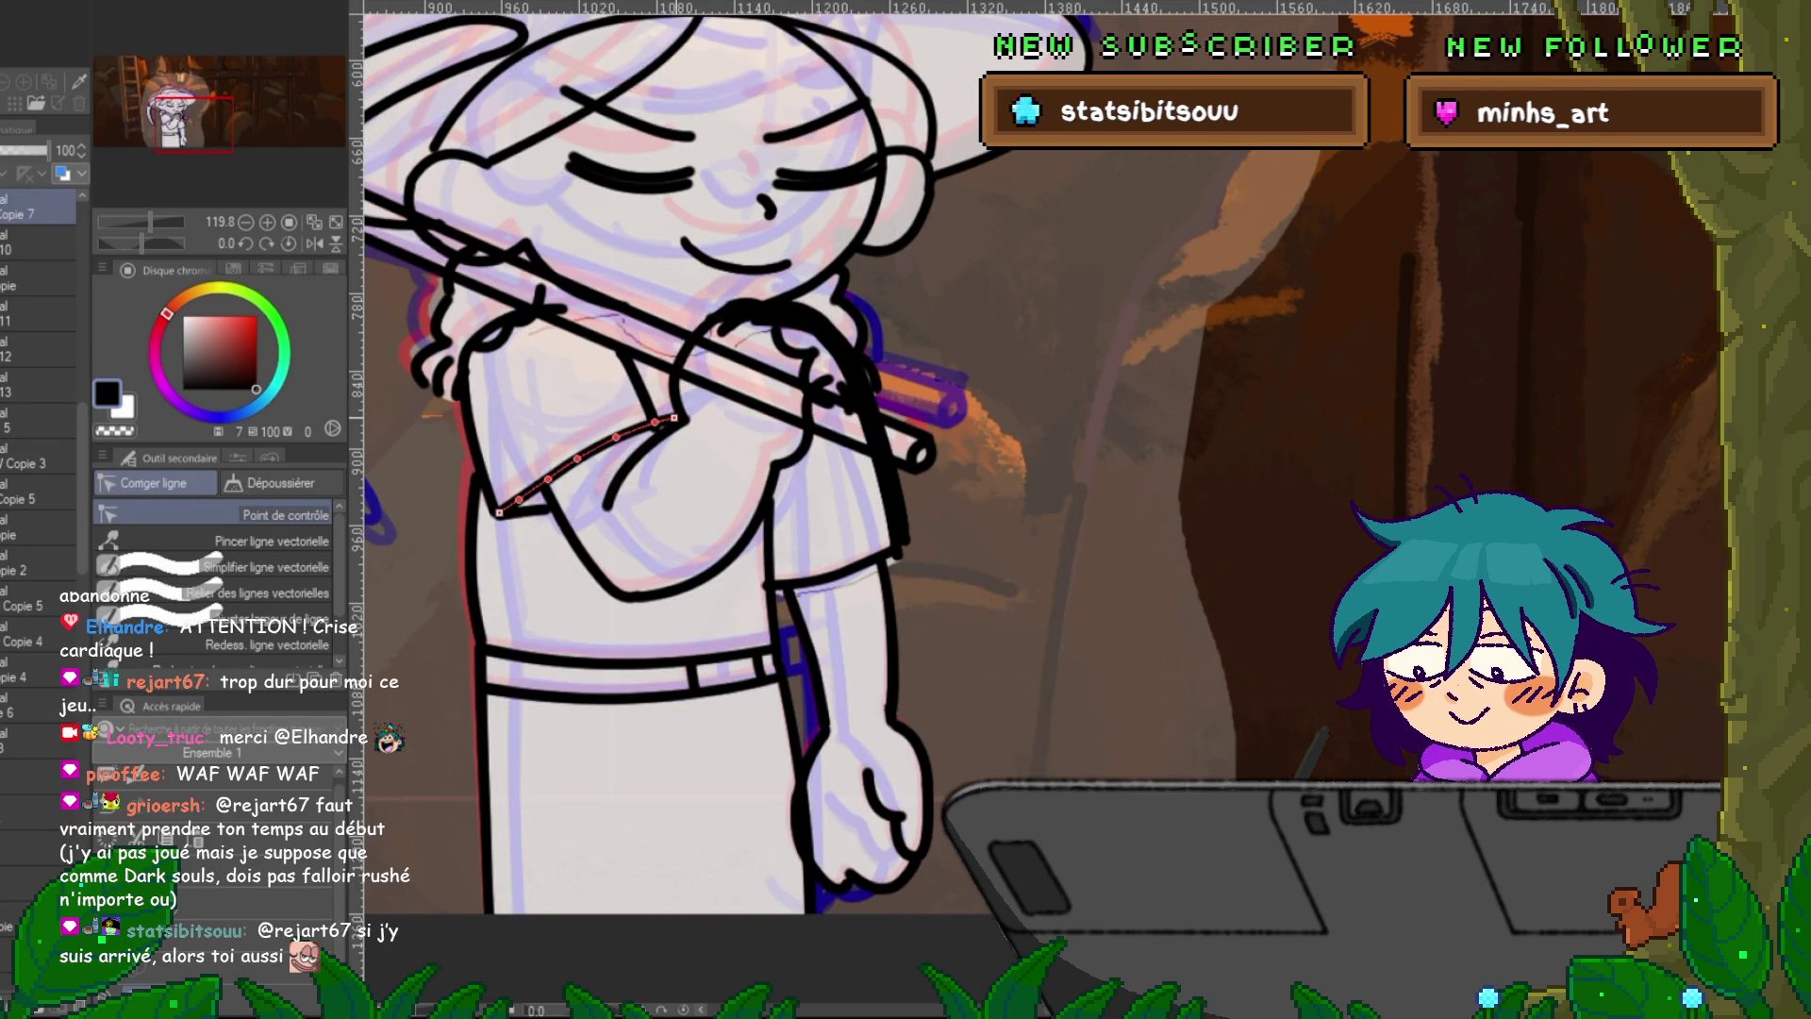
click(652, 438)
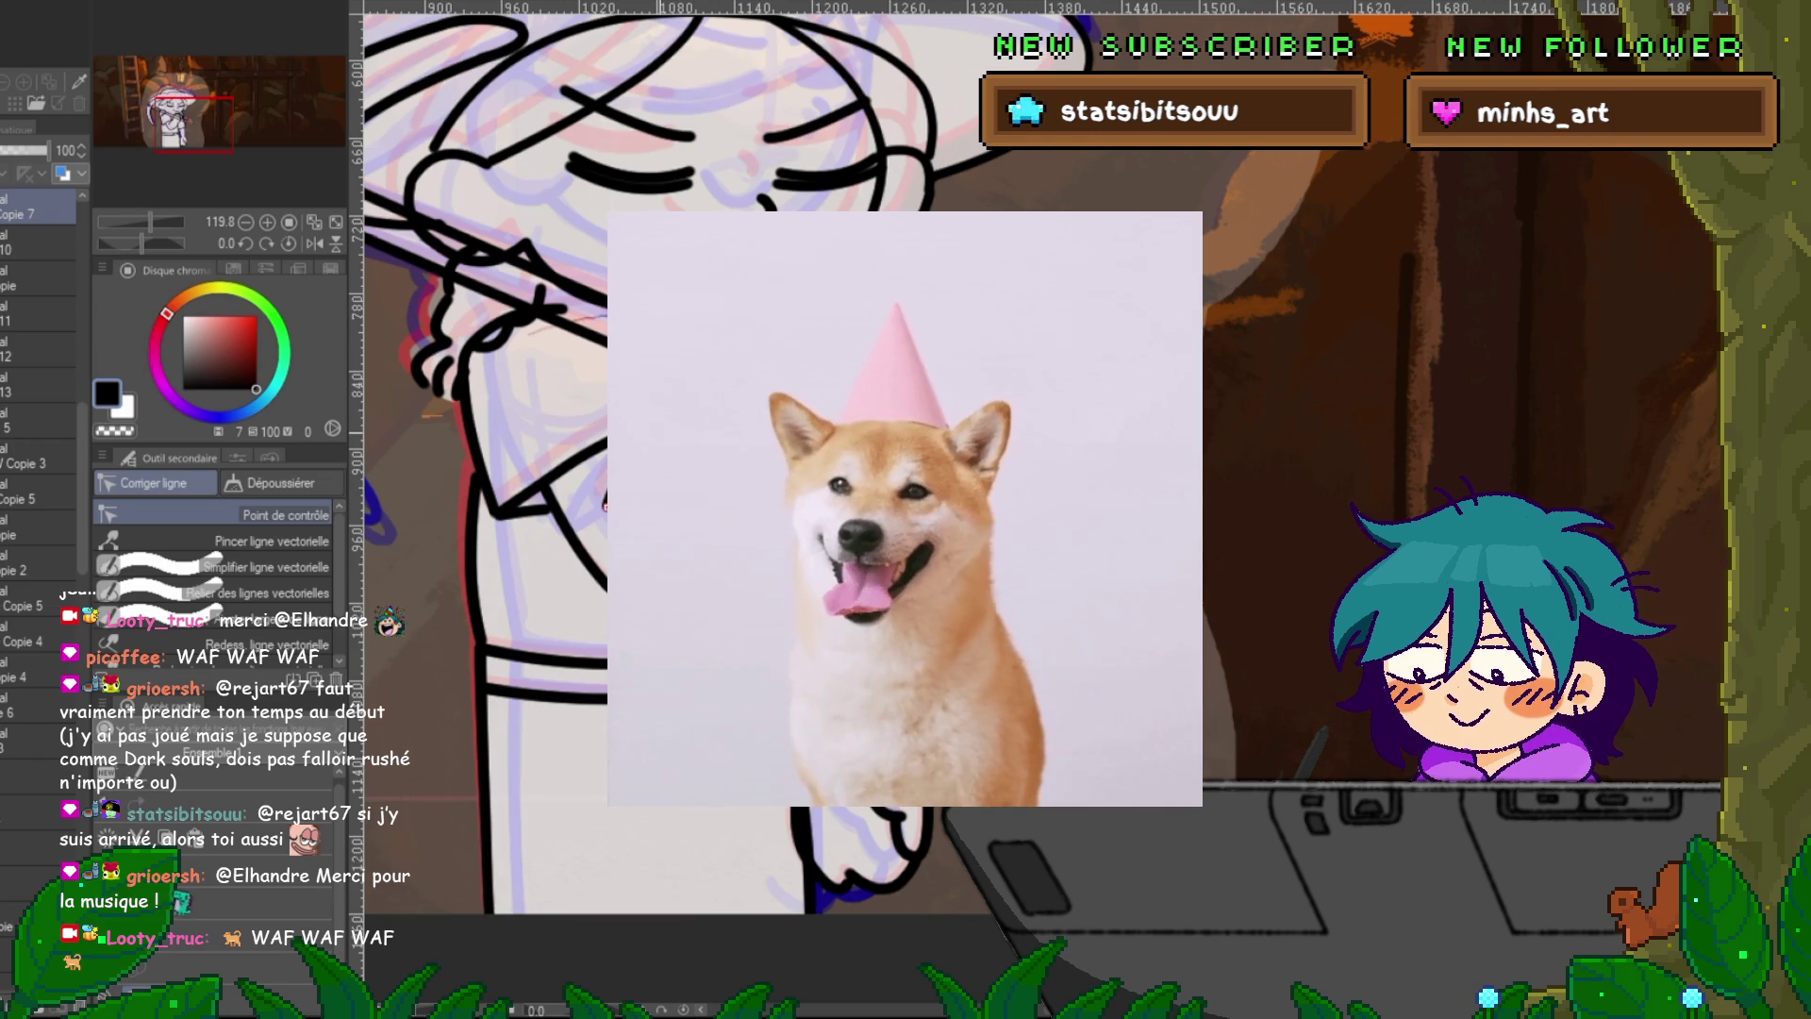
click(537, 486)
click(637, 389)
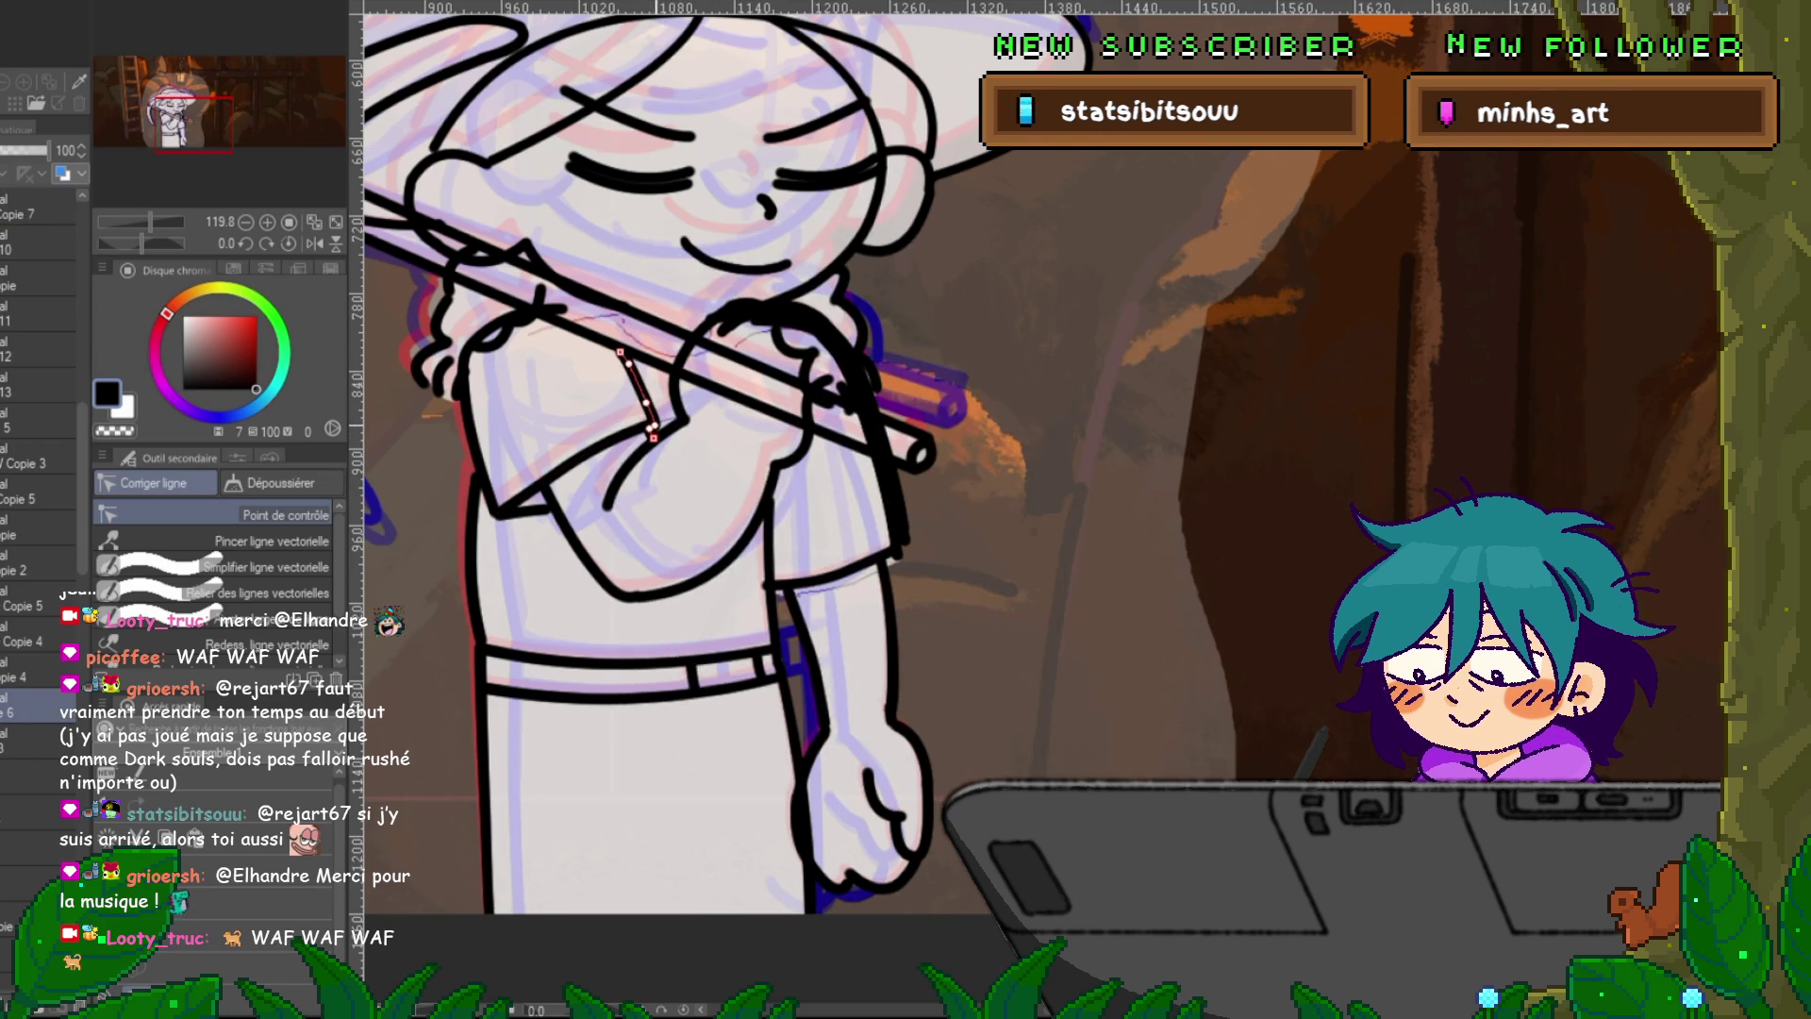
click(781, 424)
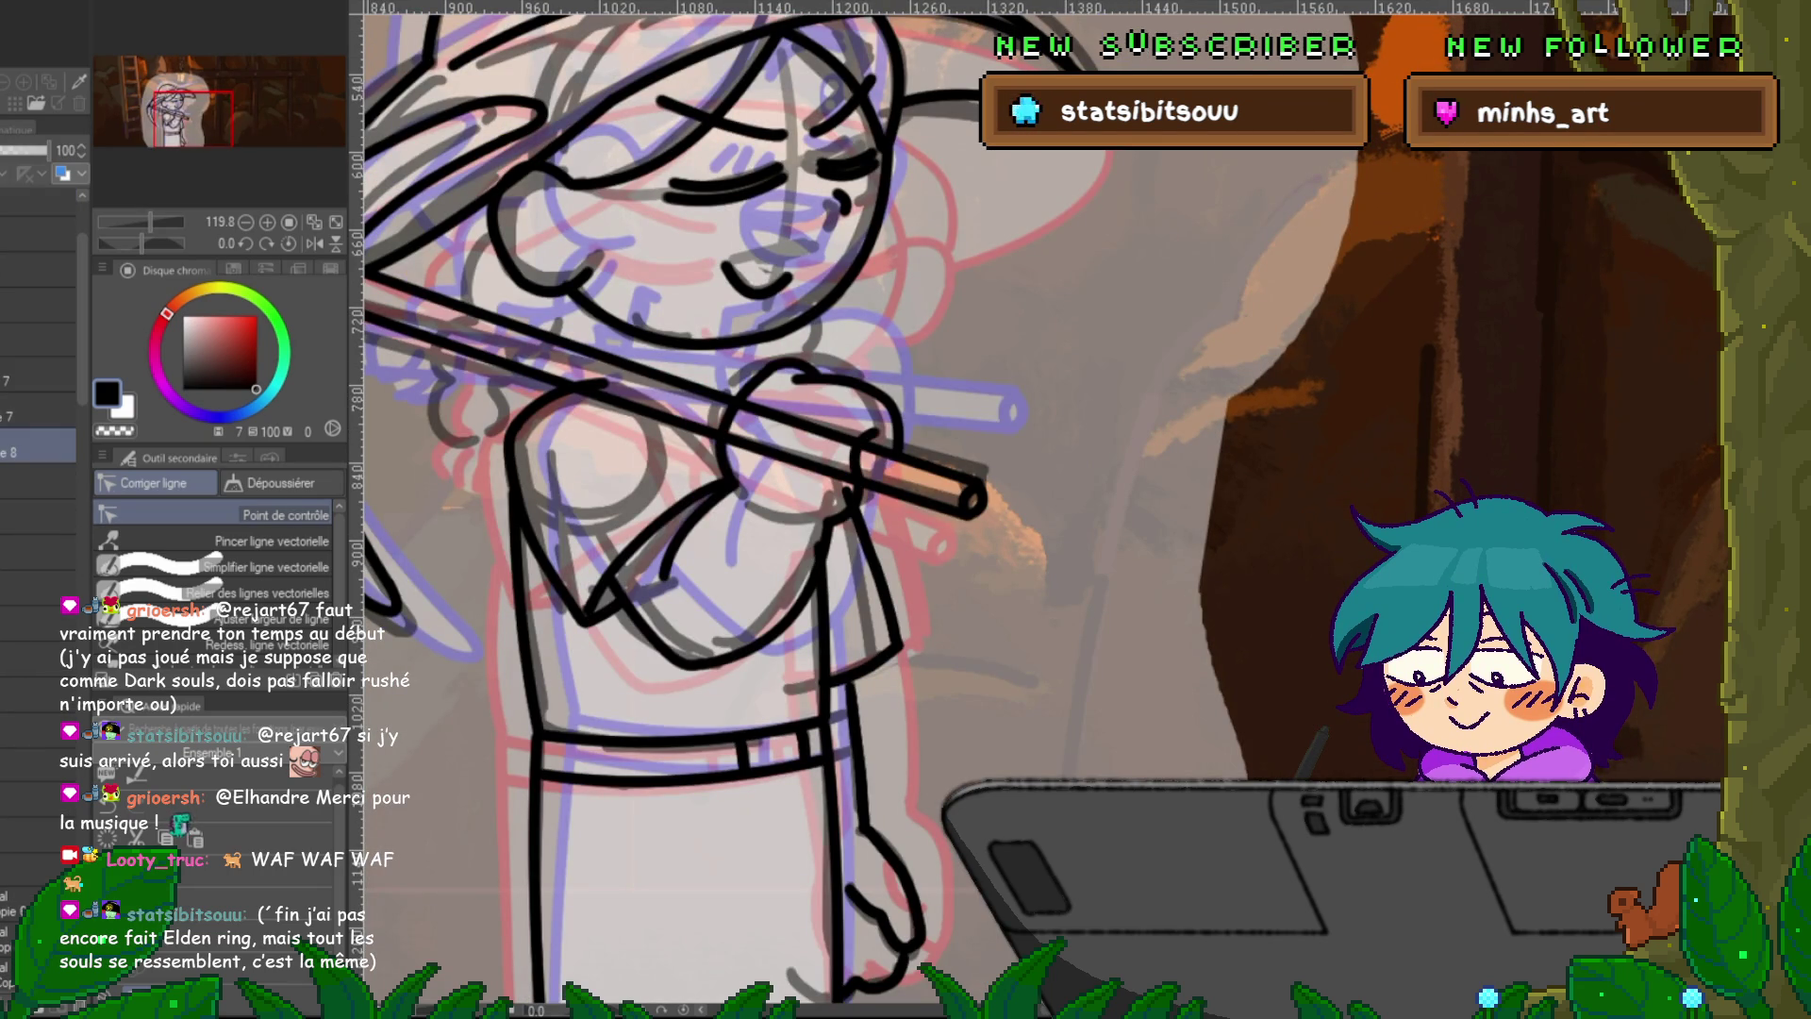
Add a new layer for the redrawn hand and compare versions of the hand outline around the handle.
key(ctrl+z)
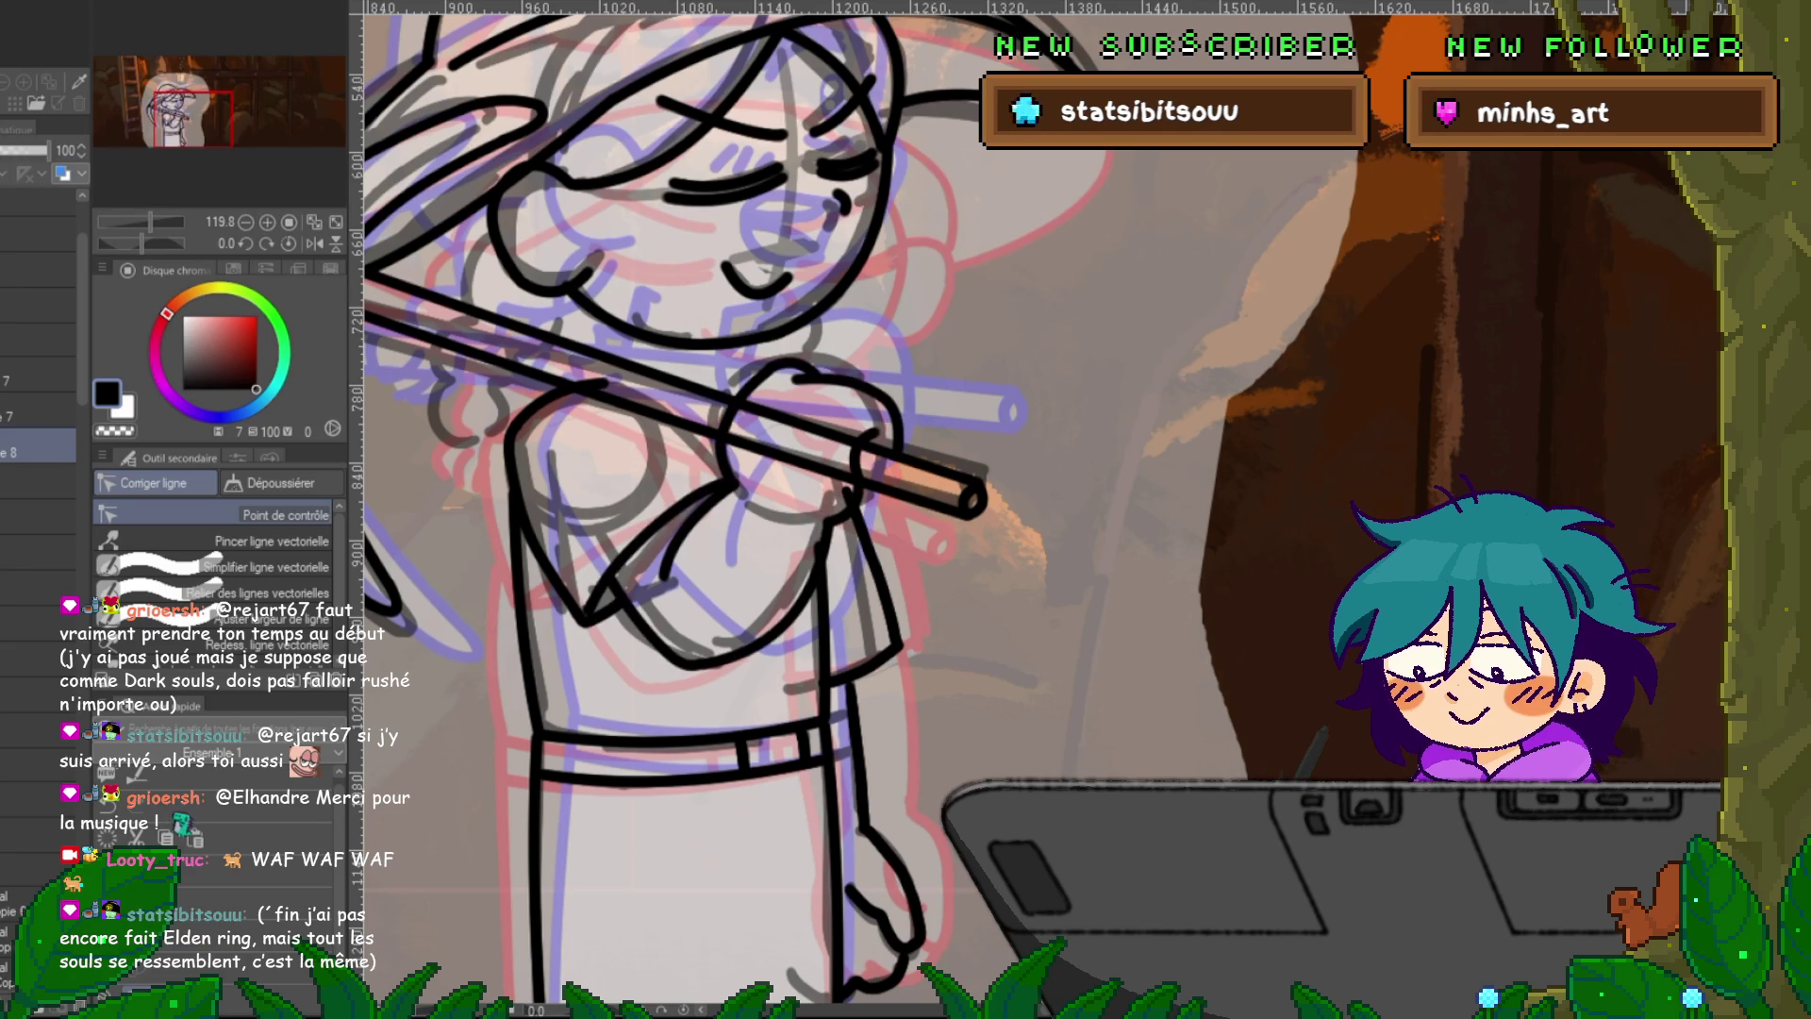
key(ctrl+shift+n)
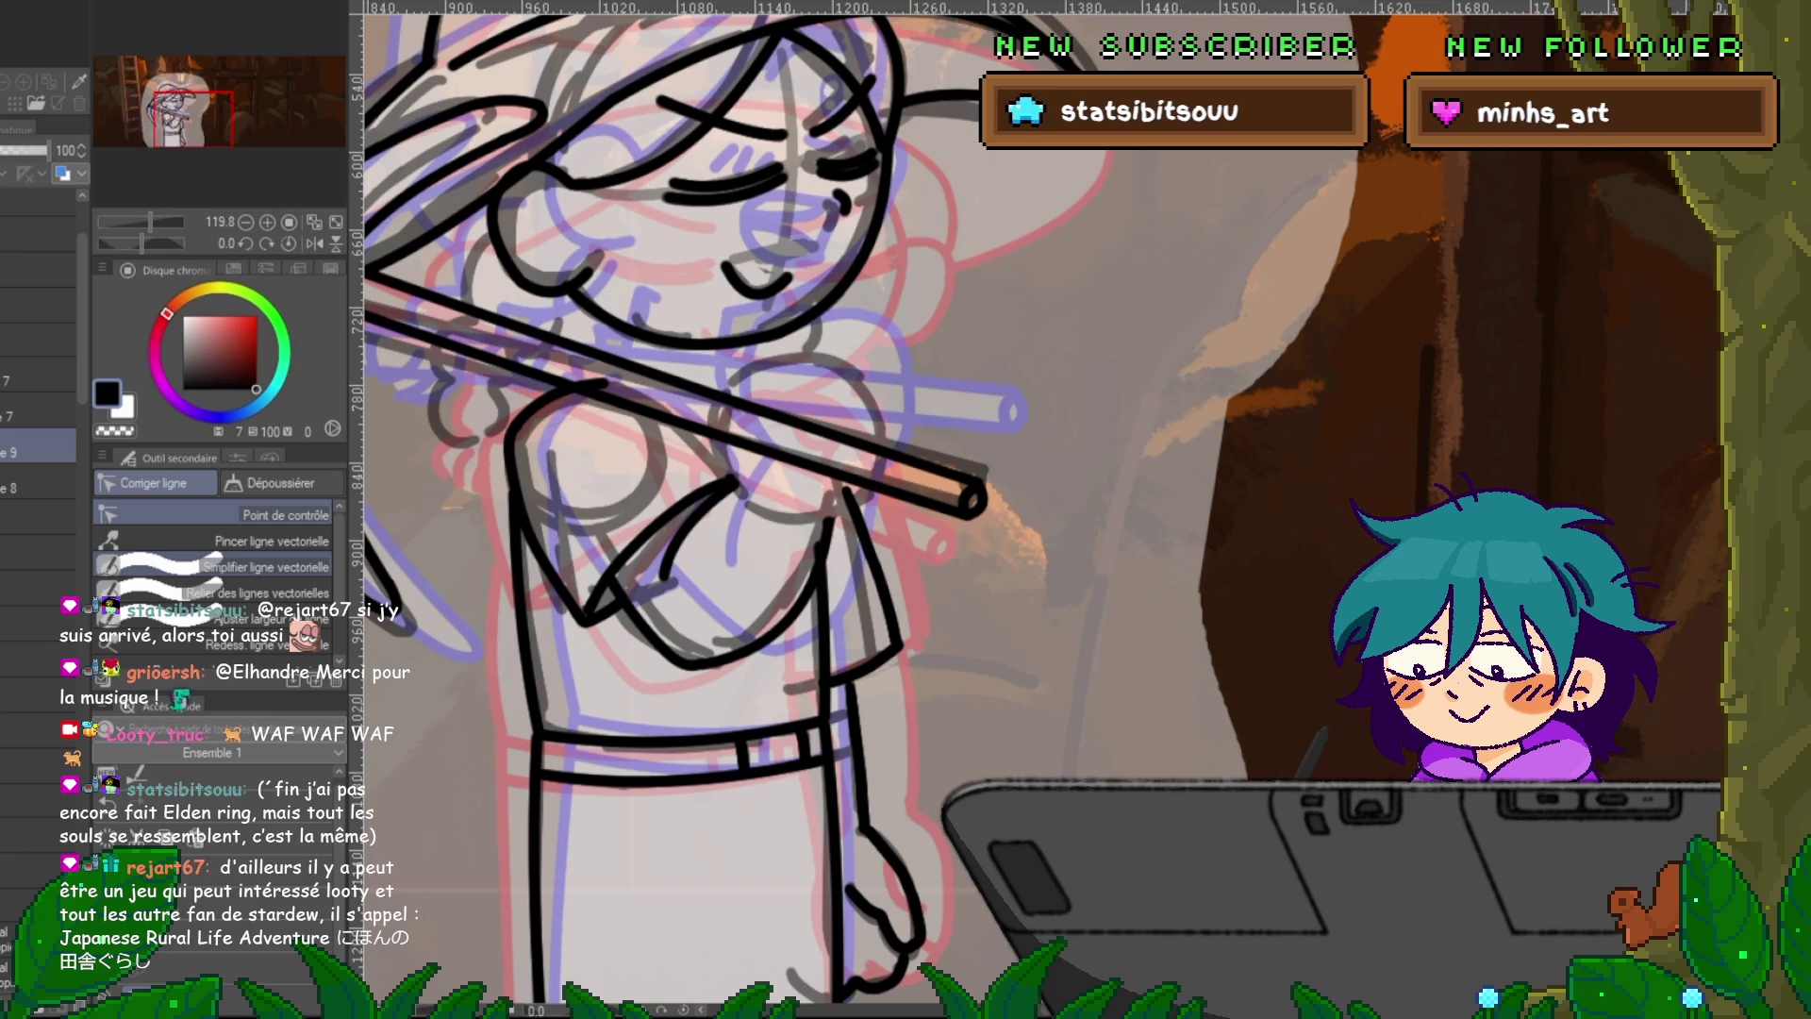
scroll(38, 472, down, 5)
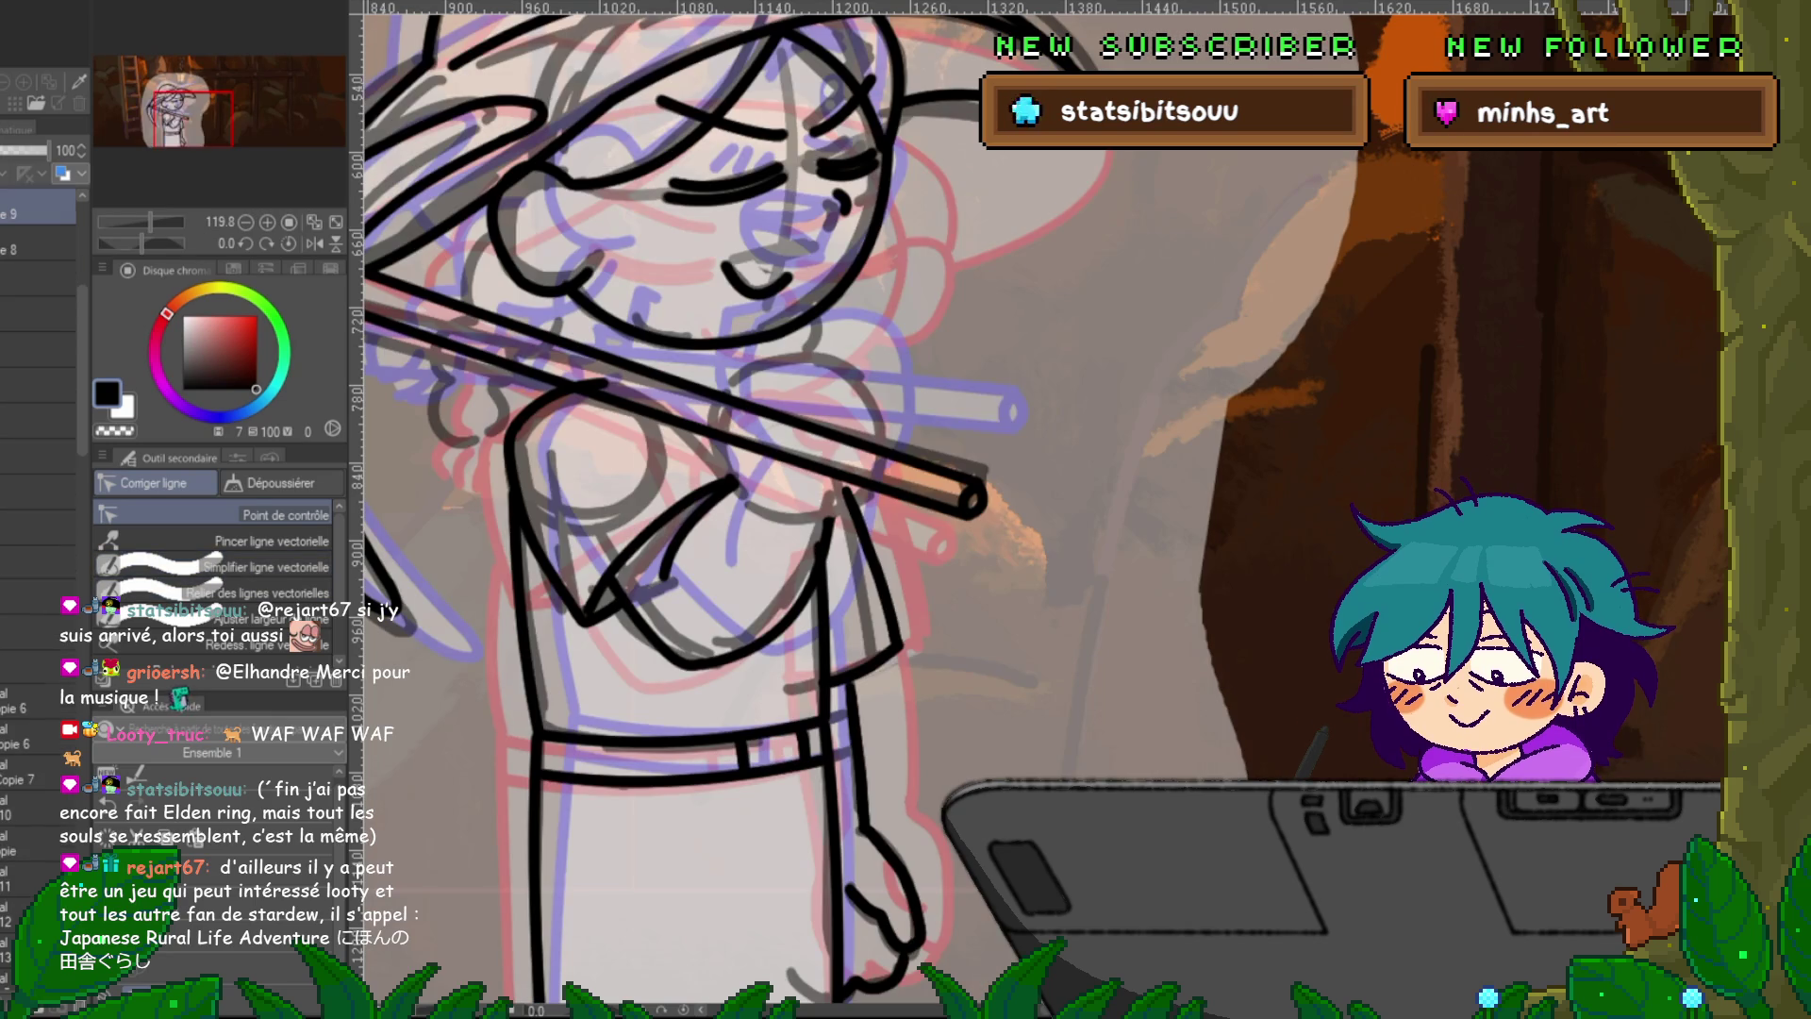
scroll(38, 331, up, 5)
key(ctrl+y)
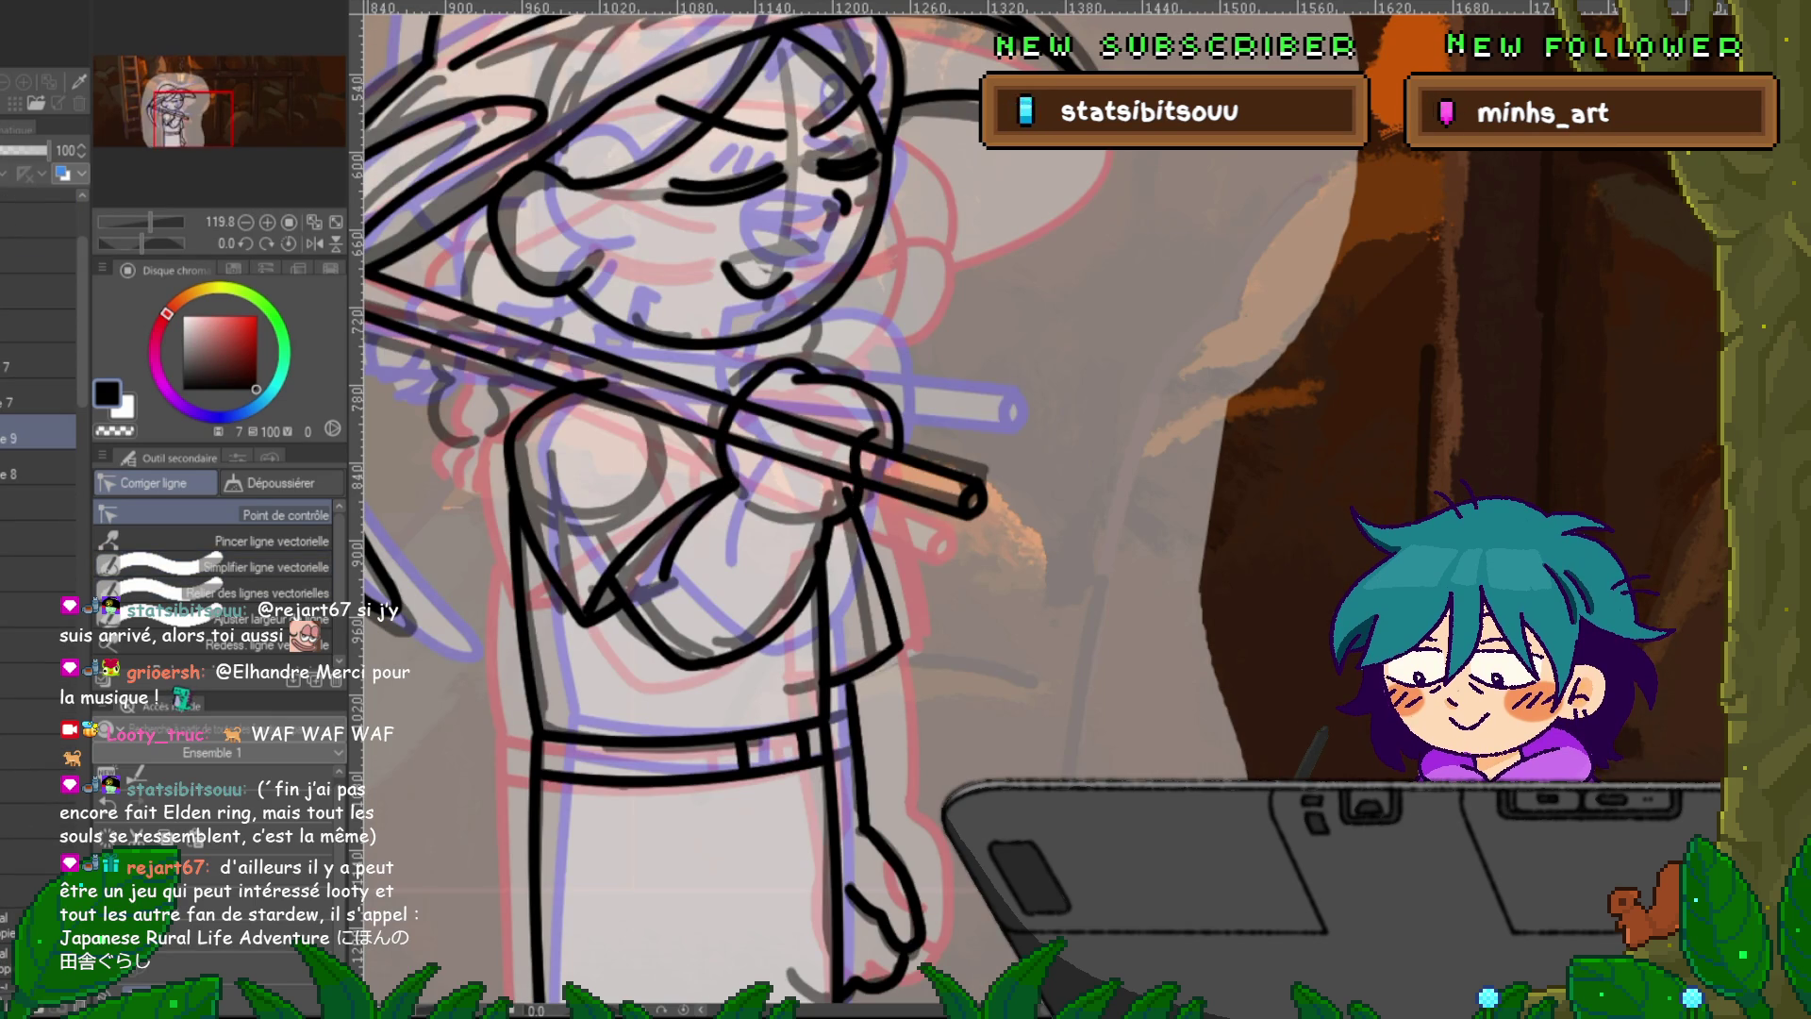
scroll(37, 424, down, 1)
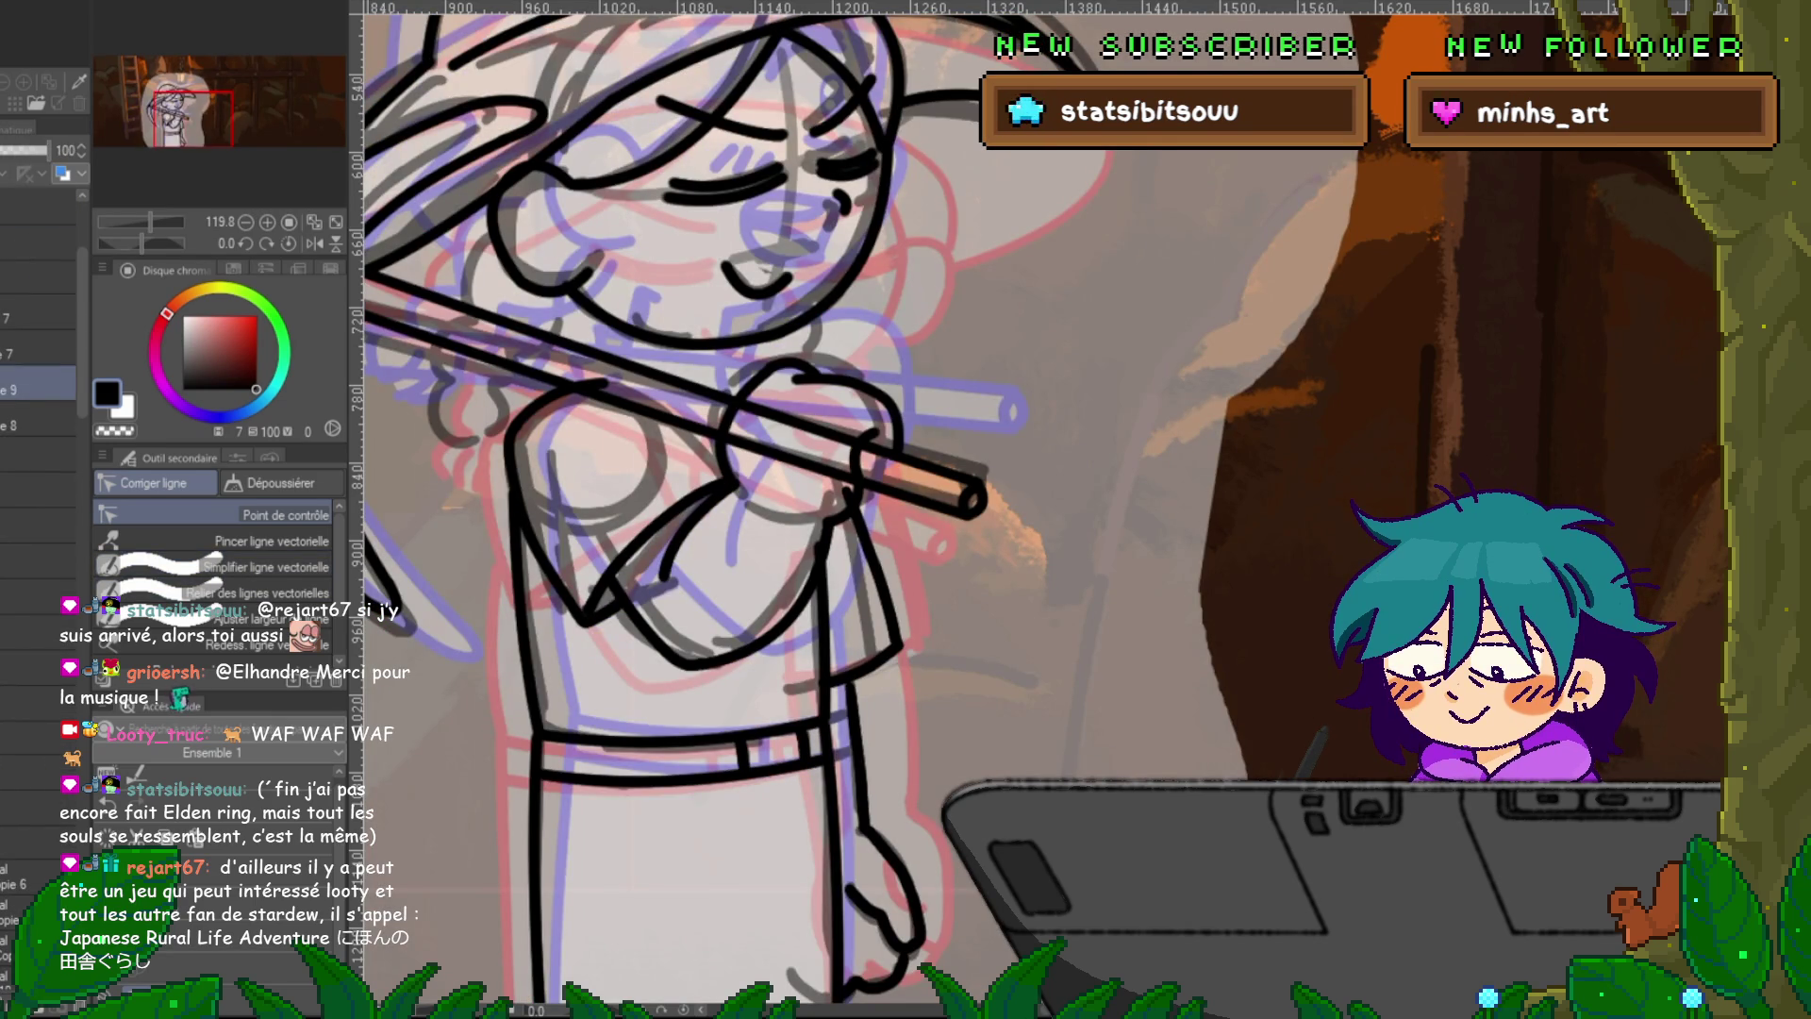
key(ctrl+z)
key(ctrl+z)
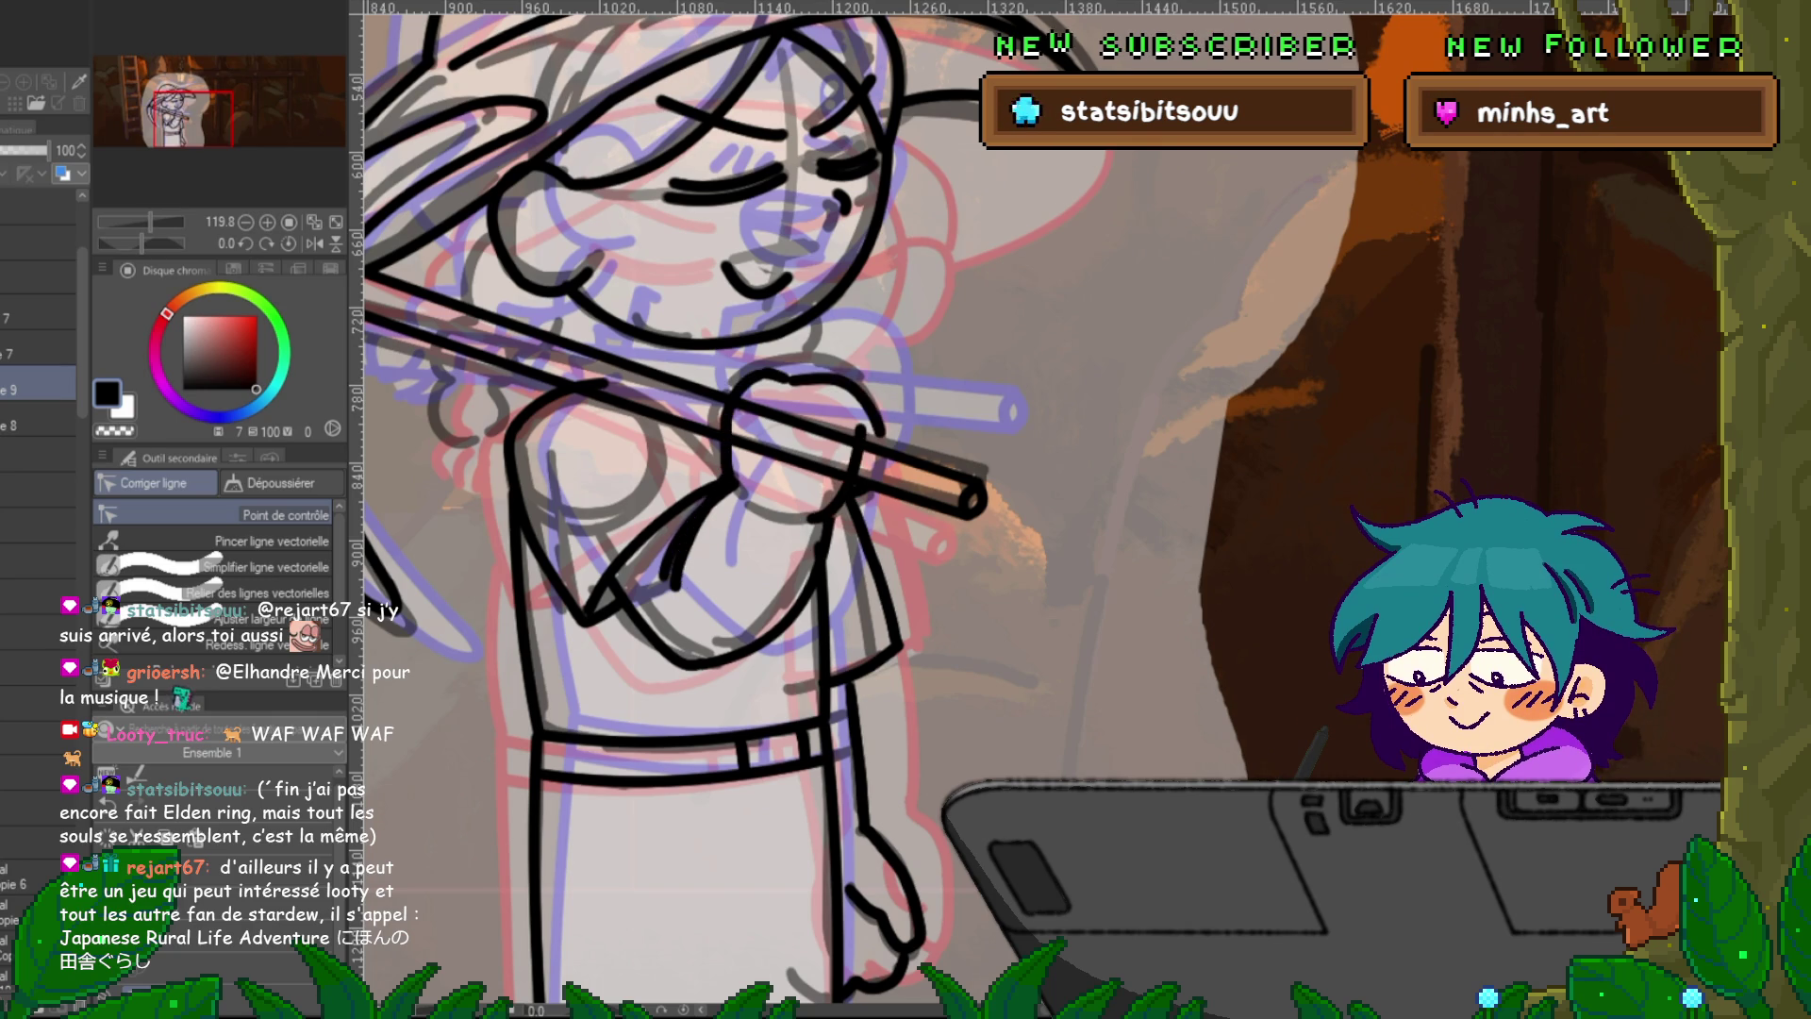
Flip through neighbouring frames to check the hand gripping the pickaxe handle.
key(Right)
key(Right)
key(Right)
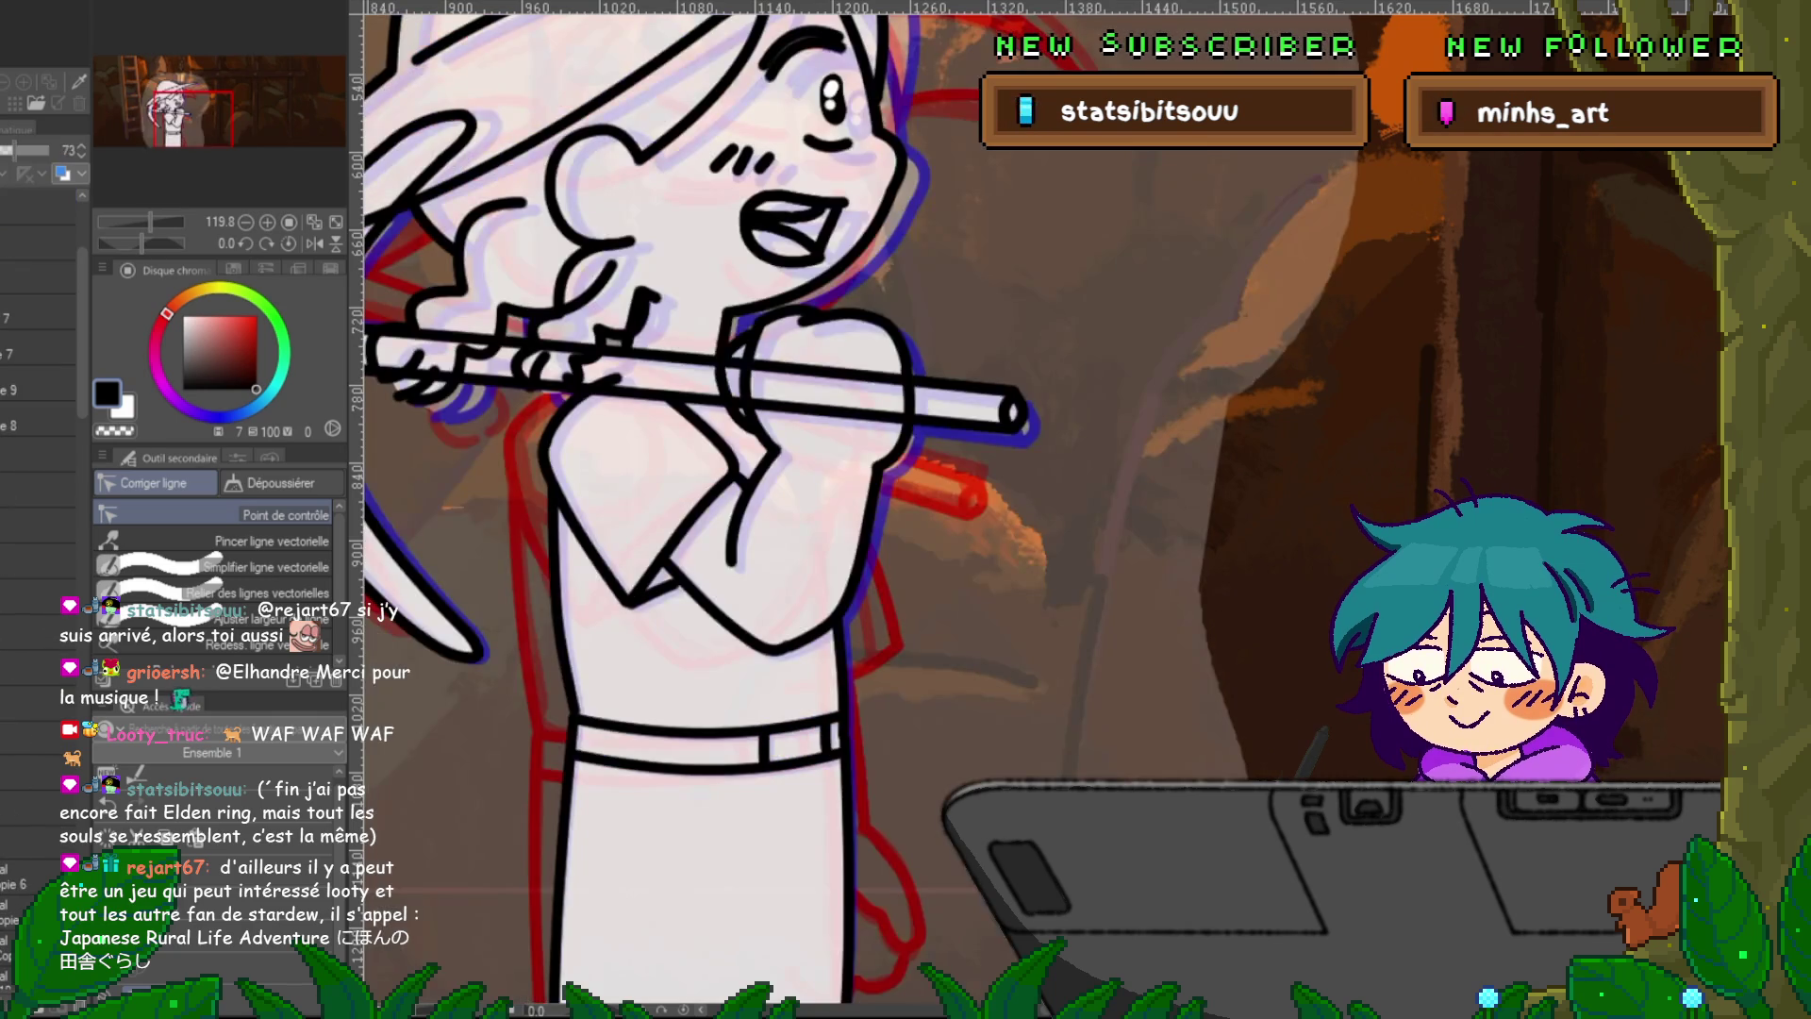
key(Right)
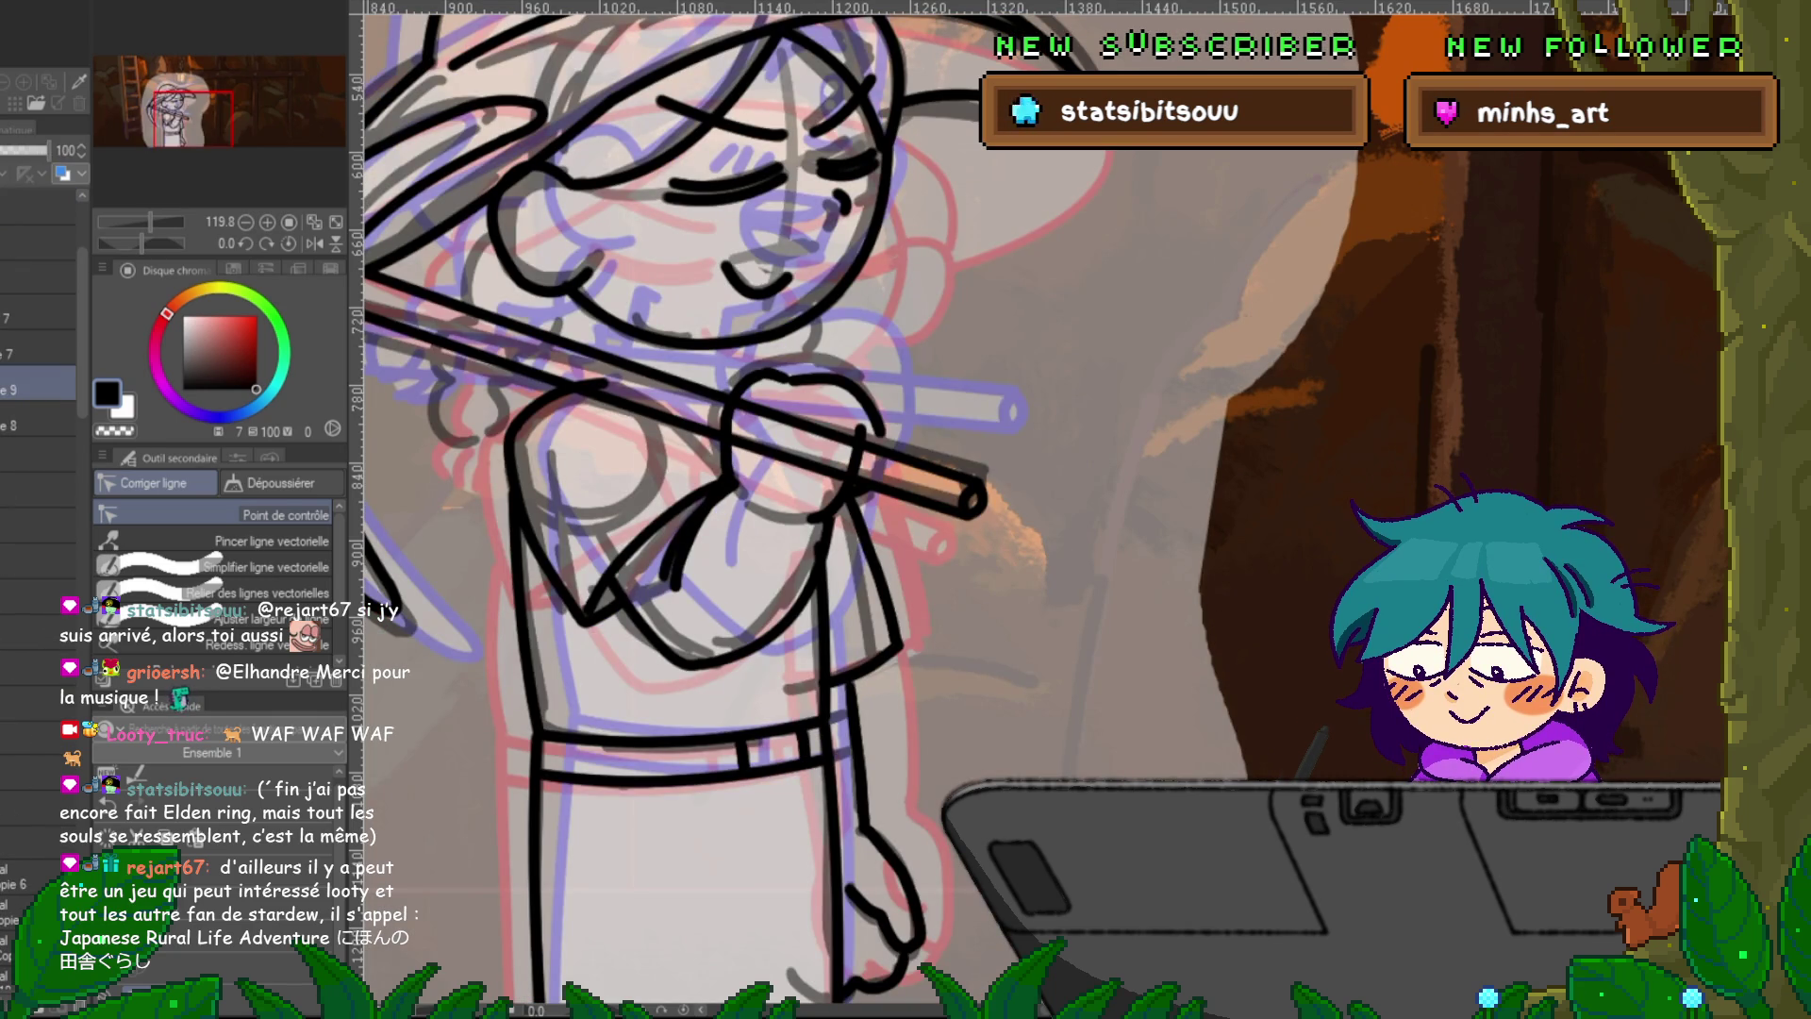
click(839, 472)
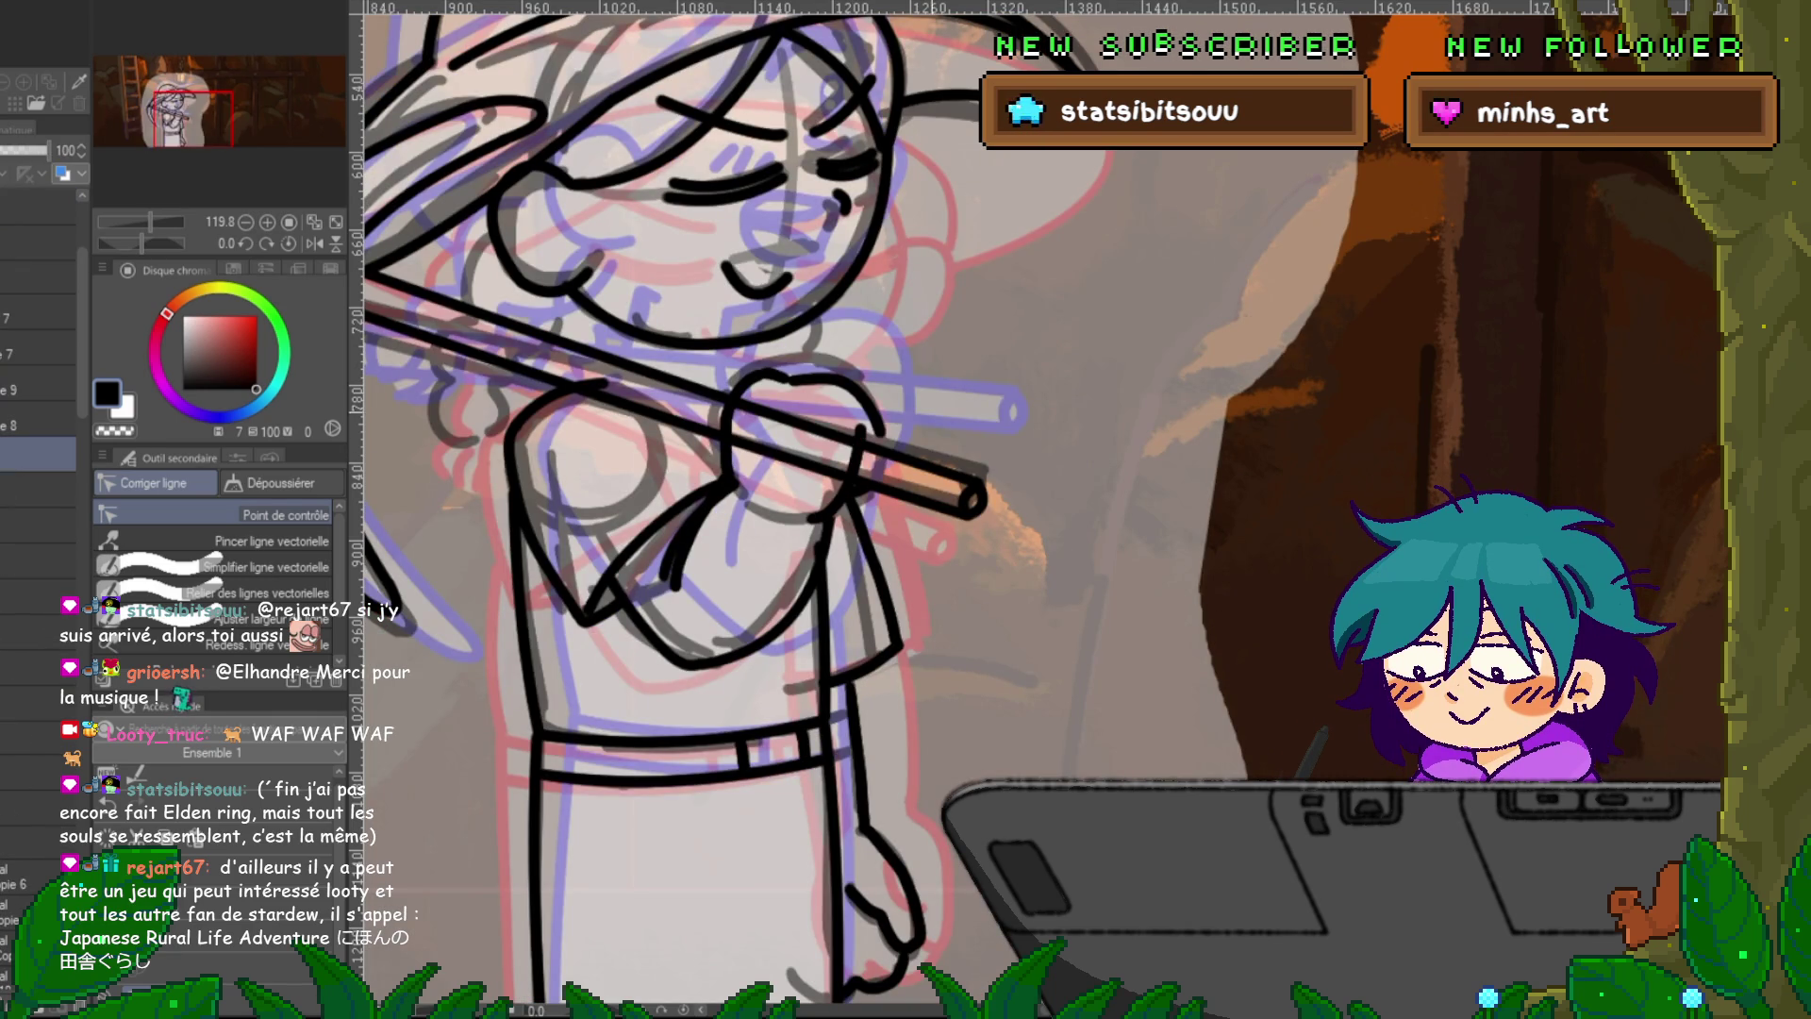
key(Right)
key(Left)
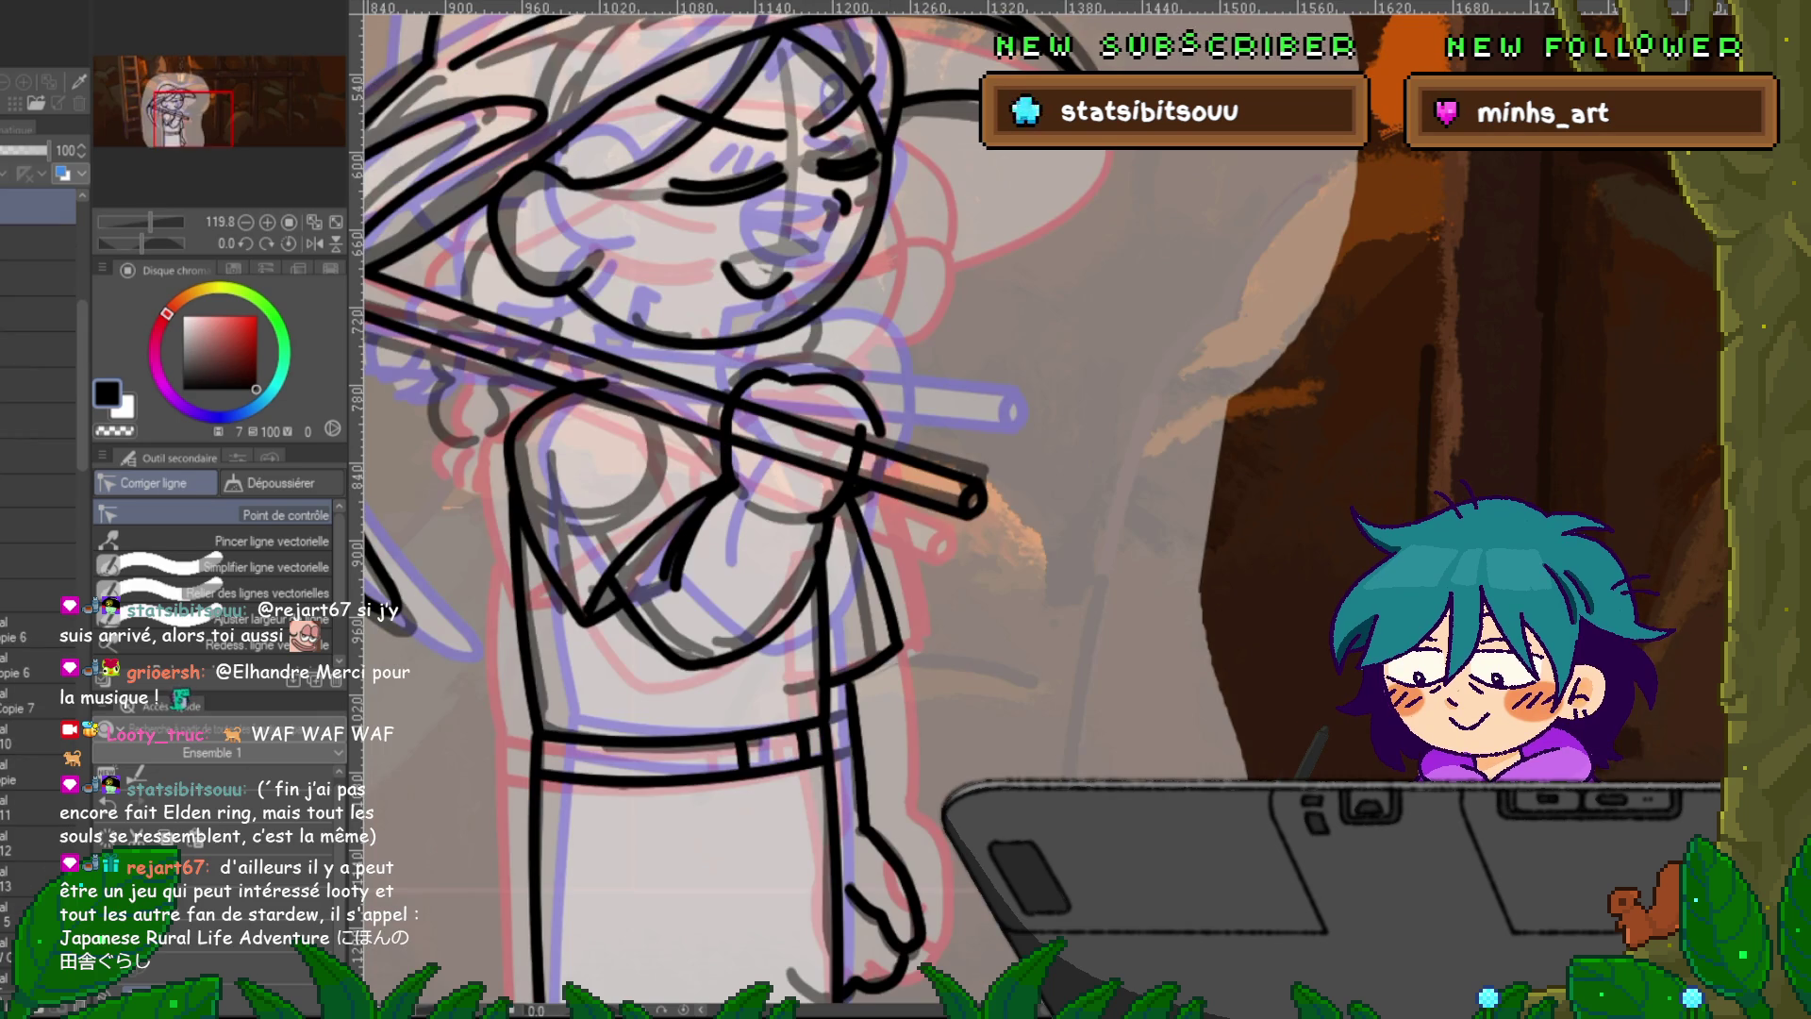
key(m)
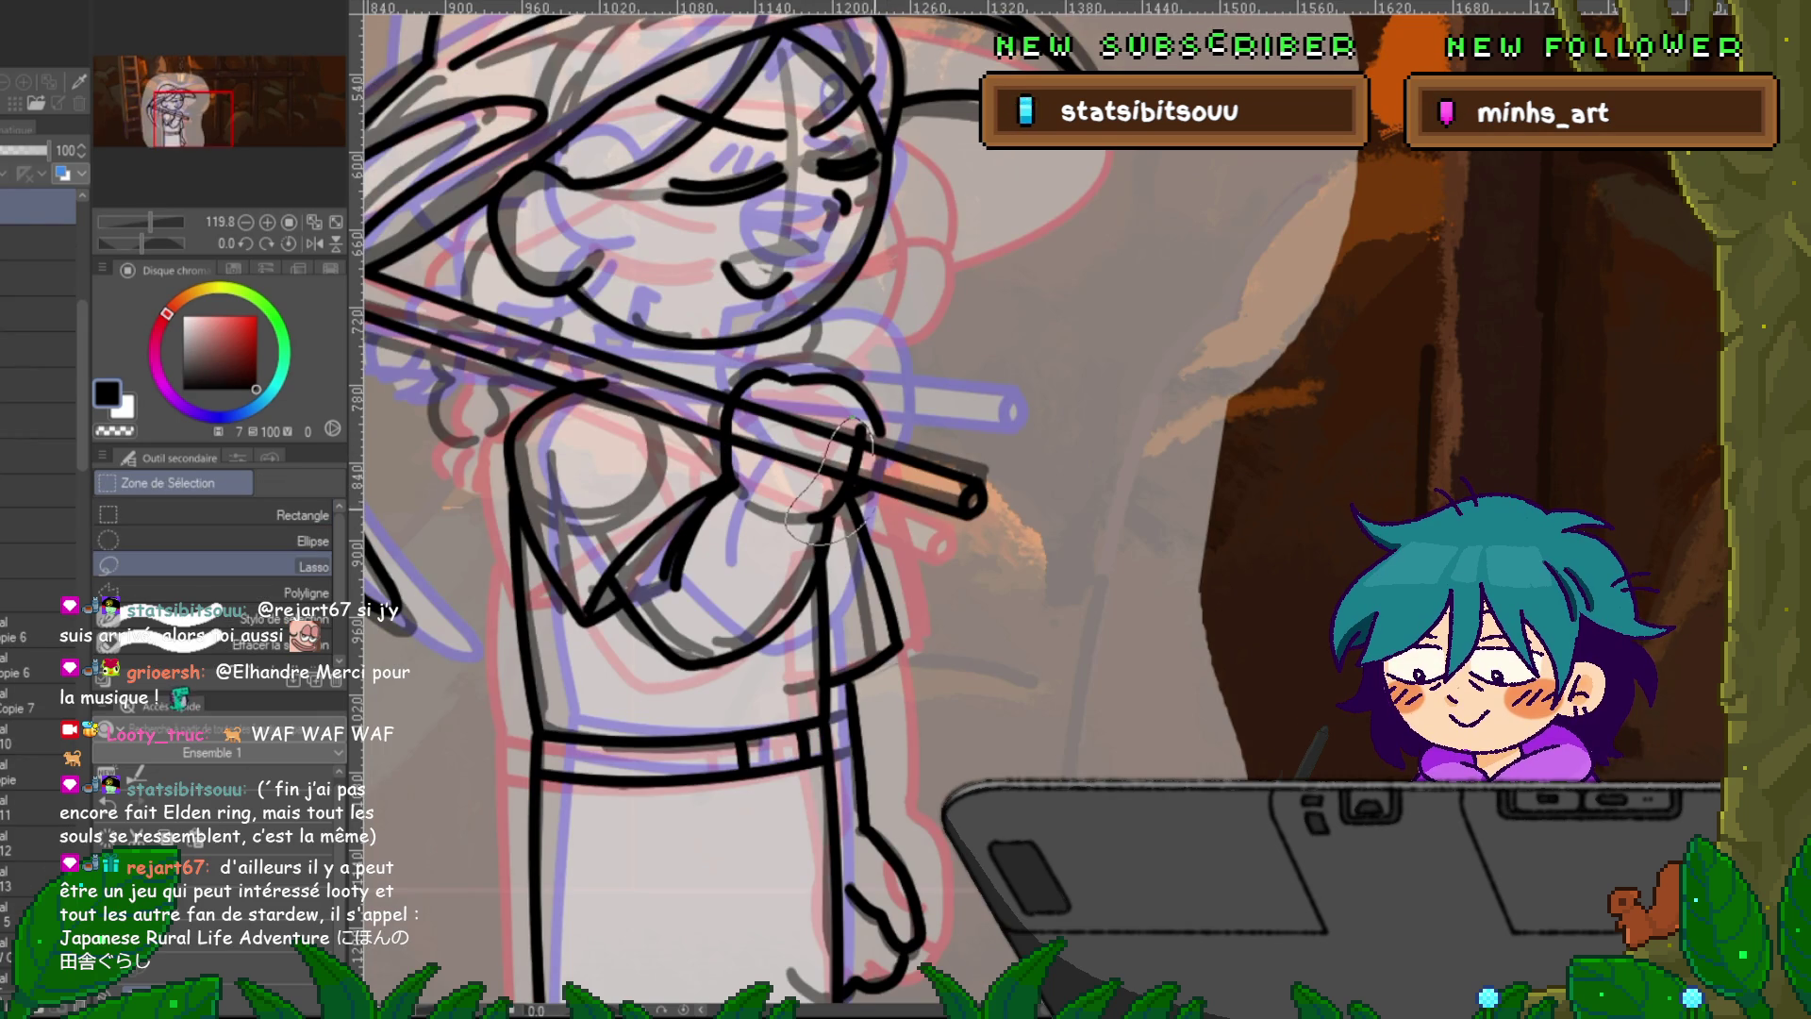
Transform the lassoed fingers around the handle, then flip through neighbouring frame layers to compare.
key(ctrl+t)
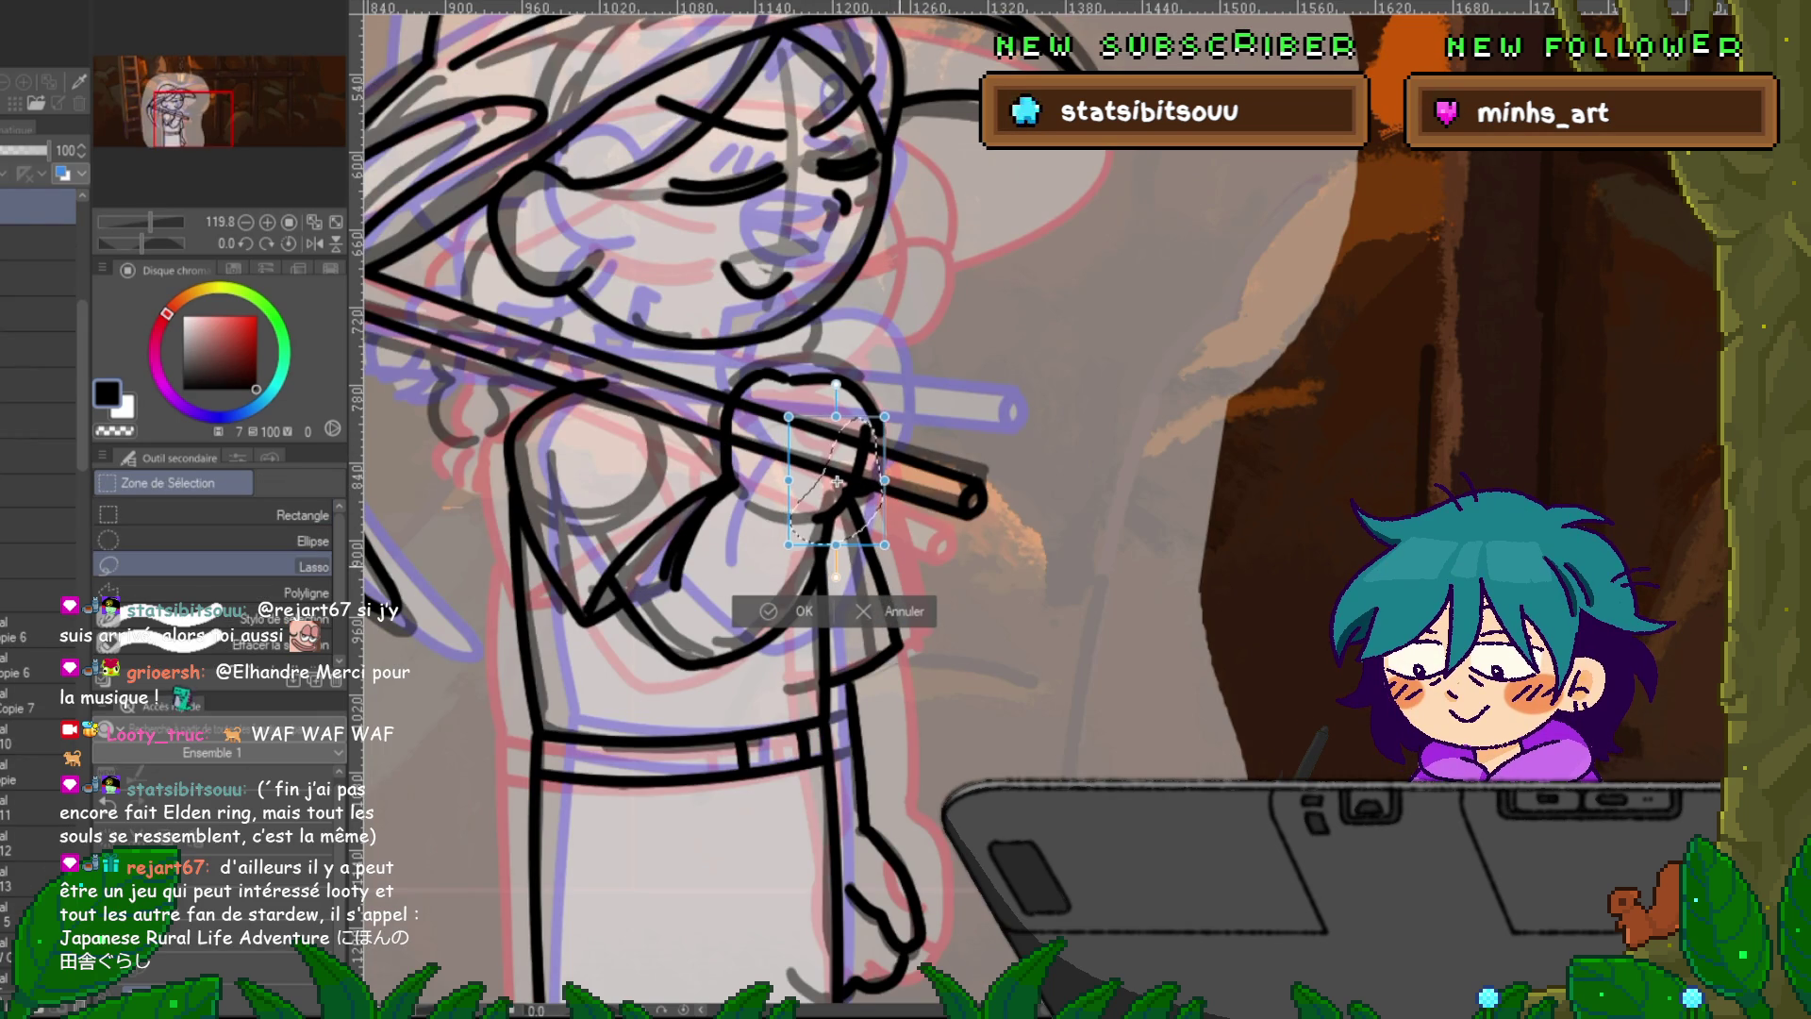
key(Return)
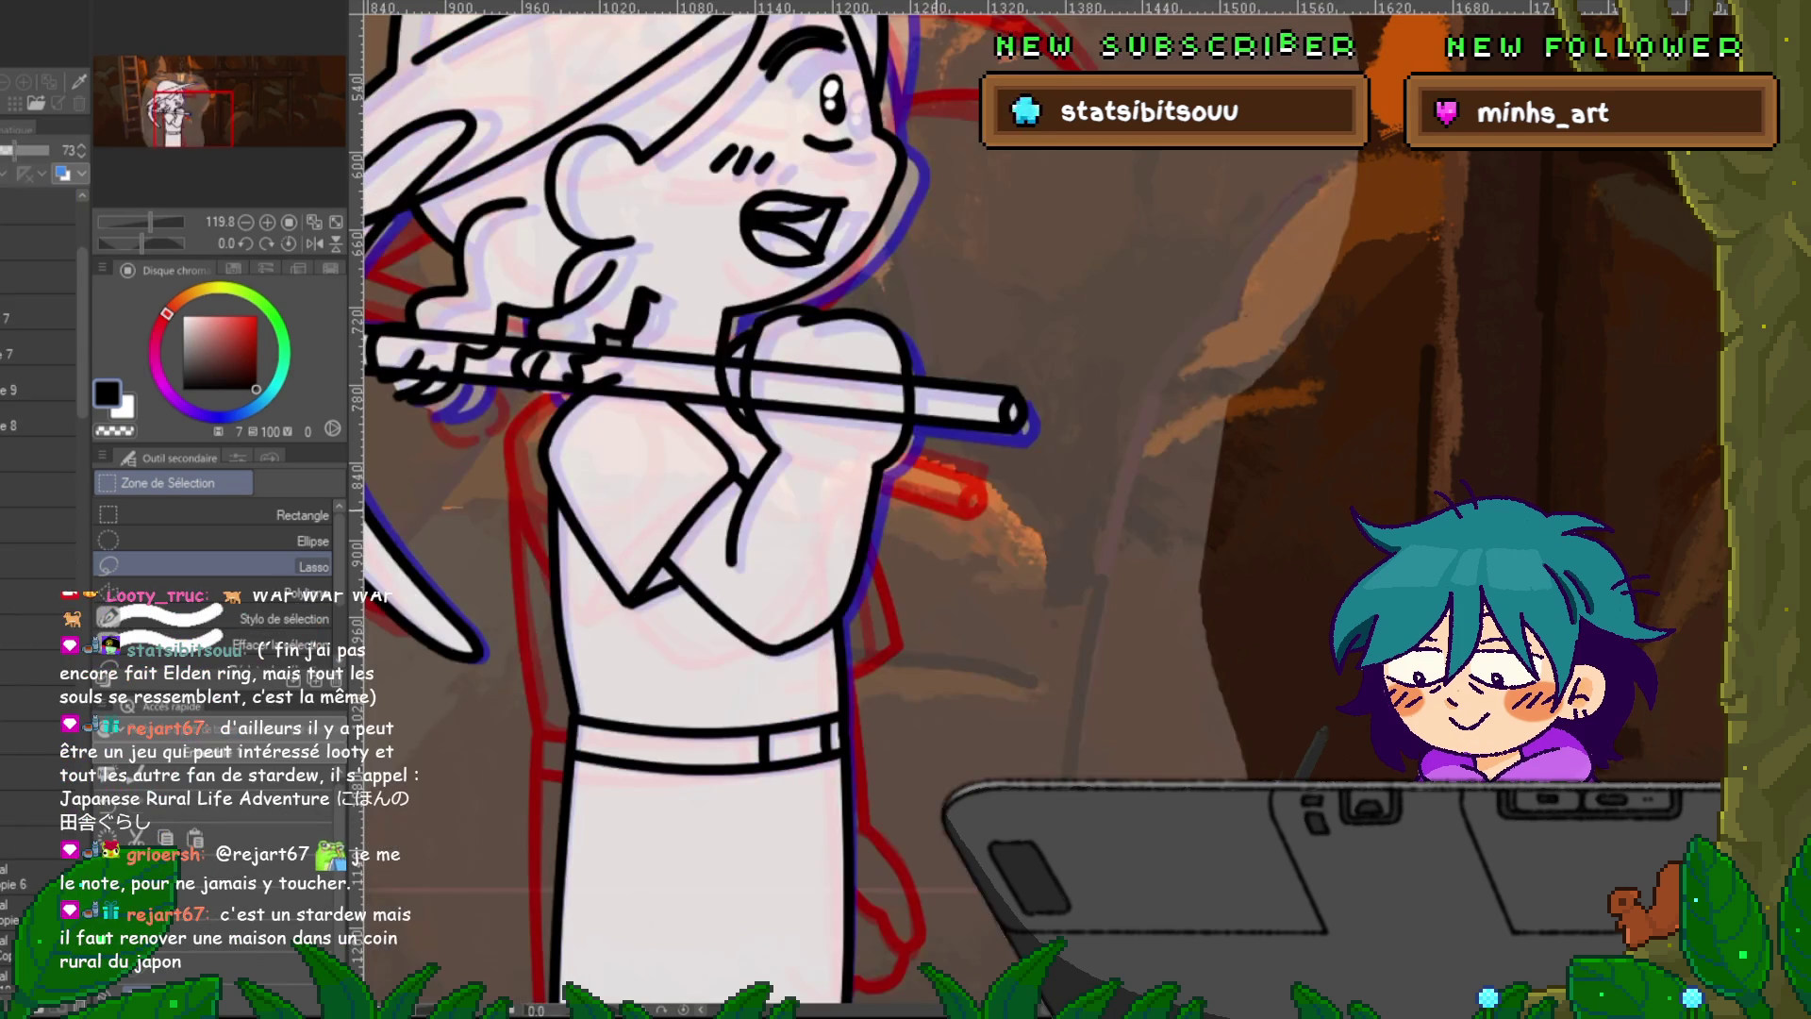
click(38, 454)
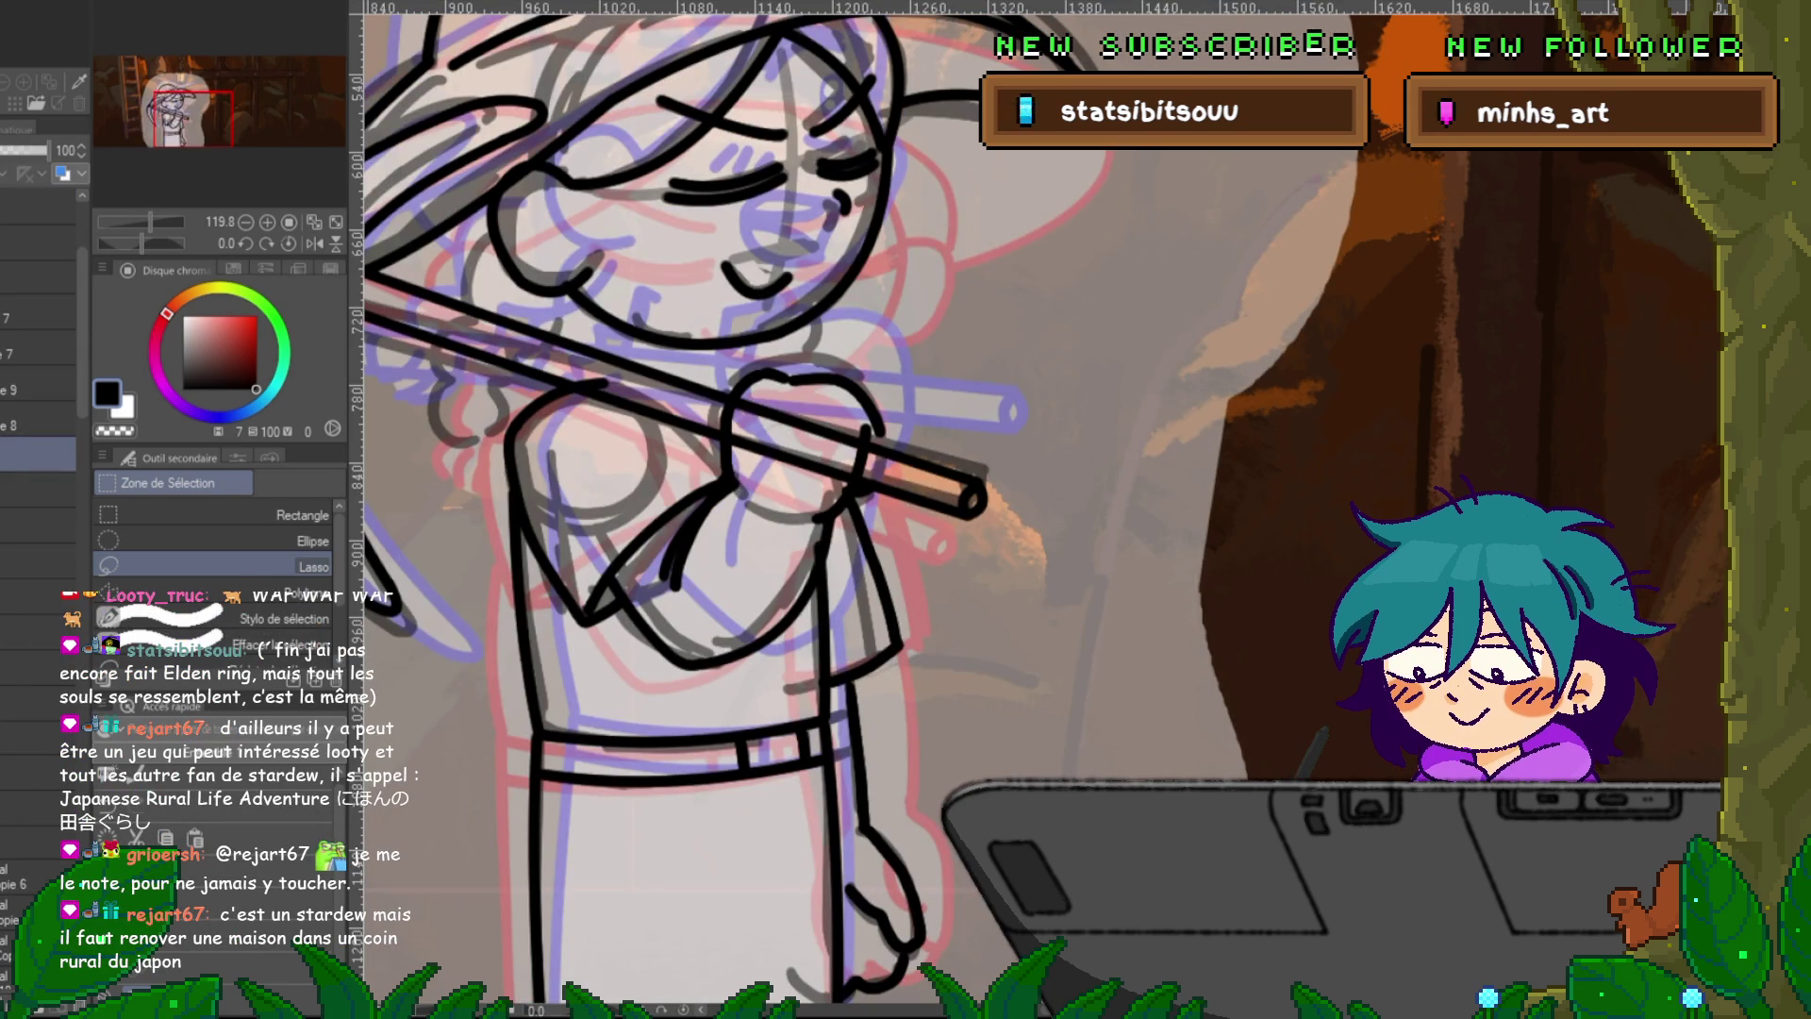
key(y)
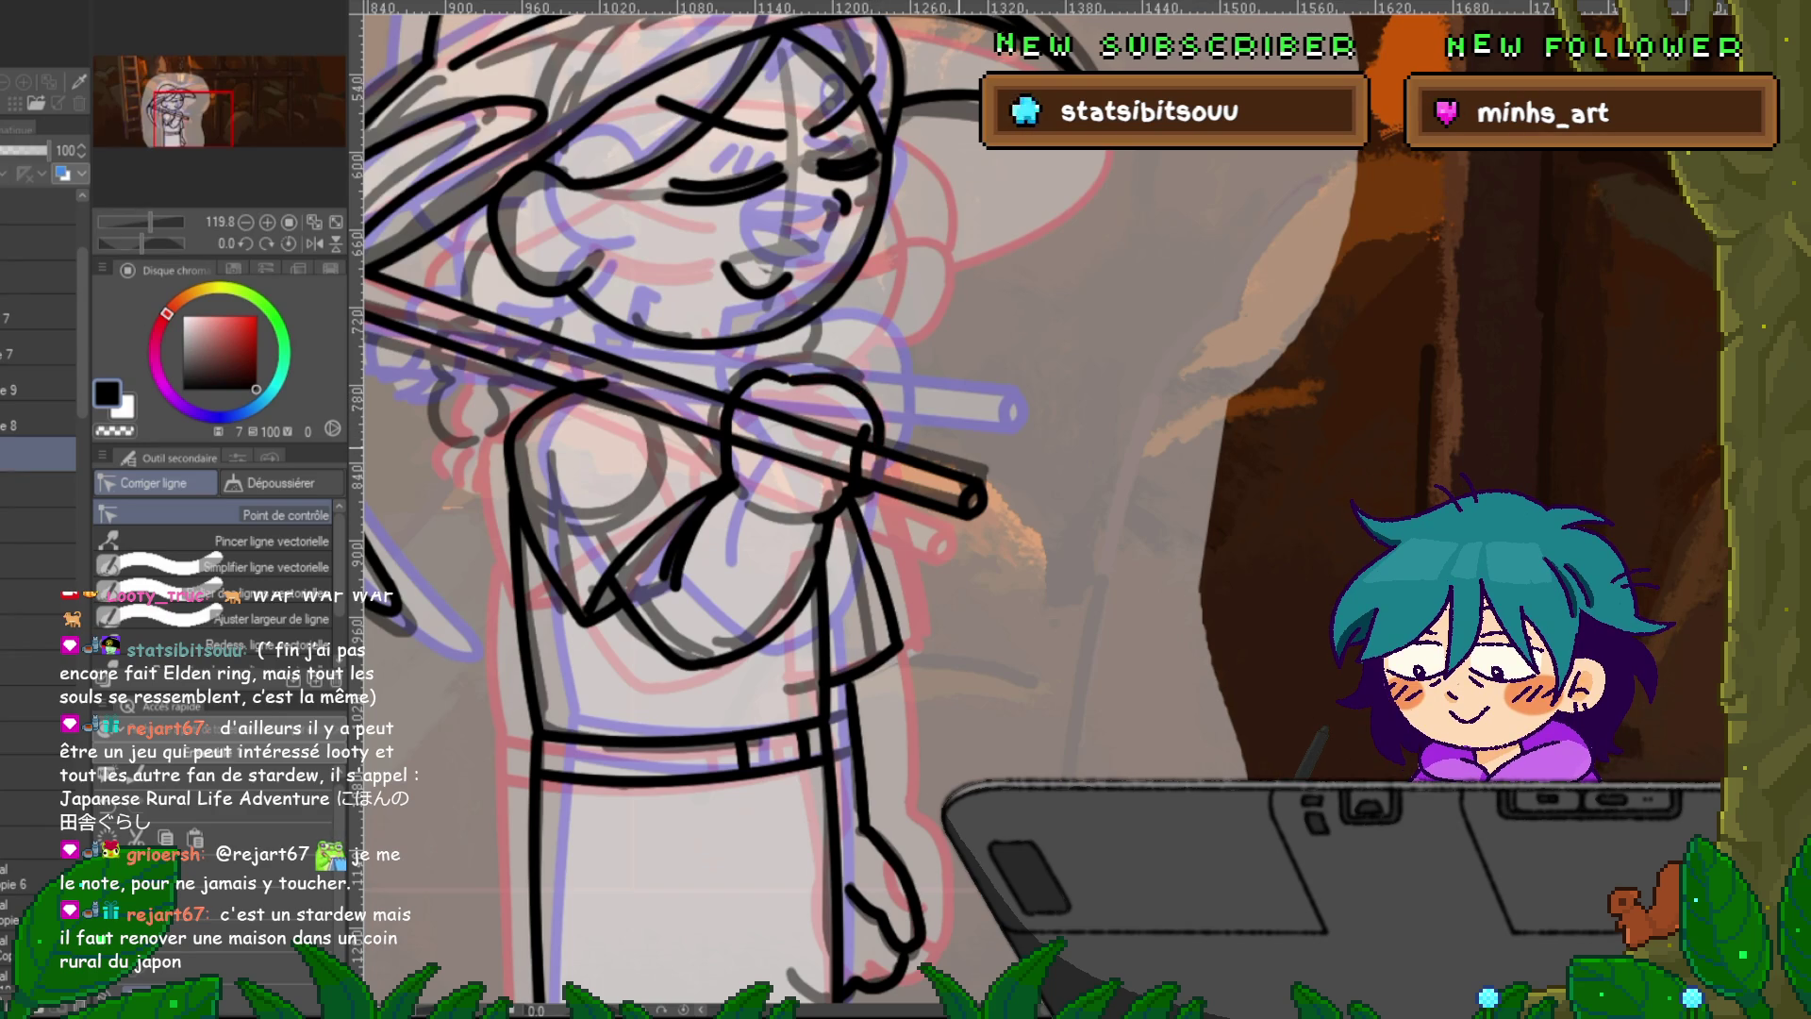
click(38, 206)
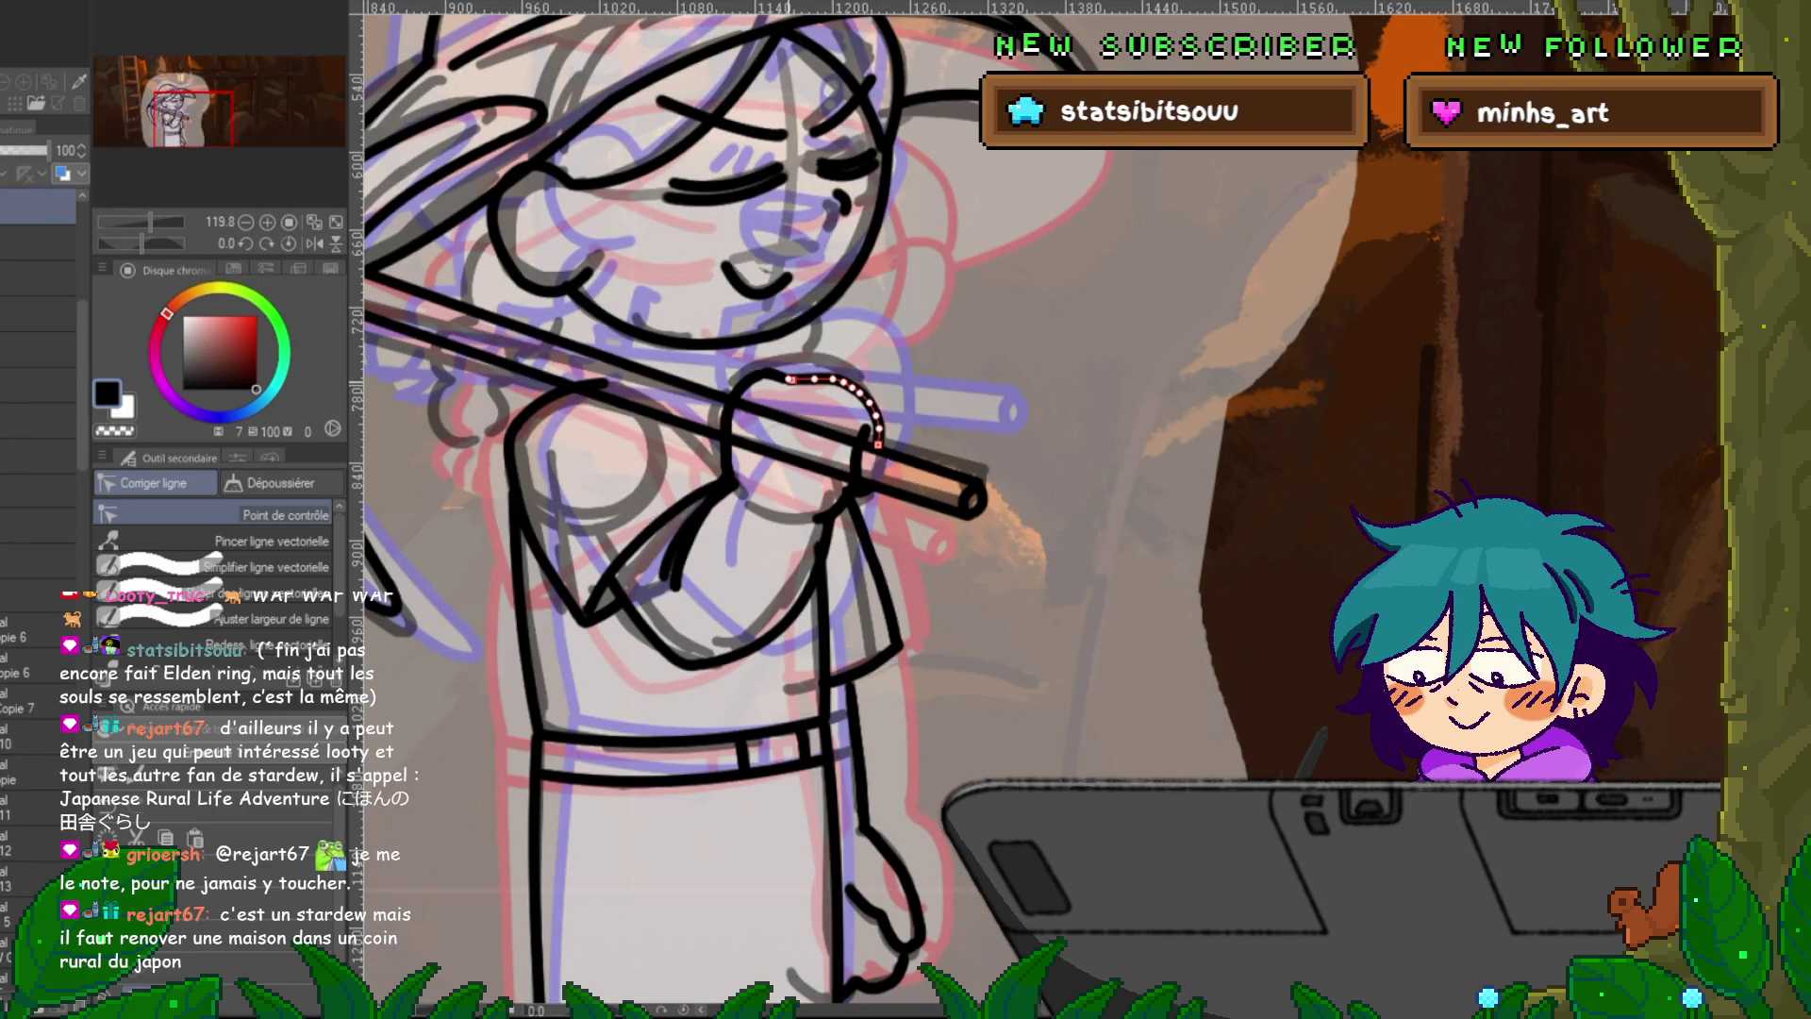
key(alt+bracketright)
key(alt+bracketright)
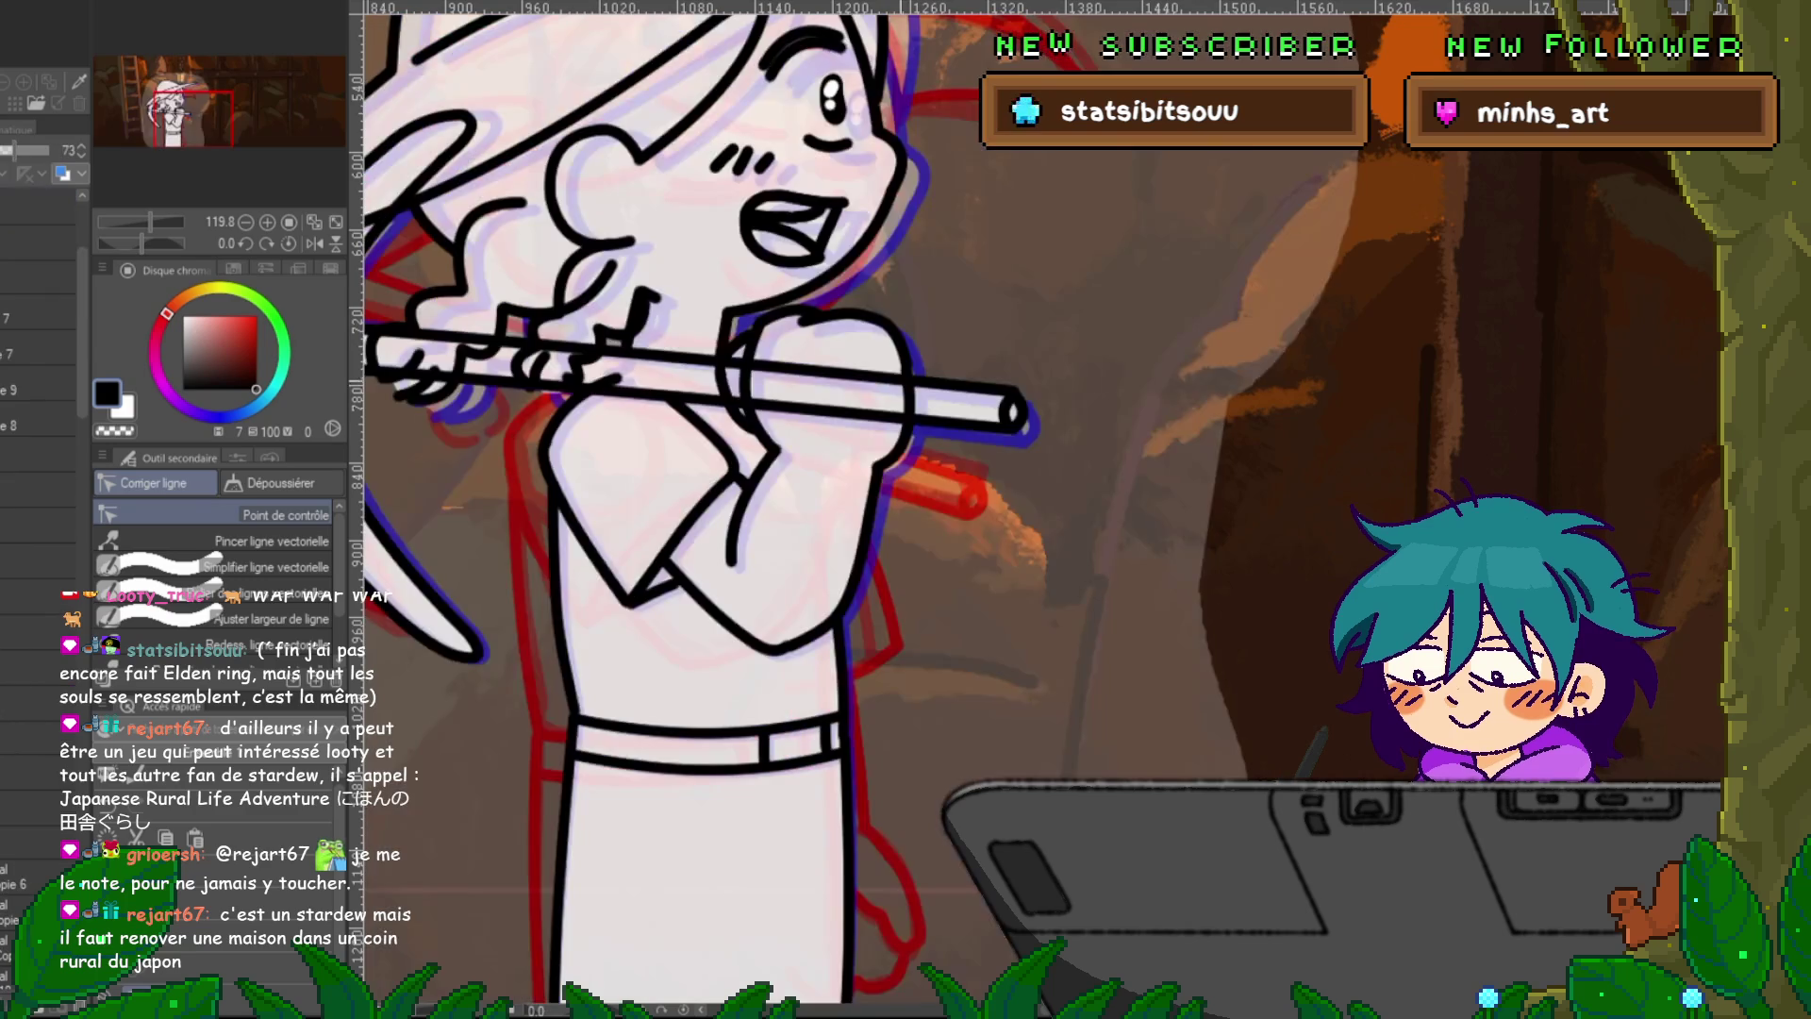
key(alt+bracketright)
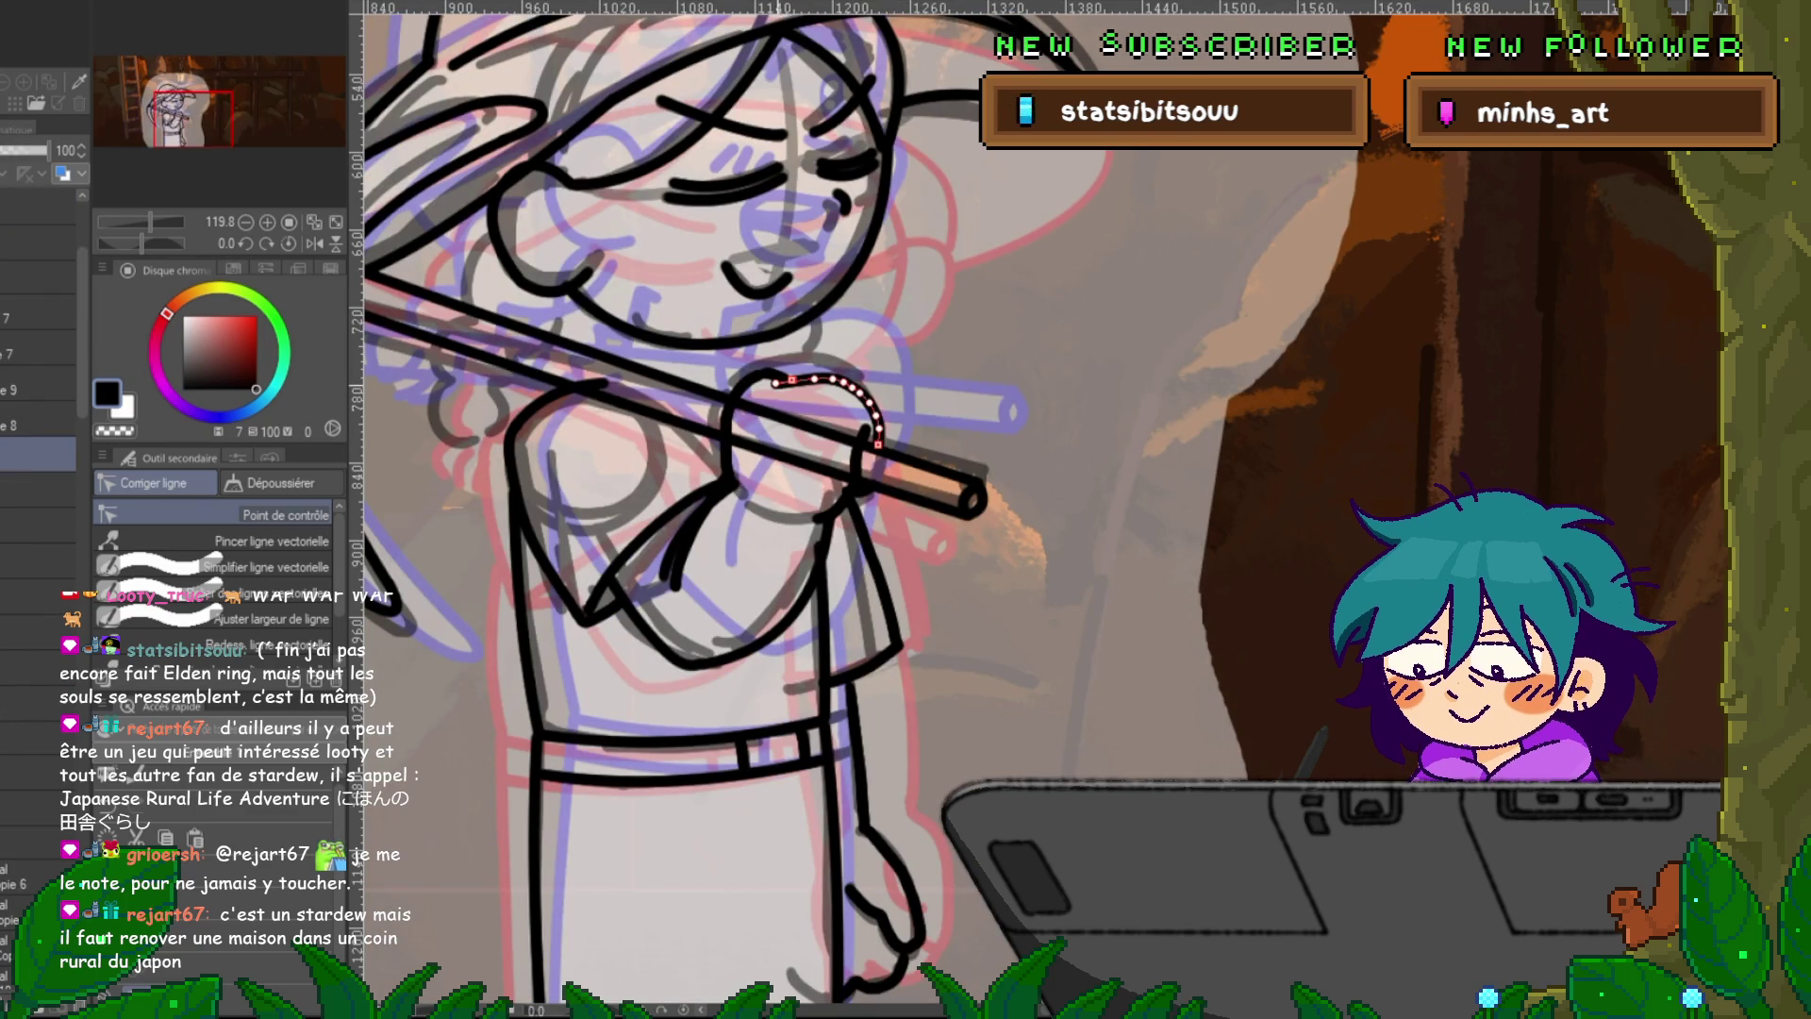
key(alt+bracketright)
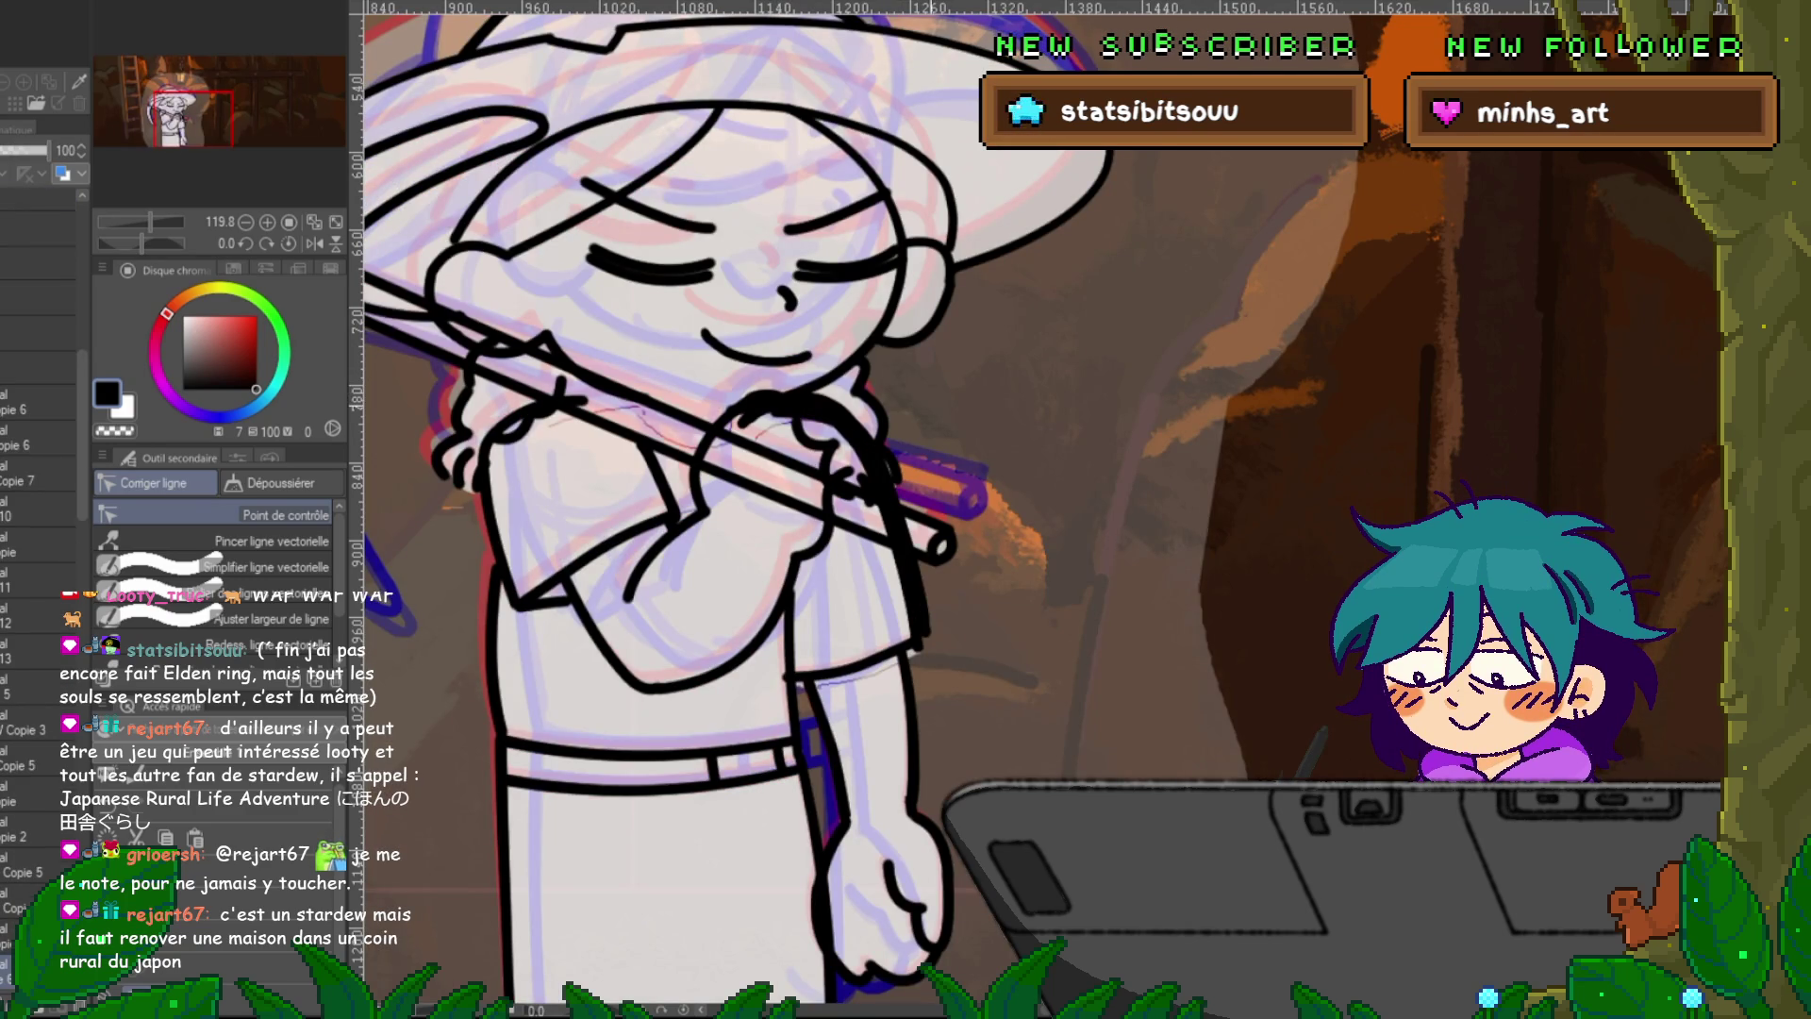
key(alt+bracketright)
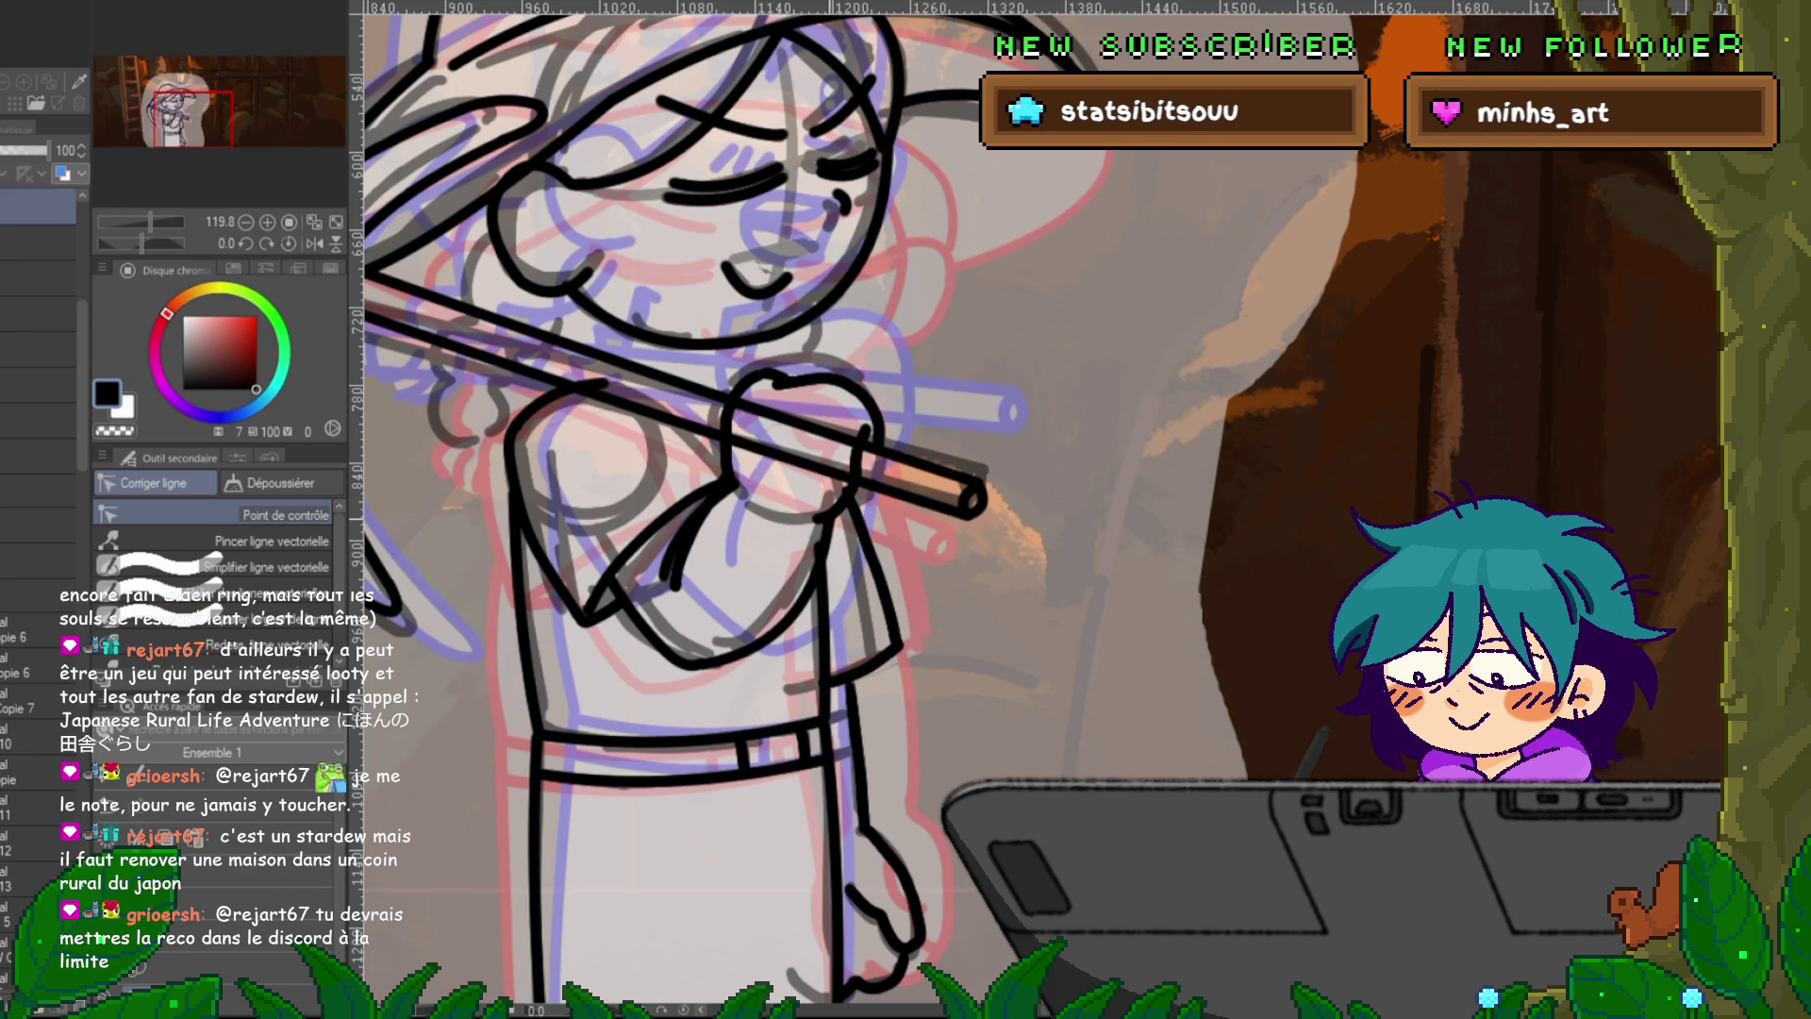
key(space)
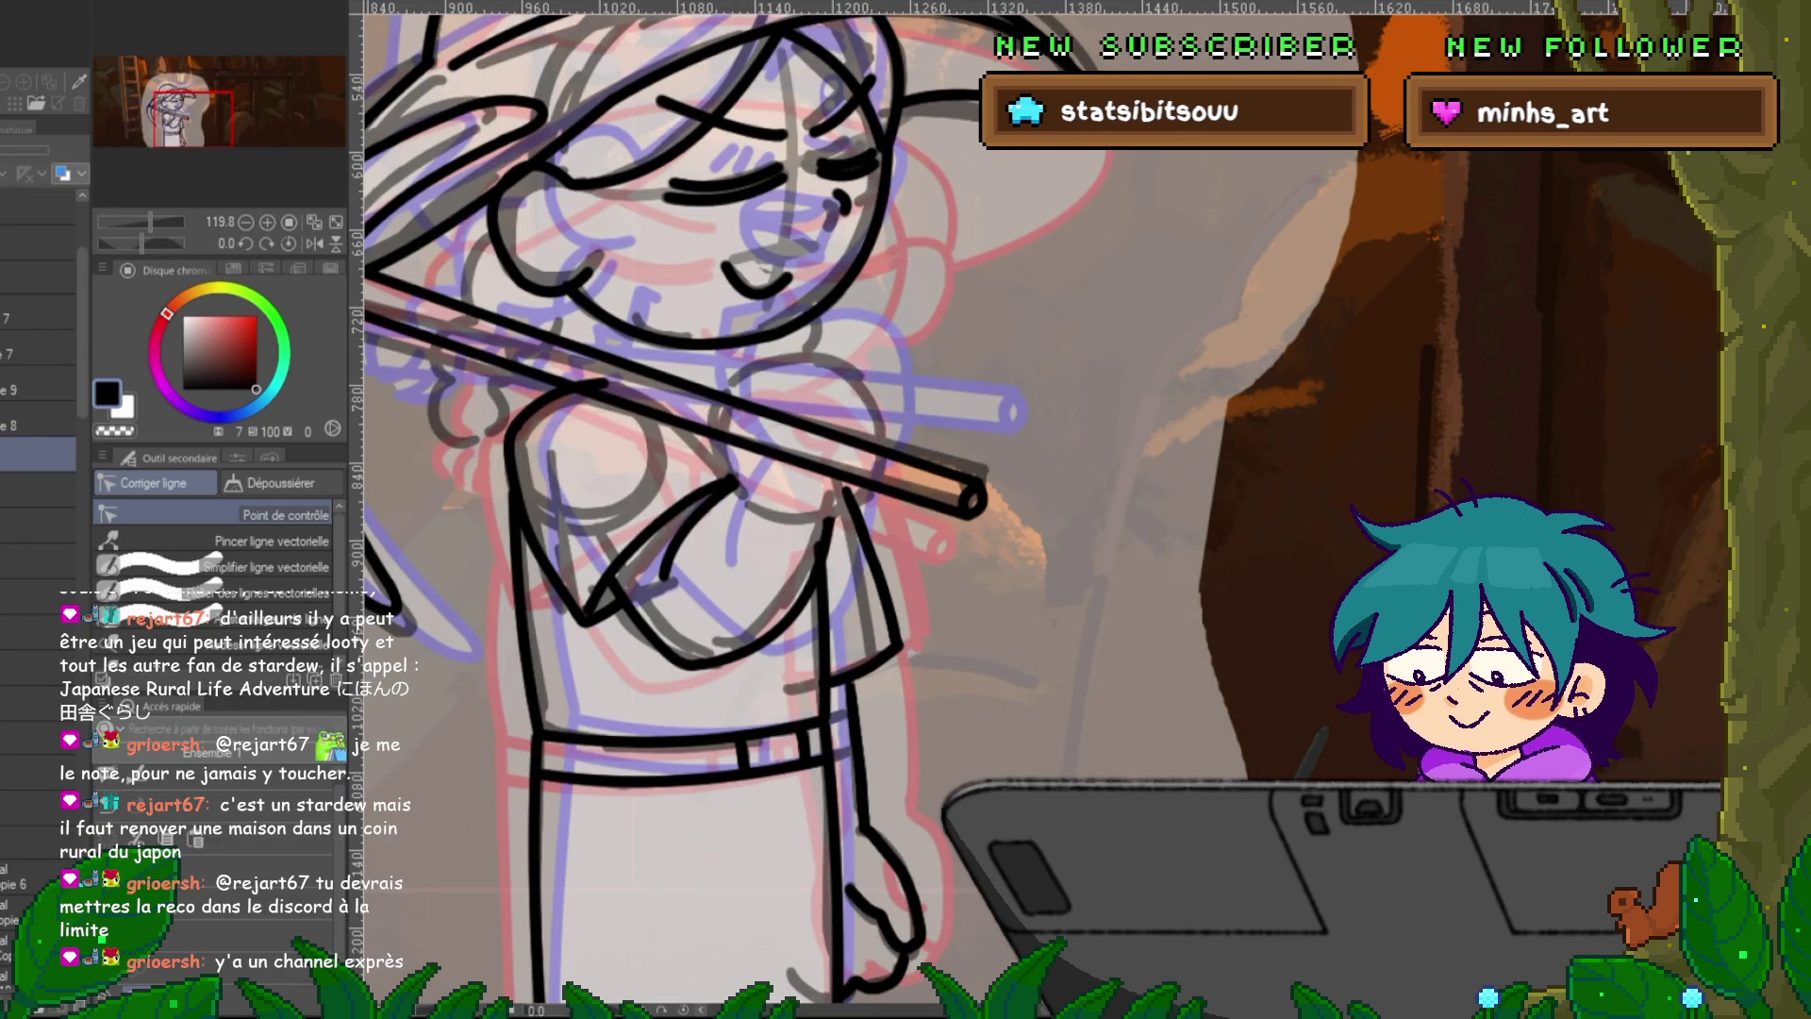
key(ctrl+y)
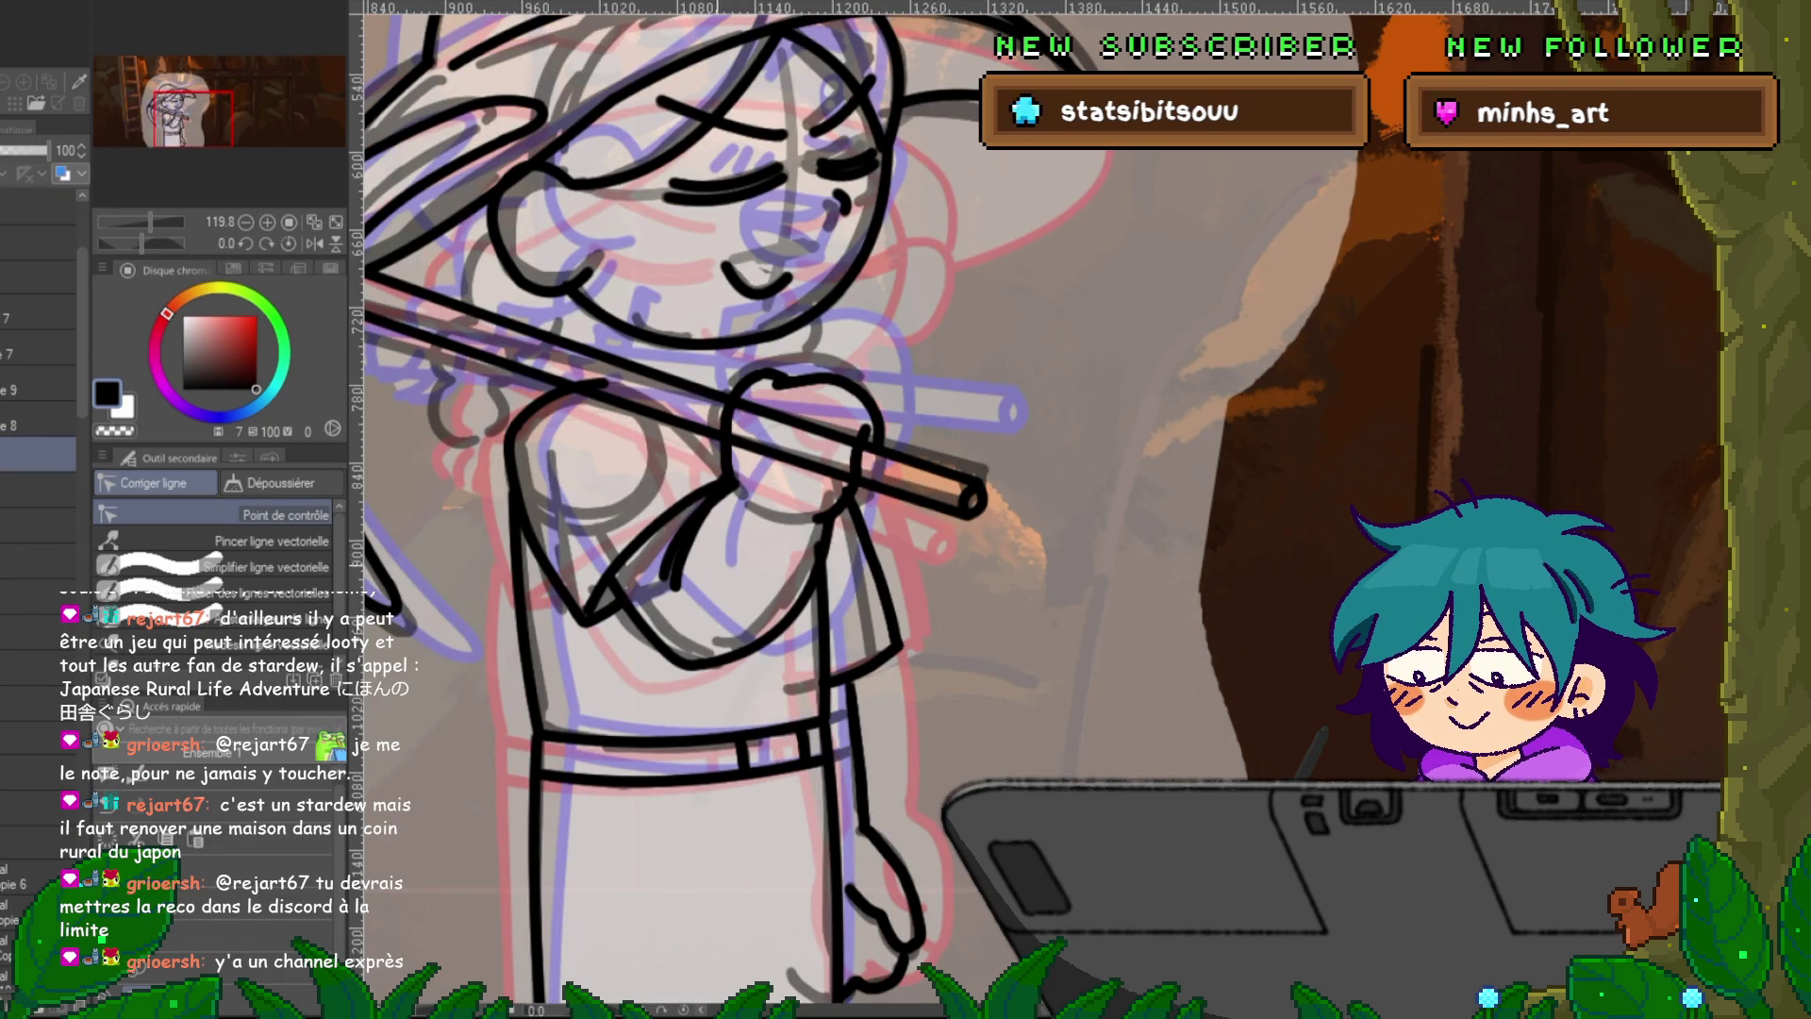
click(38, 383)
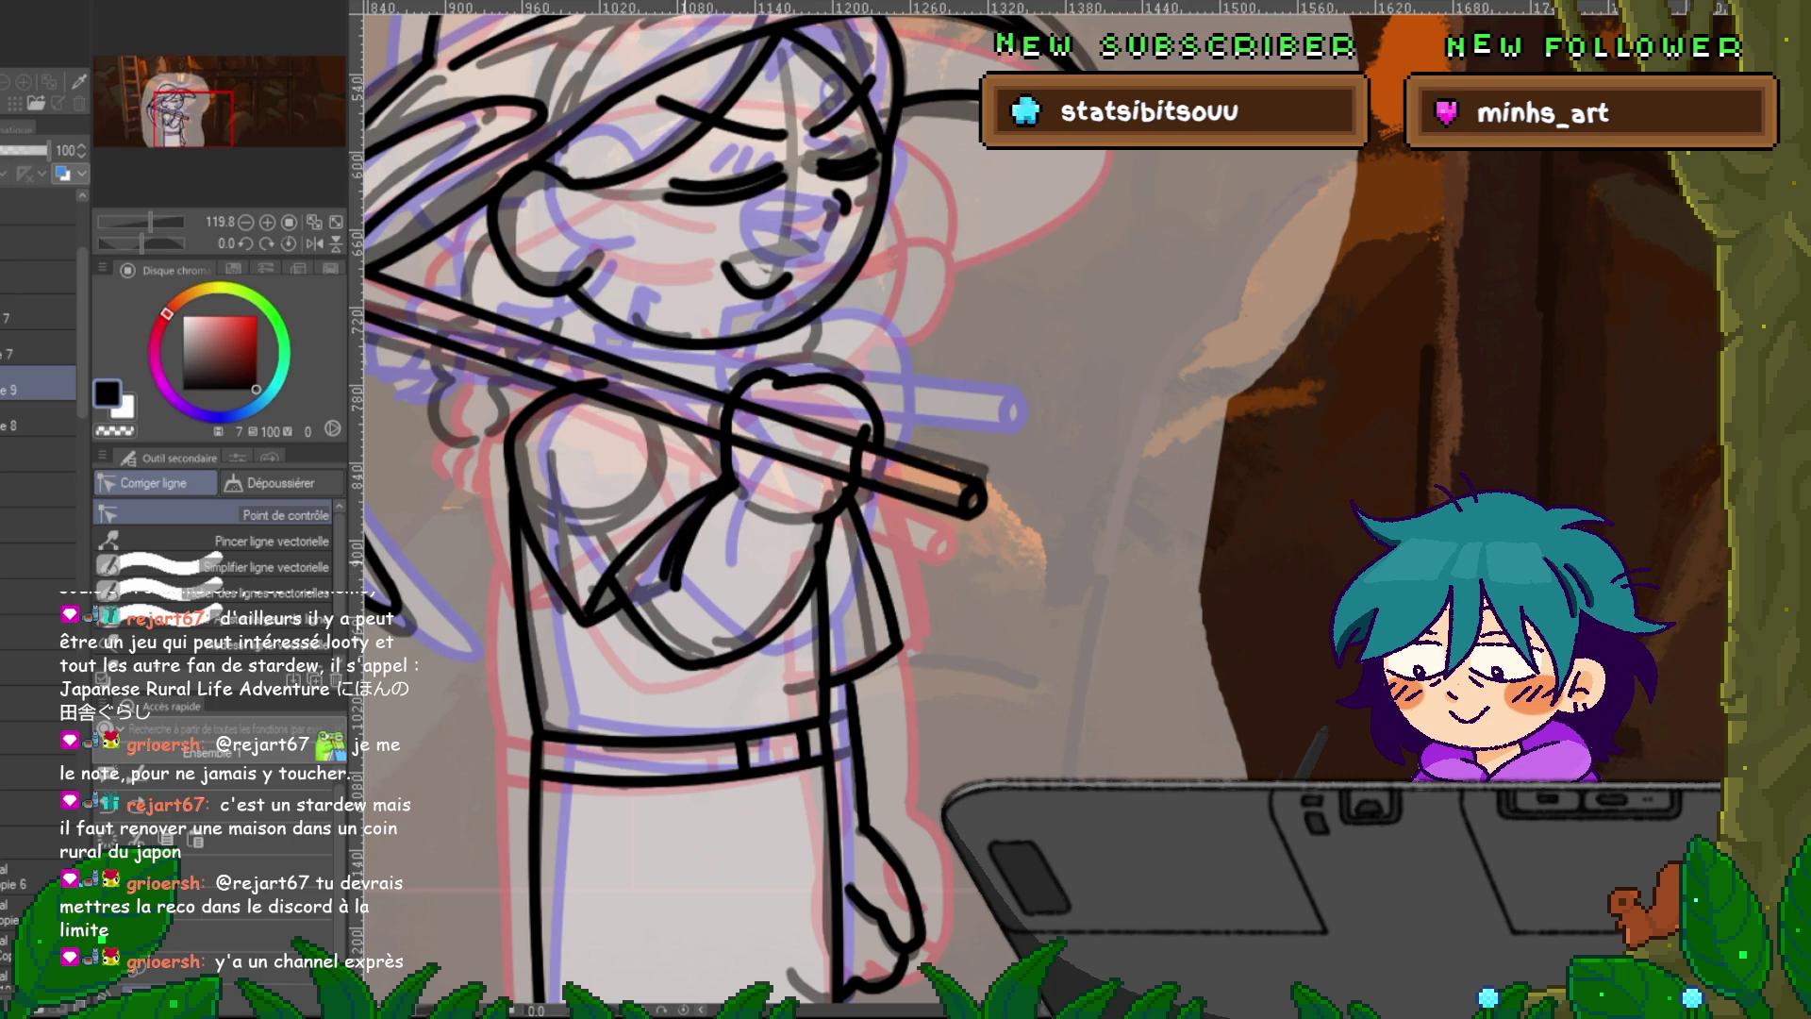
scroll(38, 471, down, 3)
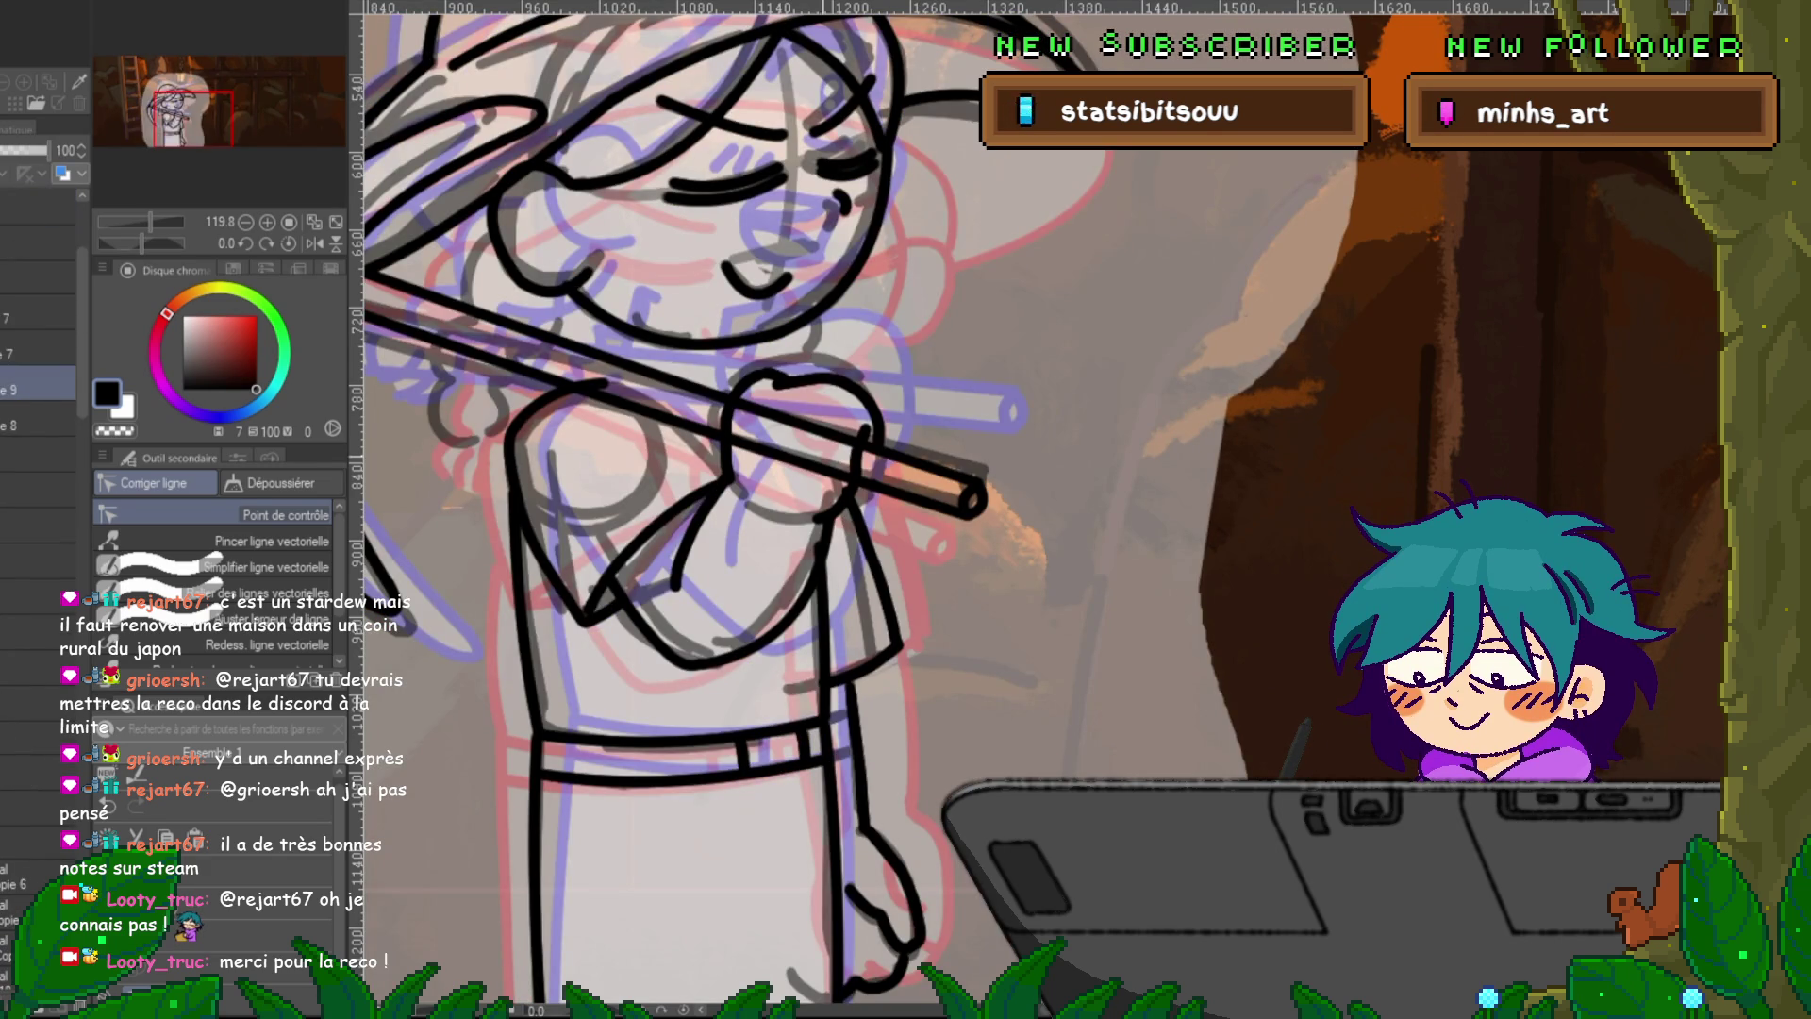
Bend the arm stroke below the handle further left and nudge its top end into place.
click(699, 530)
mouse_move(689, 538)
mouse_down()
mouse_move(674, 564)
mouse_move(697, 514)
mouse_up()
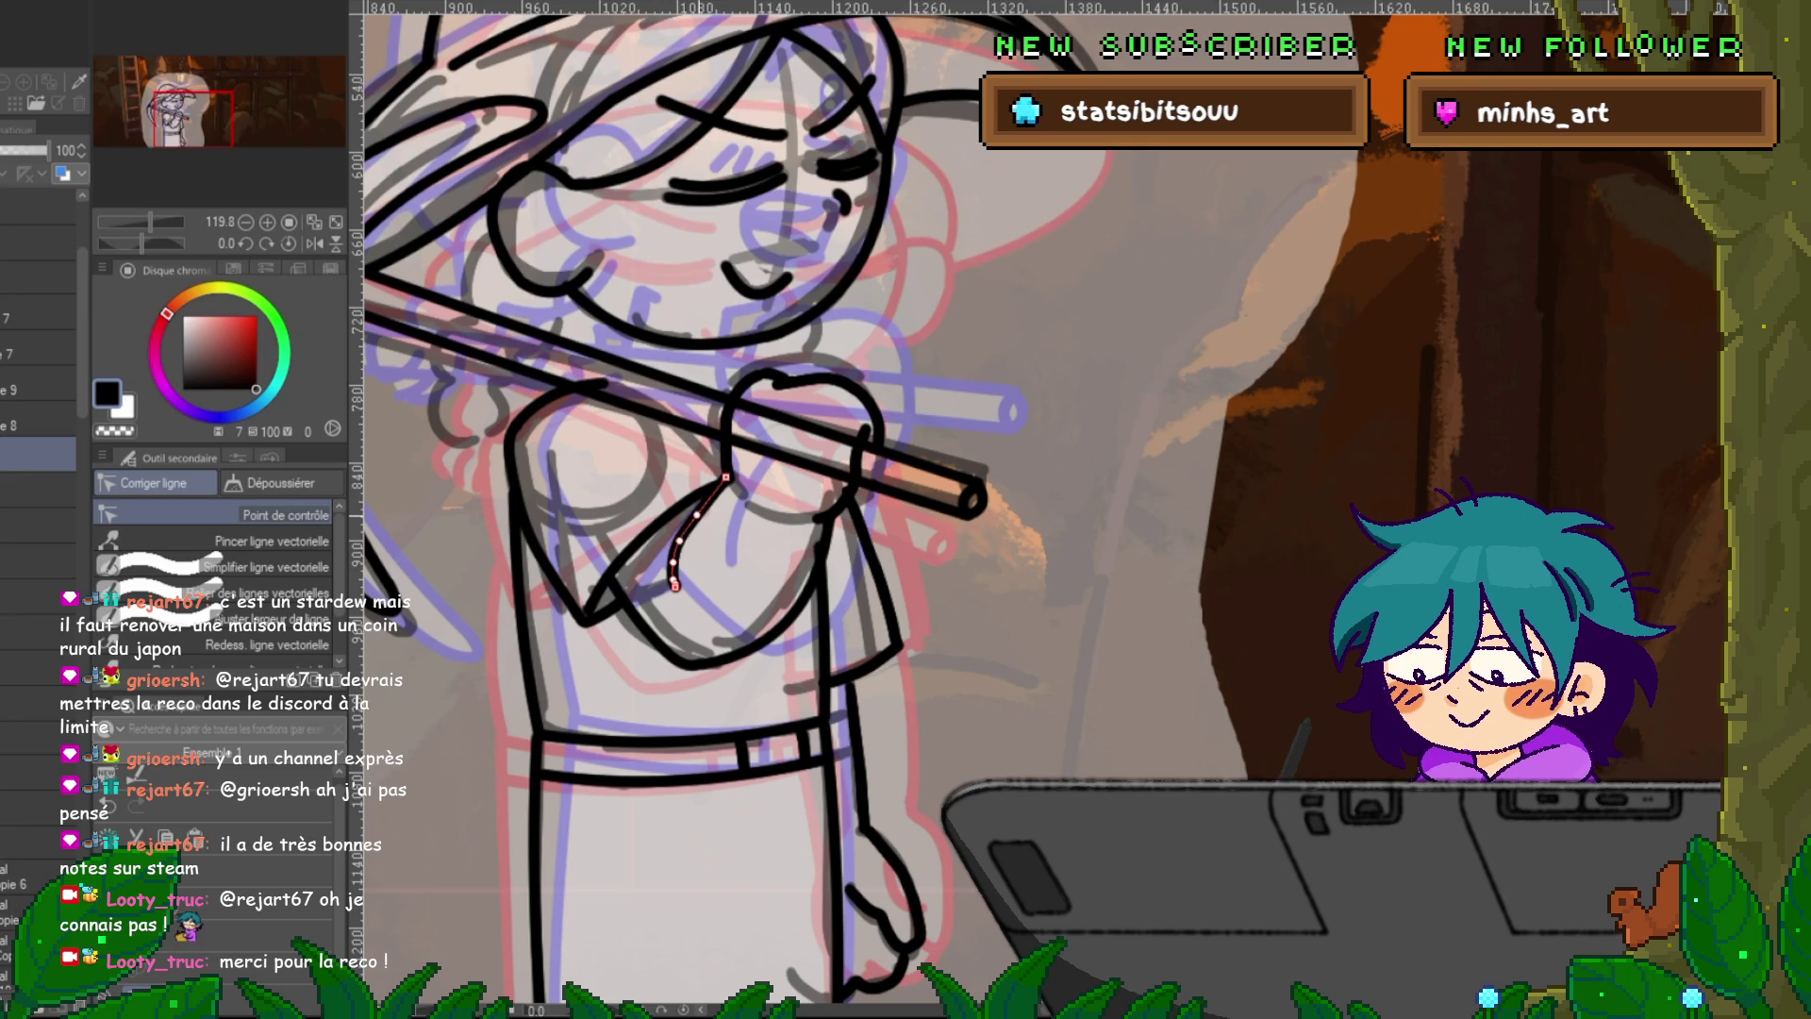
mouse_move(674, 583)
drag(725, 477, 729, 482)
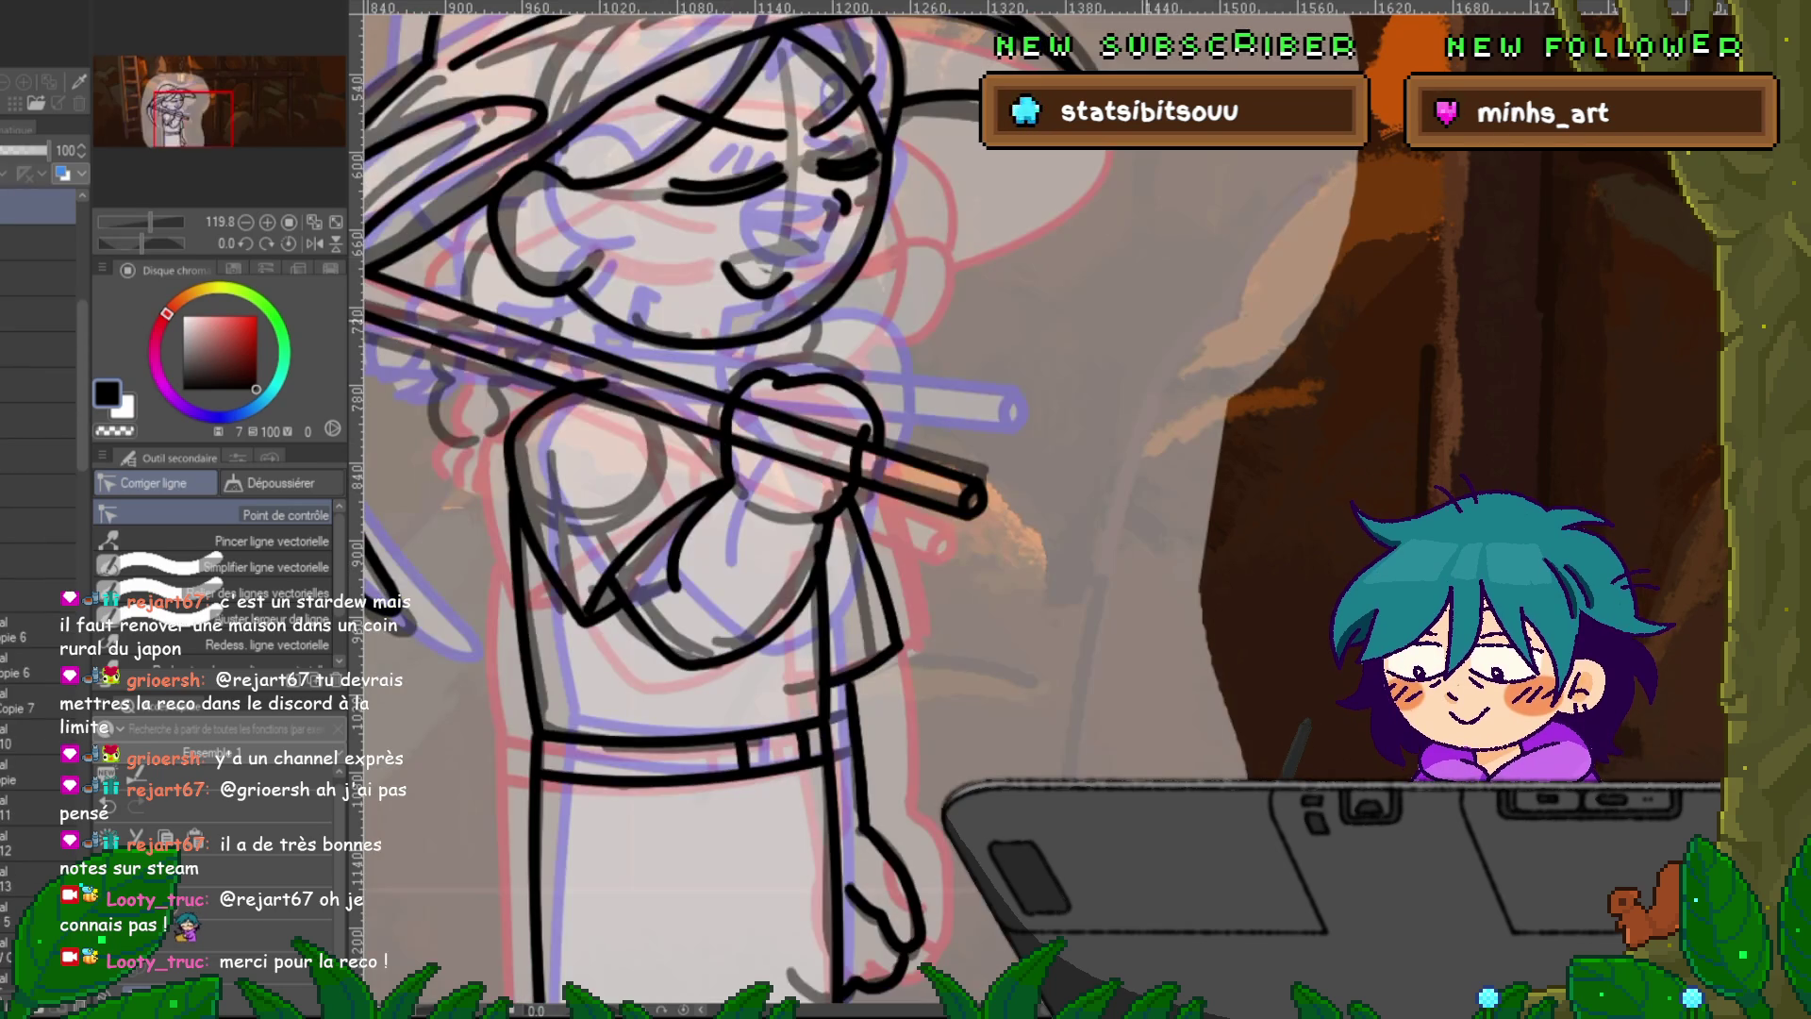
key(p)
key(ctrl+z)
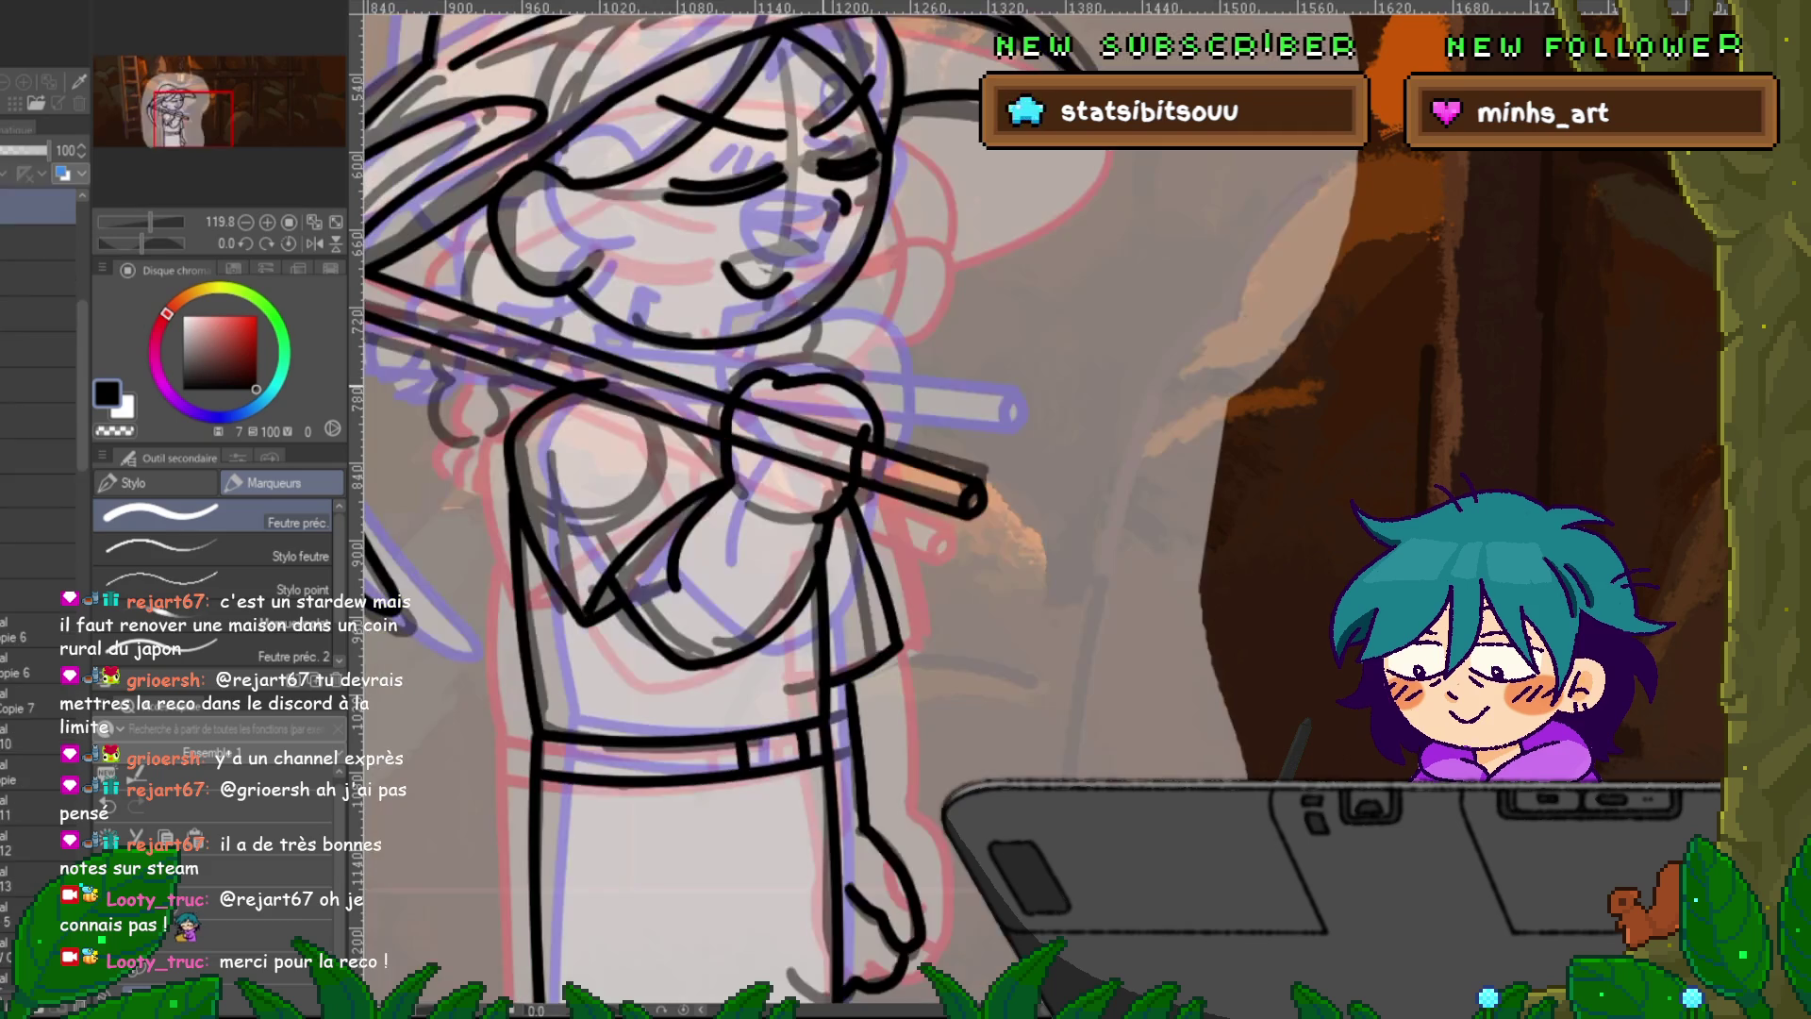
Step to the flute-playing frames, play the animation, and select the curved arm strokes there.
key(Right)
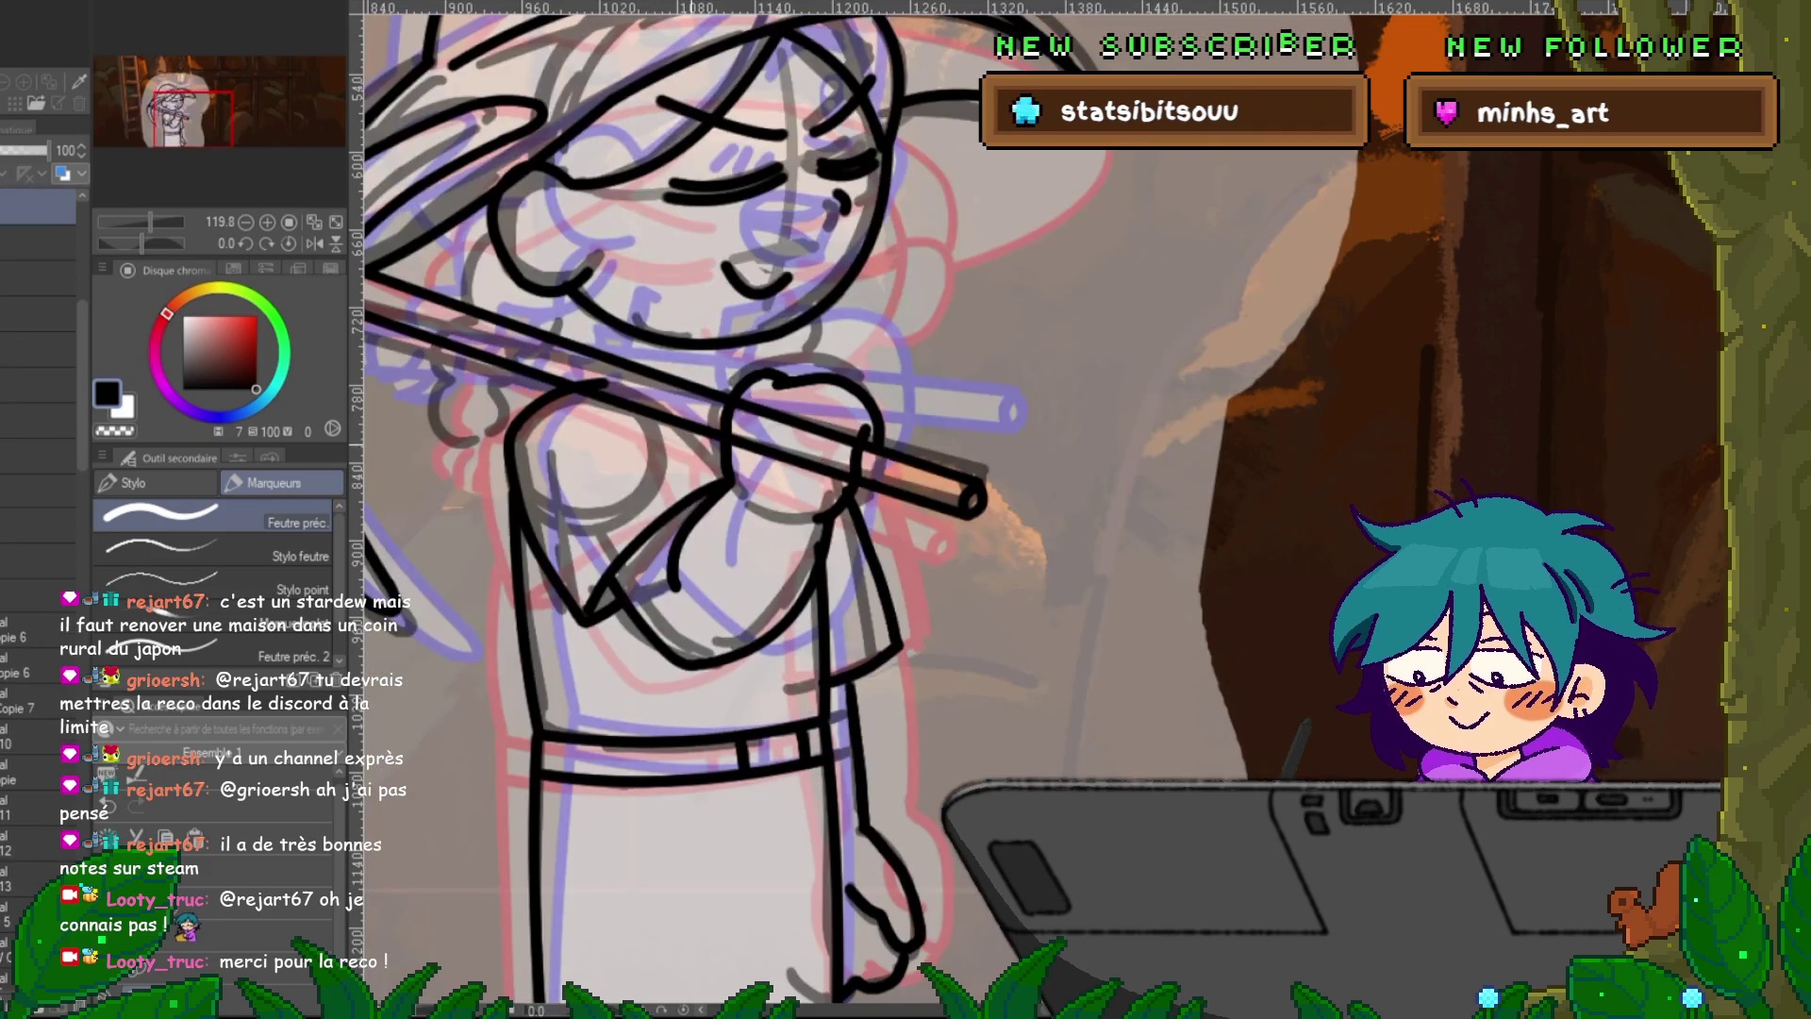
key(Right)
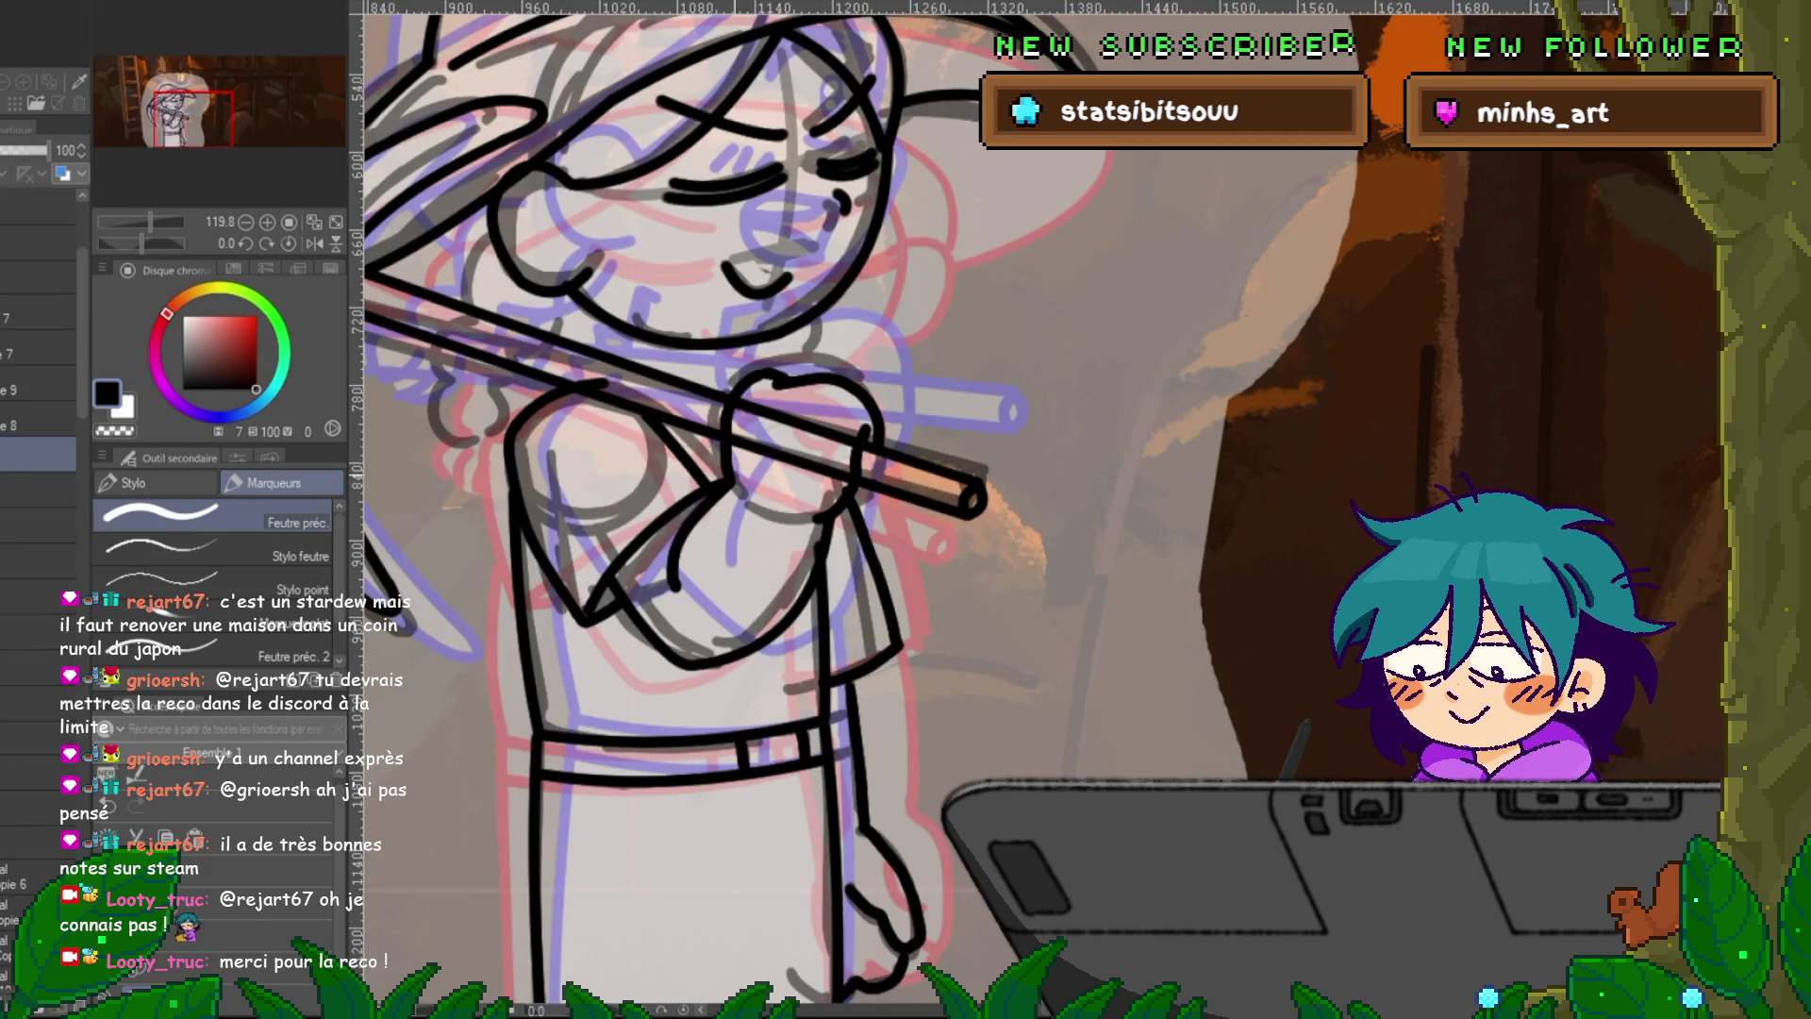
key(space)
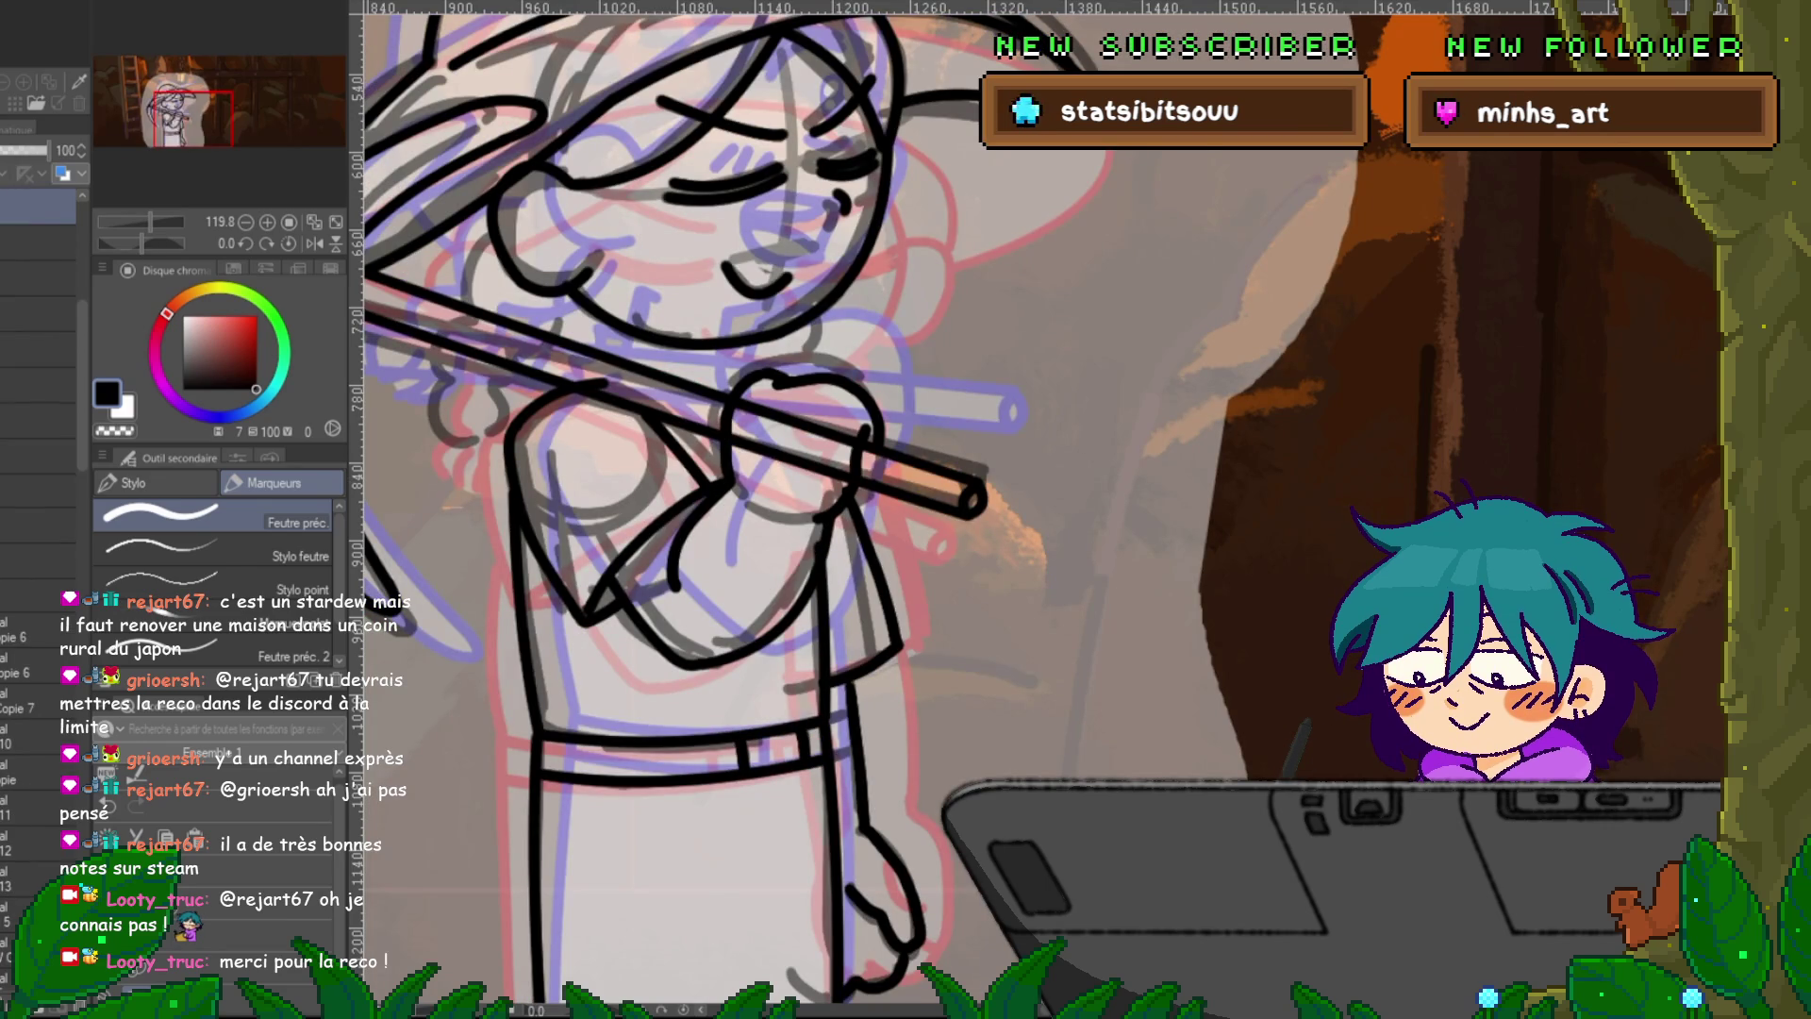
key(y)
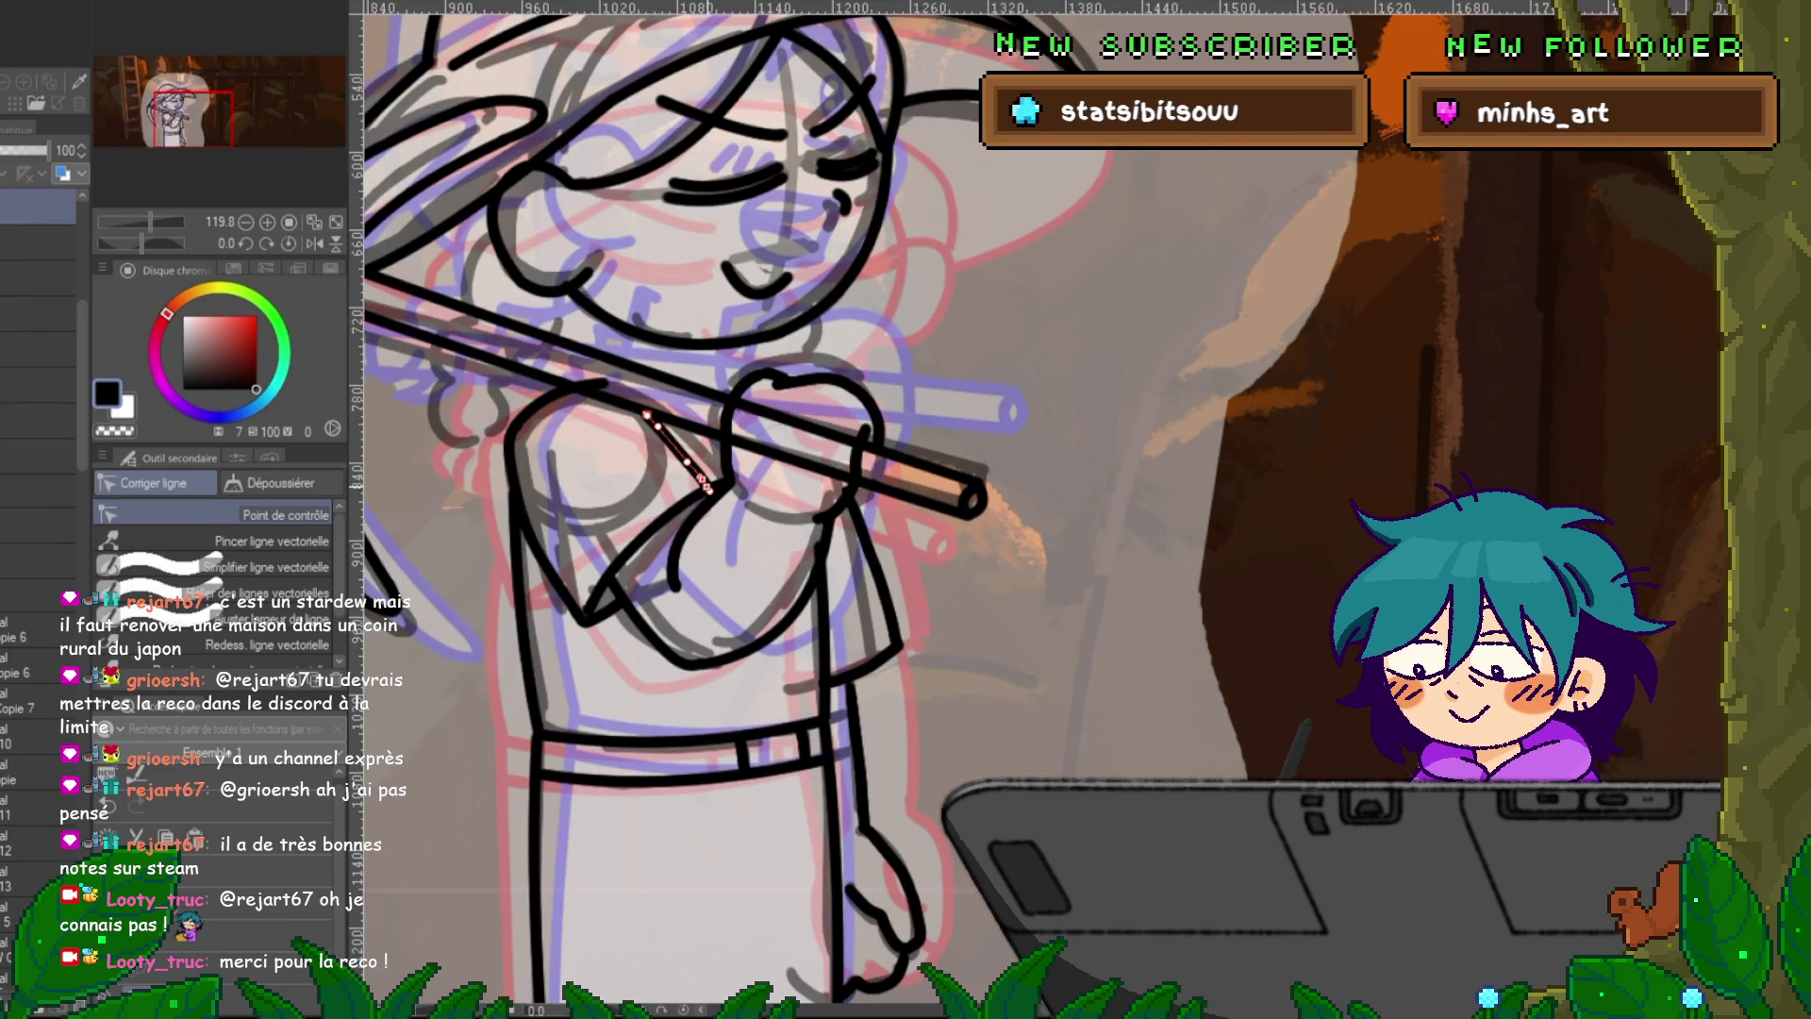
click(696, 514)
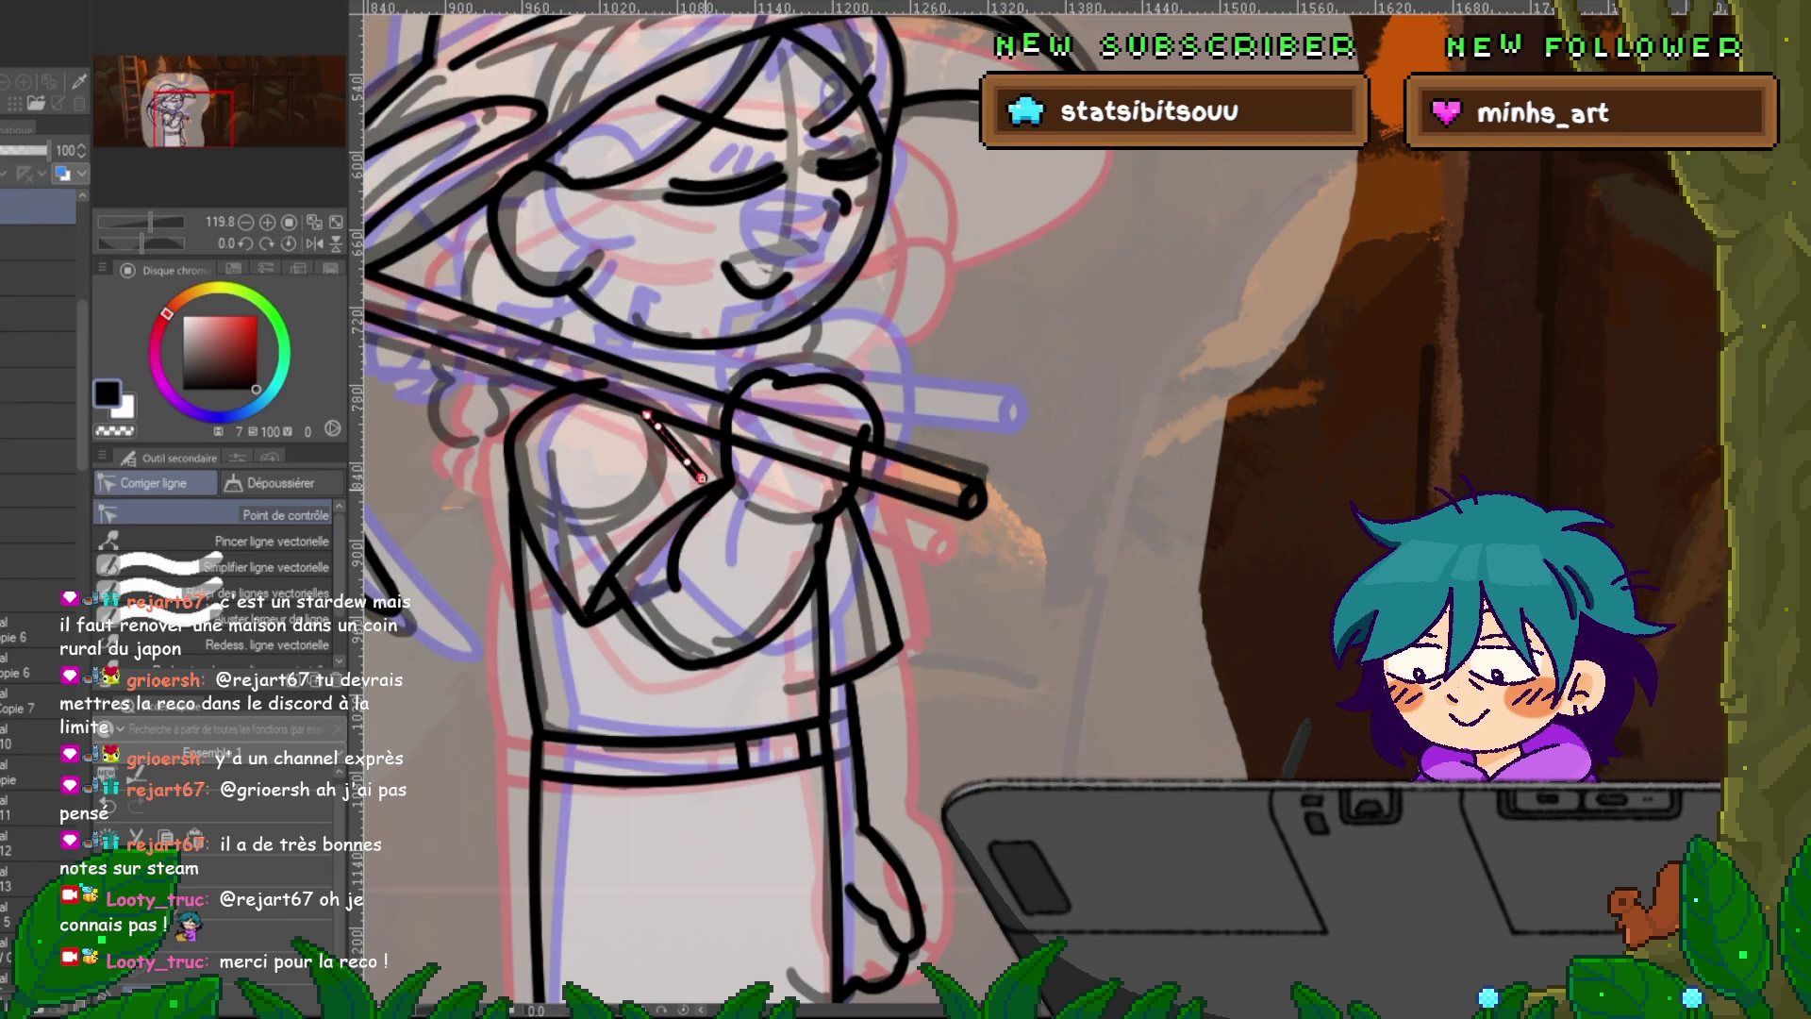
click(636, 544)
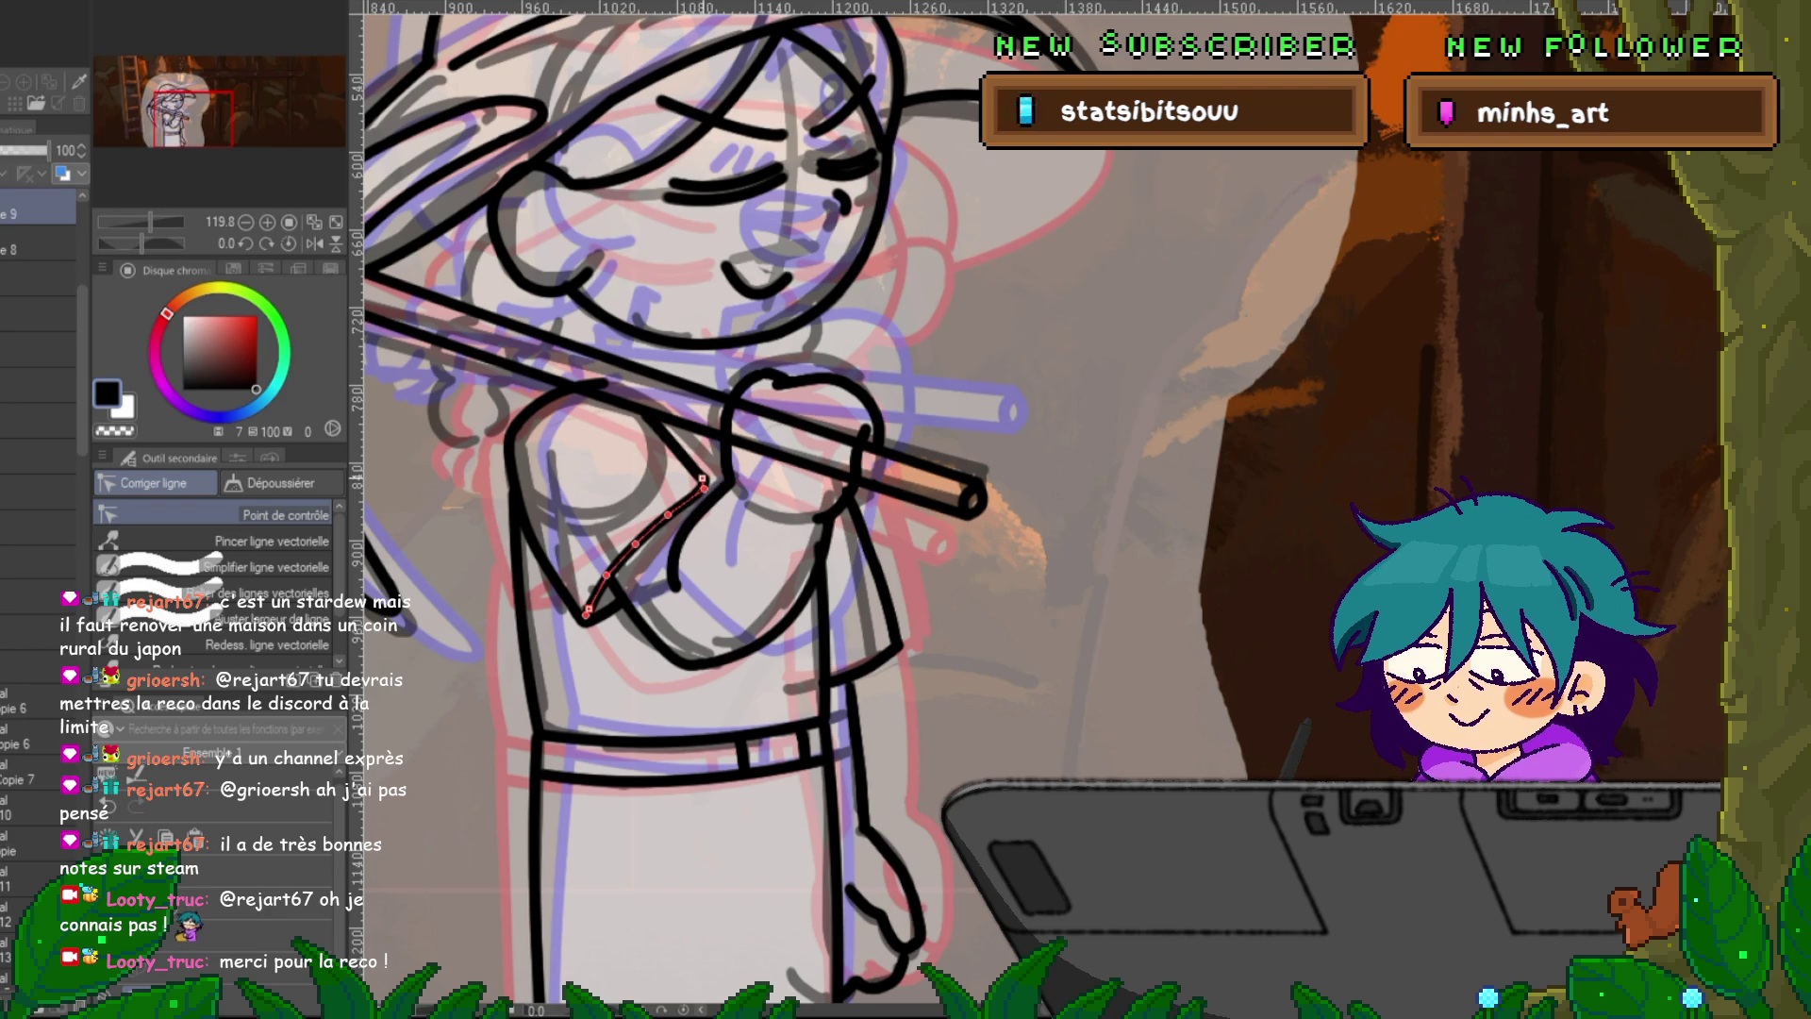
key(Right)
key(Right)
key(Right)
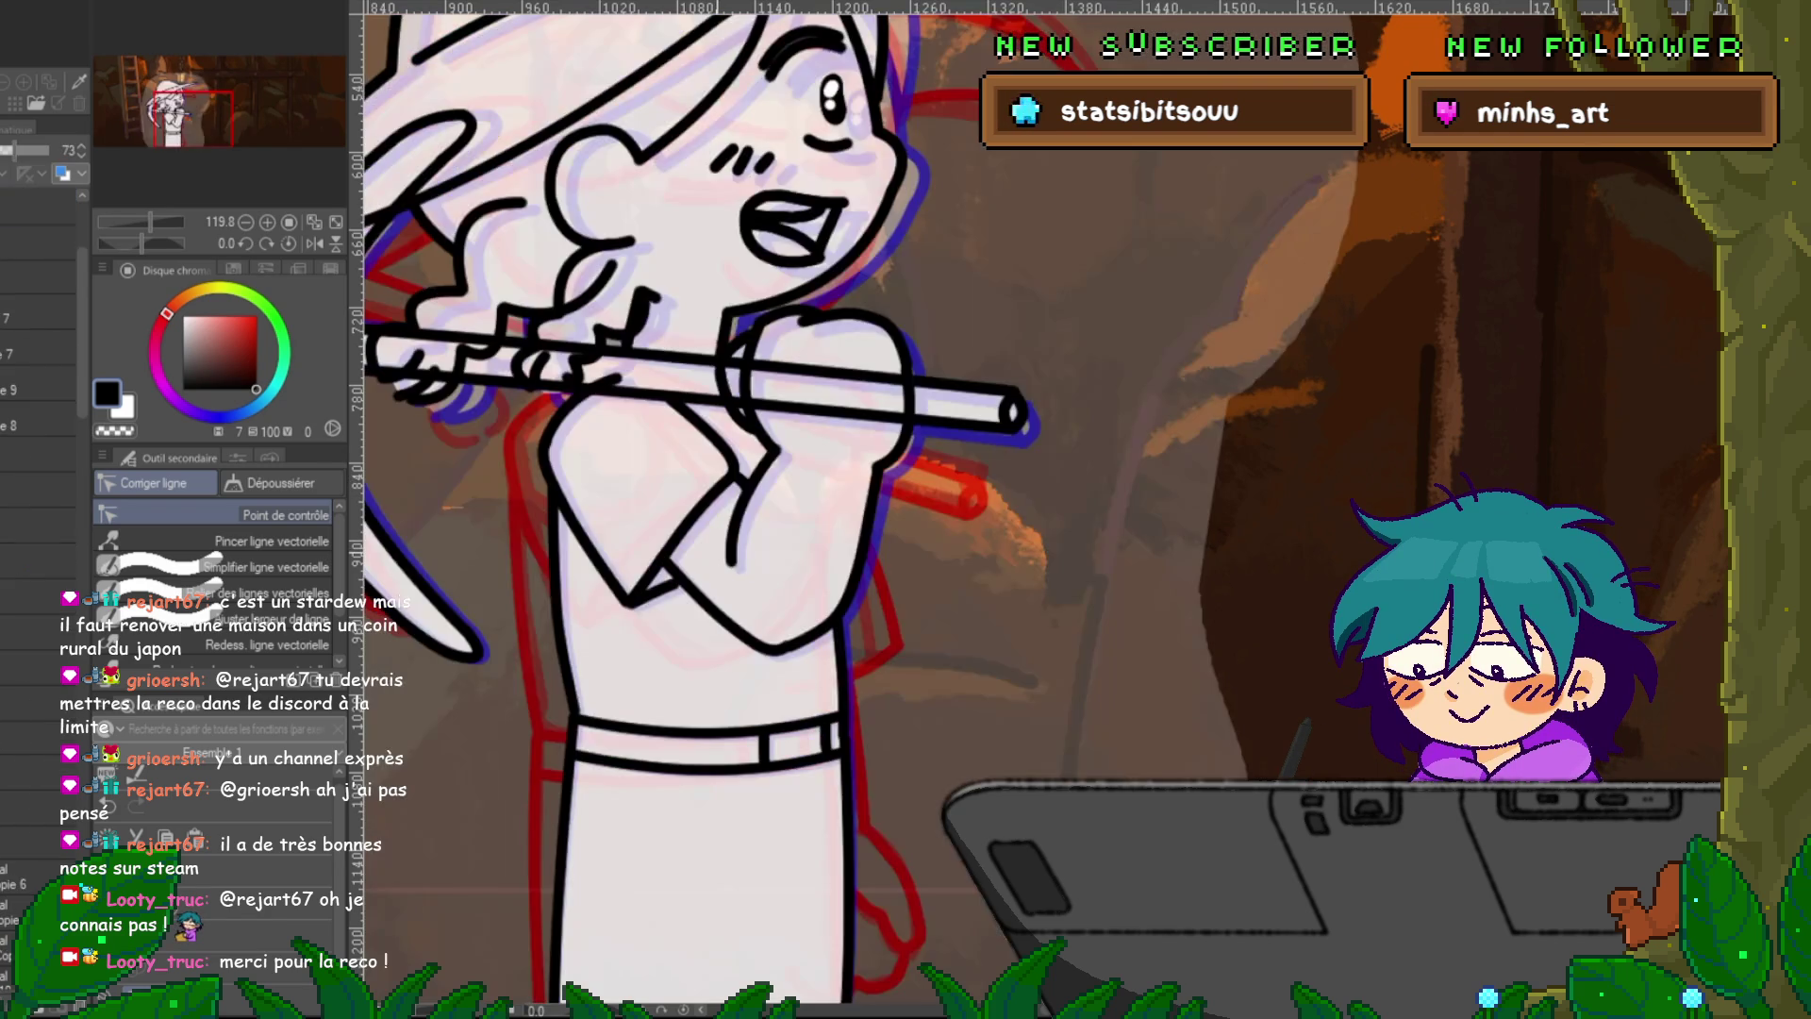
Set the control point correction mode to move control points.
key(Right)
key(p)
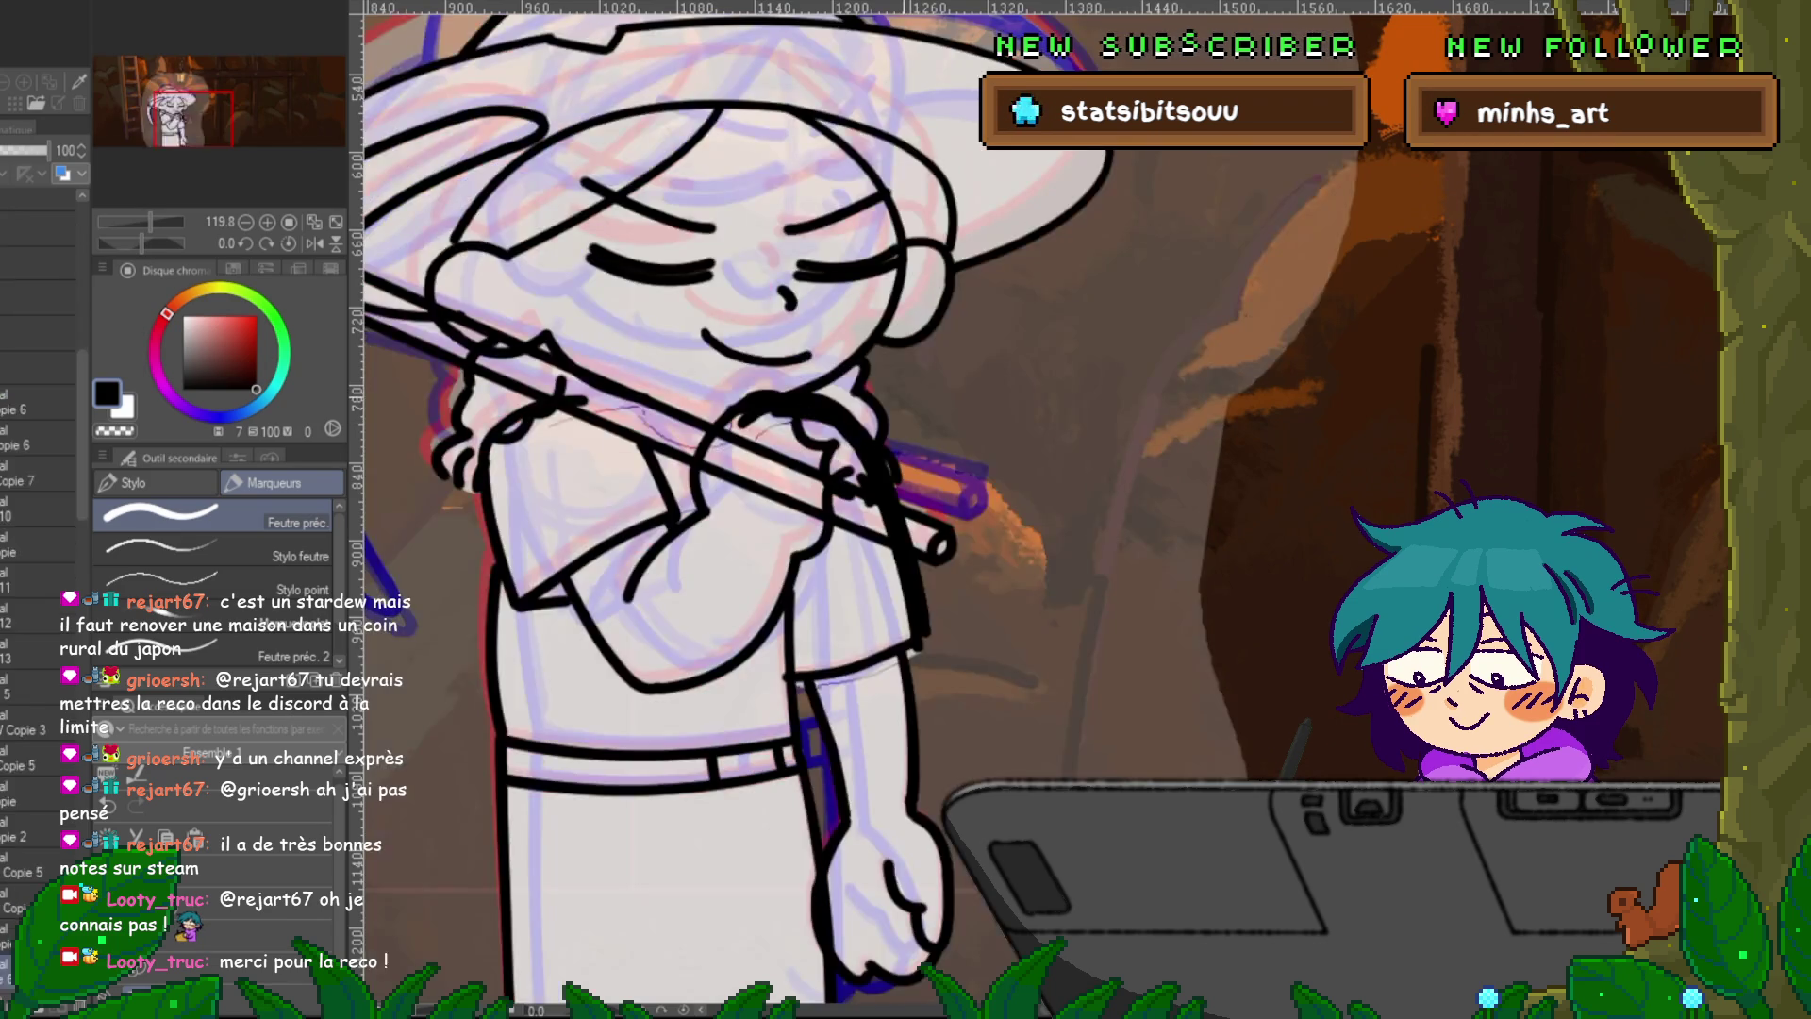
key(y)
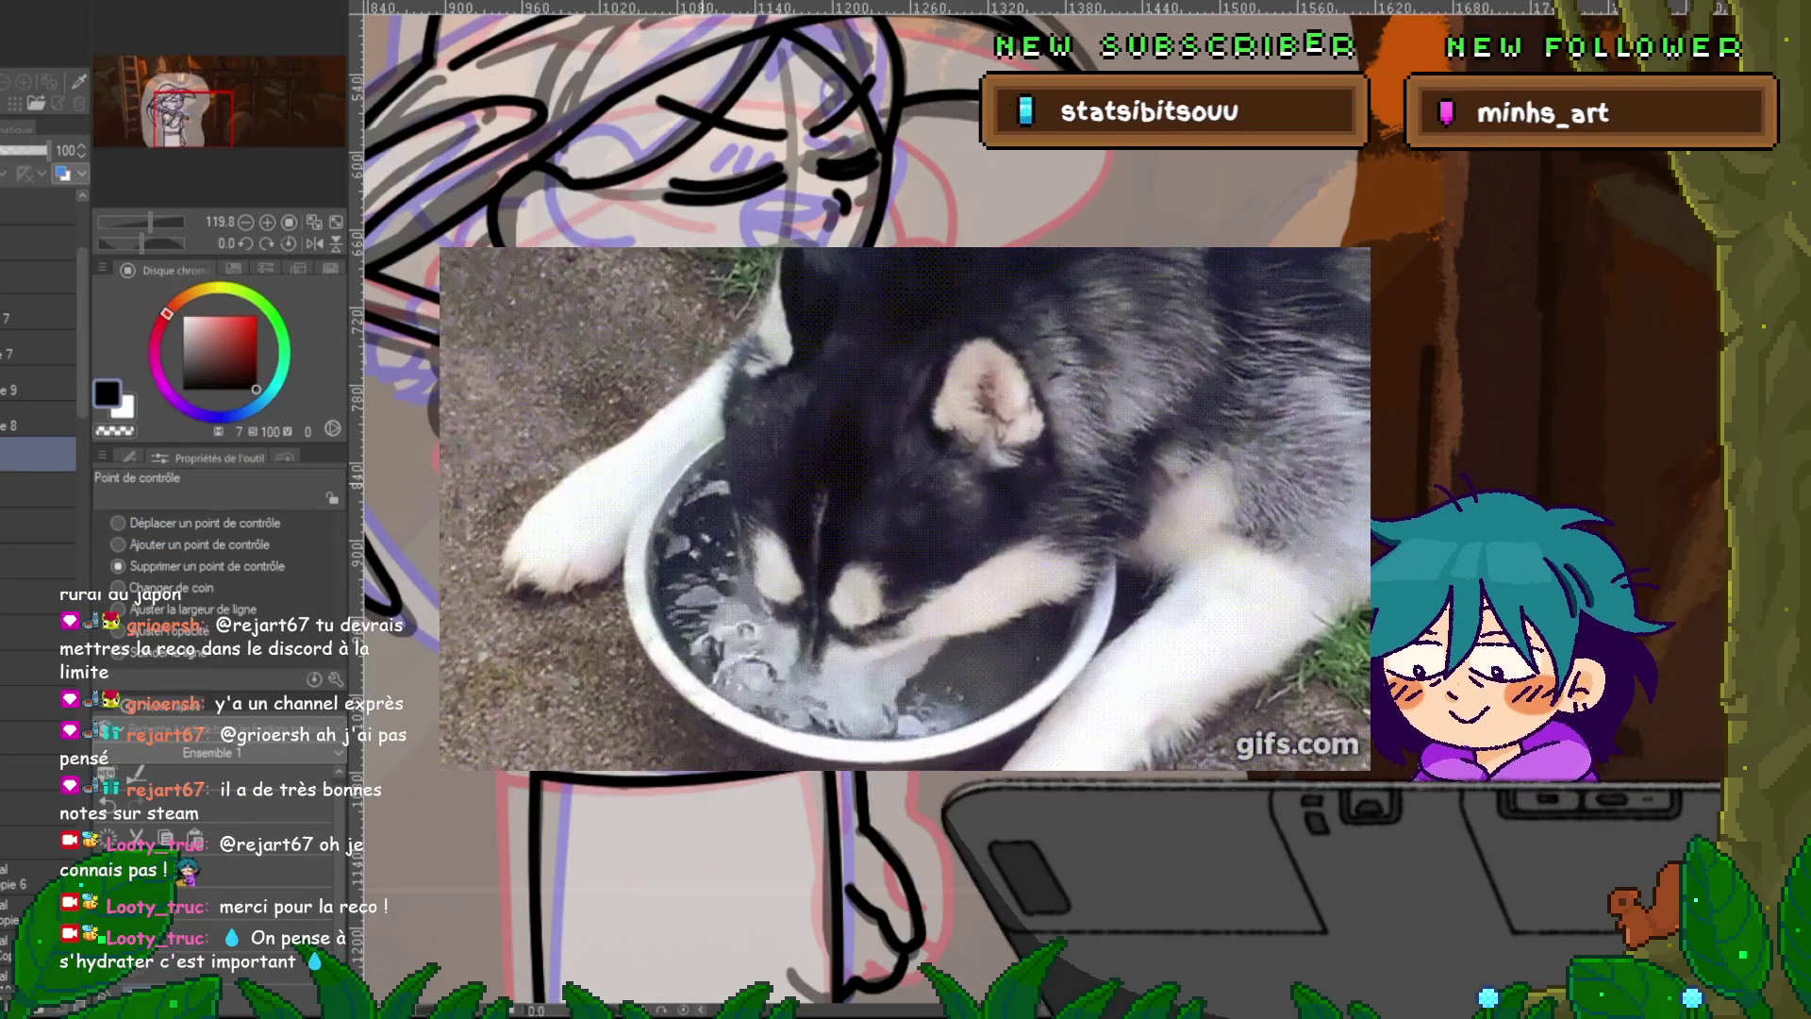
click(118, 522)
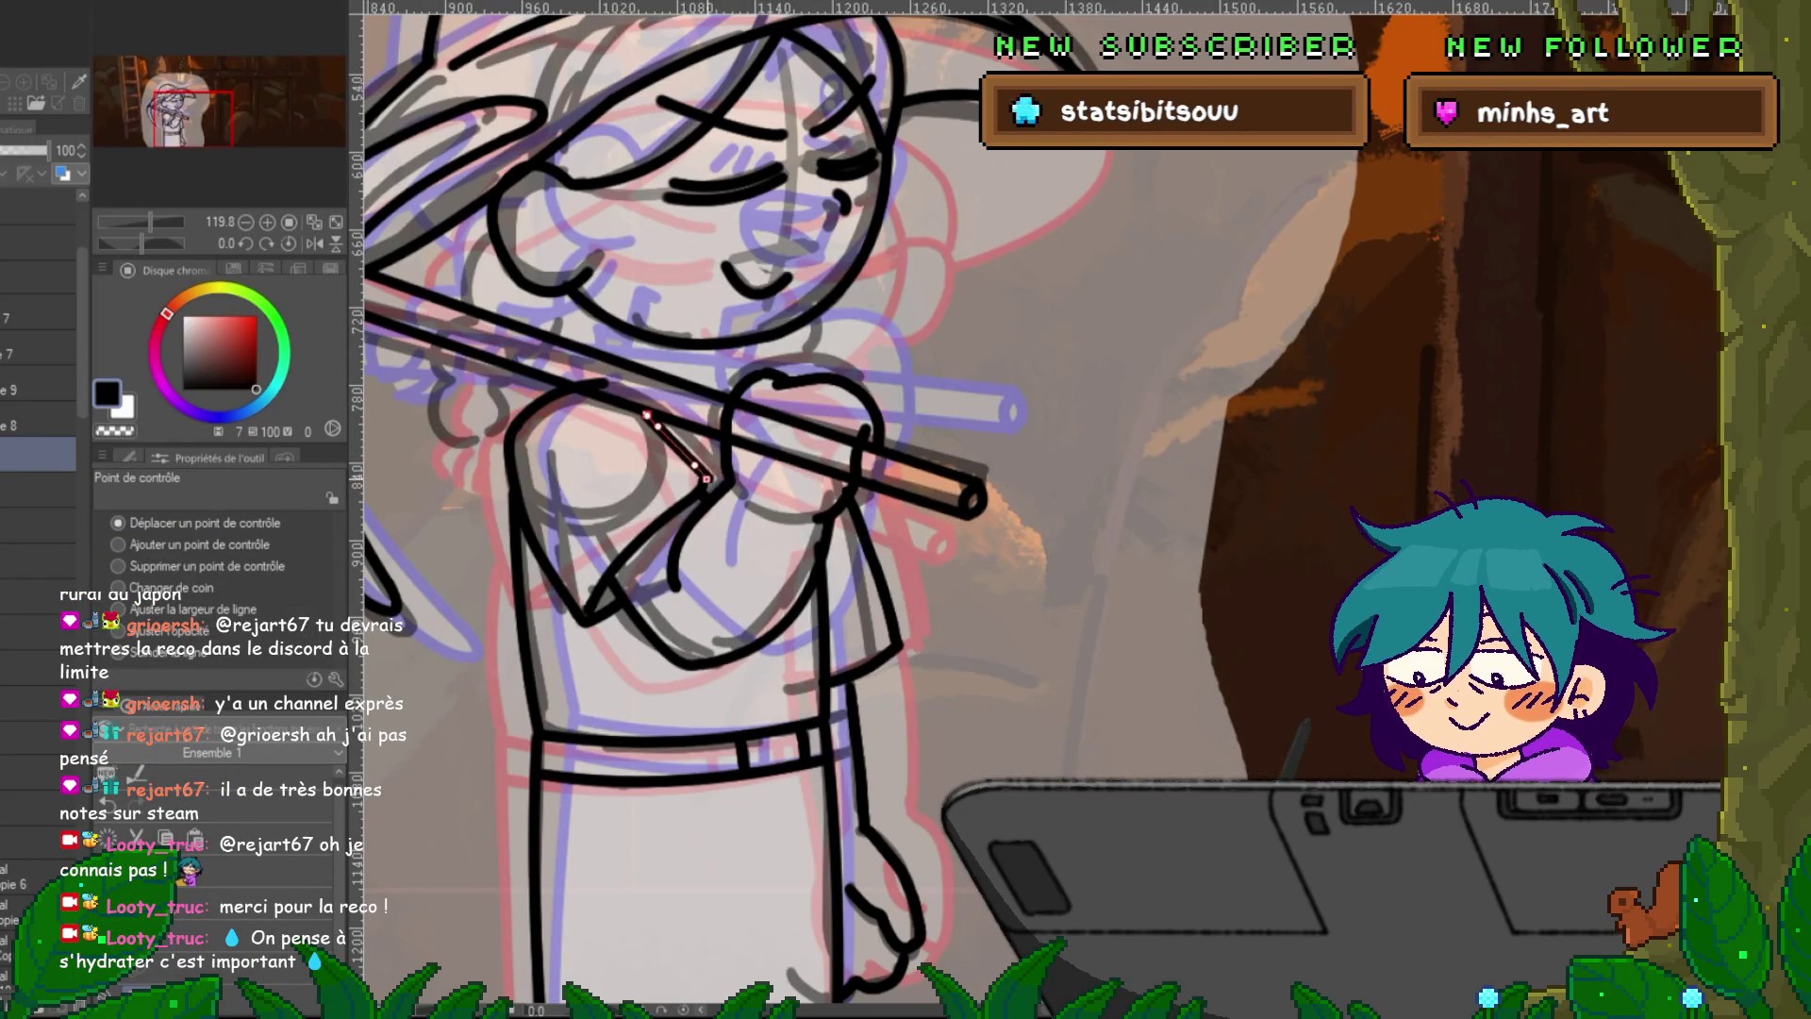
Select the short shoulder stroke, then the longer arm stroke on the flute-pose frame layer.
click(672, 443)
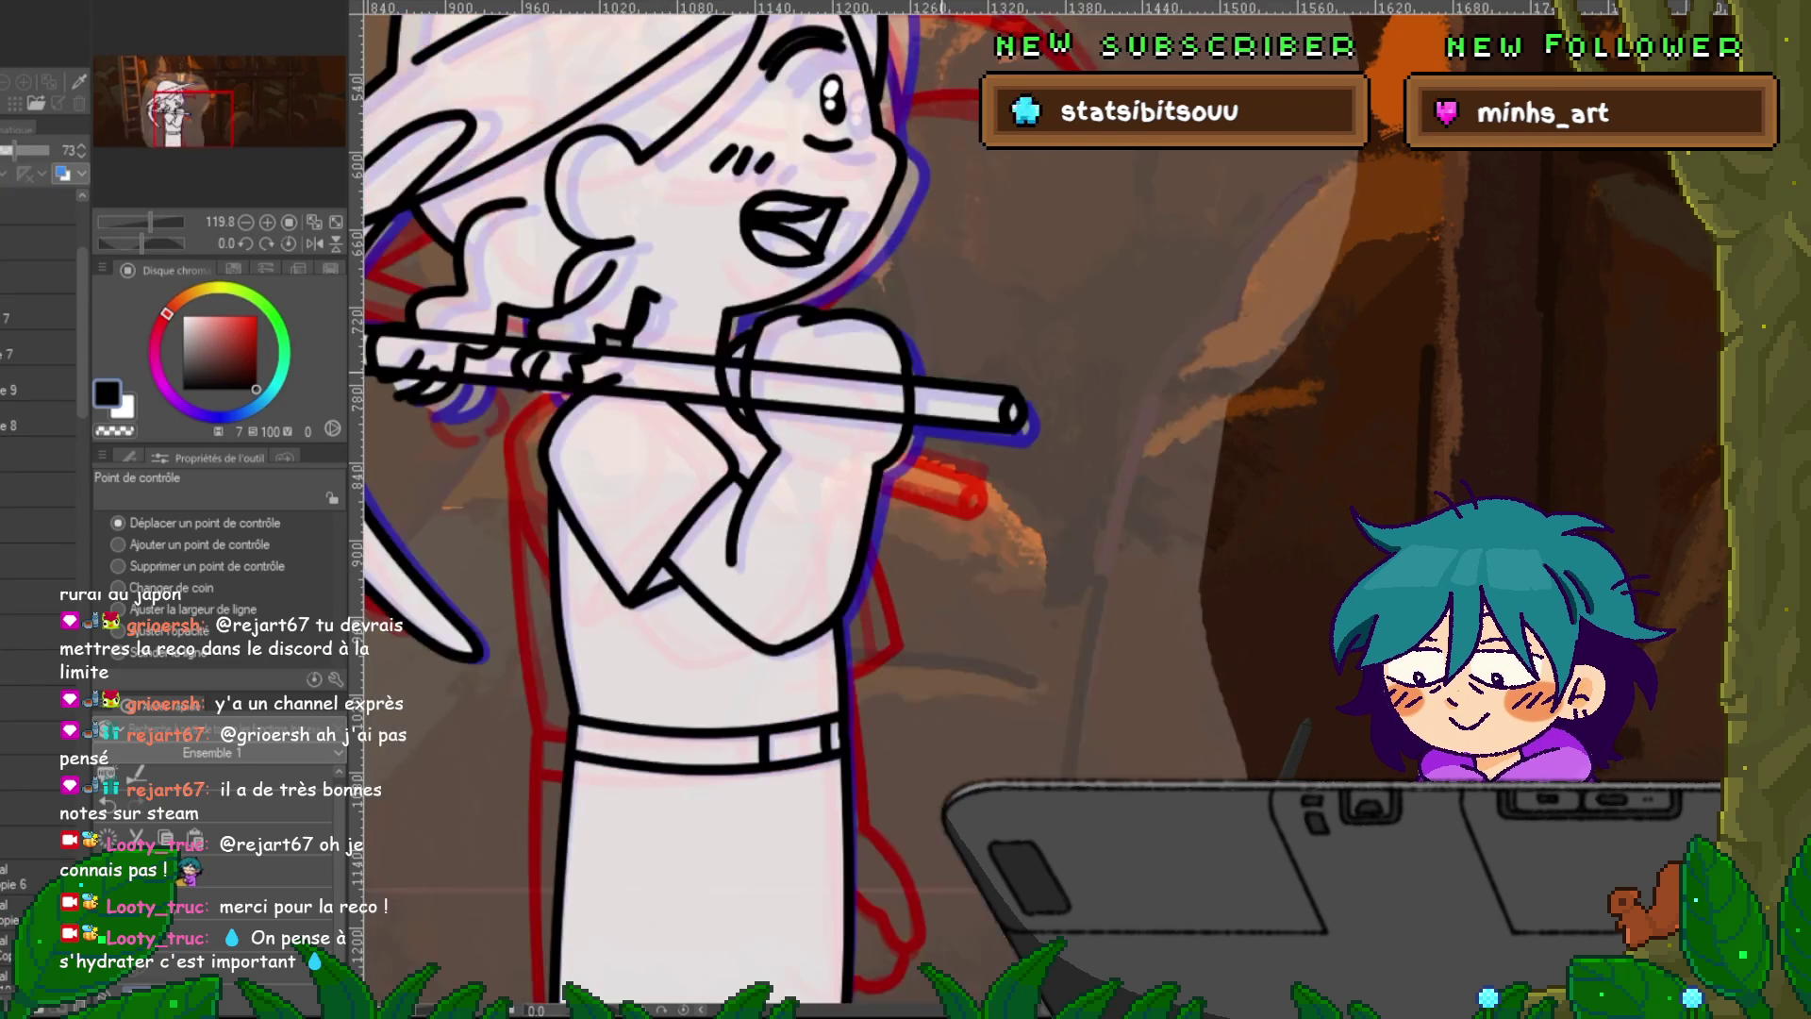
click(38, 453)
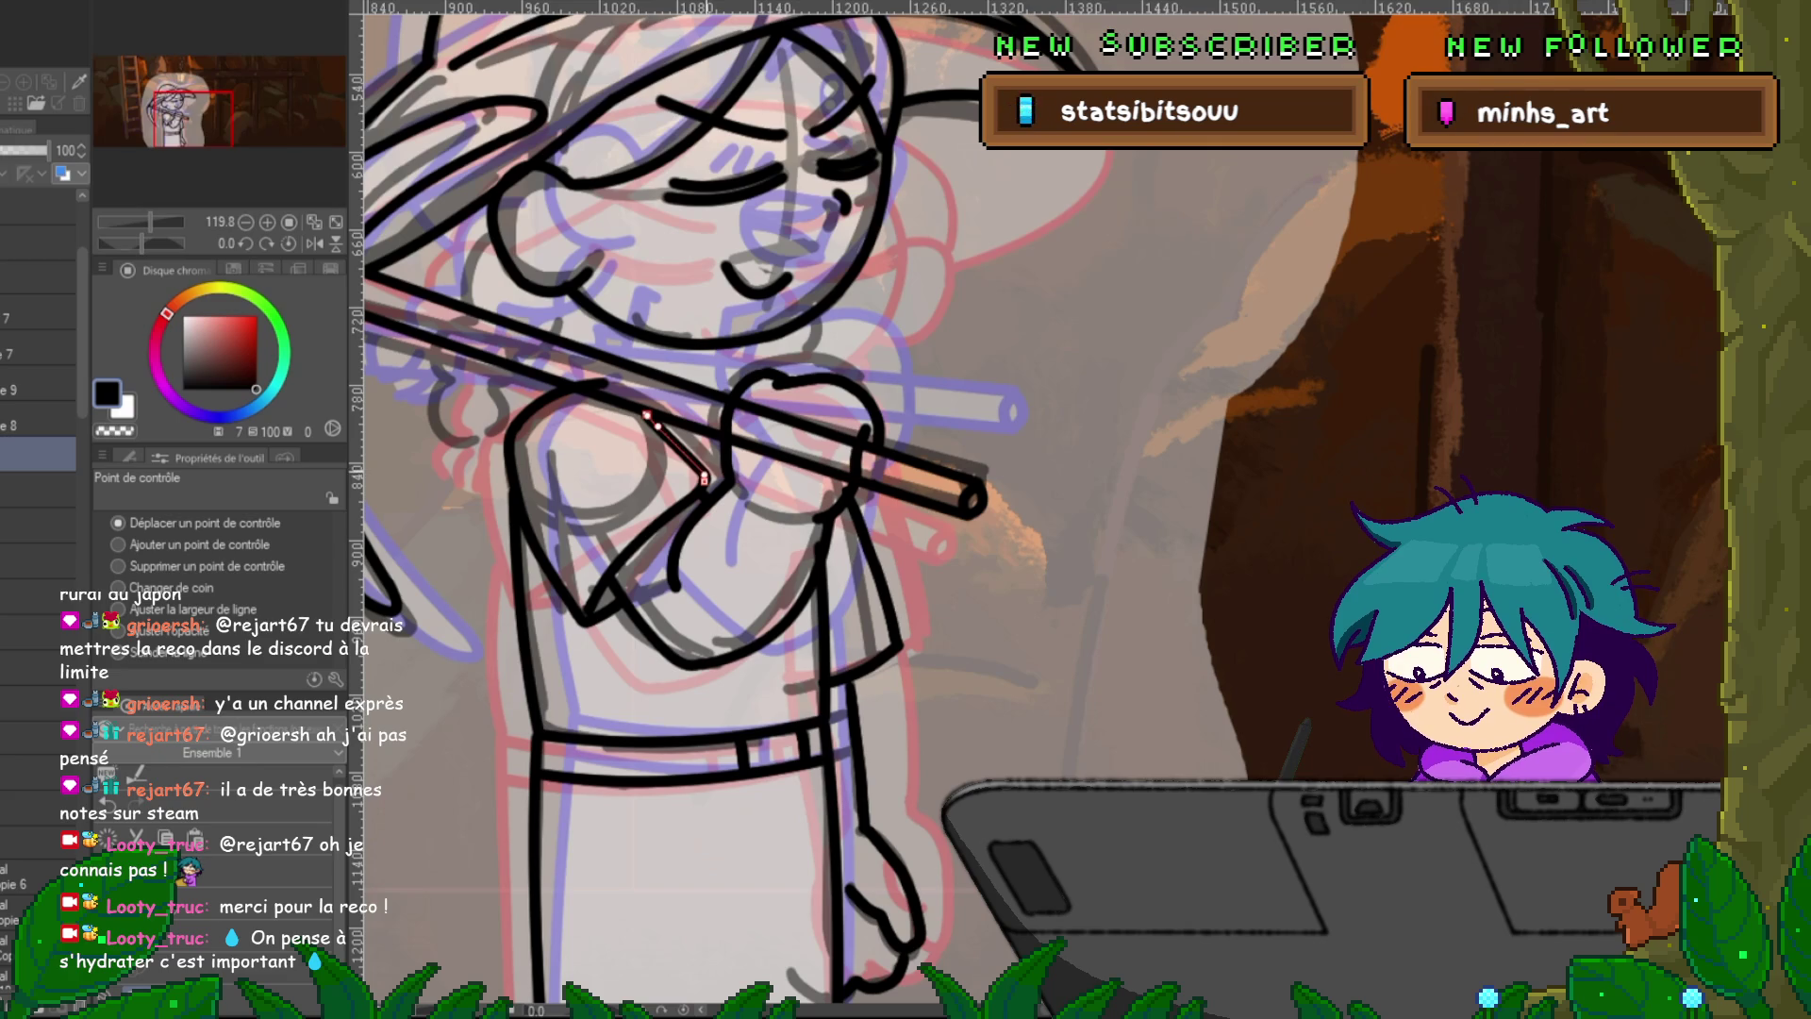
scroll(37, 471, down, 5)
click(636, 545)
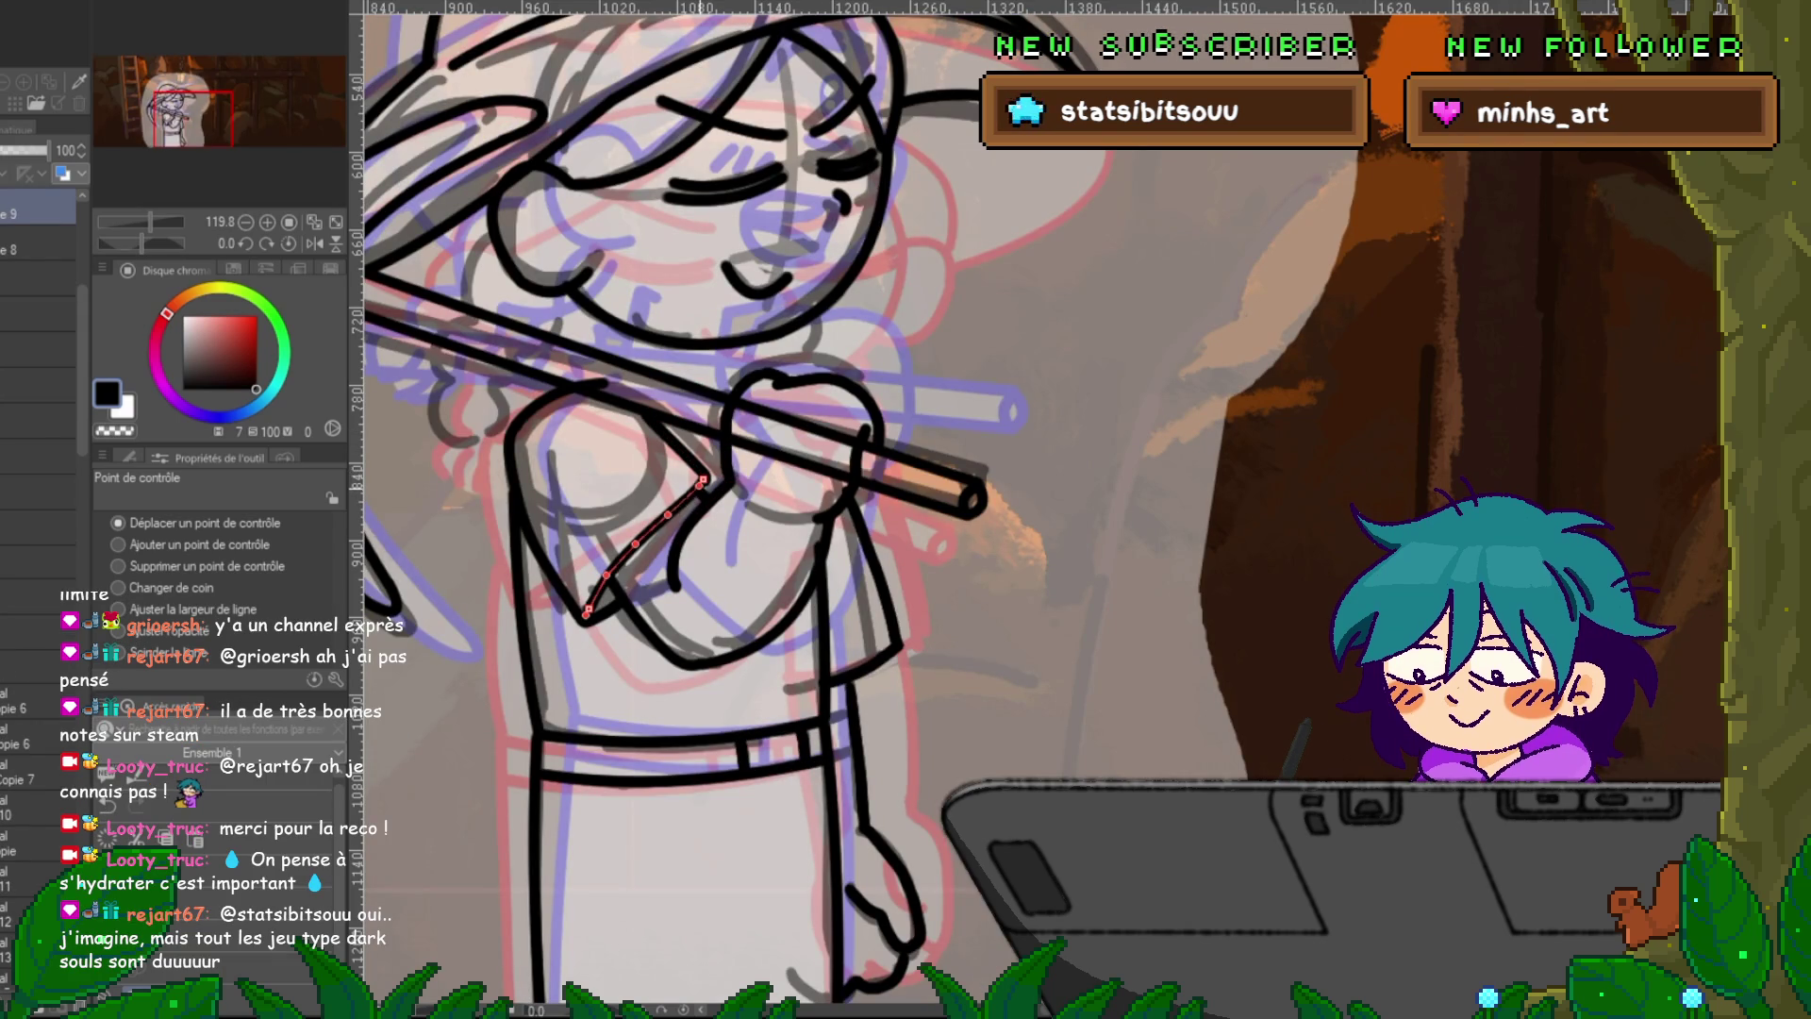
scroll(38, 377, up, 3)
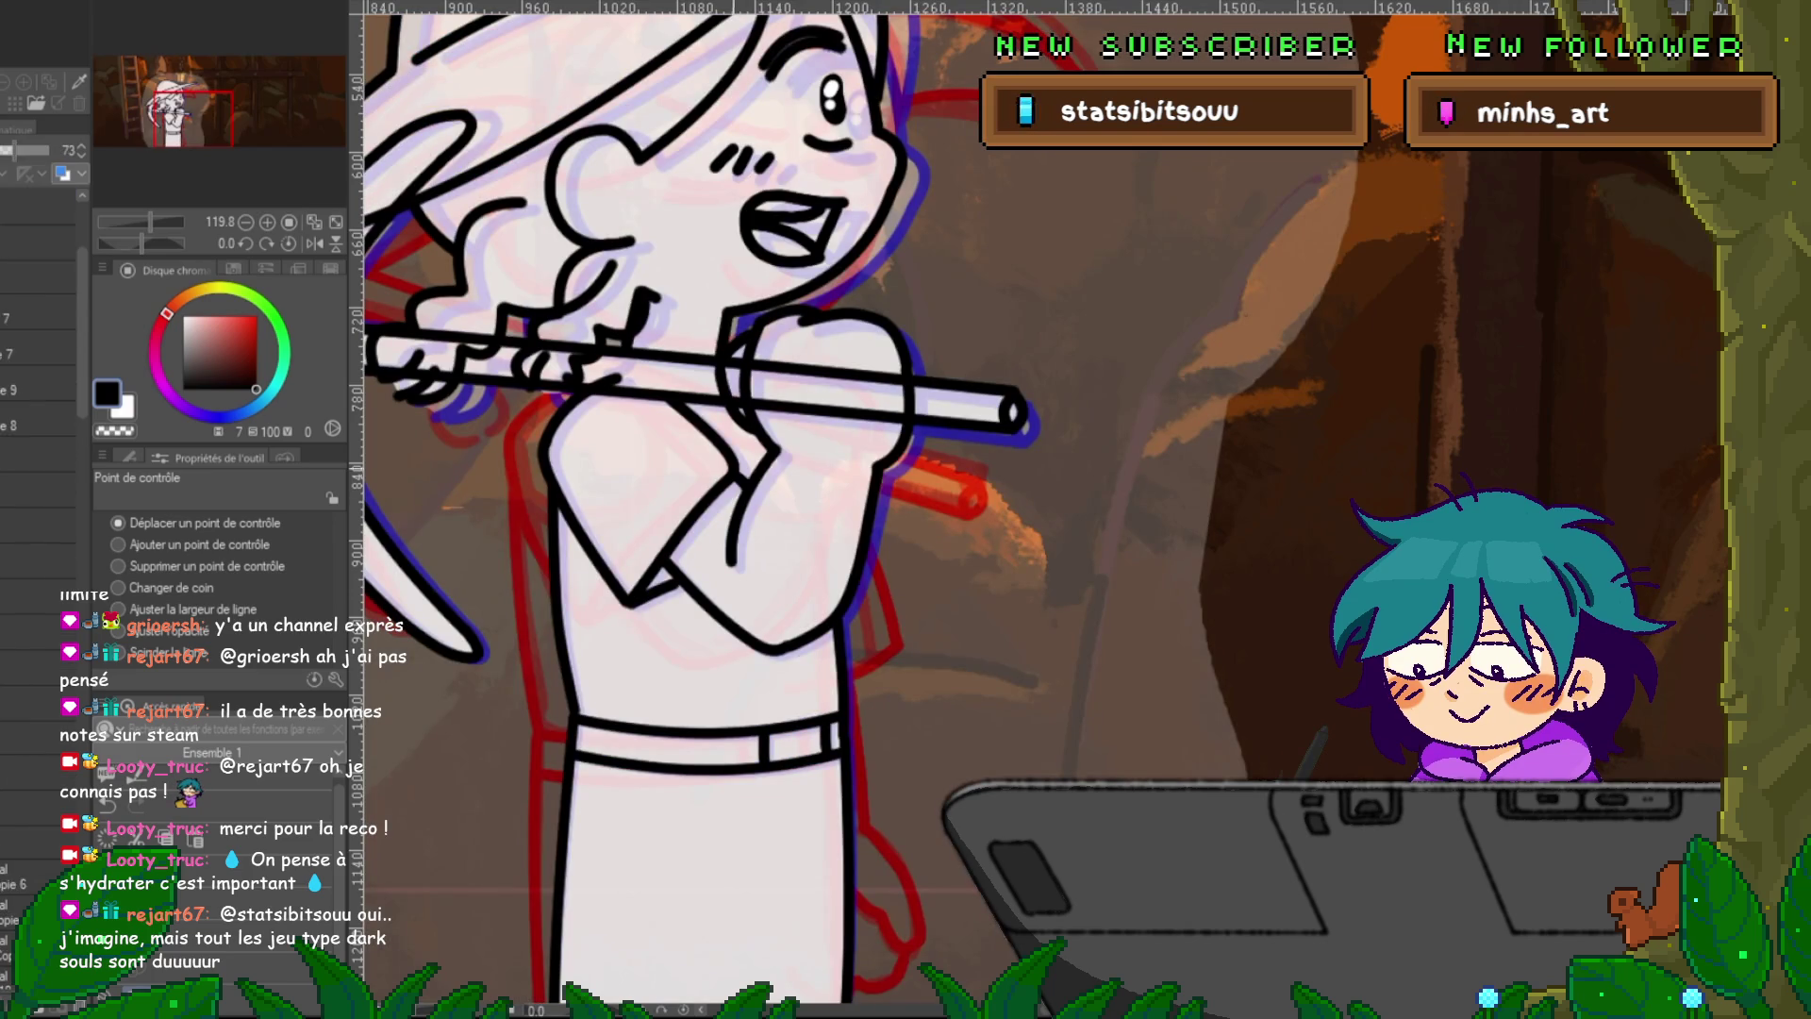
Select the arm line and step through the frames to the Copie 5 frame layer.
click(708, 430)
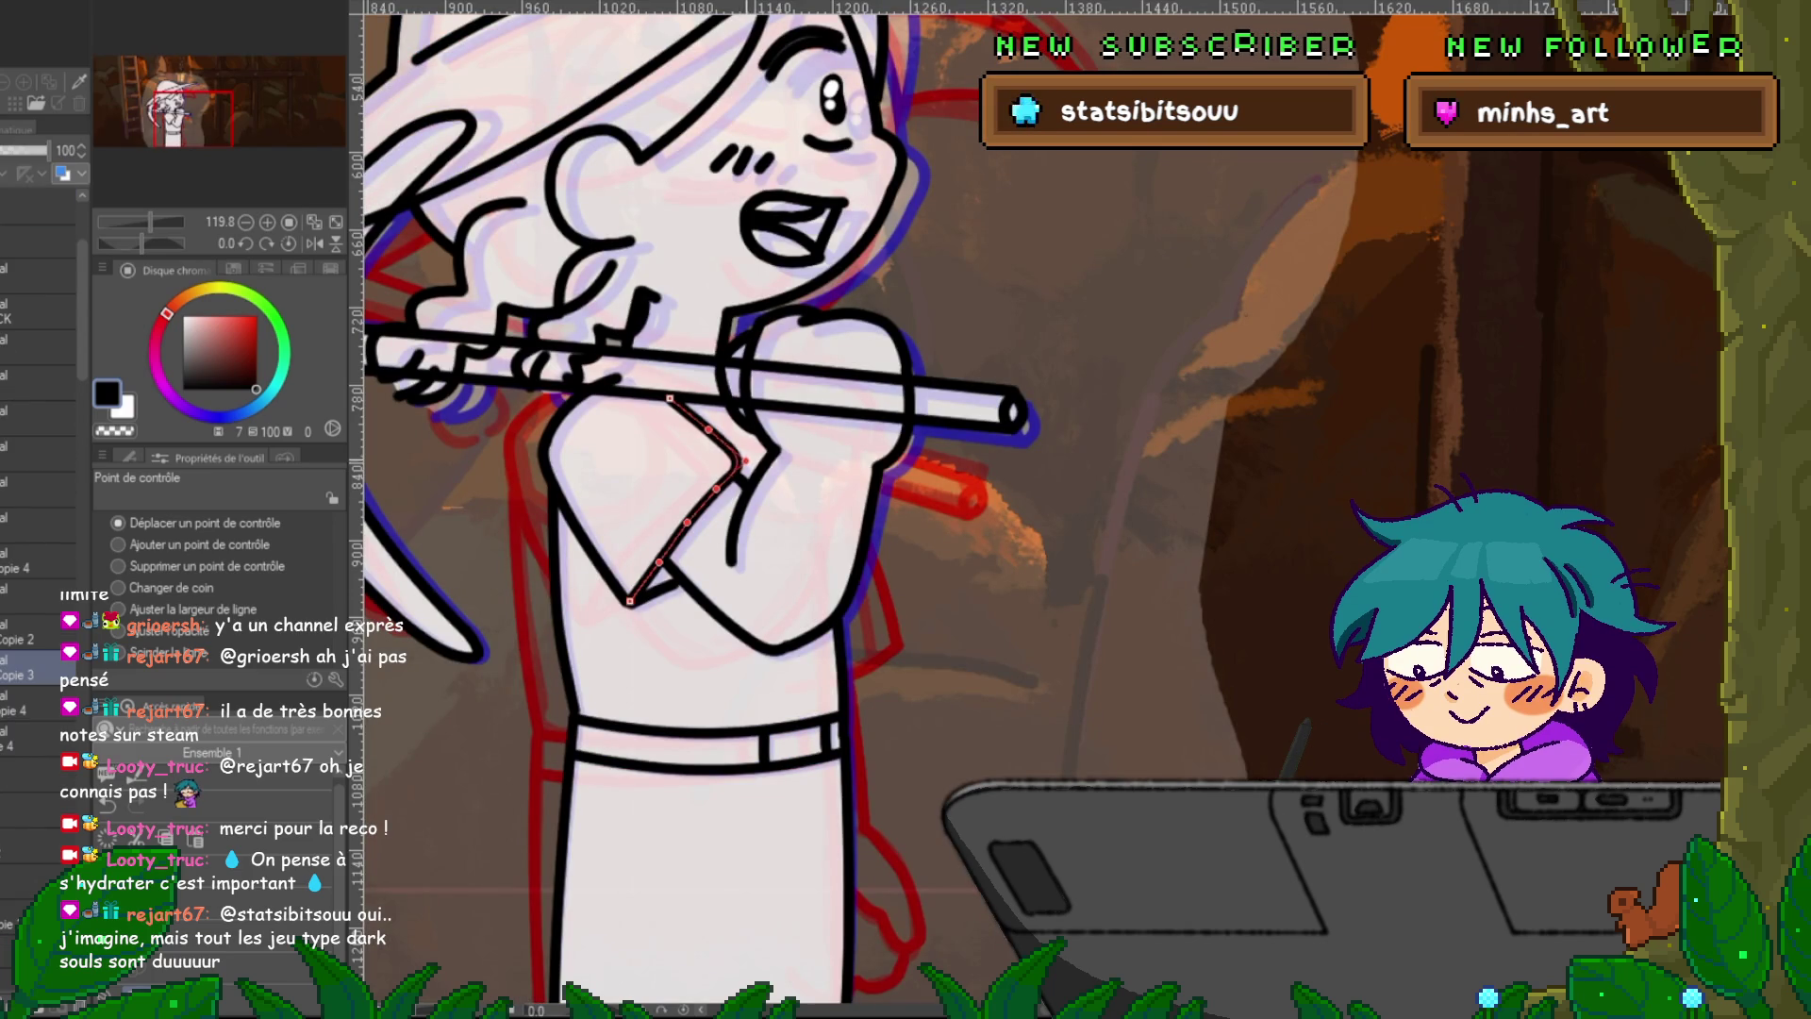
key(ctrl+d)
key(Right)
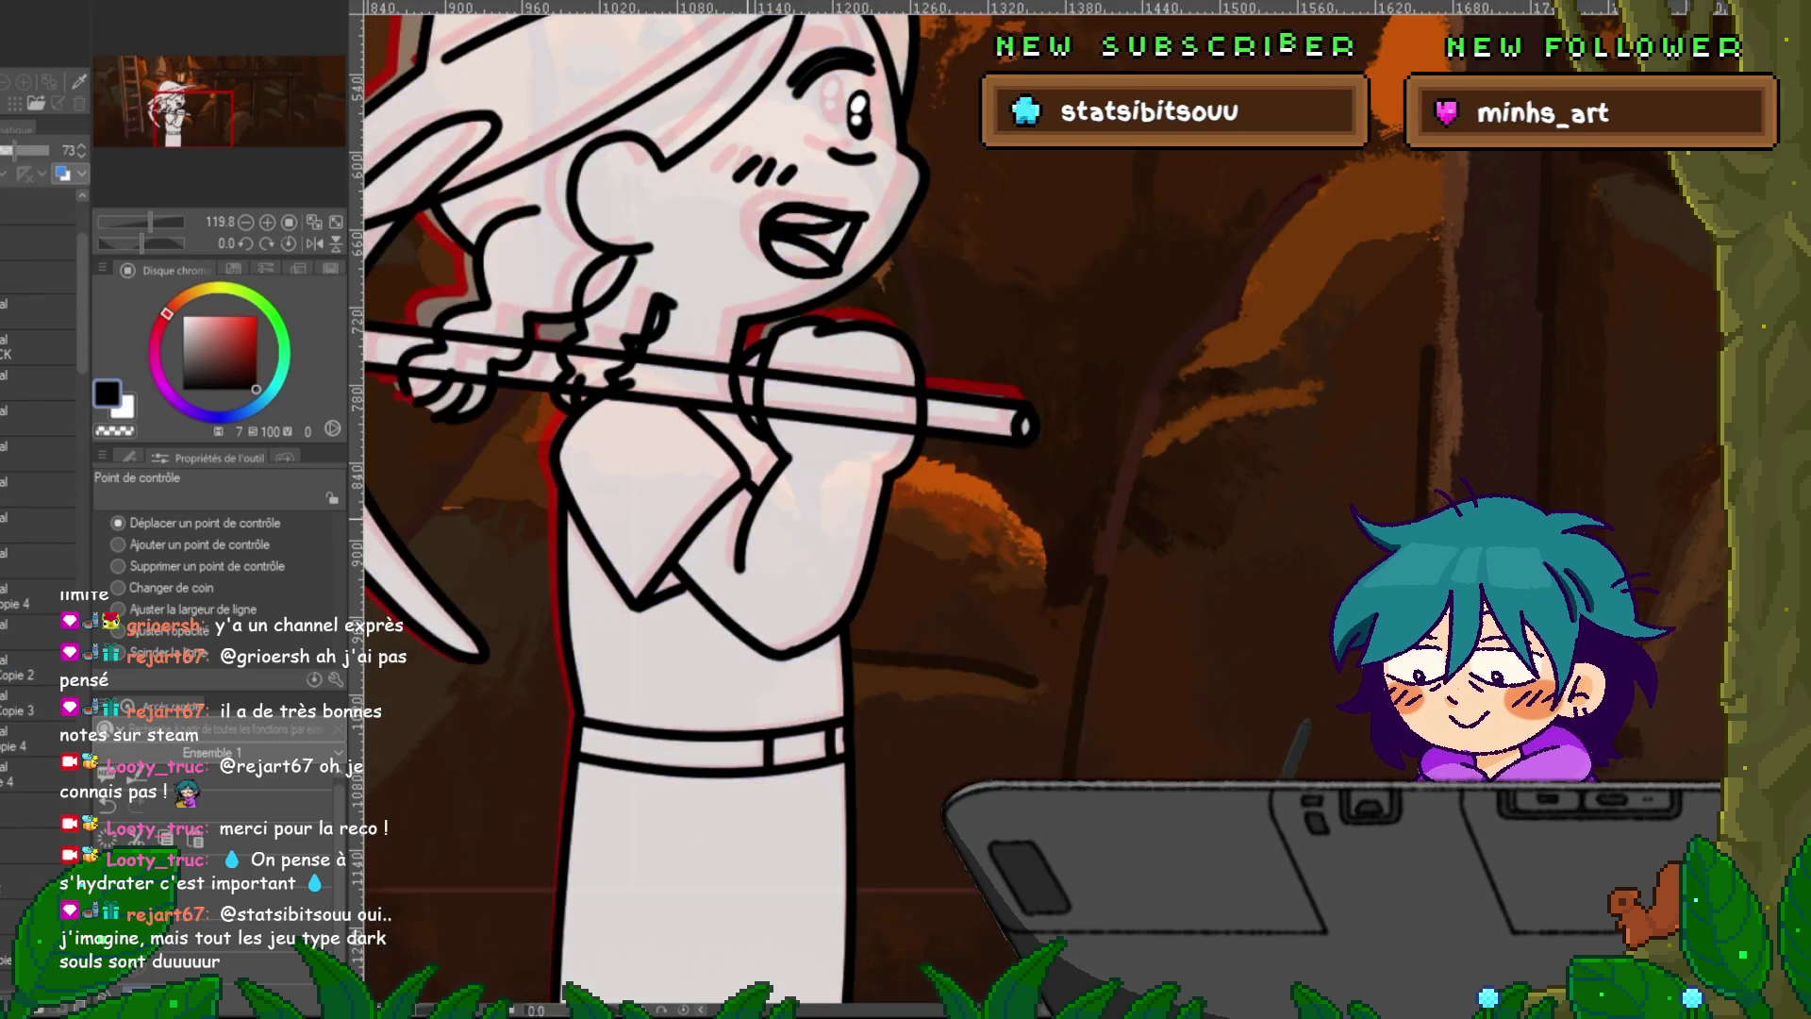
key(Left)
click(708, 430)
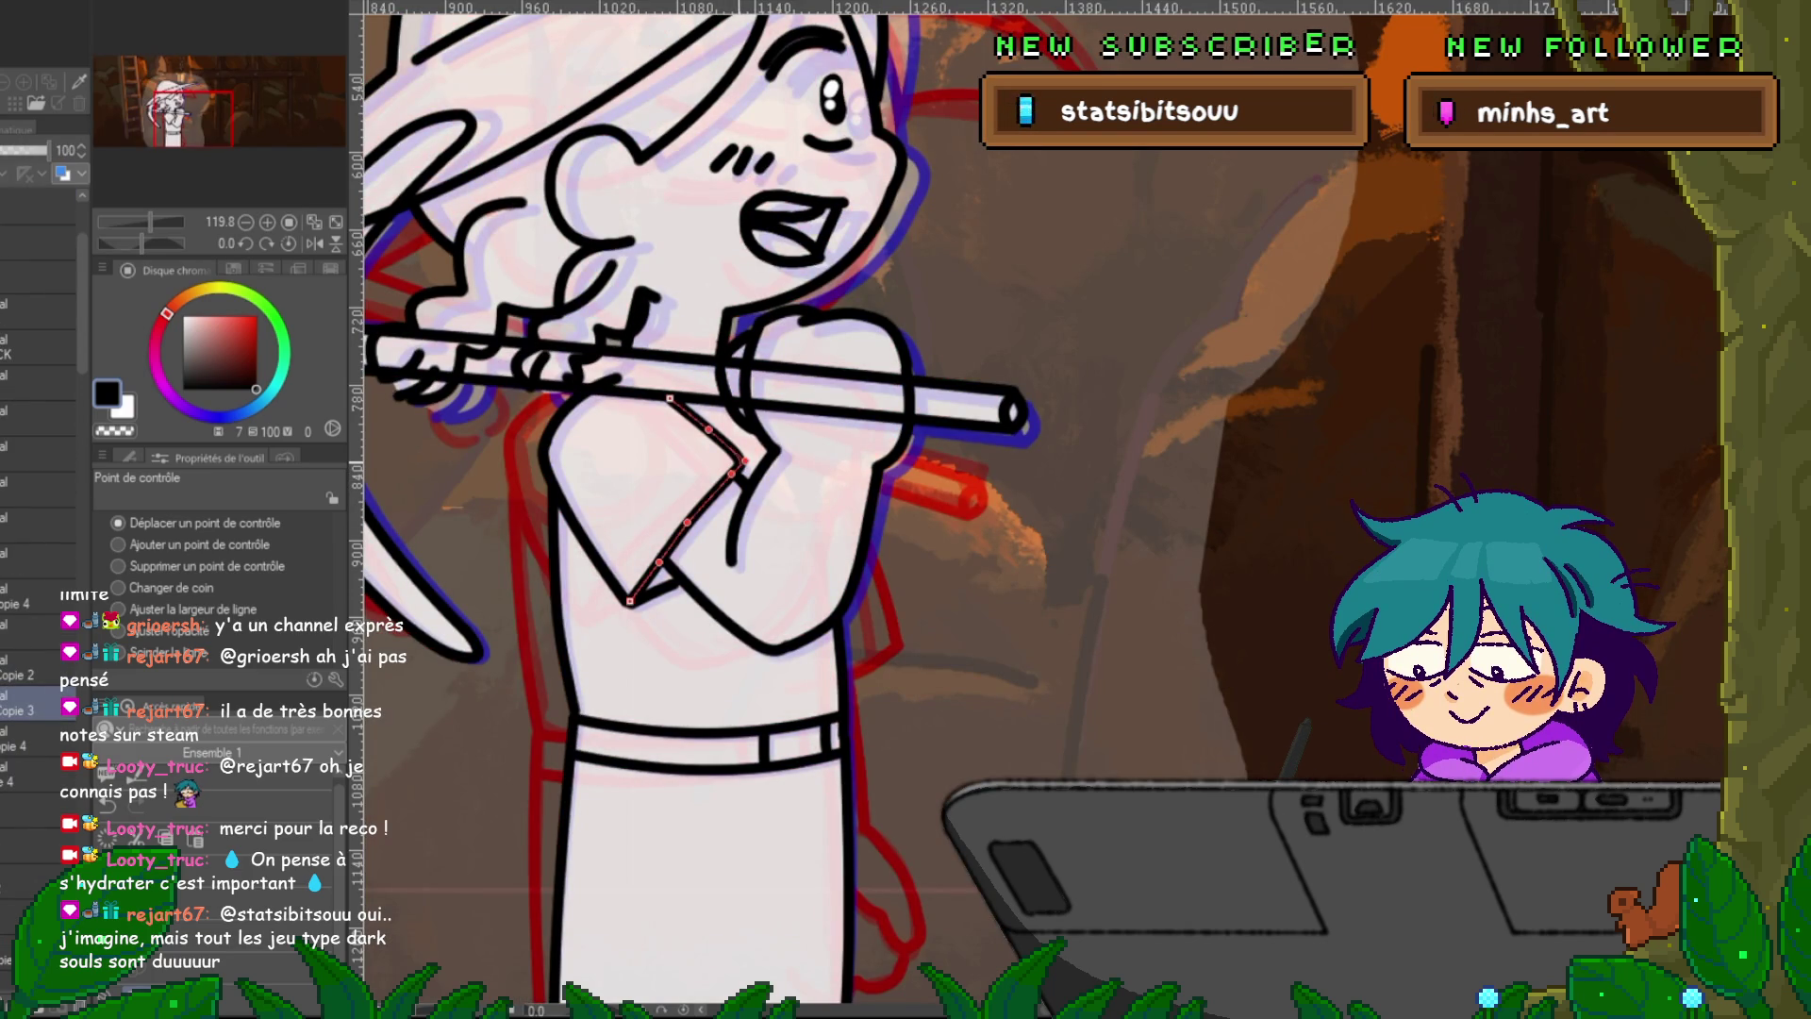
key(Right)
key(Left)
key(Right)
key(Left)
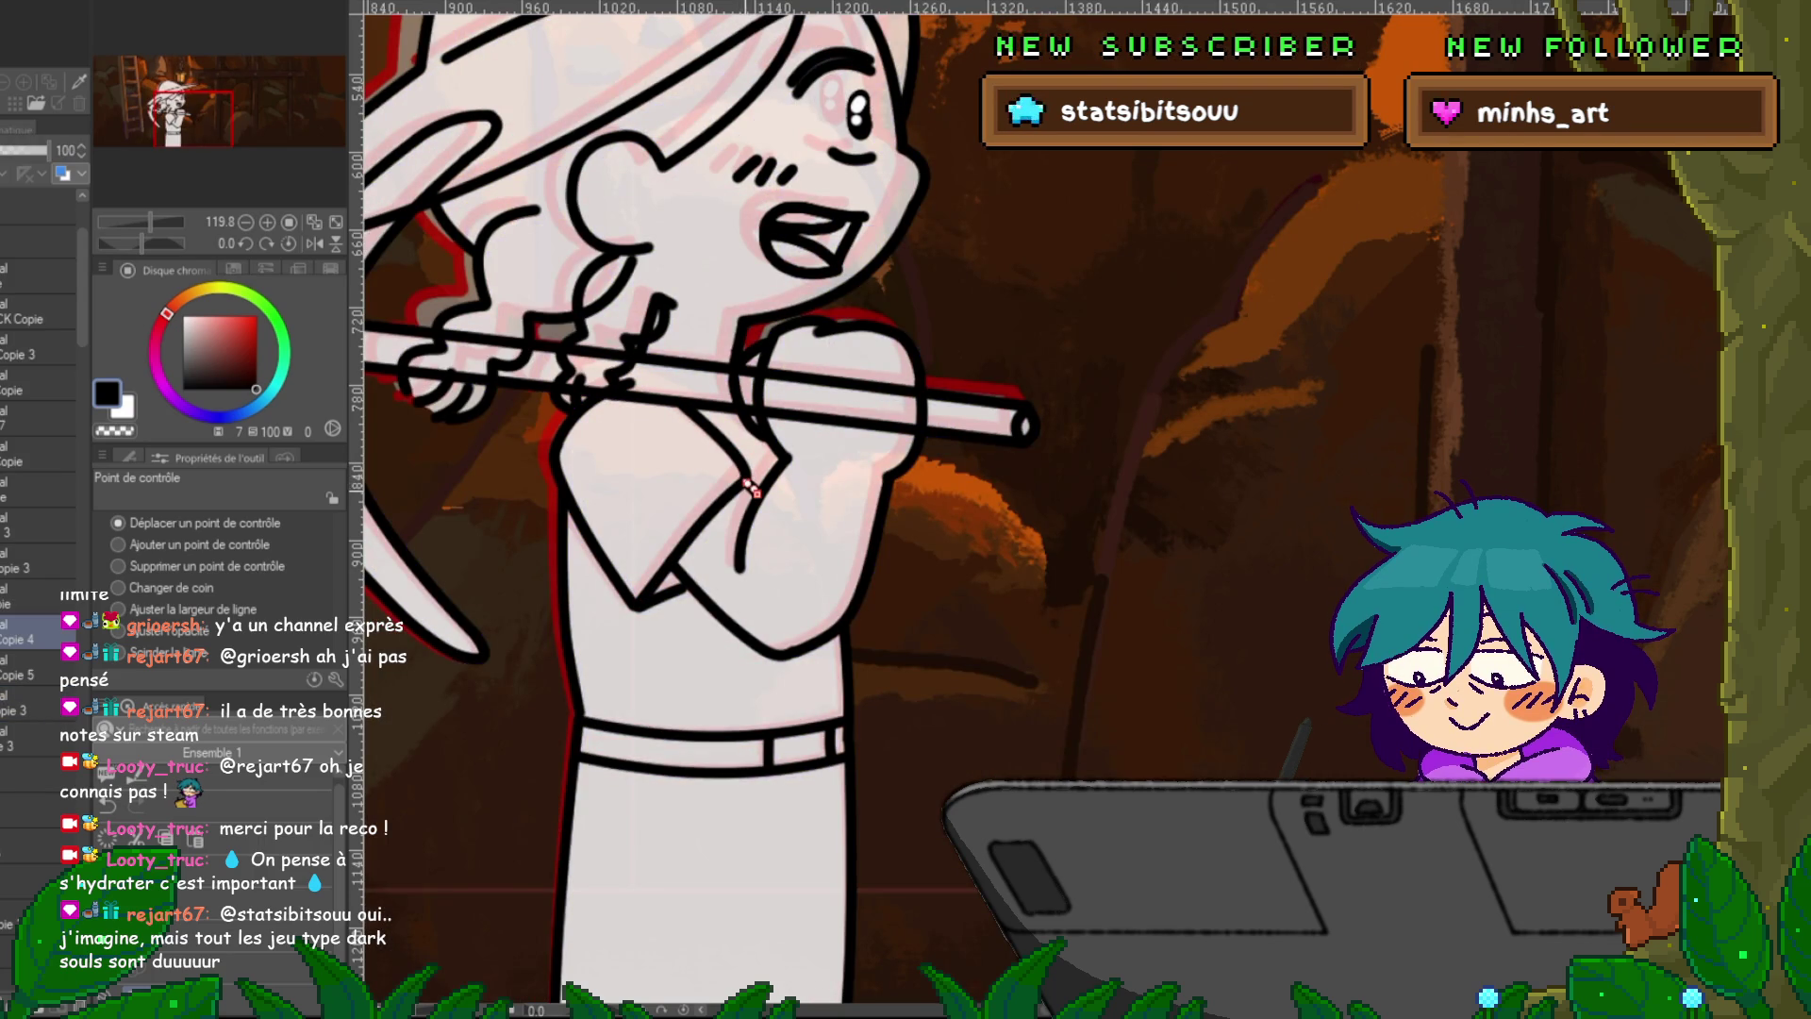
key(Right)
Bend the middle of the arm line outward on Copie 5 and compare it with the neighbouring frames.
click(760, 465)
drag(727, 495, 739, 483)
key(Right)
key(Left)
key(Right)
key(Right)
key(Right)
key(Right)
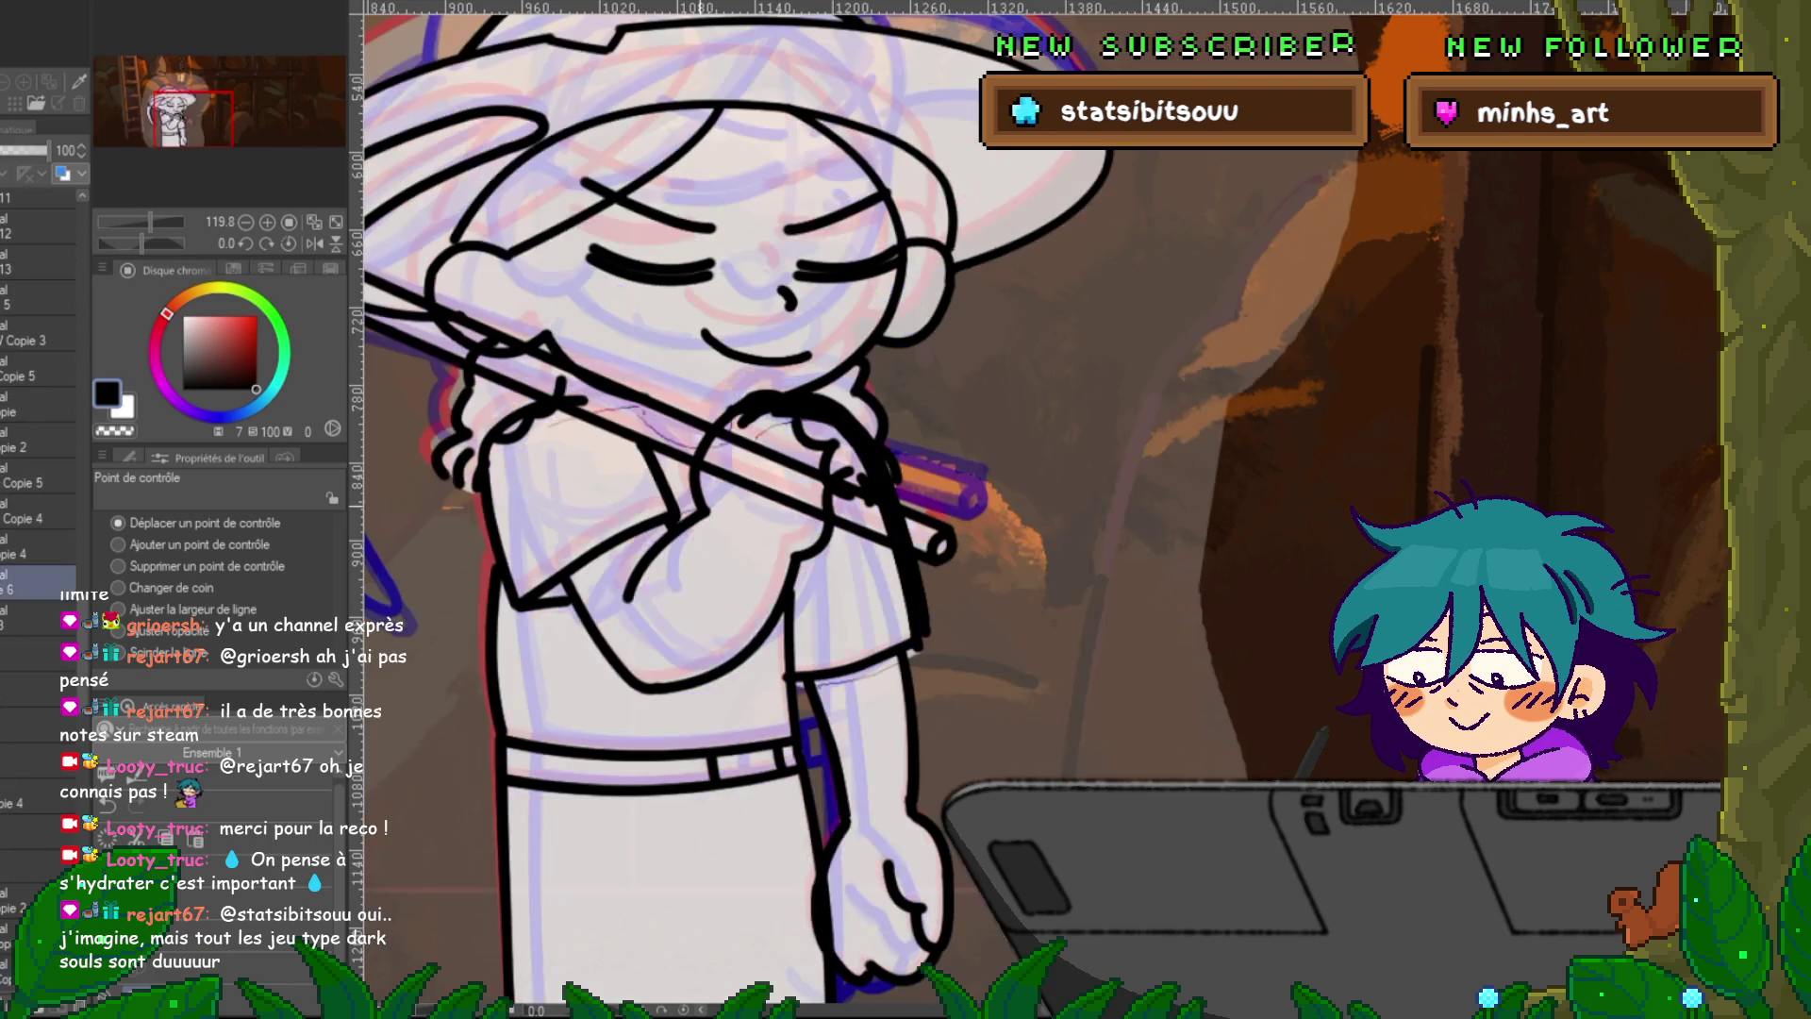
Draw new forearm strokes along the arm on a later frame, then slightly reshape the next frame's arm line.
drag(640, 443, 674, 531)
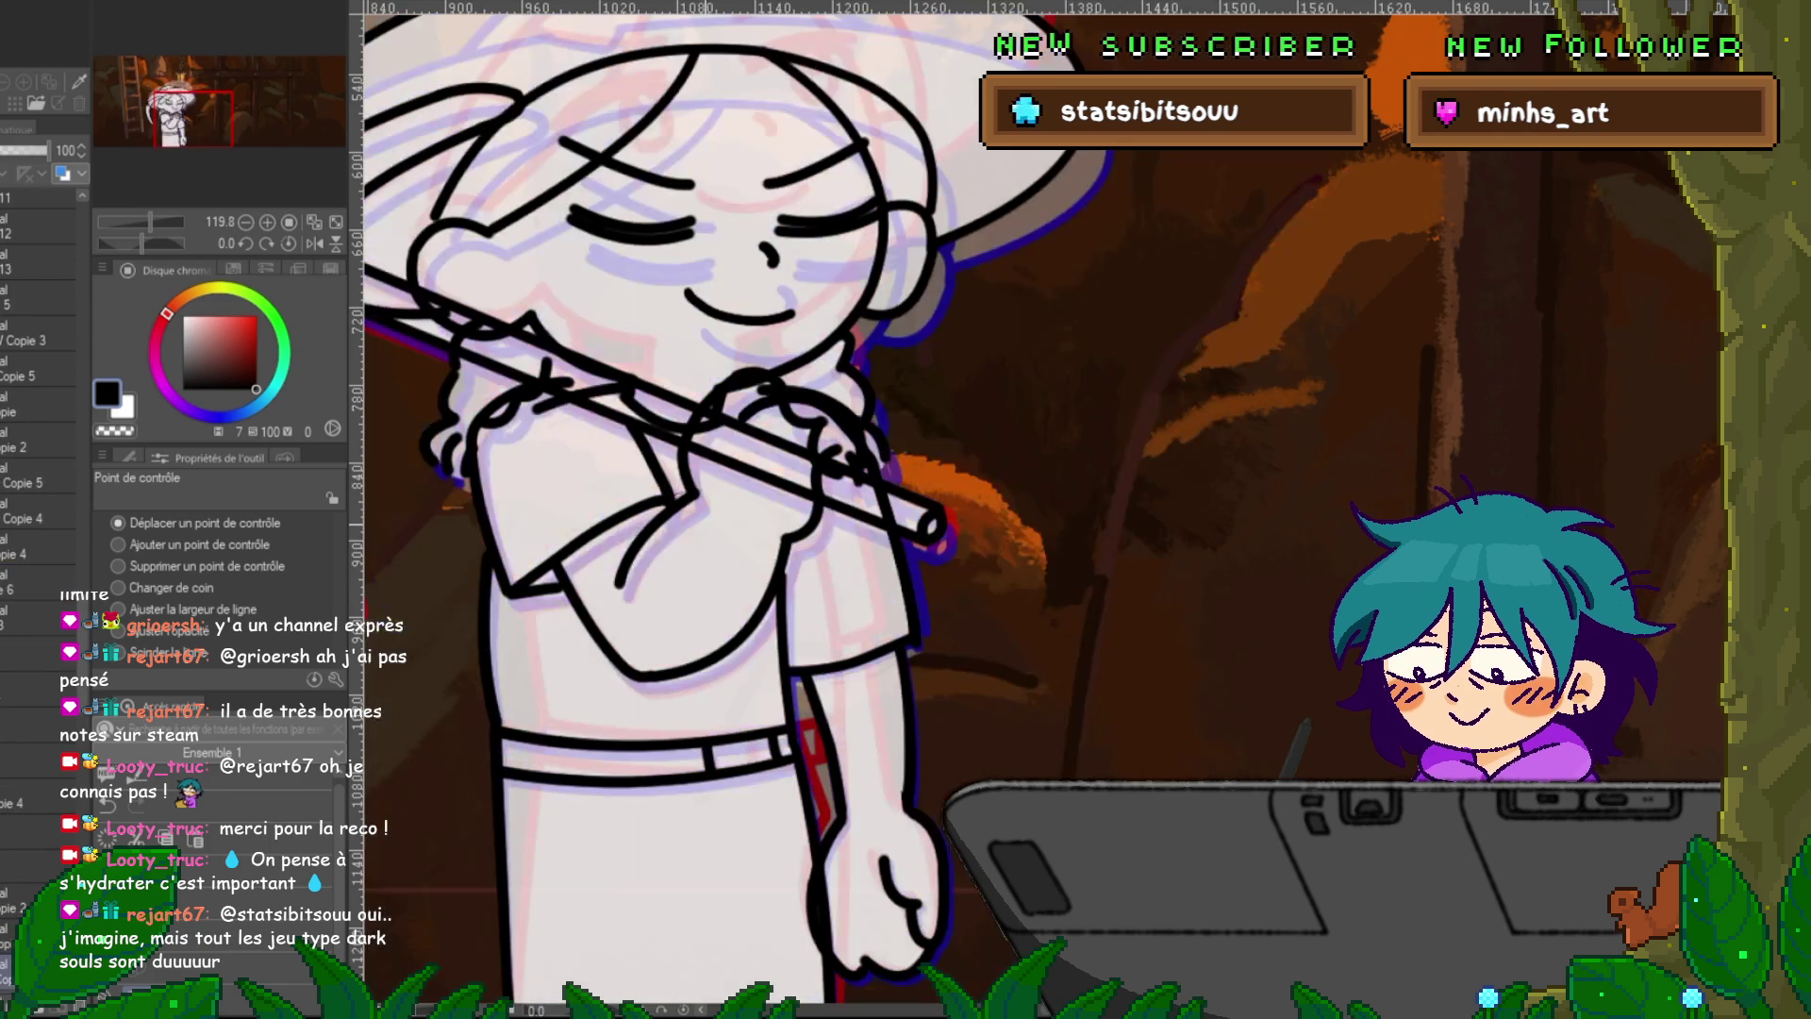
drag(619, 585, 695, 492)
drag(629, 423, 671, 506)
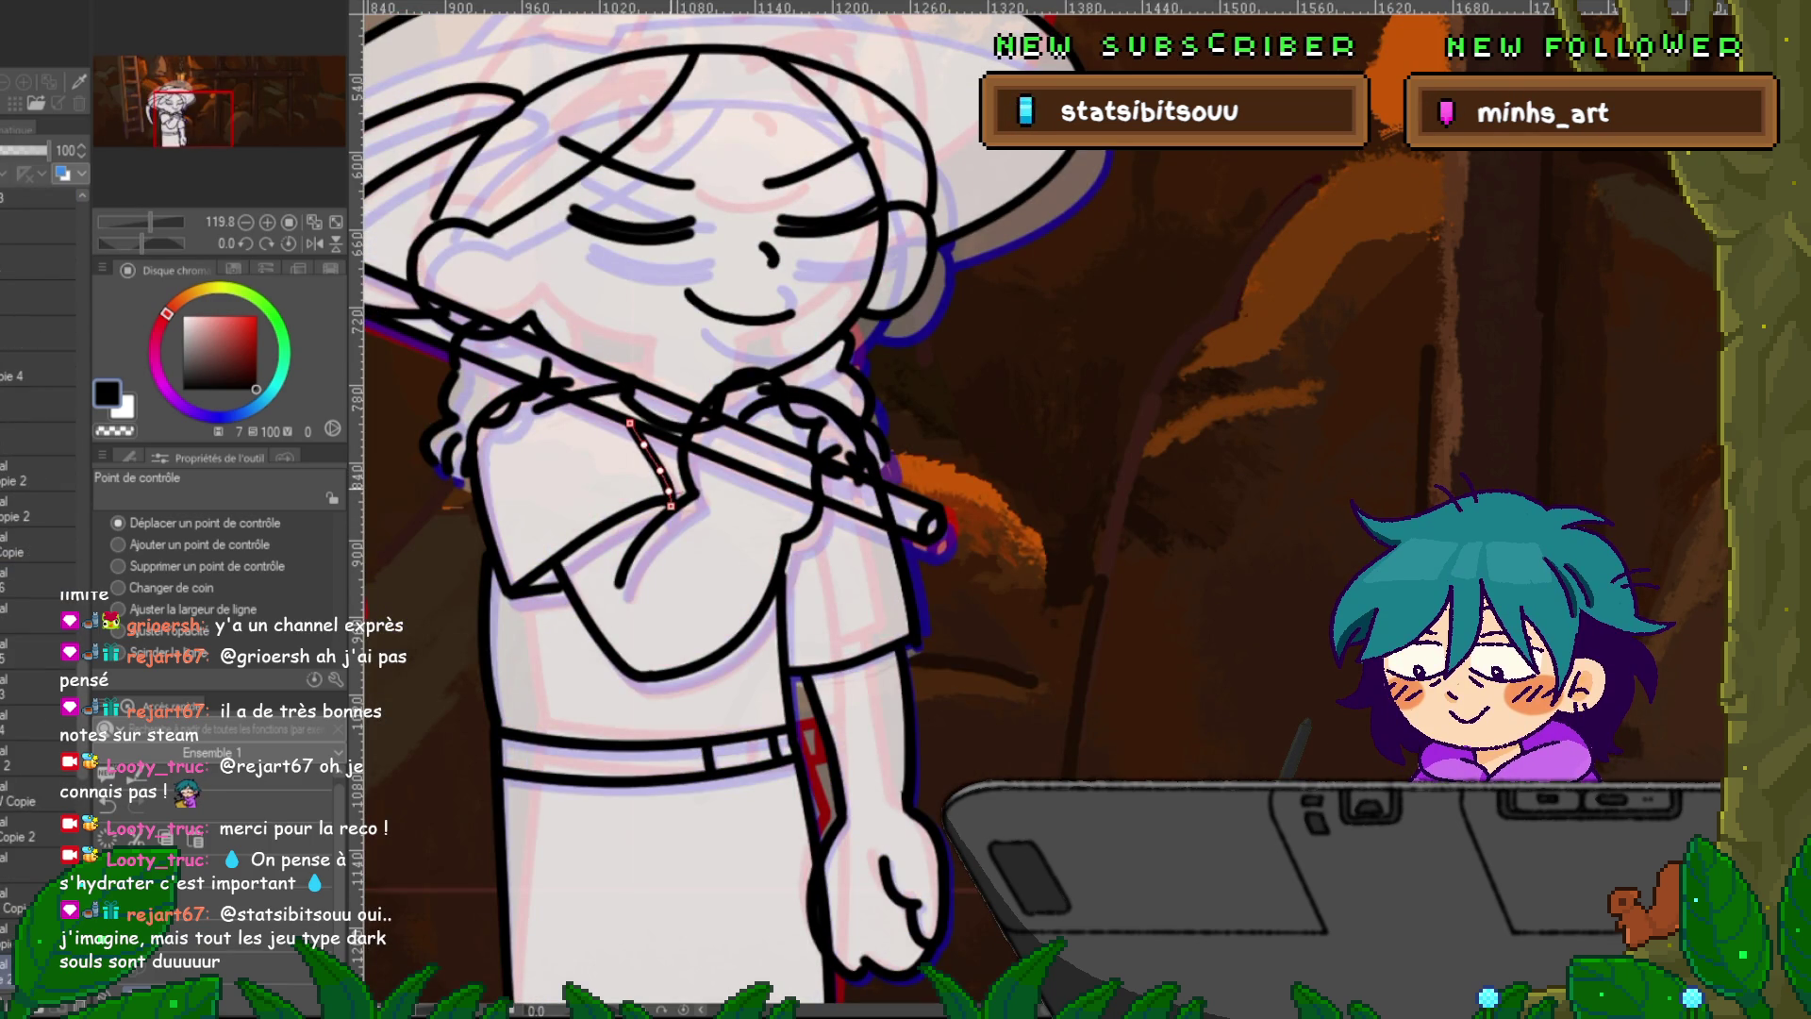
key(Right)
key(Right)
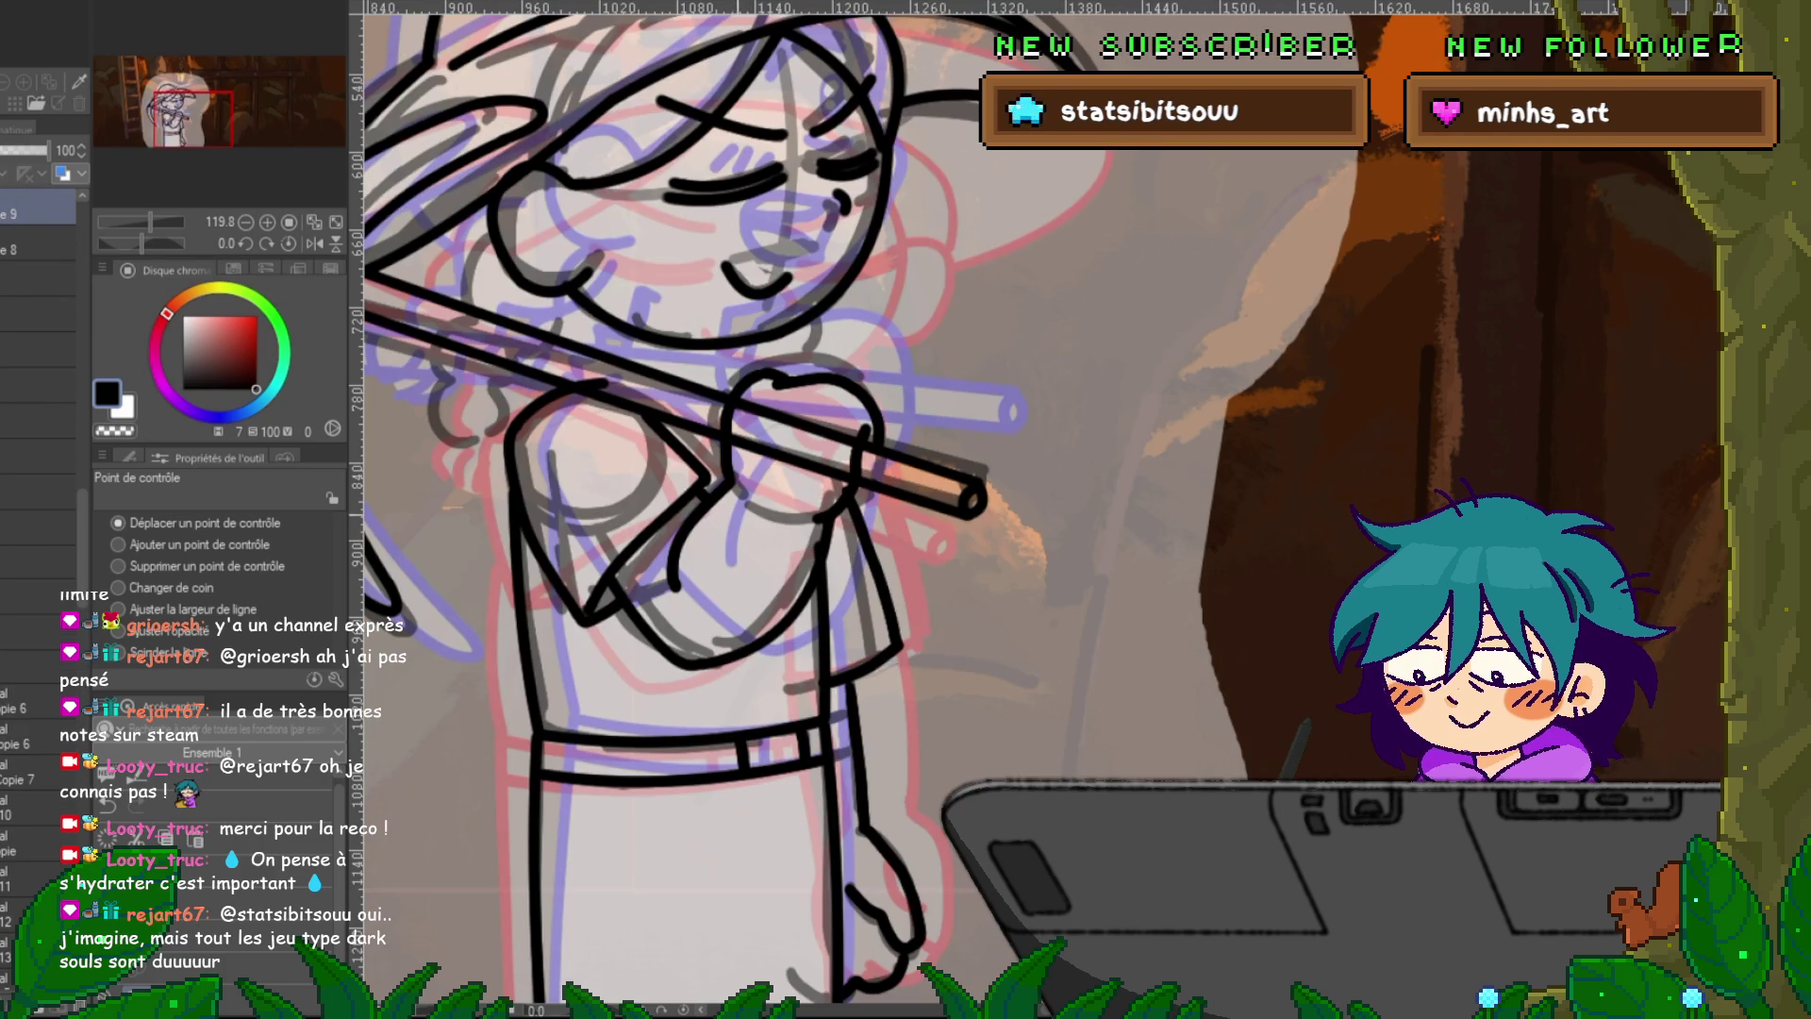
drag(702, 492, 708, 483)
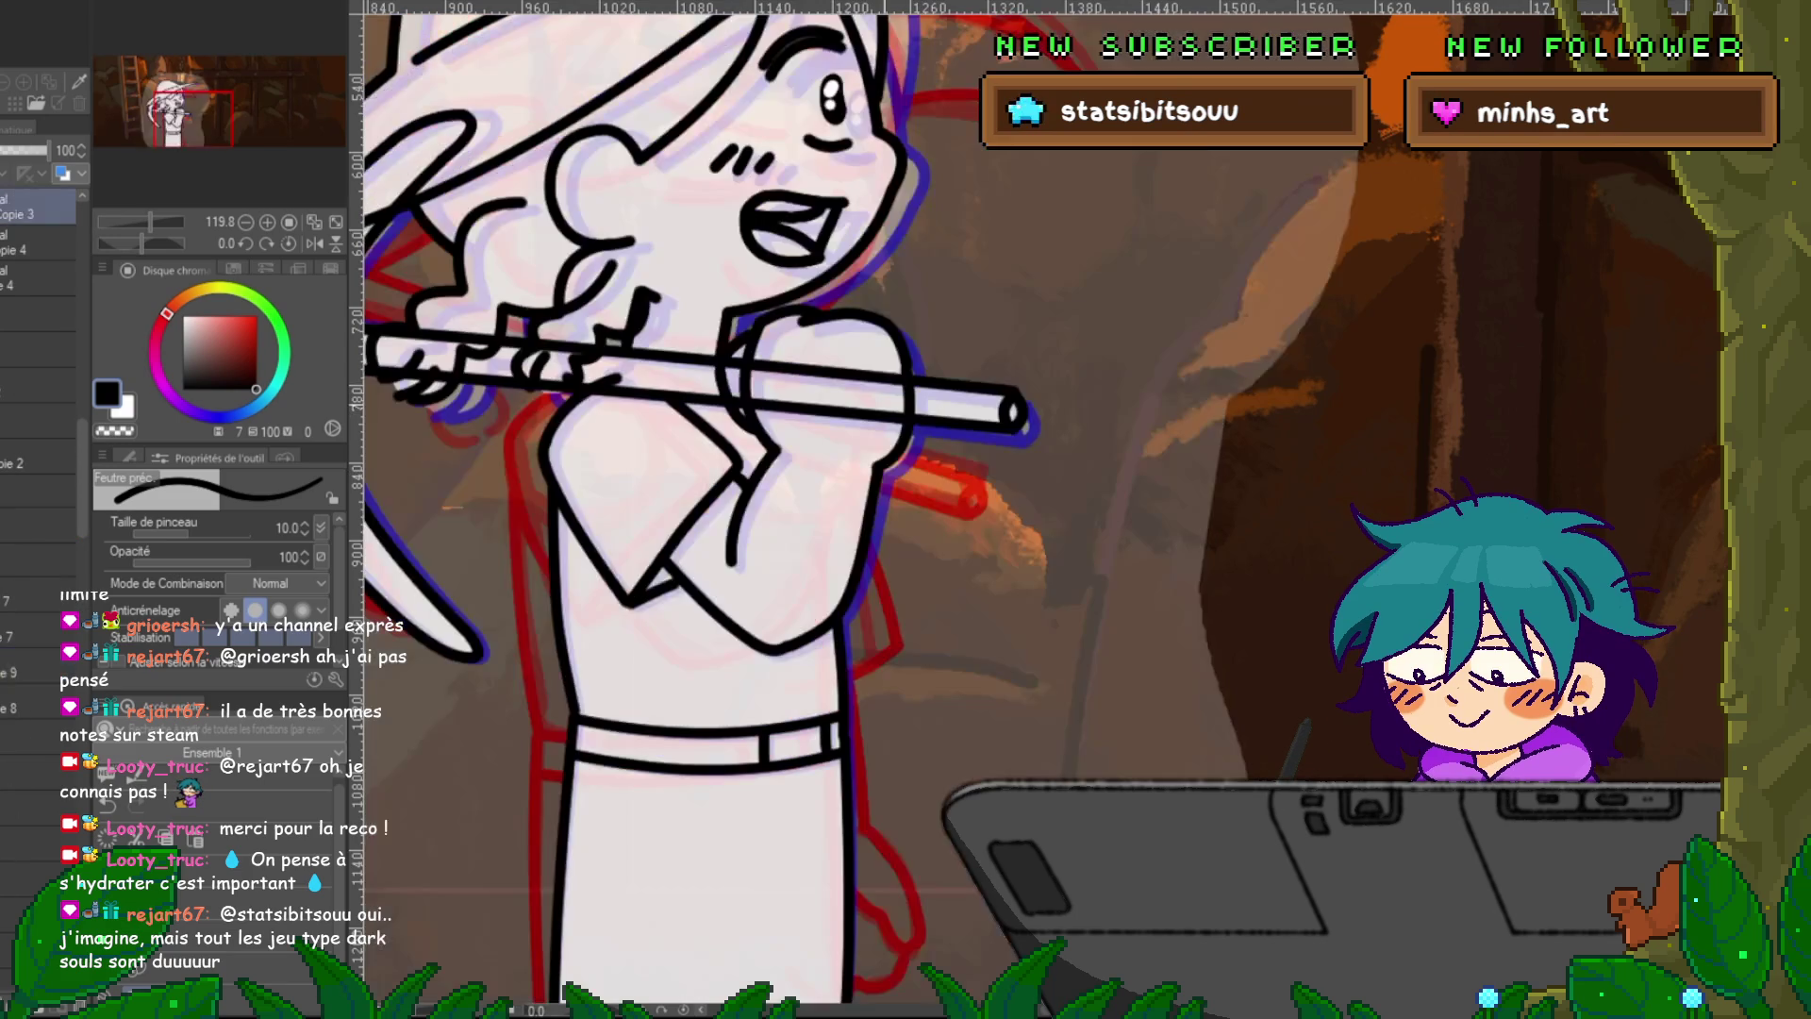
Step forward through the frames and nudge one sleeve line's end point up and to the right.
key(y)
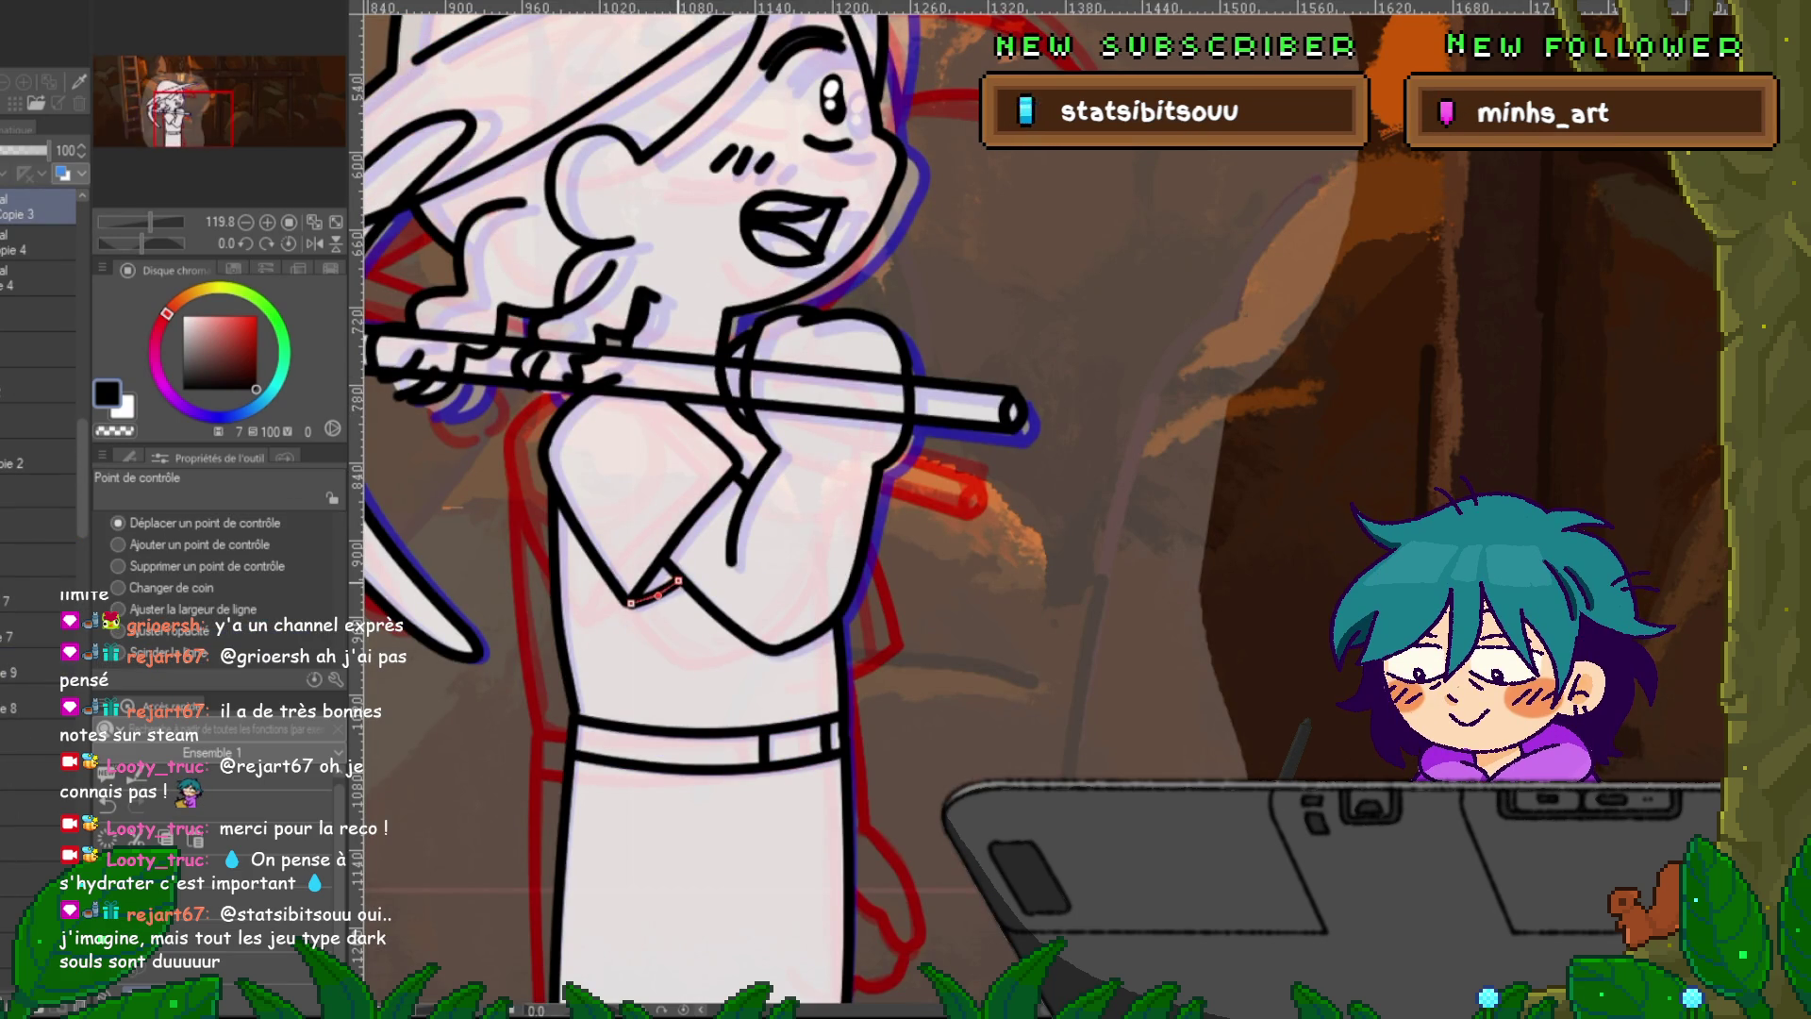
key(Left)
key(Right)
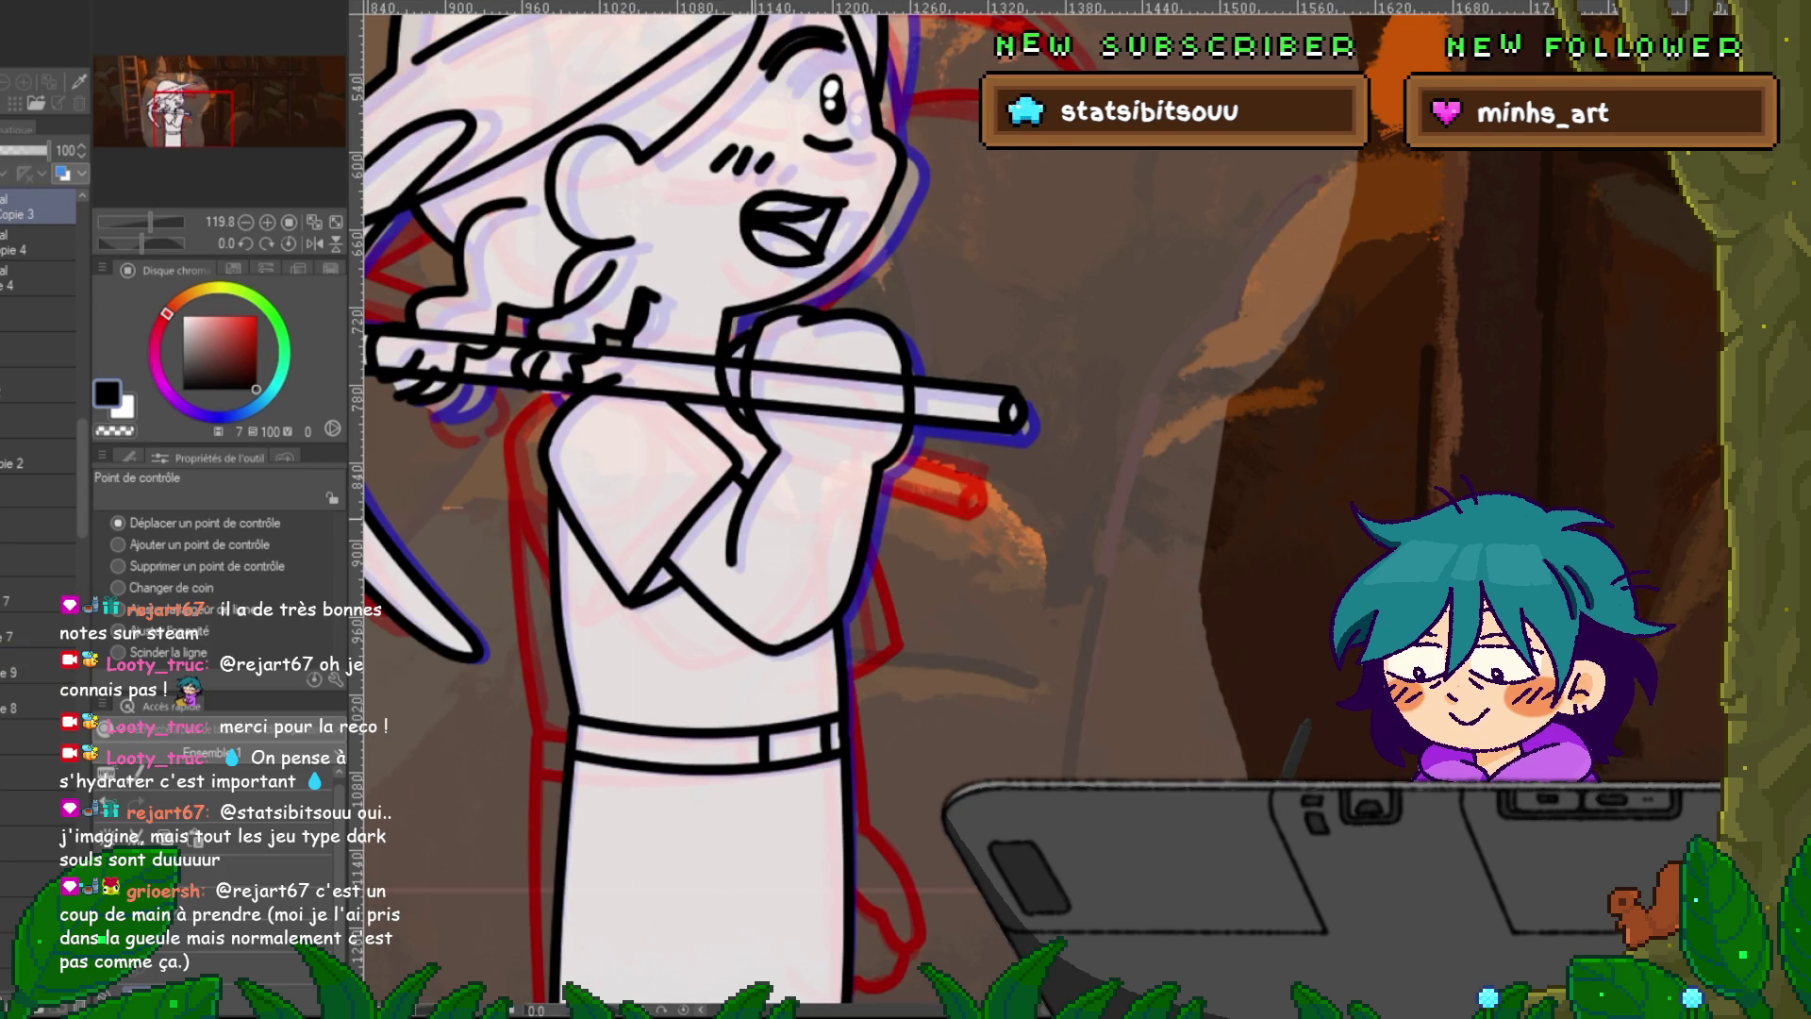
key(Right)
key(Right)
key(Right)
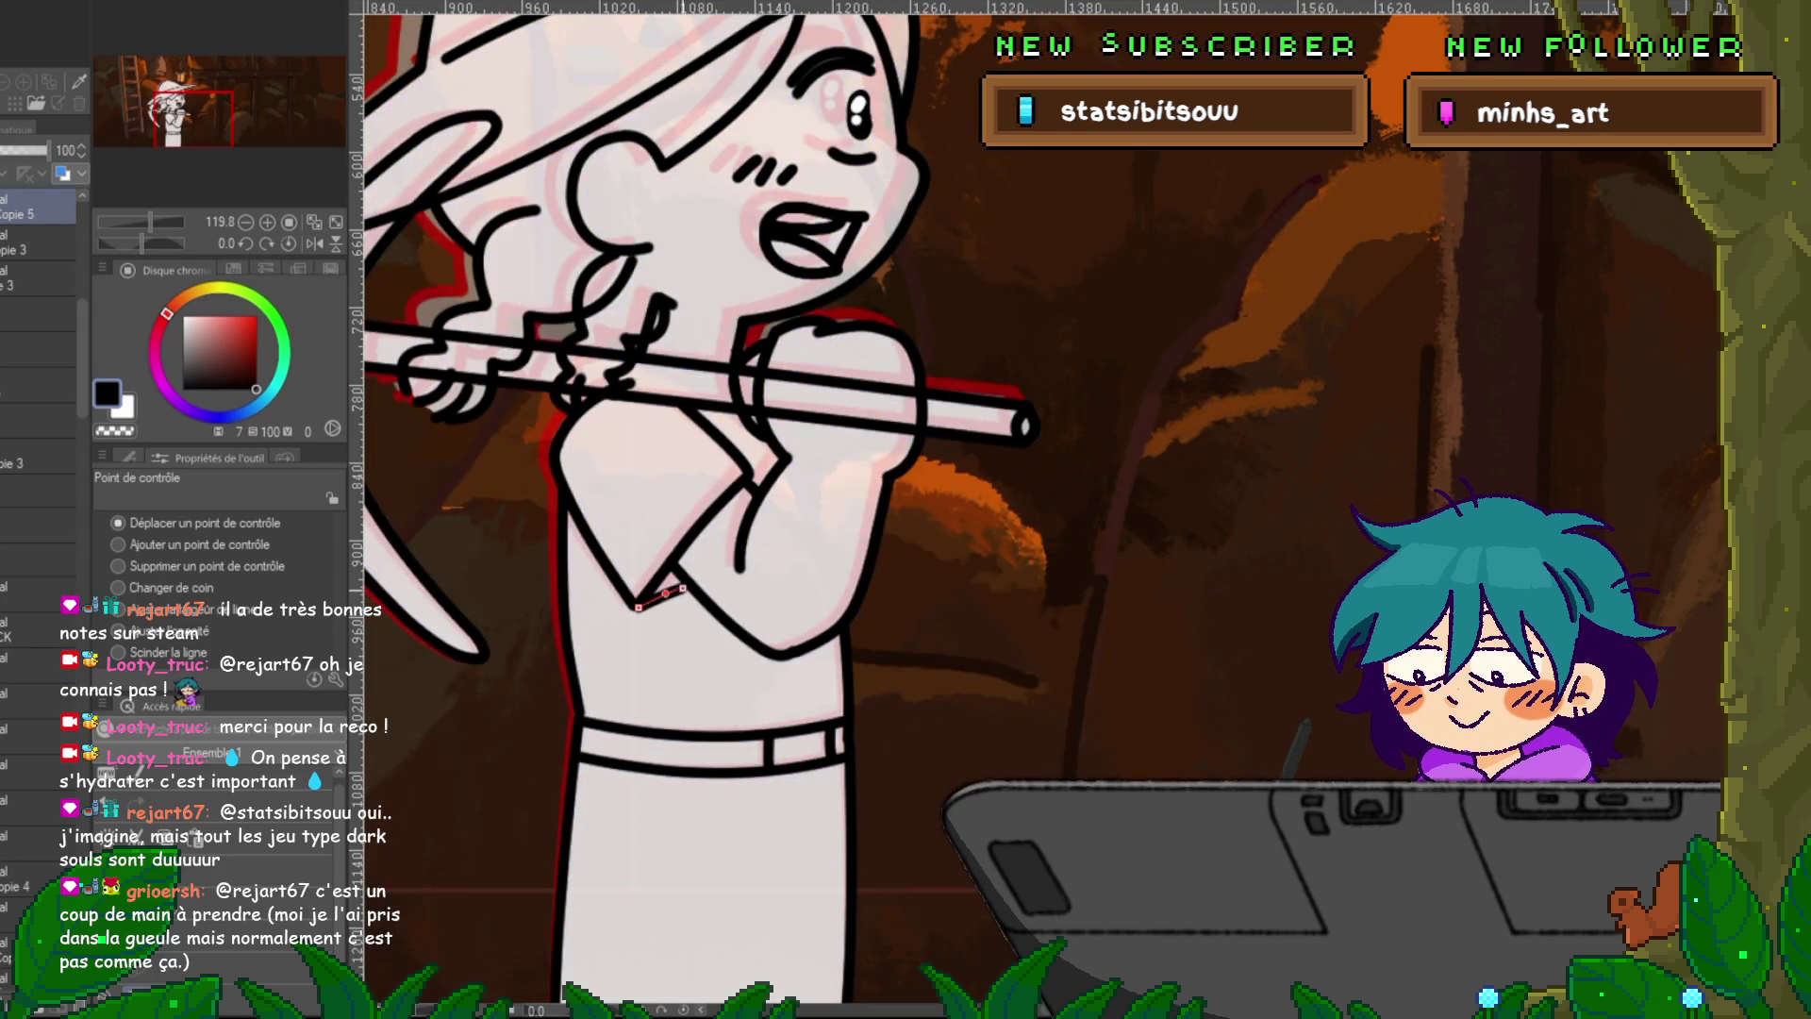
key(Right)
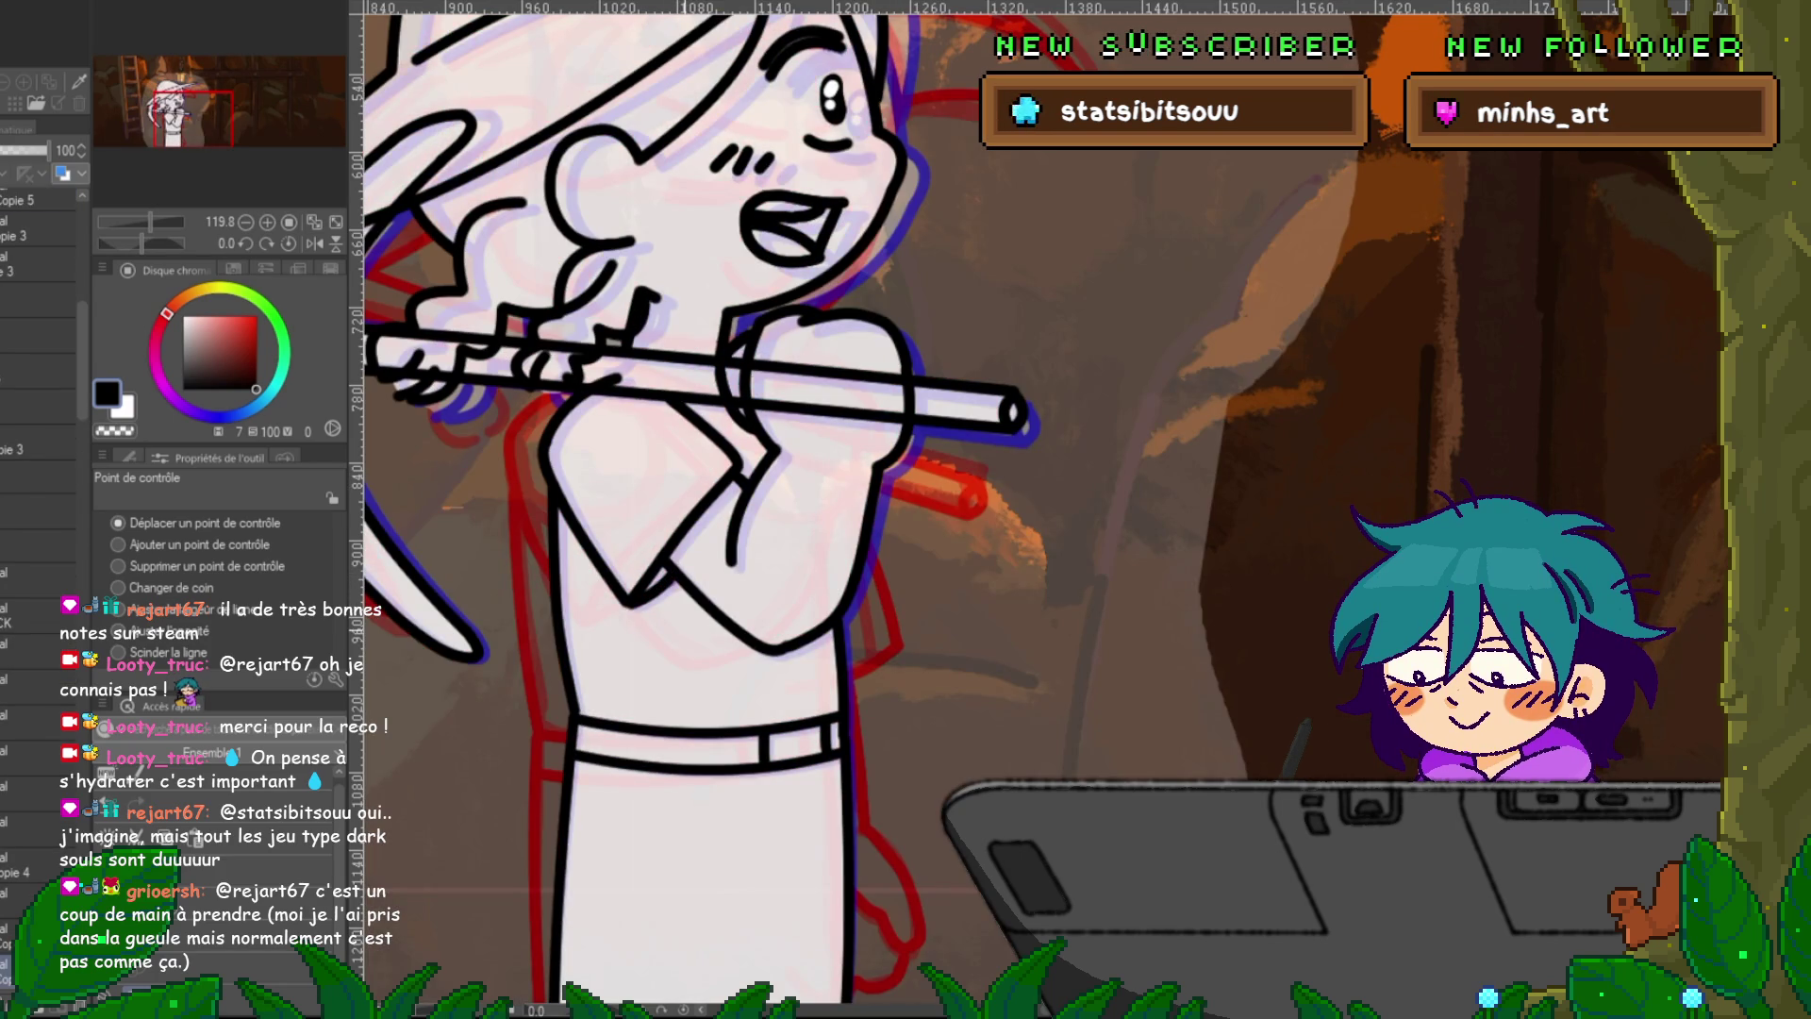
key(Right)
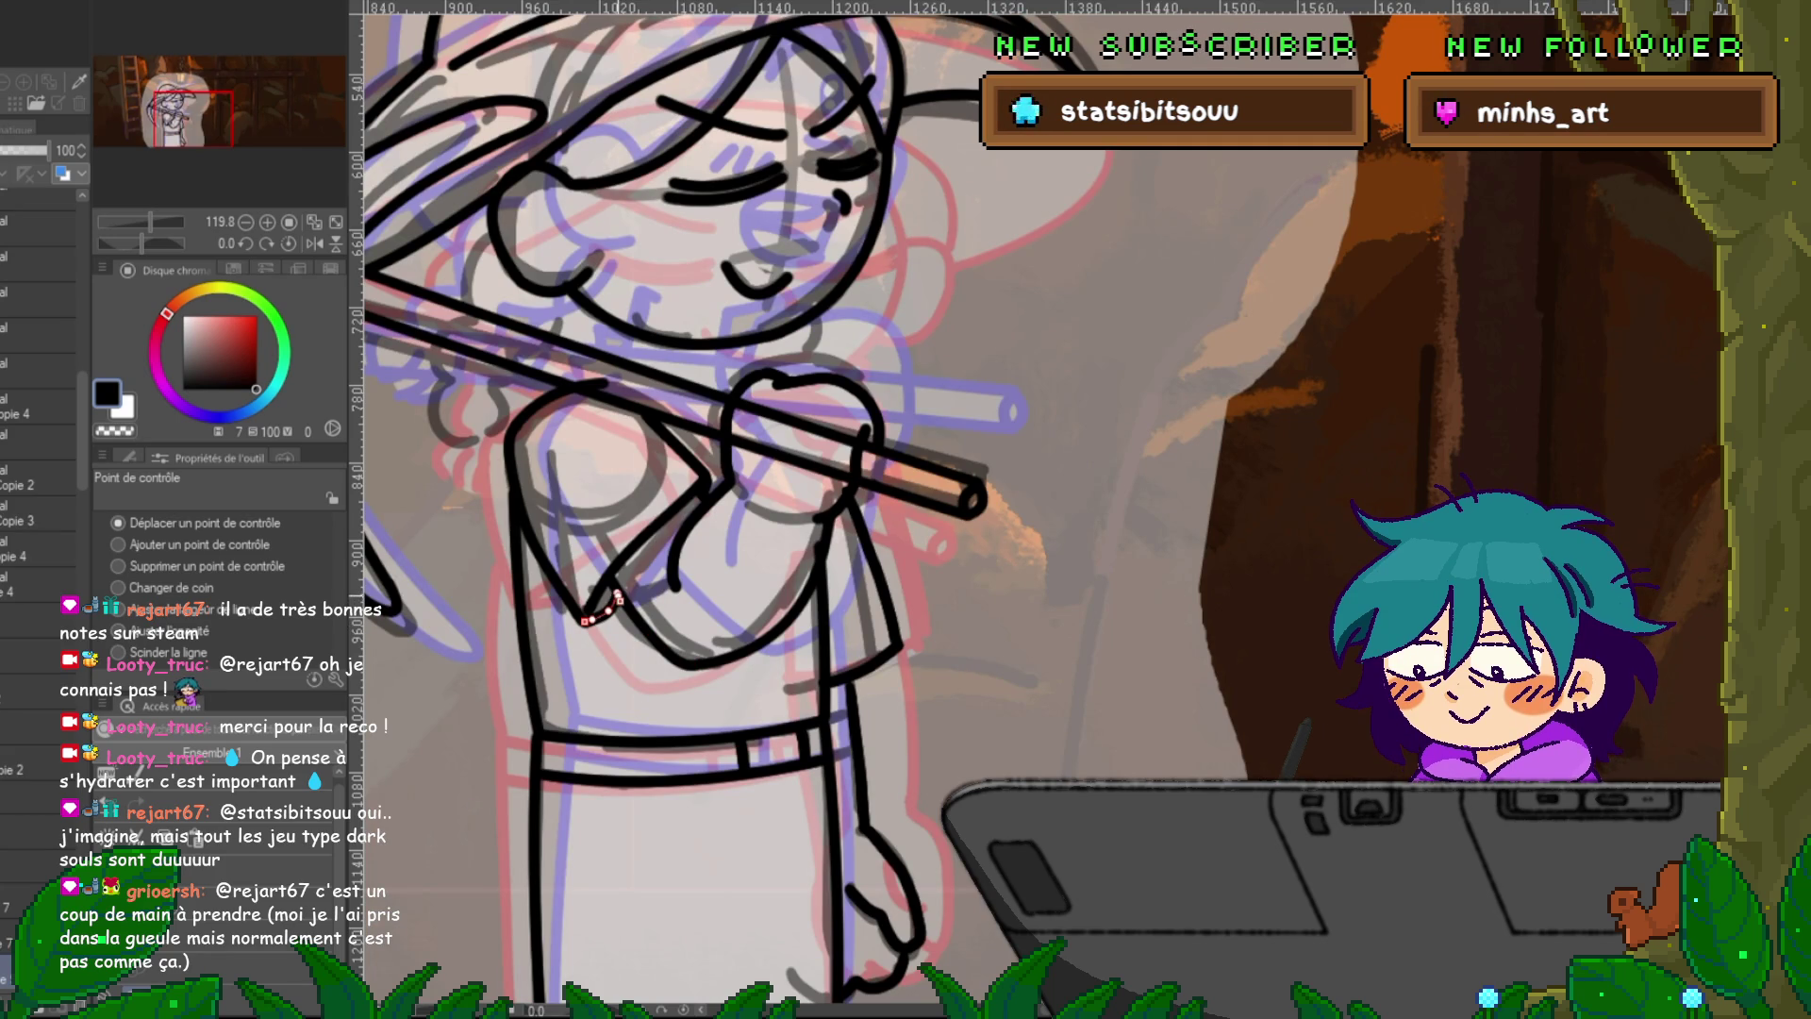
key(Right)
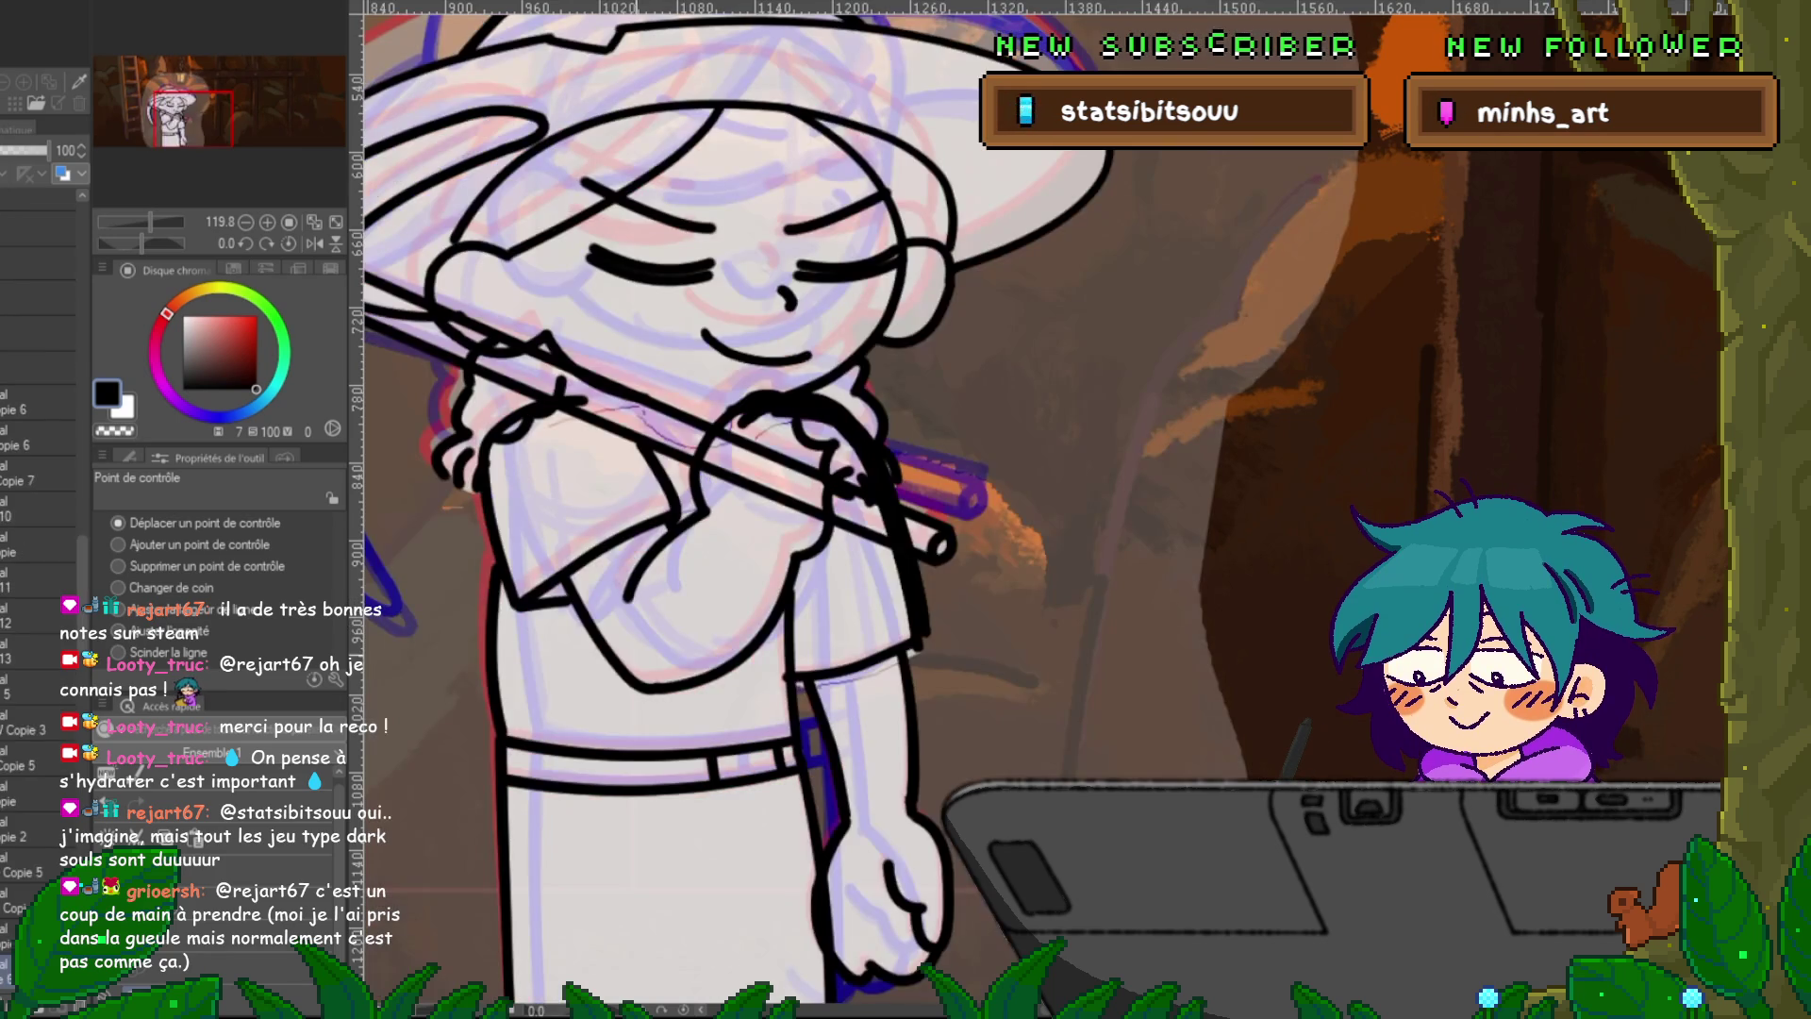
drag(567, 601, 571, 596)
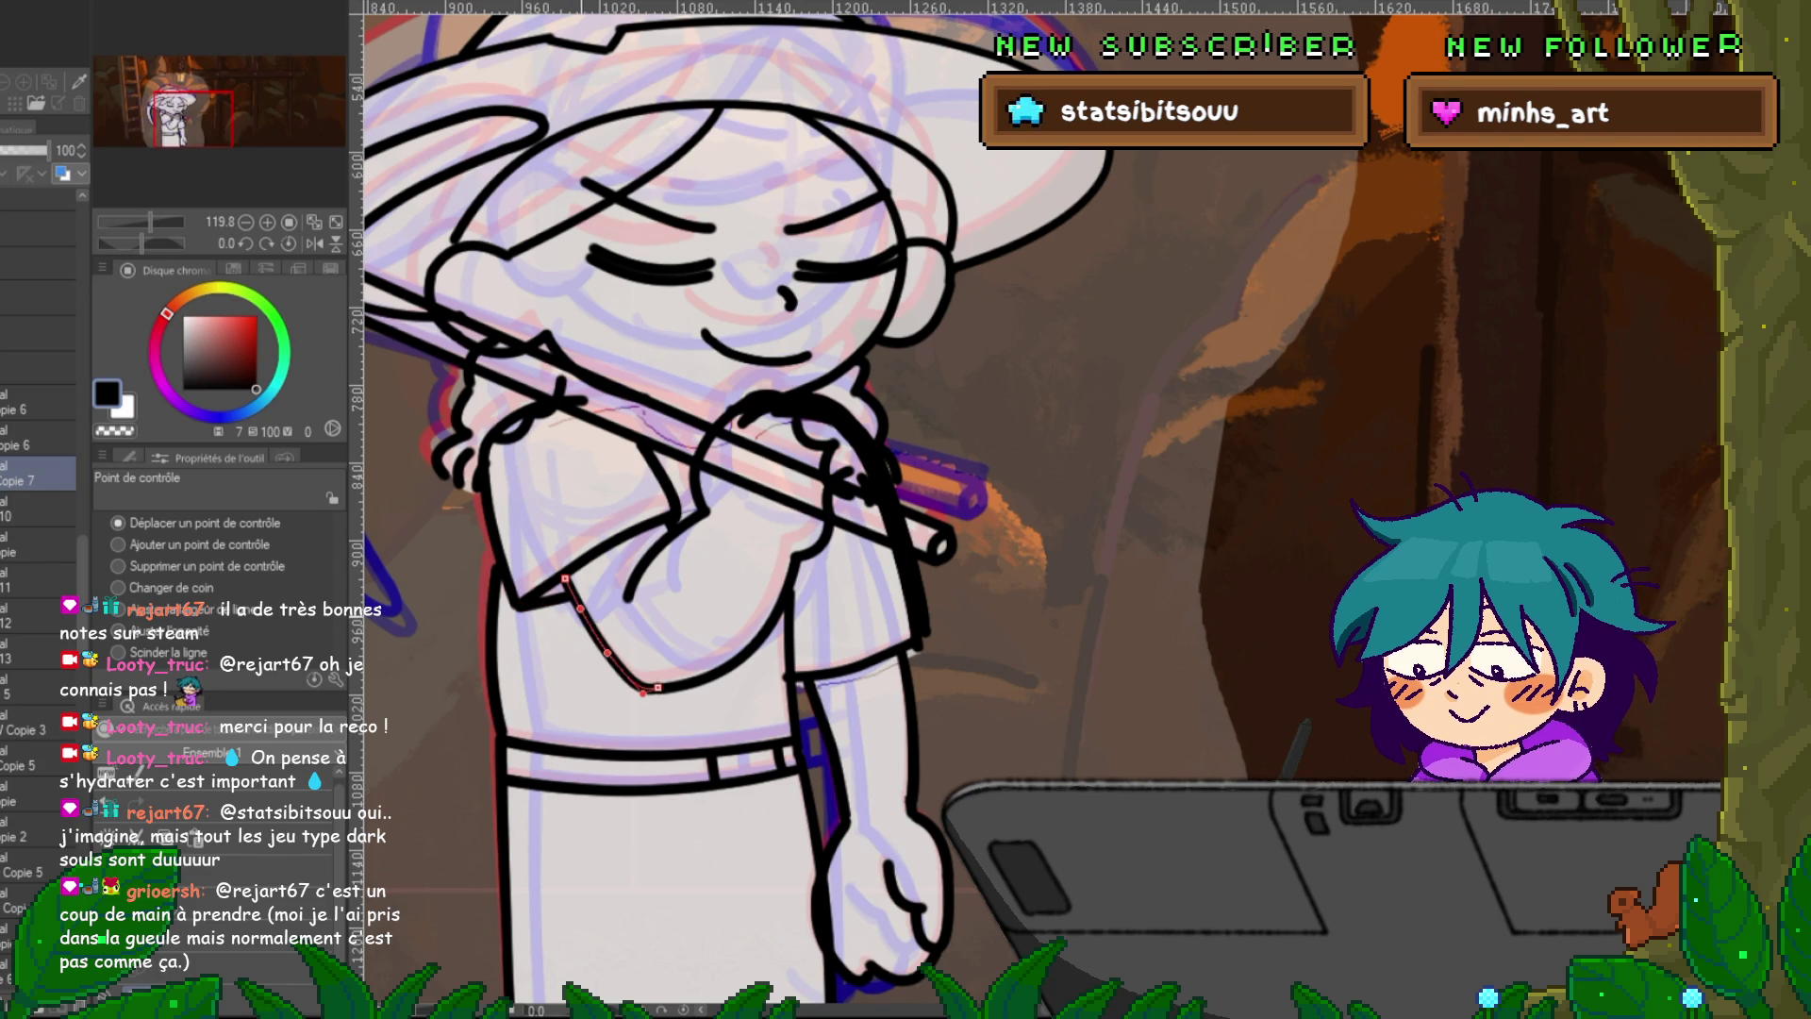
Adjust the sleeve line points on the next two frames, including the frame with the head tilted up.
key(Right)
click(37, 545)
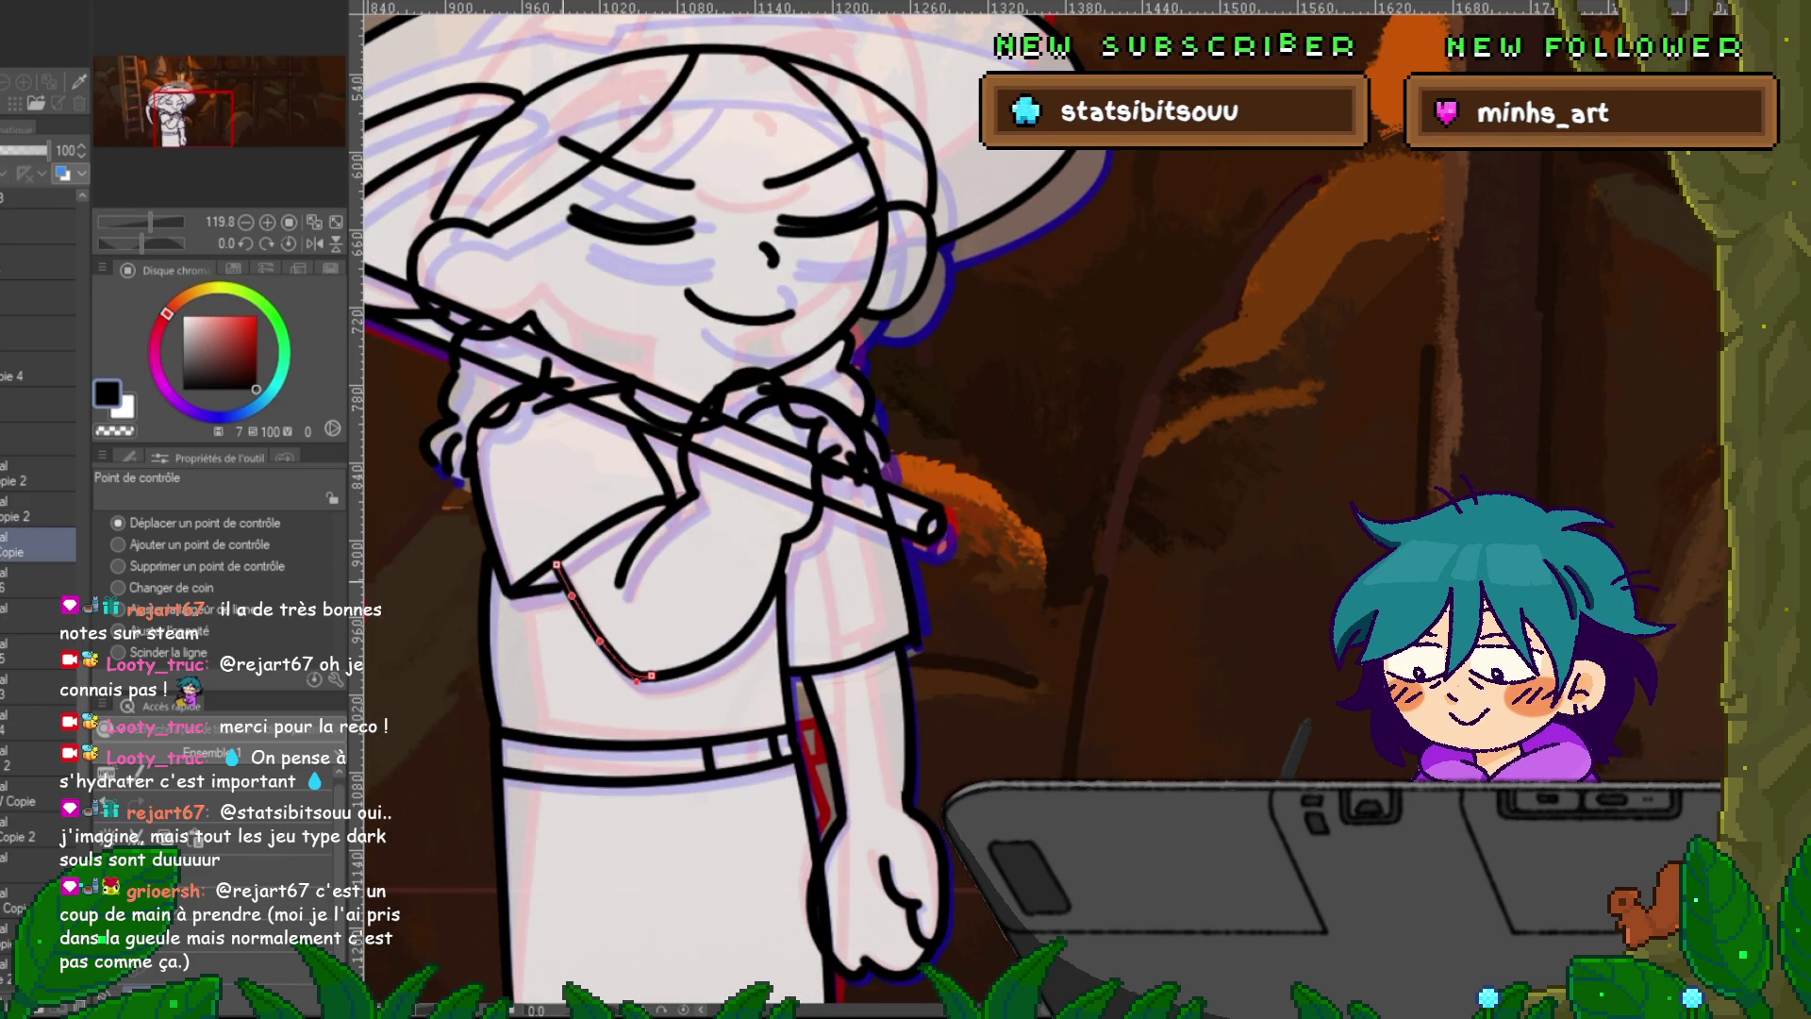
click(538, 588)
key(Right)
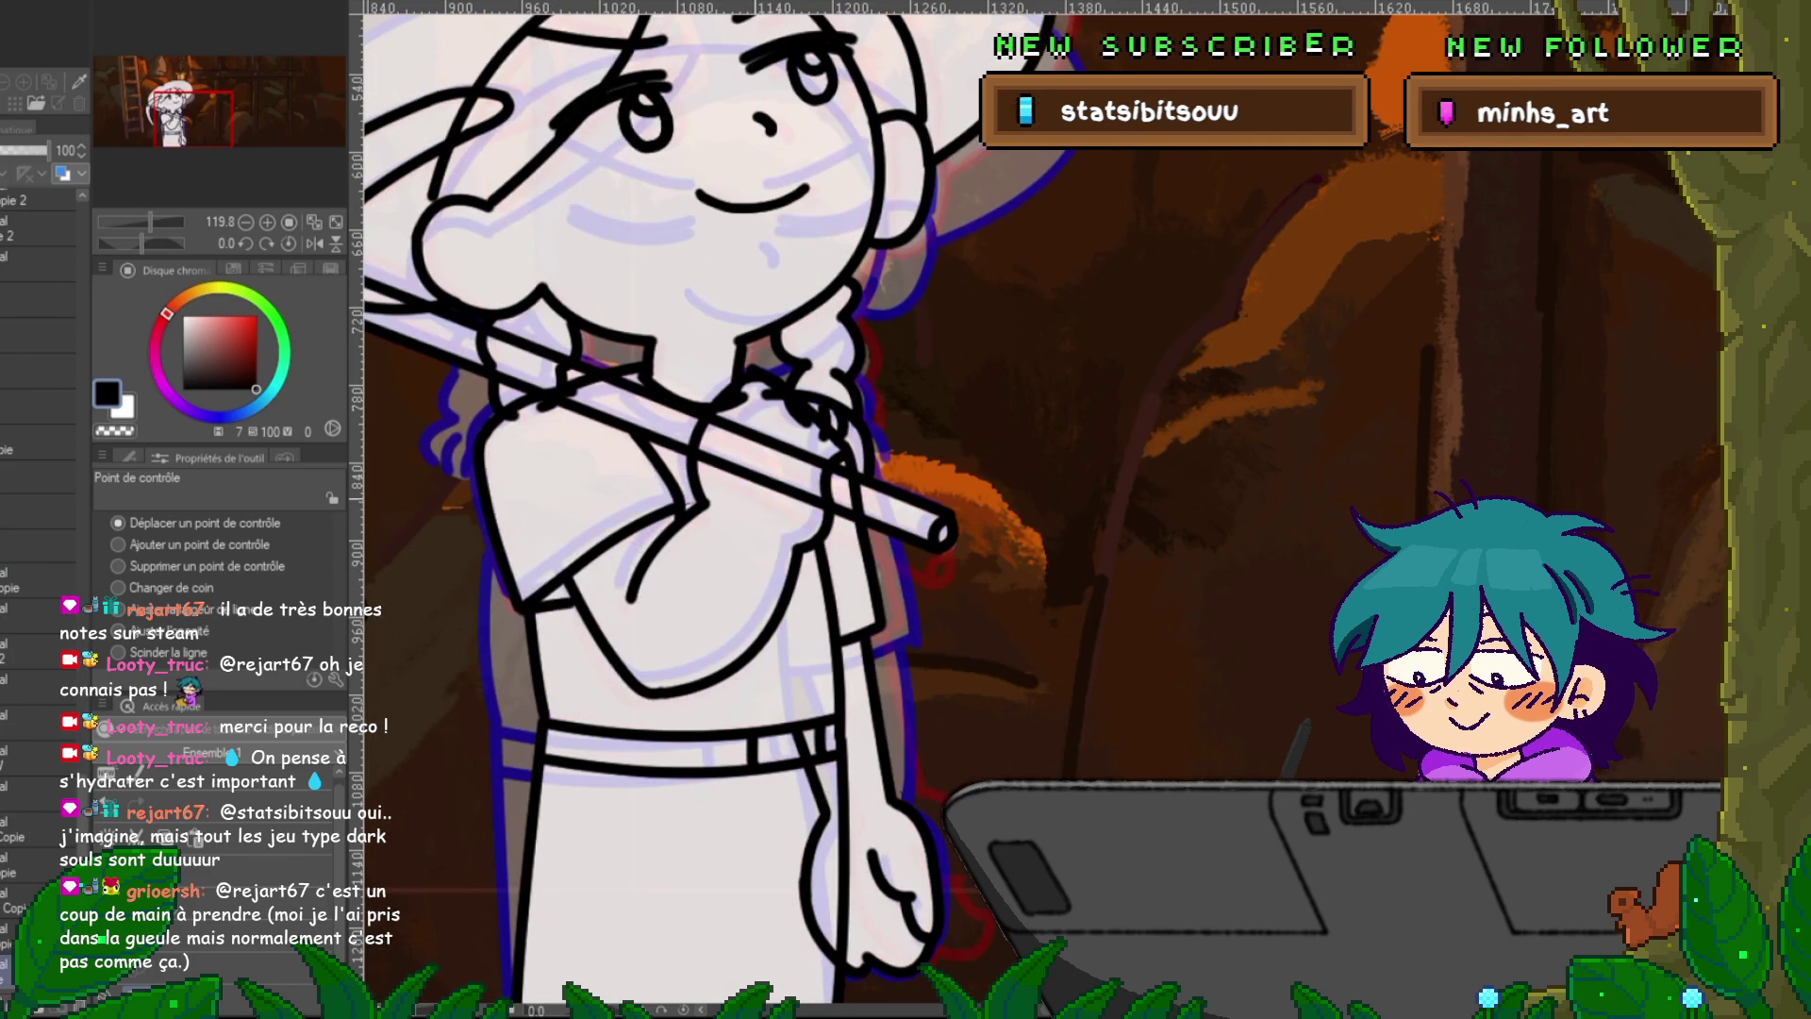
click(37, 609)
click(552, 604)
key(Right)
Compare the rough onion-skinned frame with the clean lineart frame, then return to the closed-eyes frame to ink.
scroll(38, 472, down, 3)
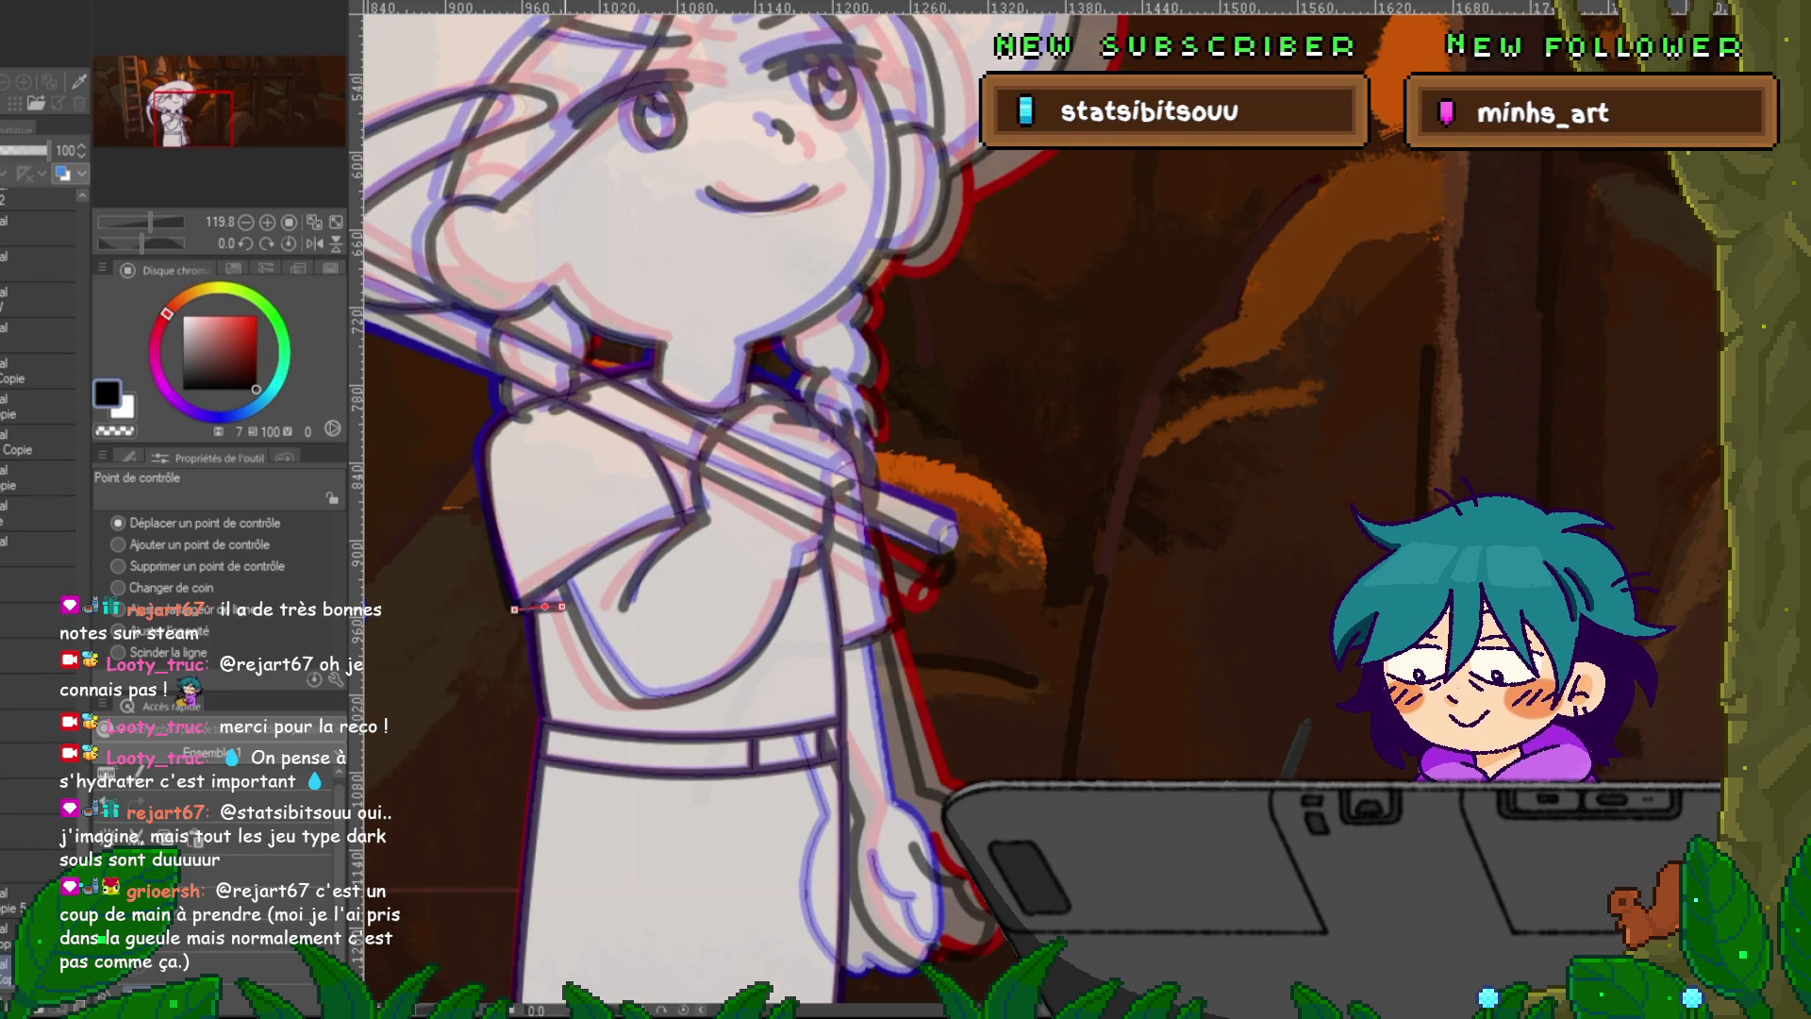
key(Right)
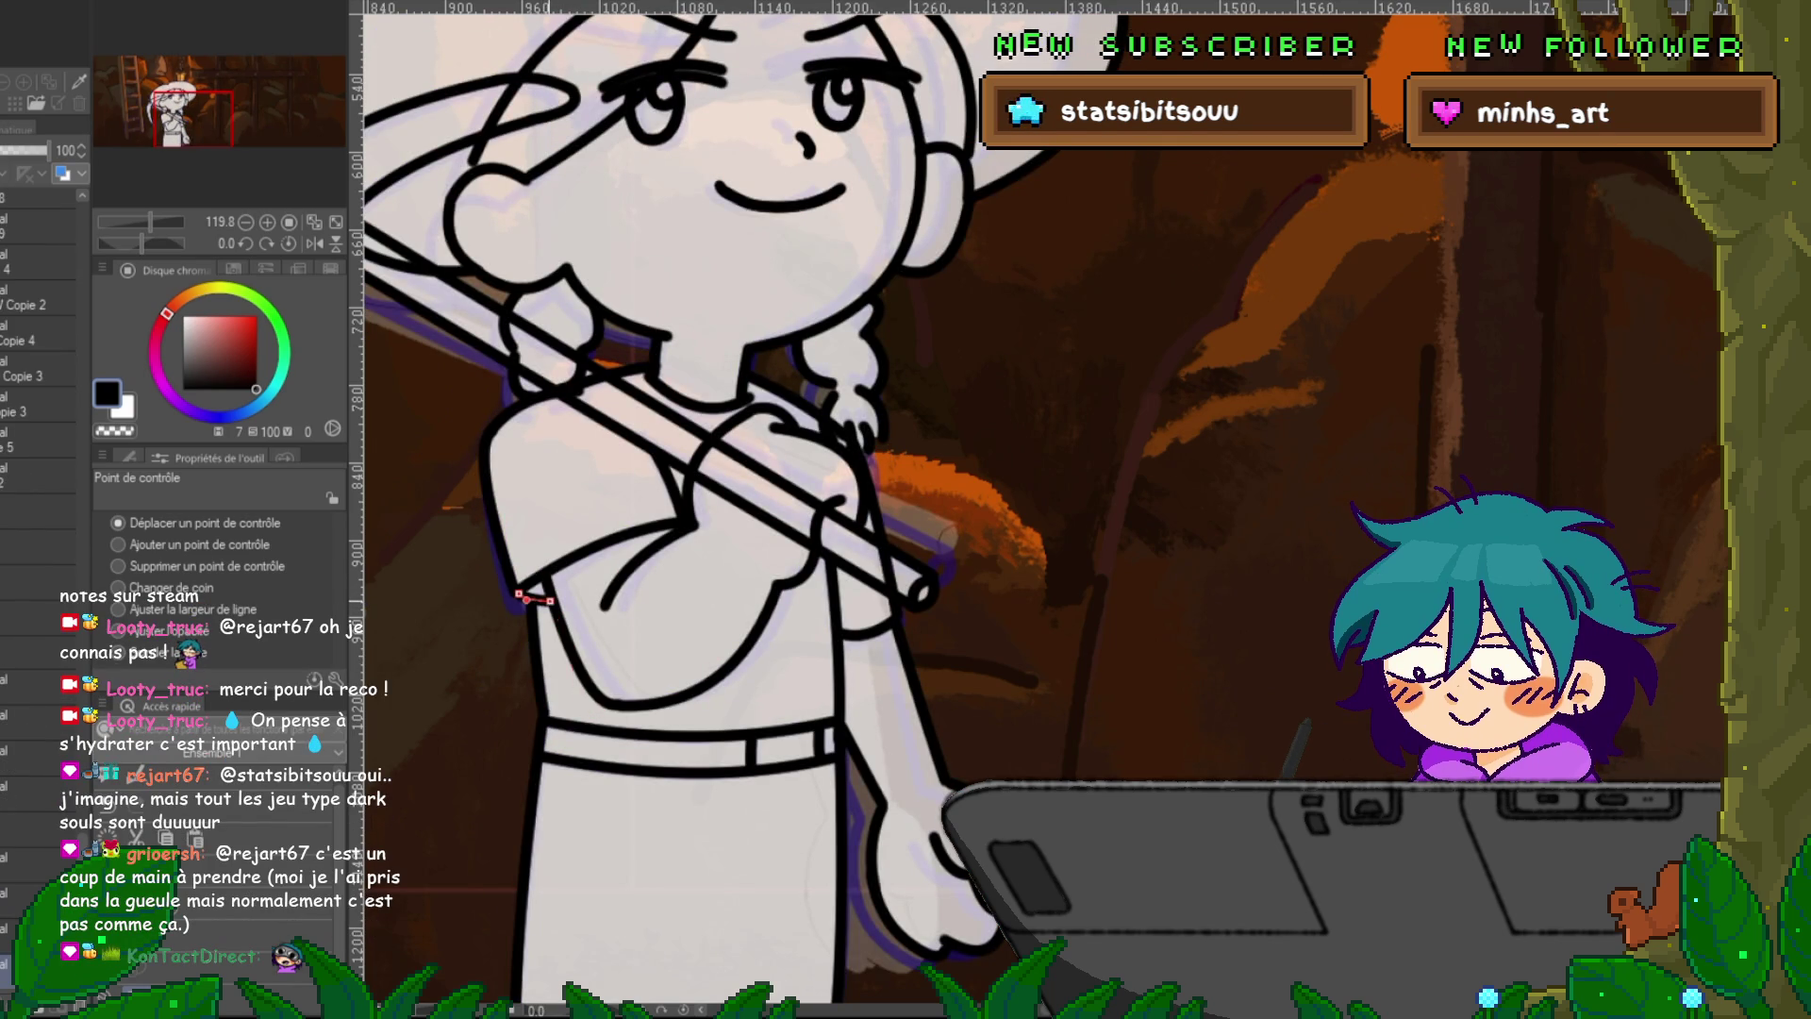
key(Left)
key(Left)
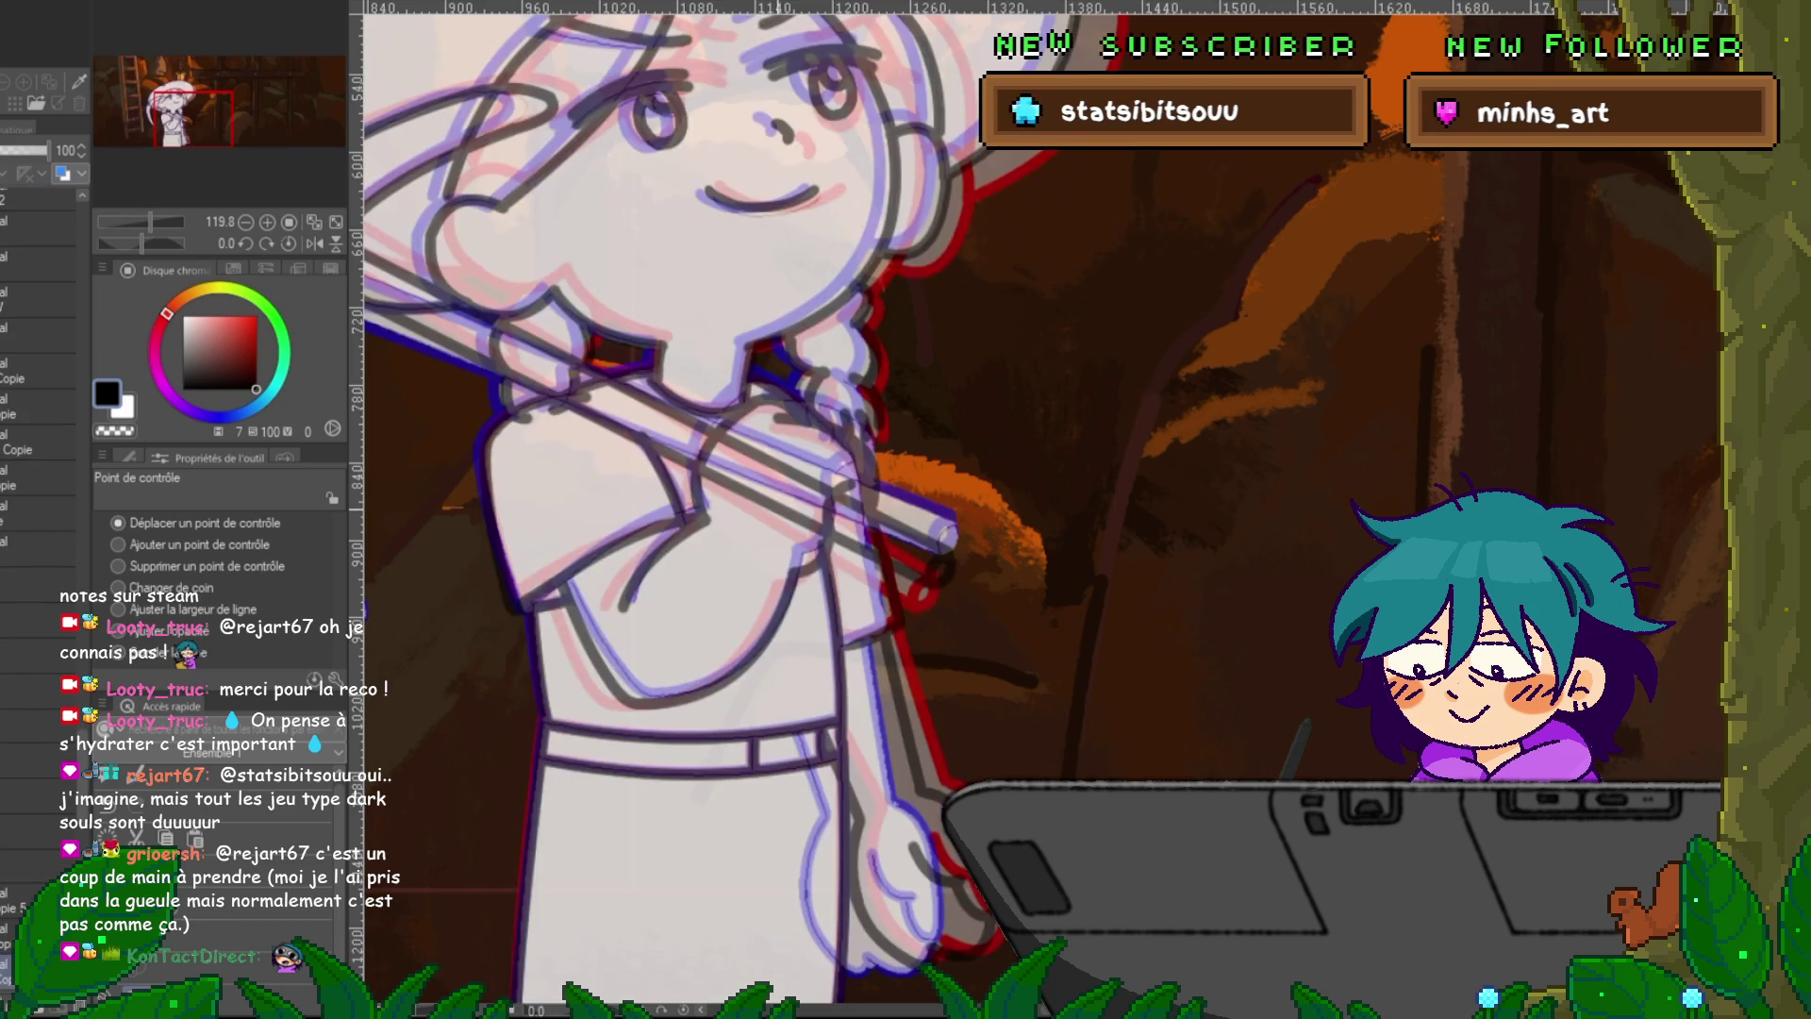
key(Right)
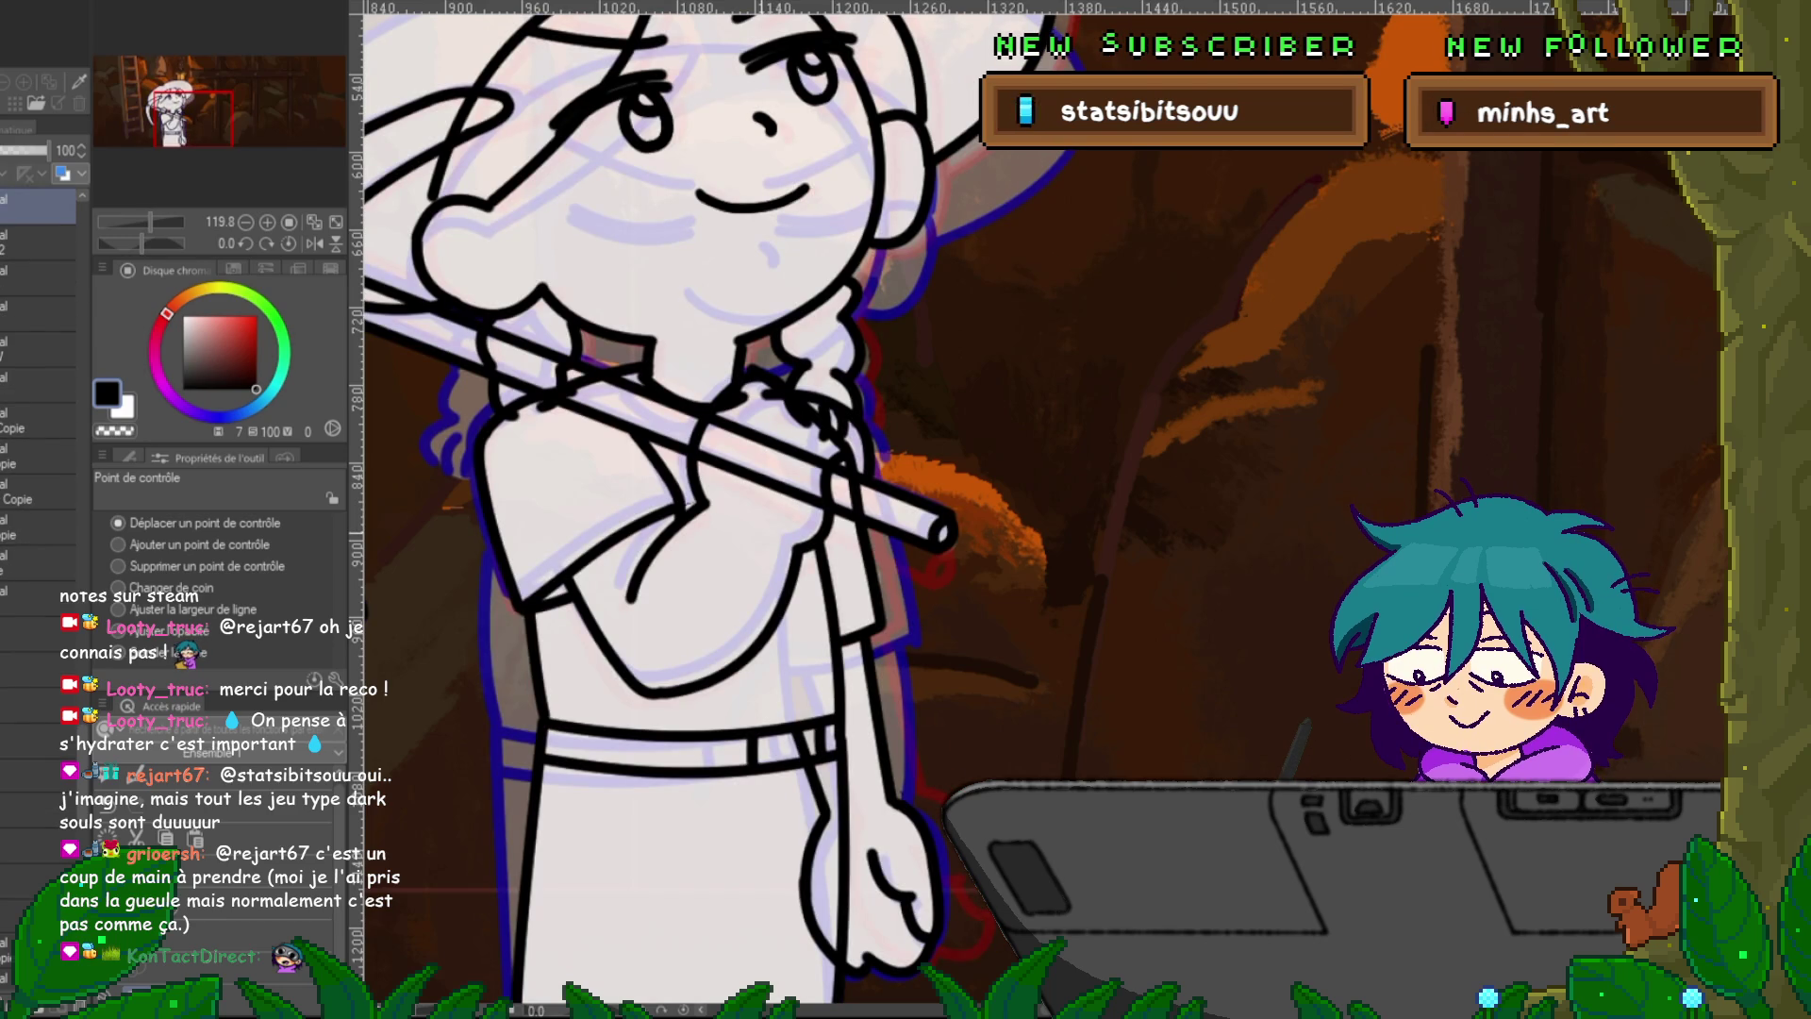
key(Right)
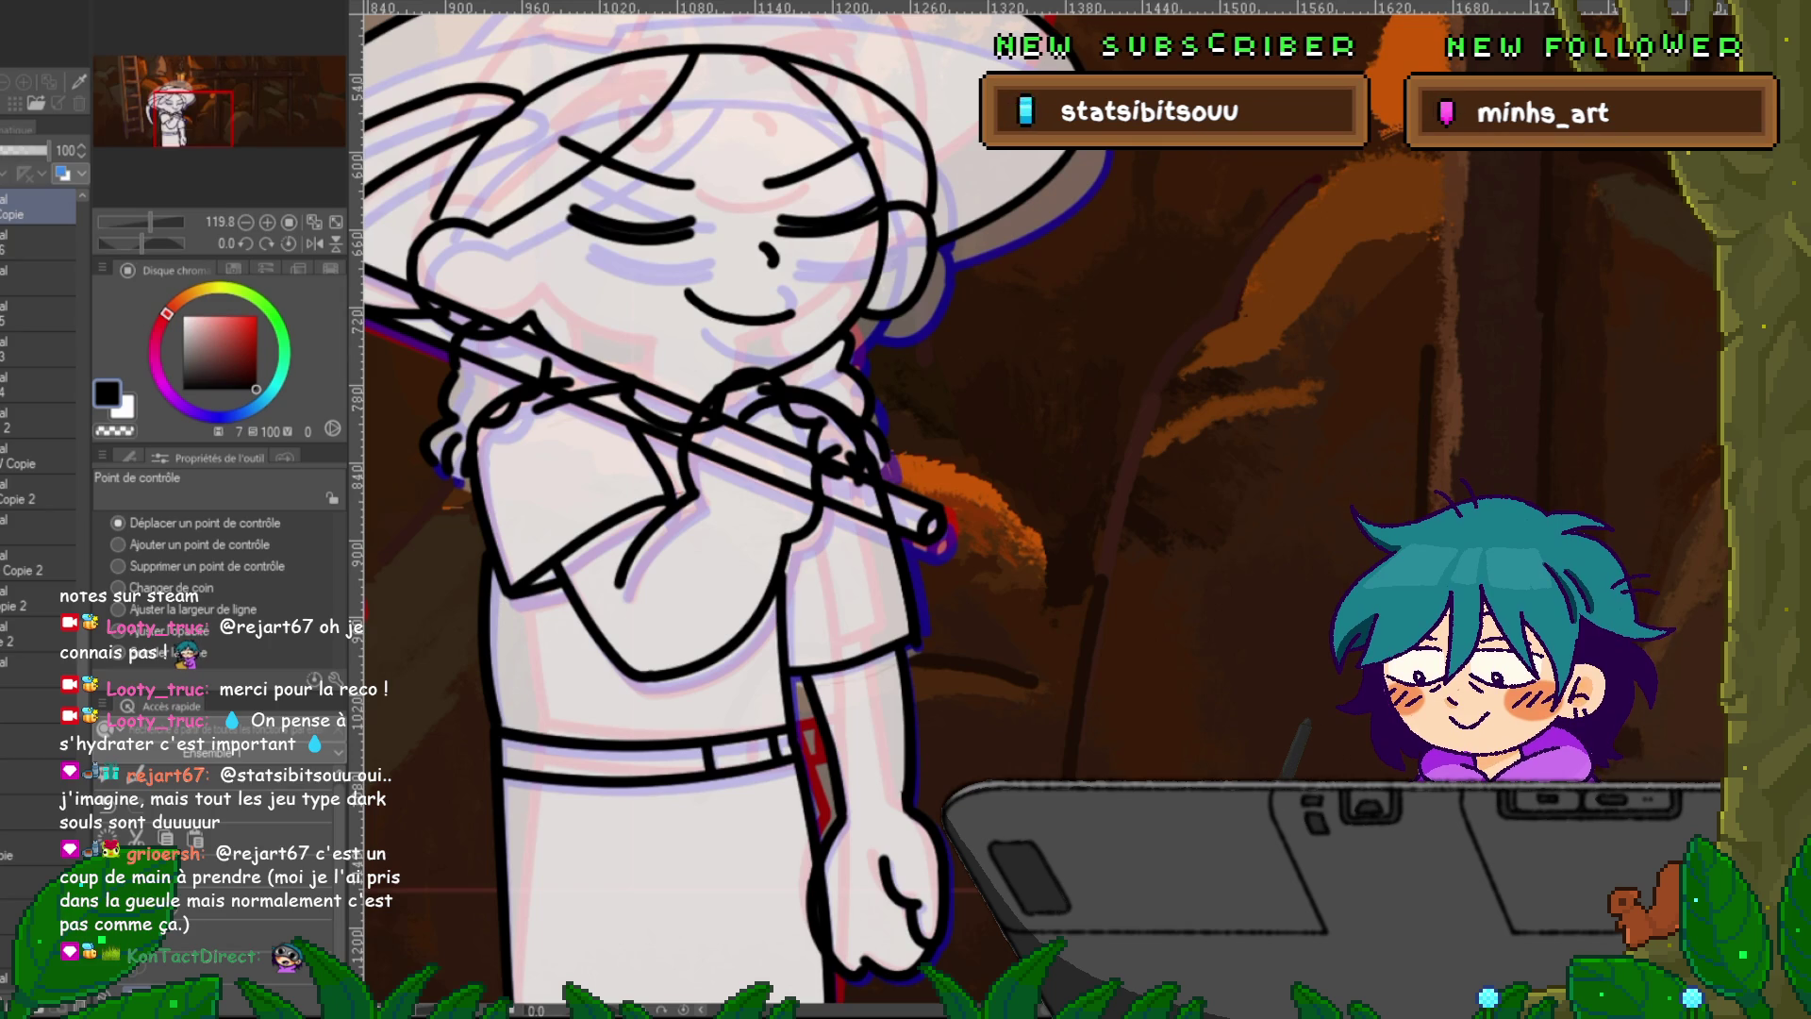
key(Right)
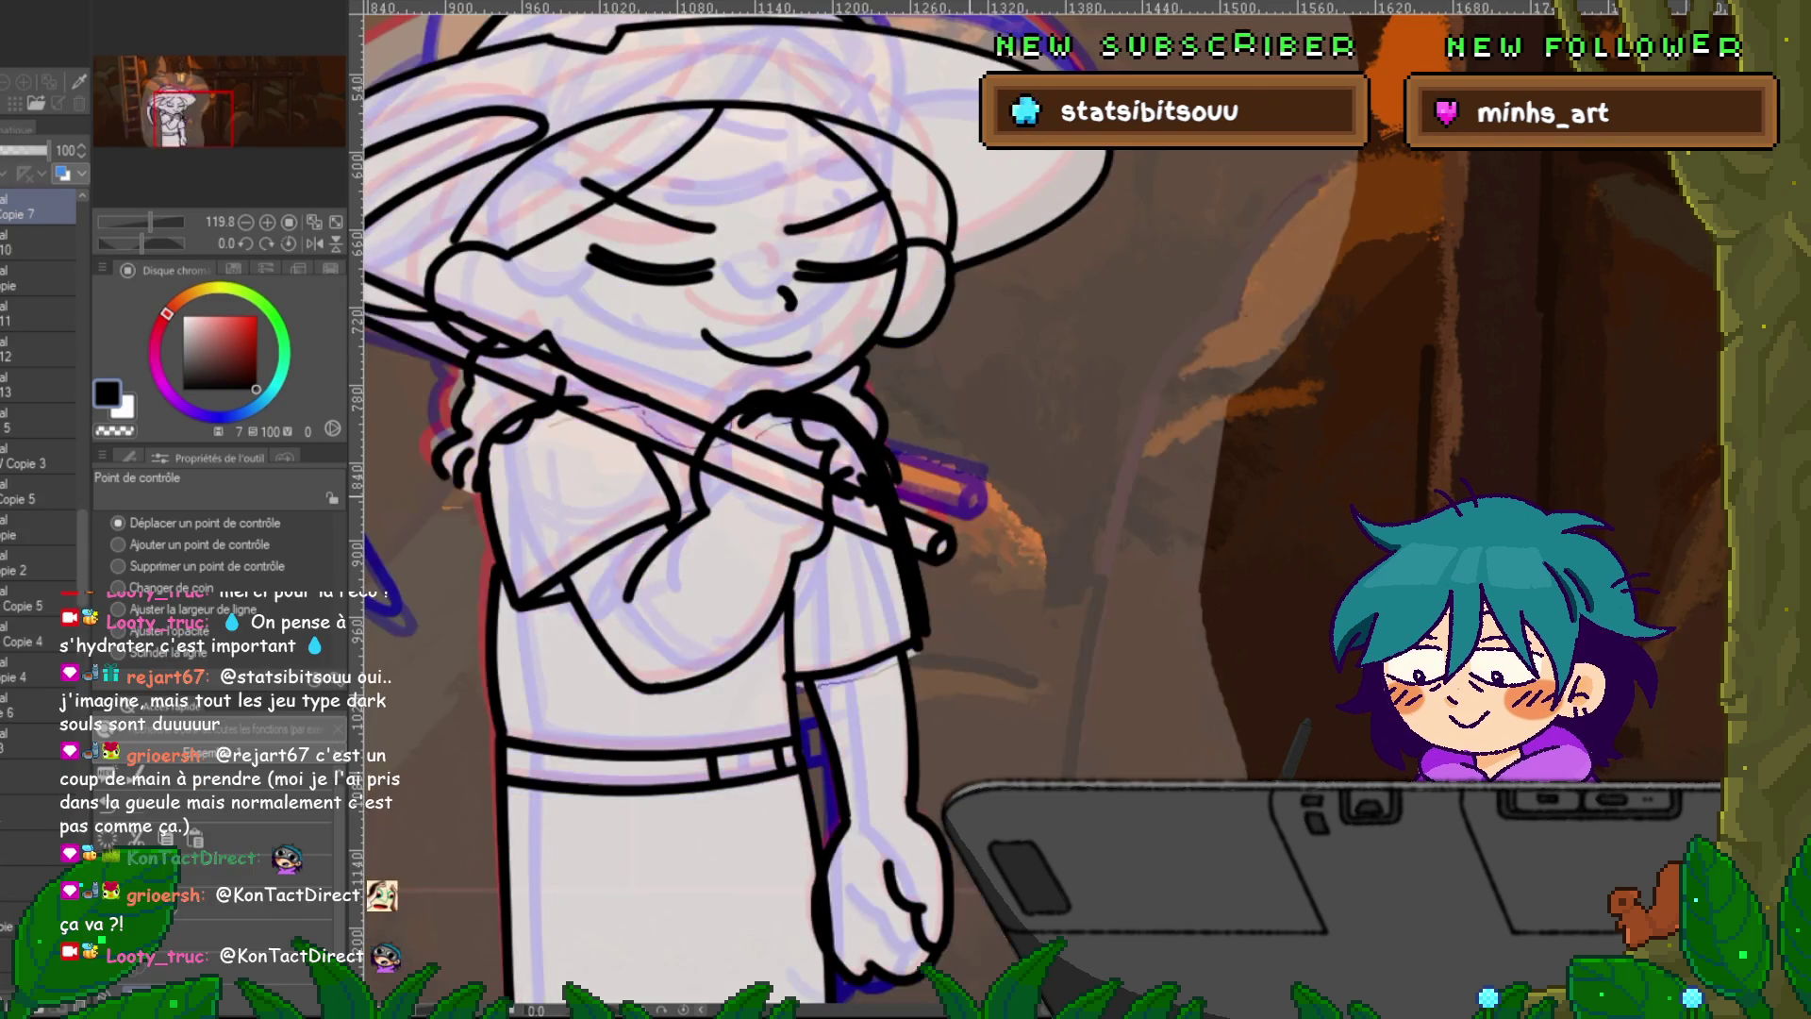
key(Right)
key(Right)
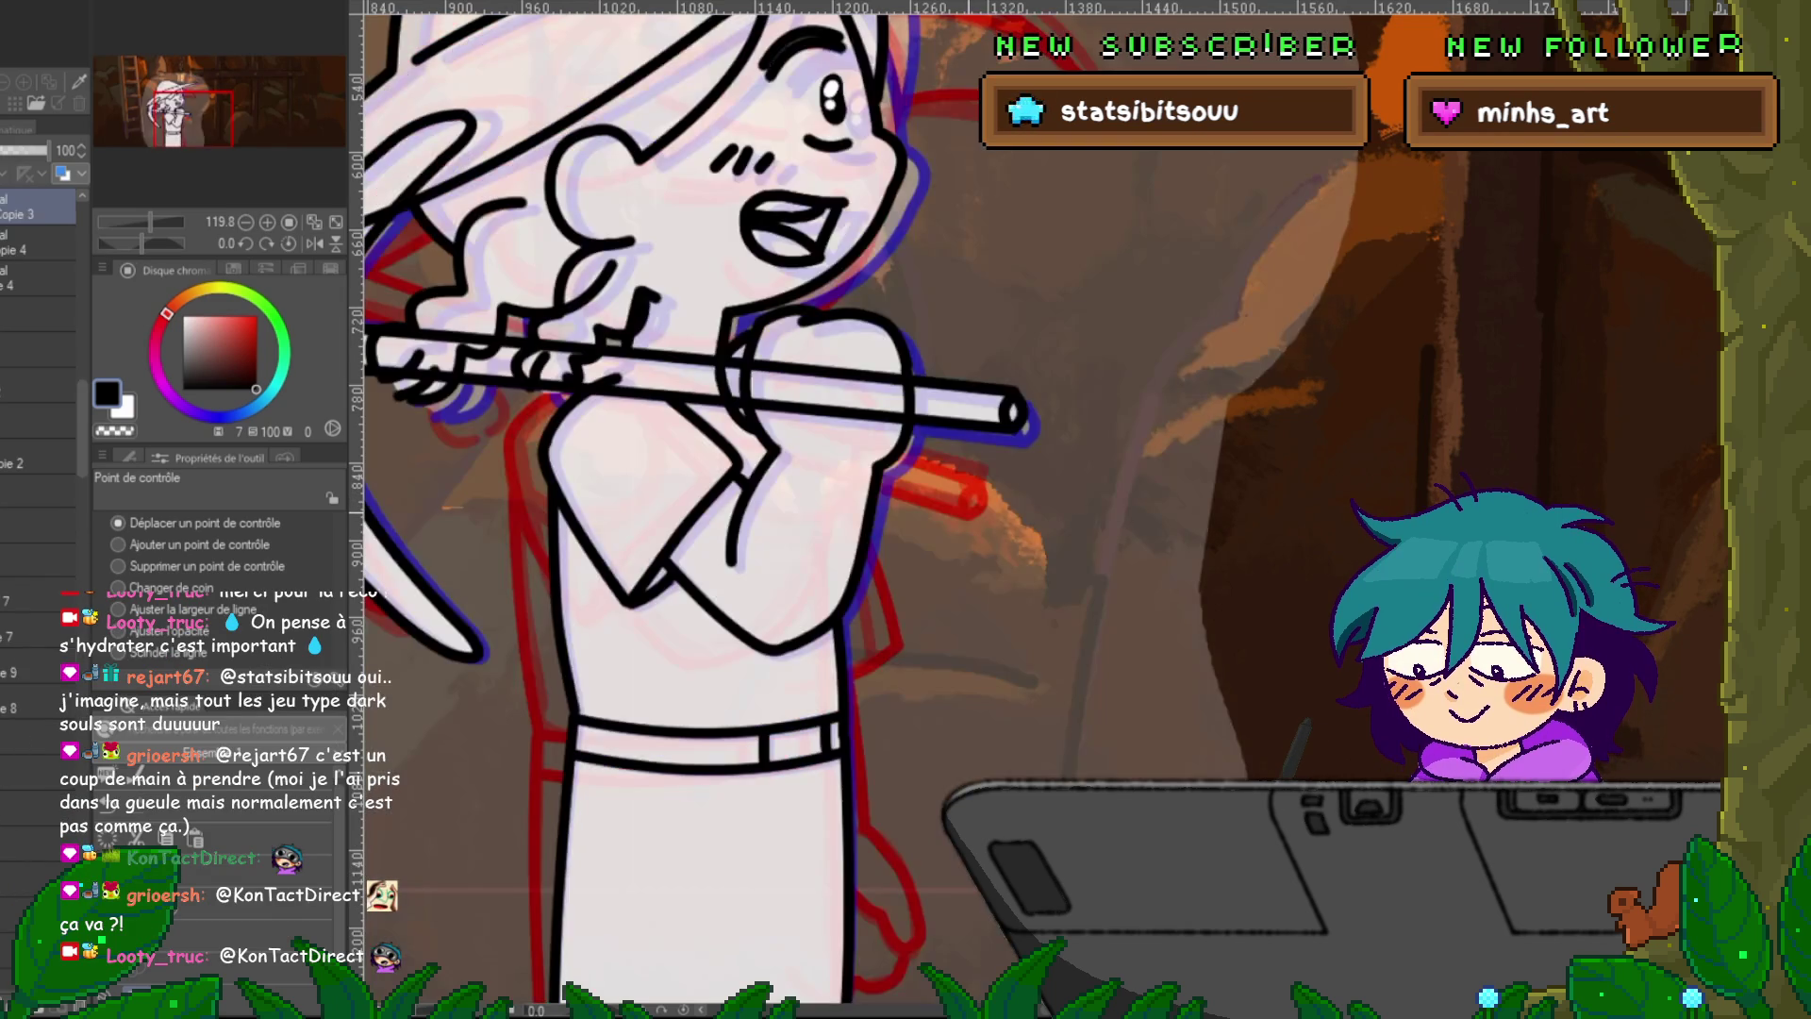
key(Left)
Switch back to the pen and flip between neighbouring frames to check the motion.
key(p)
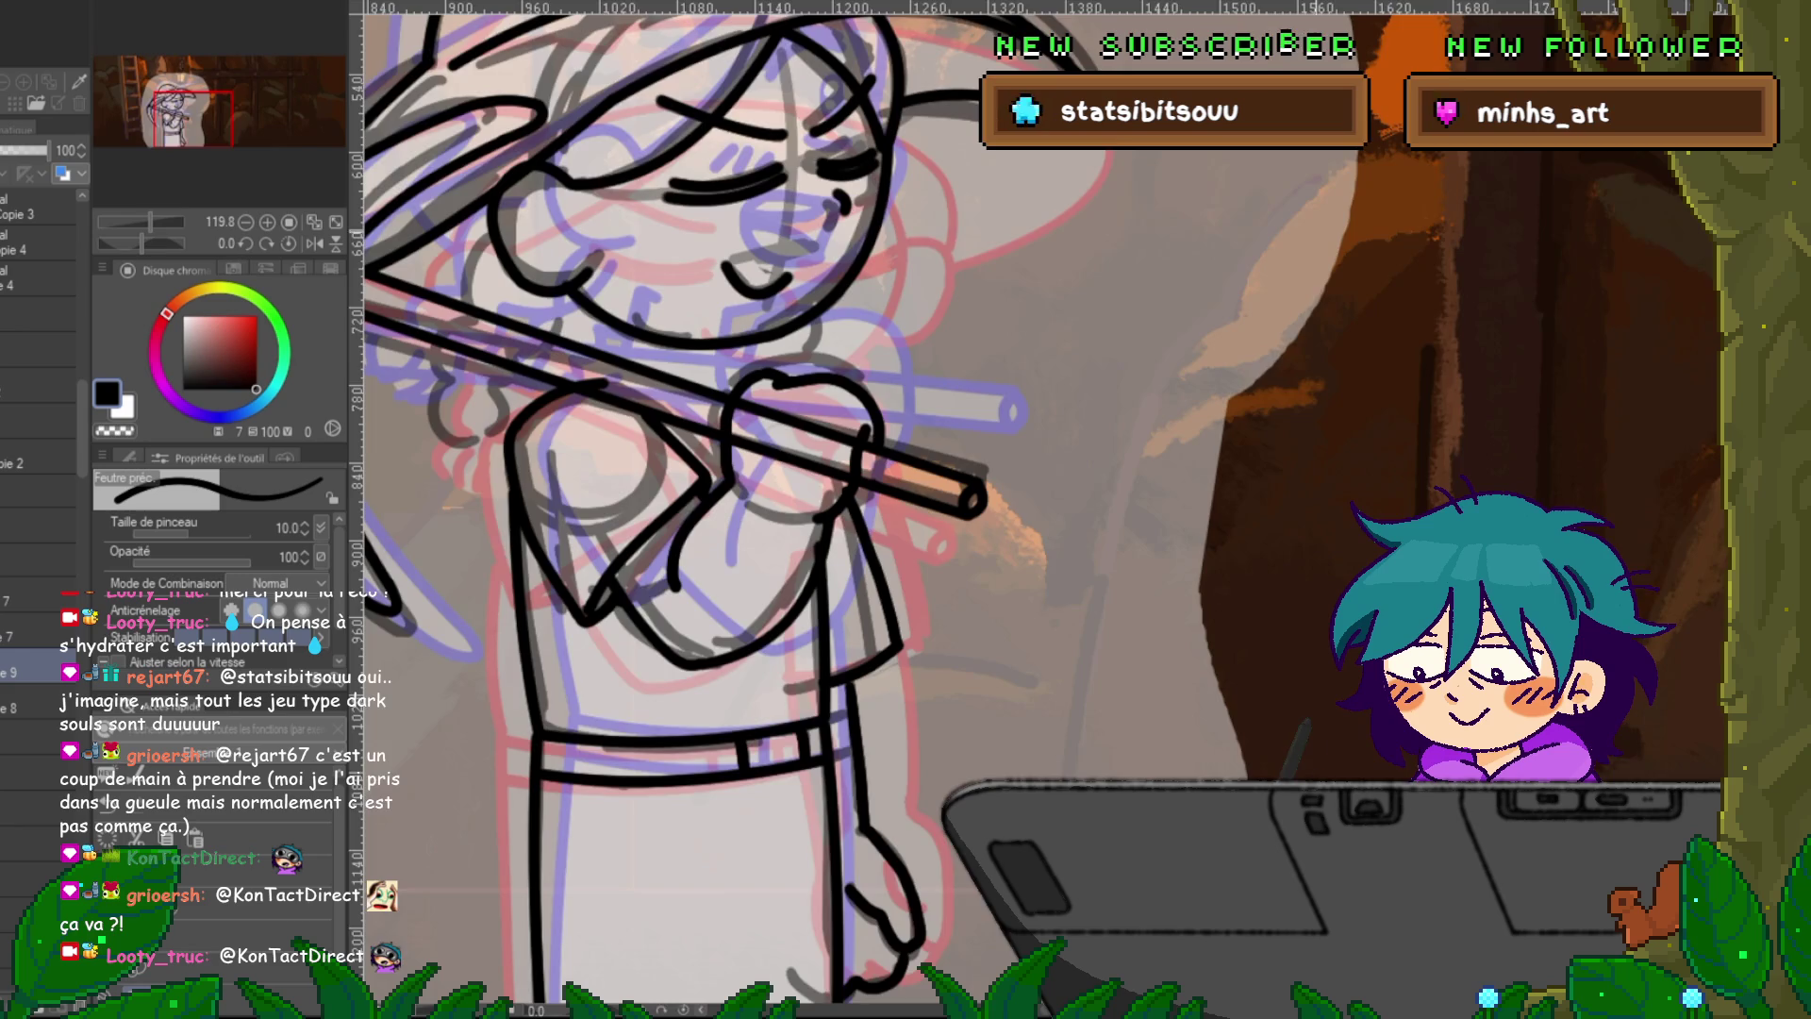
scroll(1320, 334, down, 2)
scroll(830, 424, up, 3)
key(Right)
key(Left)
key(Left)
key(Right)
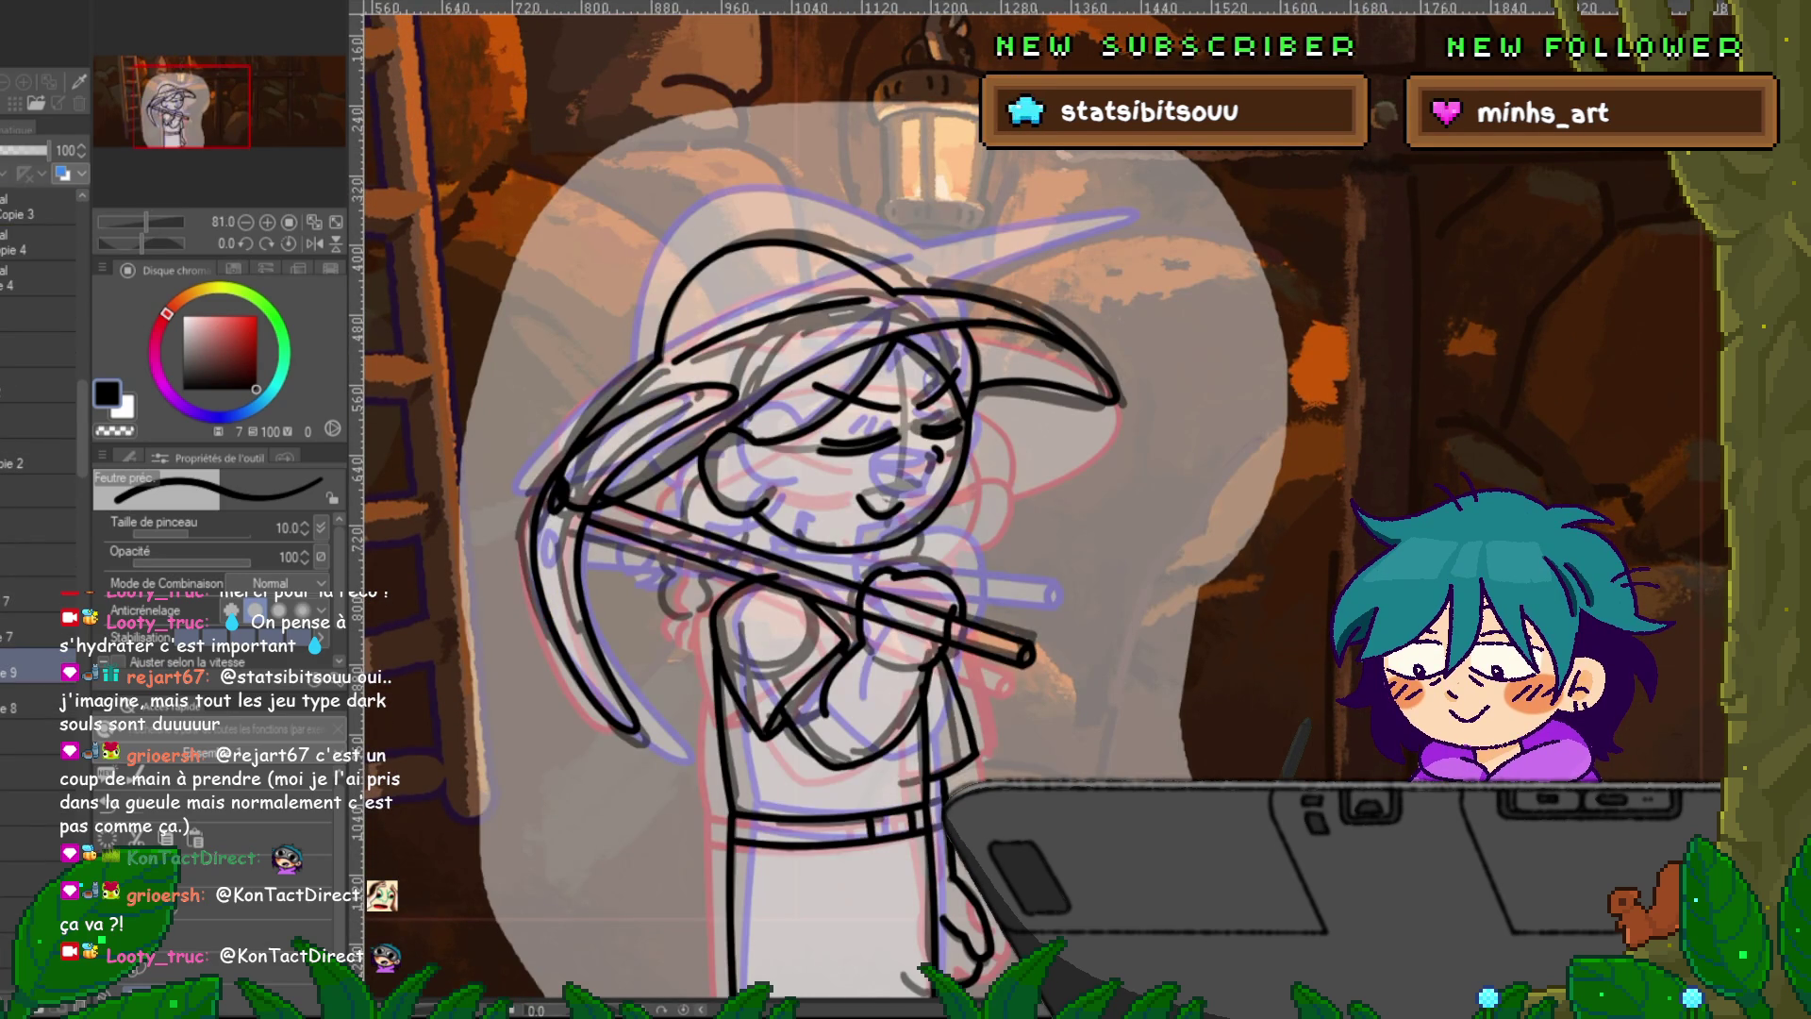
scroll(38, 471, down, 2)
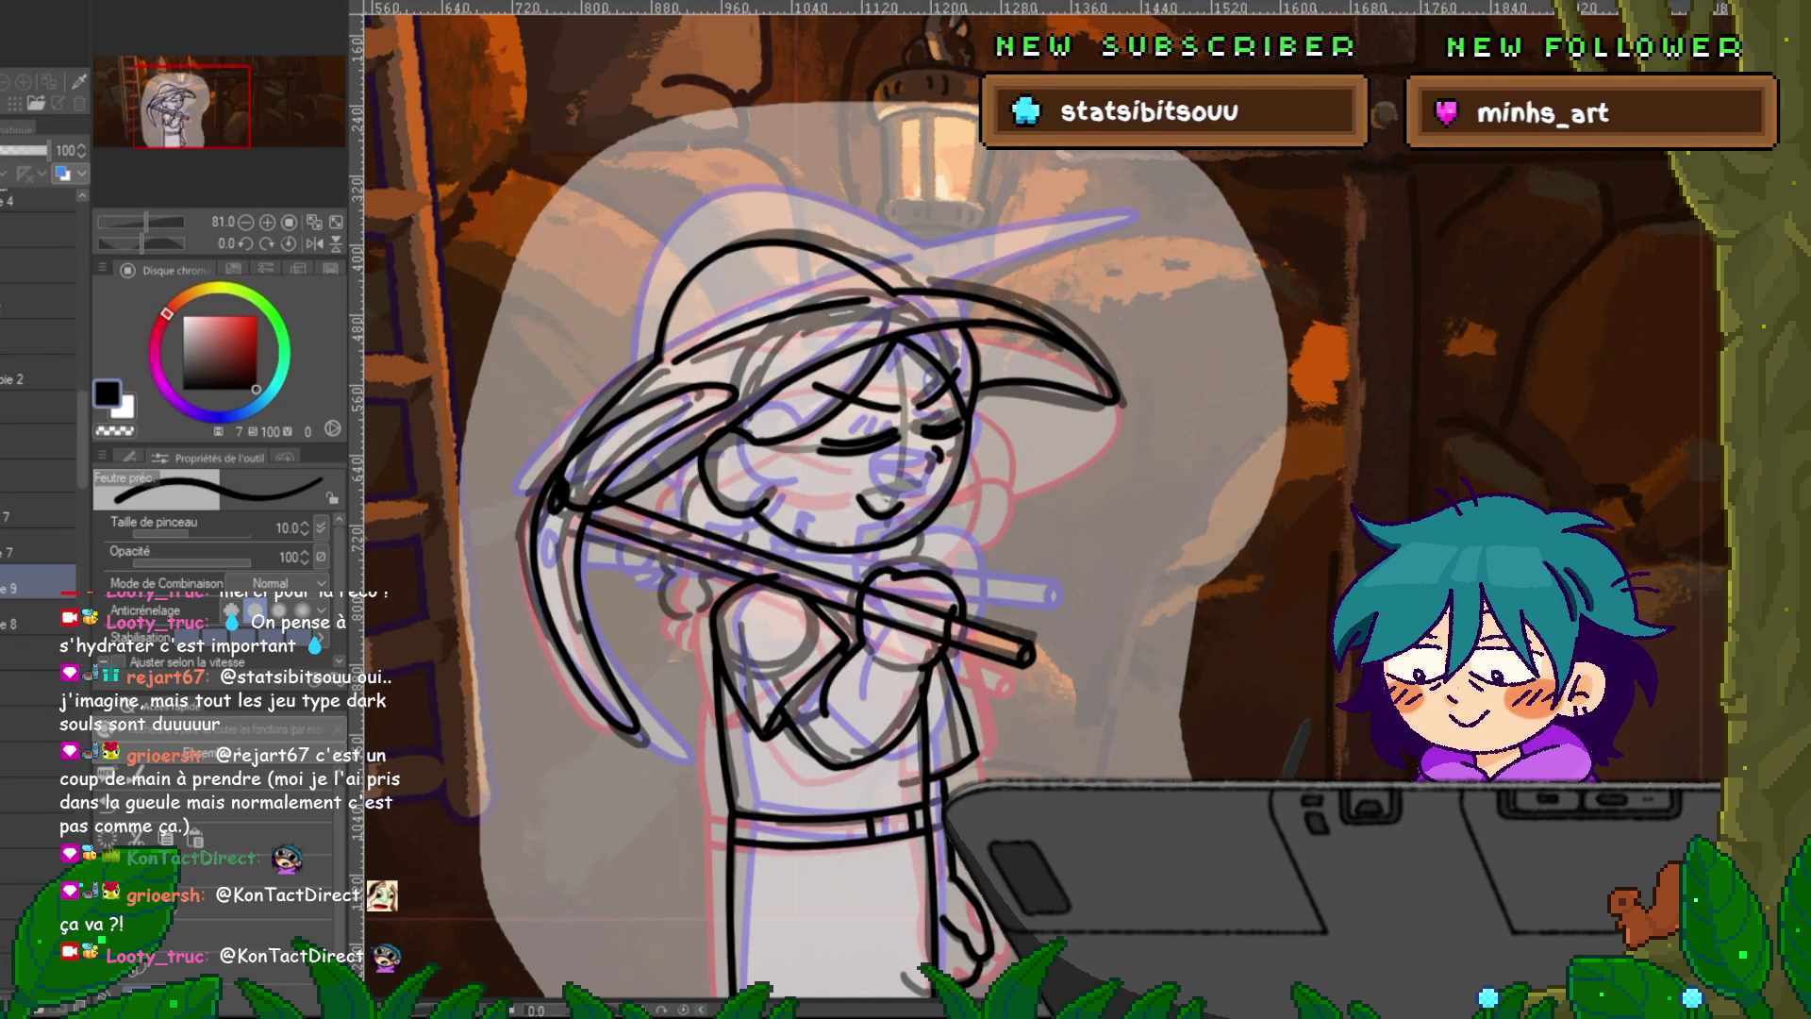
Select another frame's lineart layer and draw the girl's closed eyes on the face.
click(38, 830)
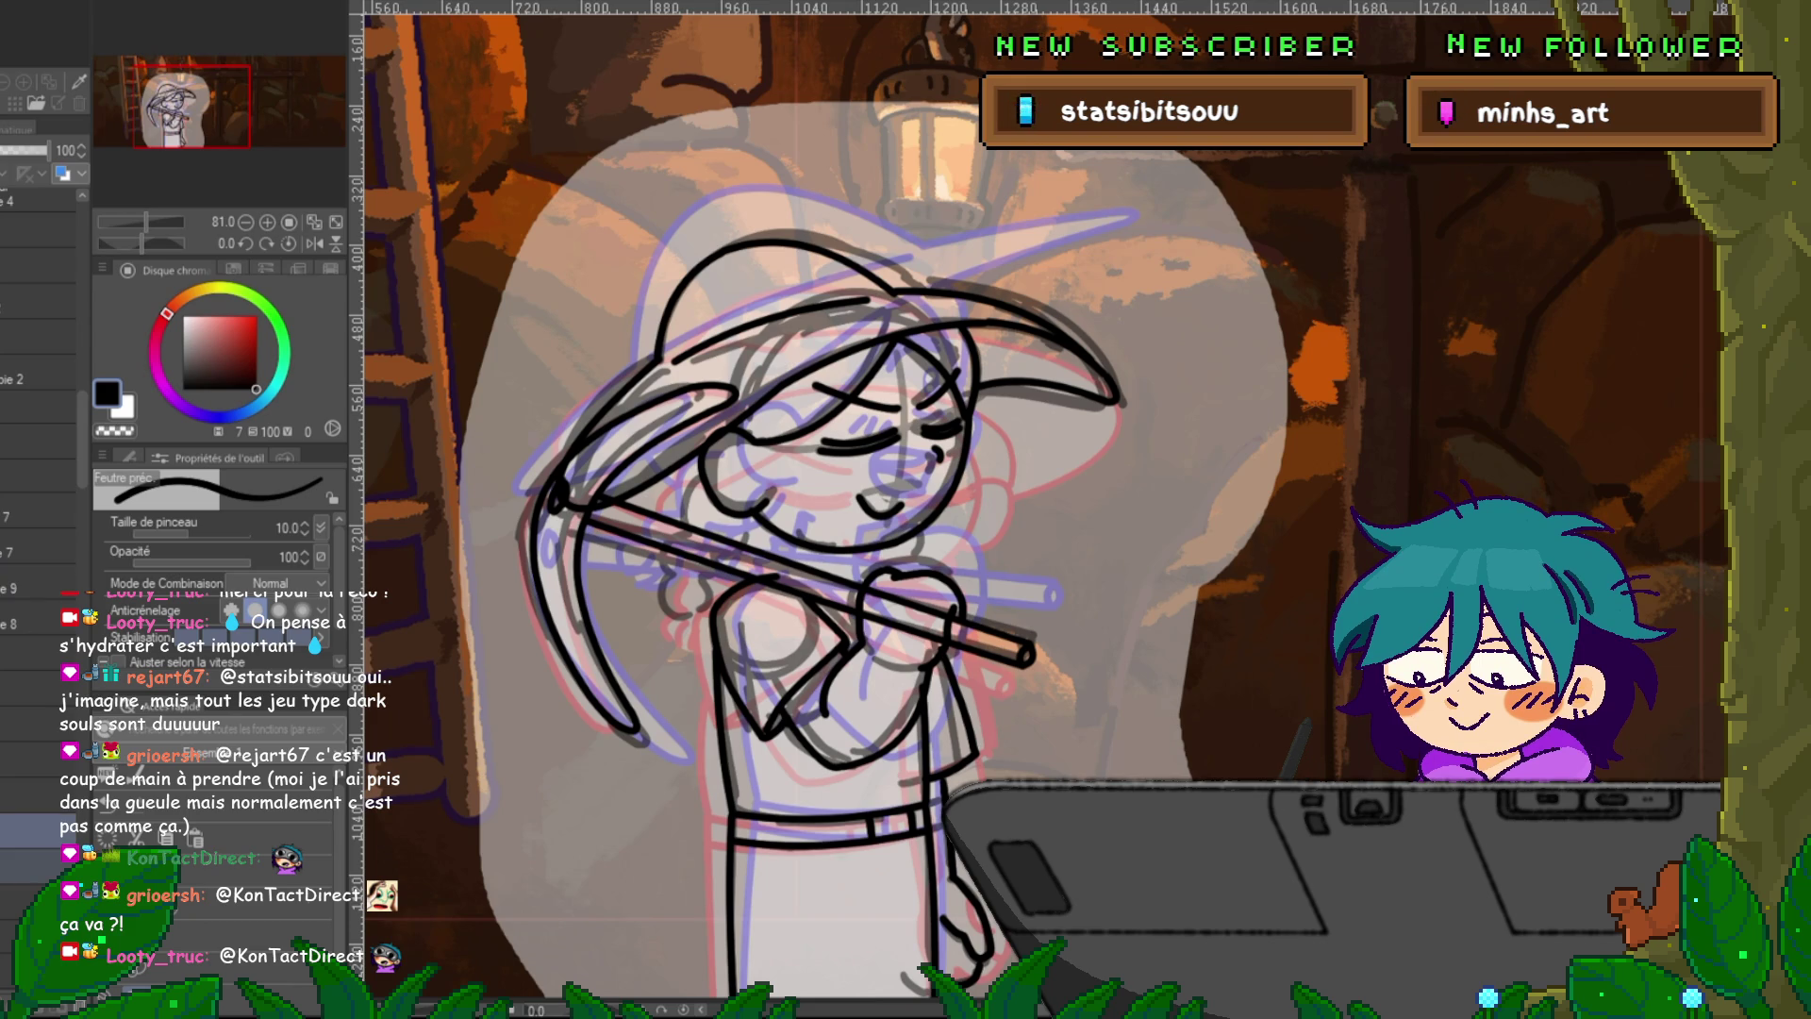
key(ctrl+t)
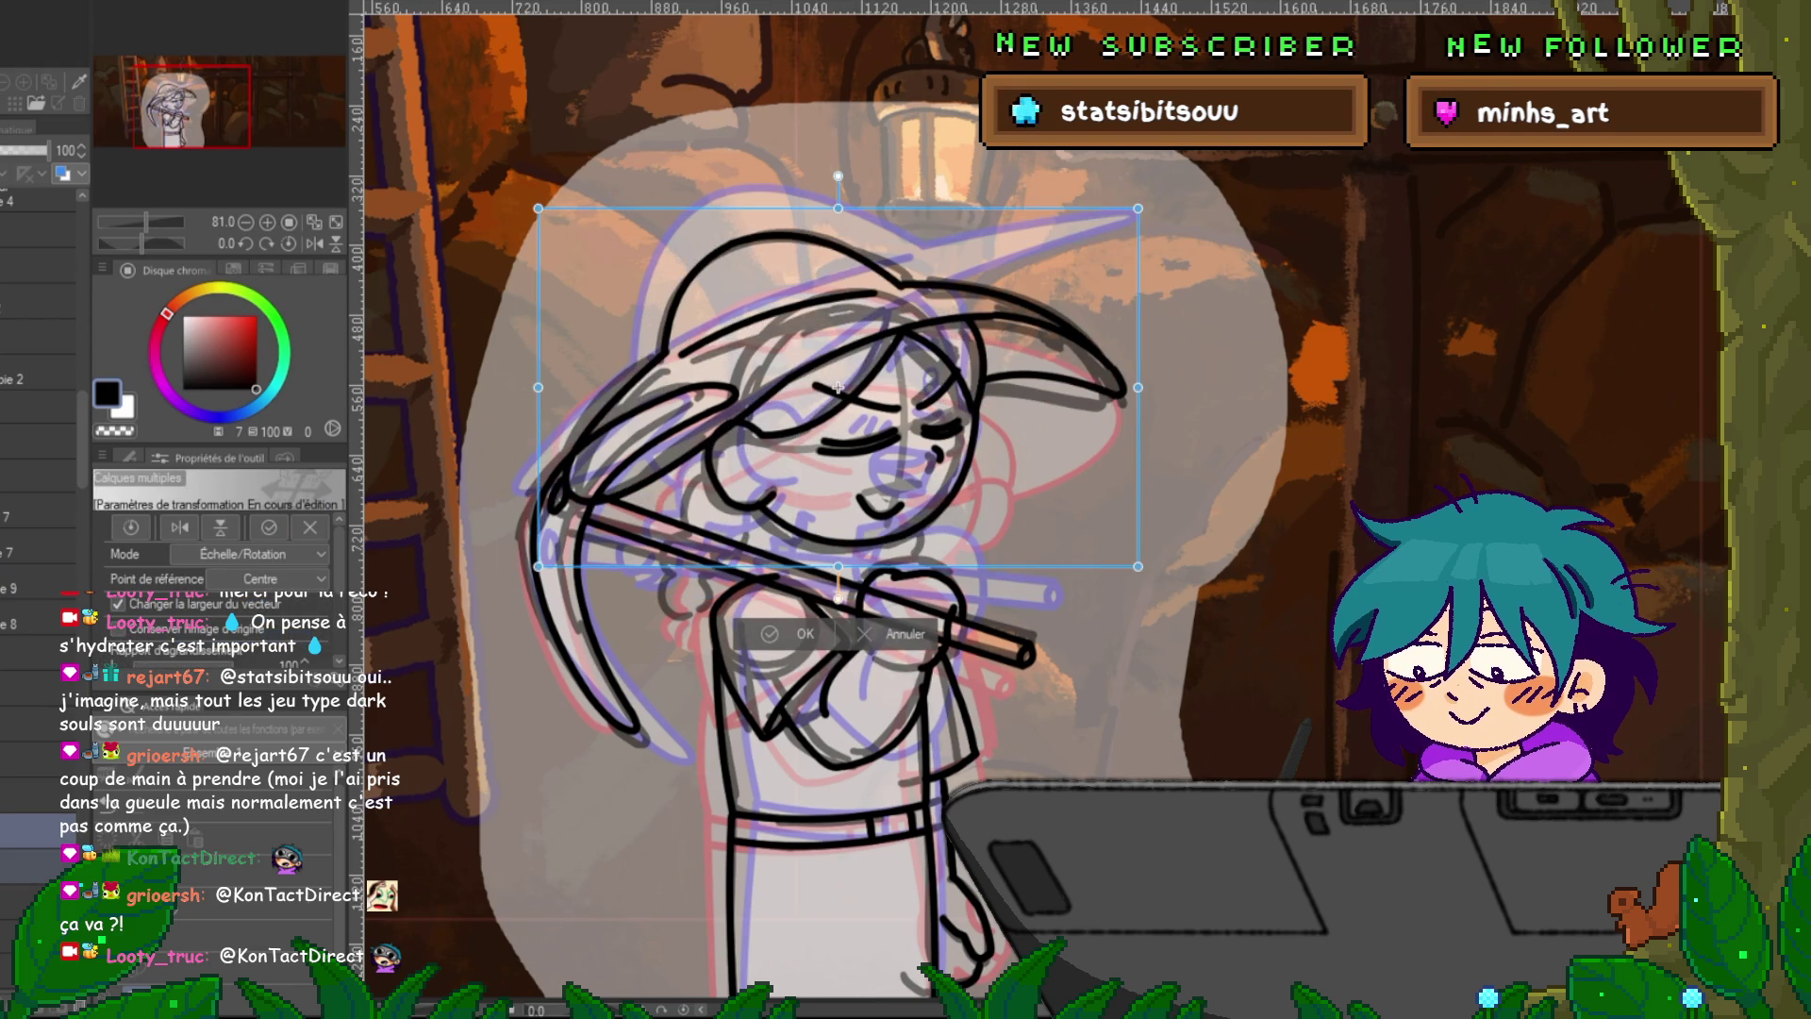
key(Return)
click(38, 795)
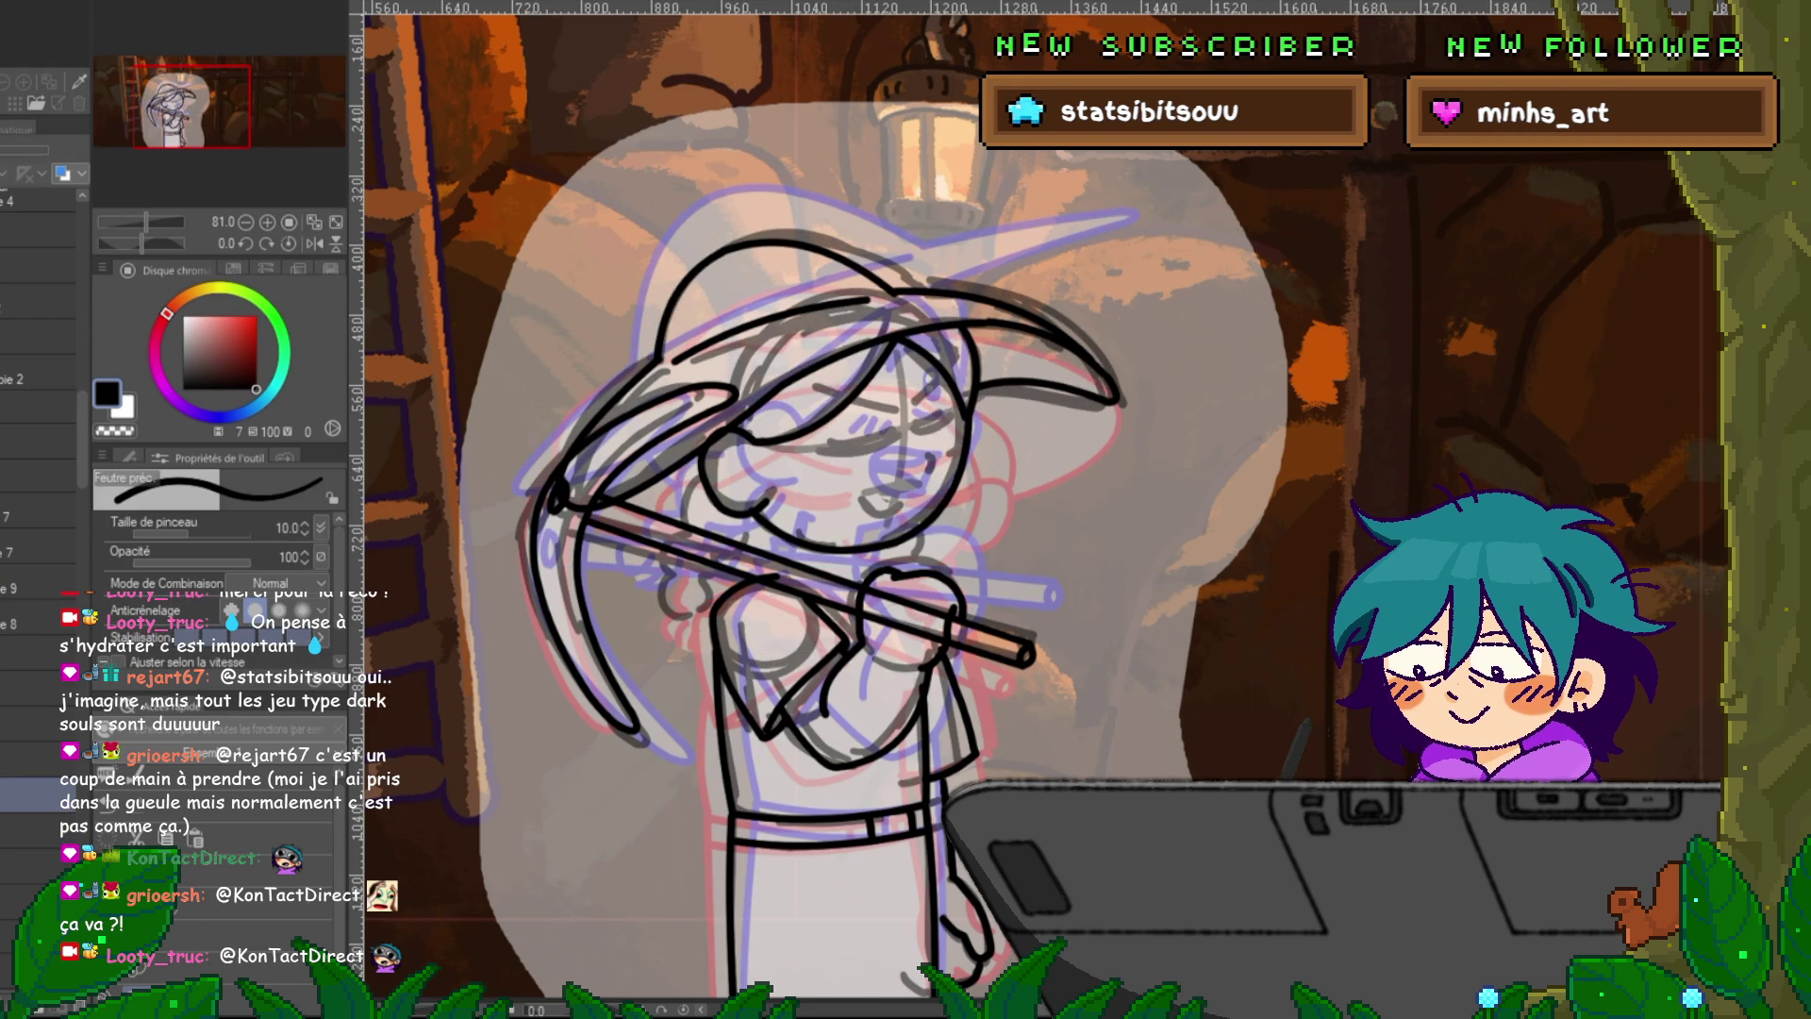
drag(818, 436, 901, 451)
drag(921, 437, 962, 420)
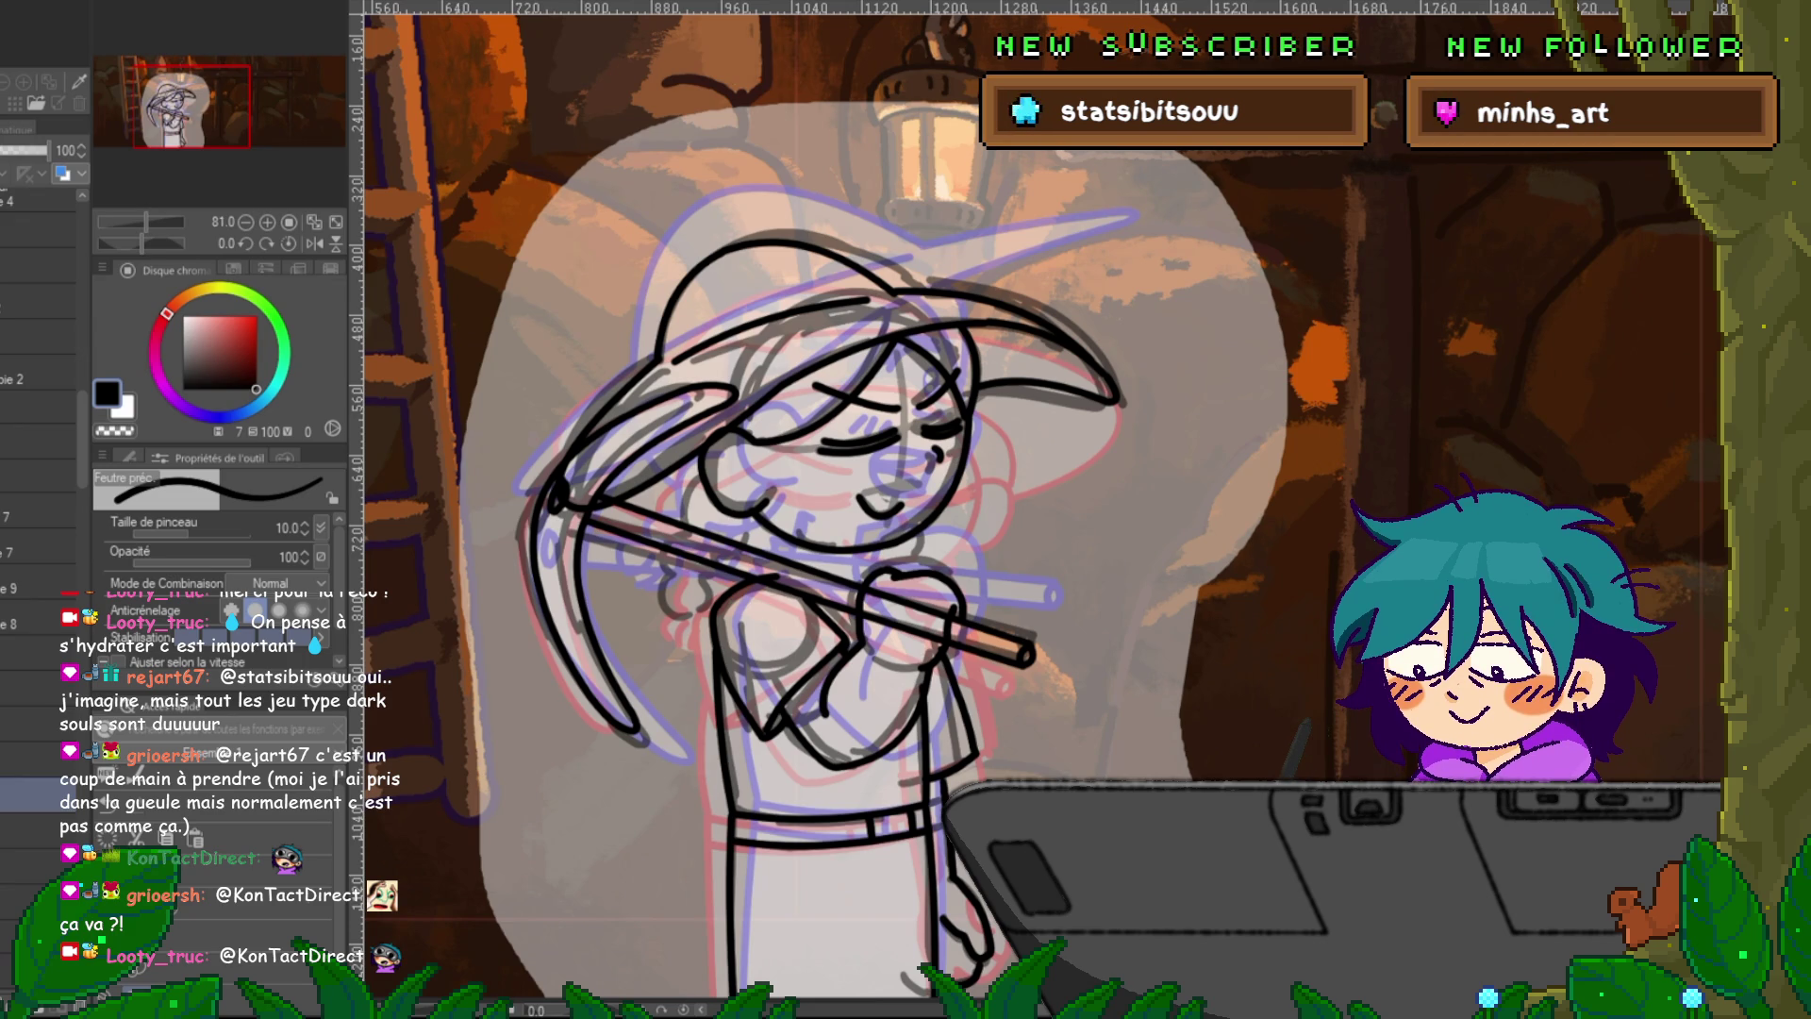
Step up through the lineart layers, trying and undoing a stroke beside the gripping hand.
click(38, 759)
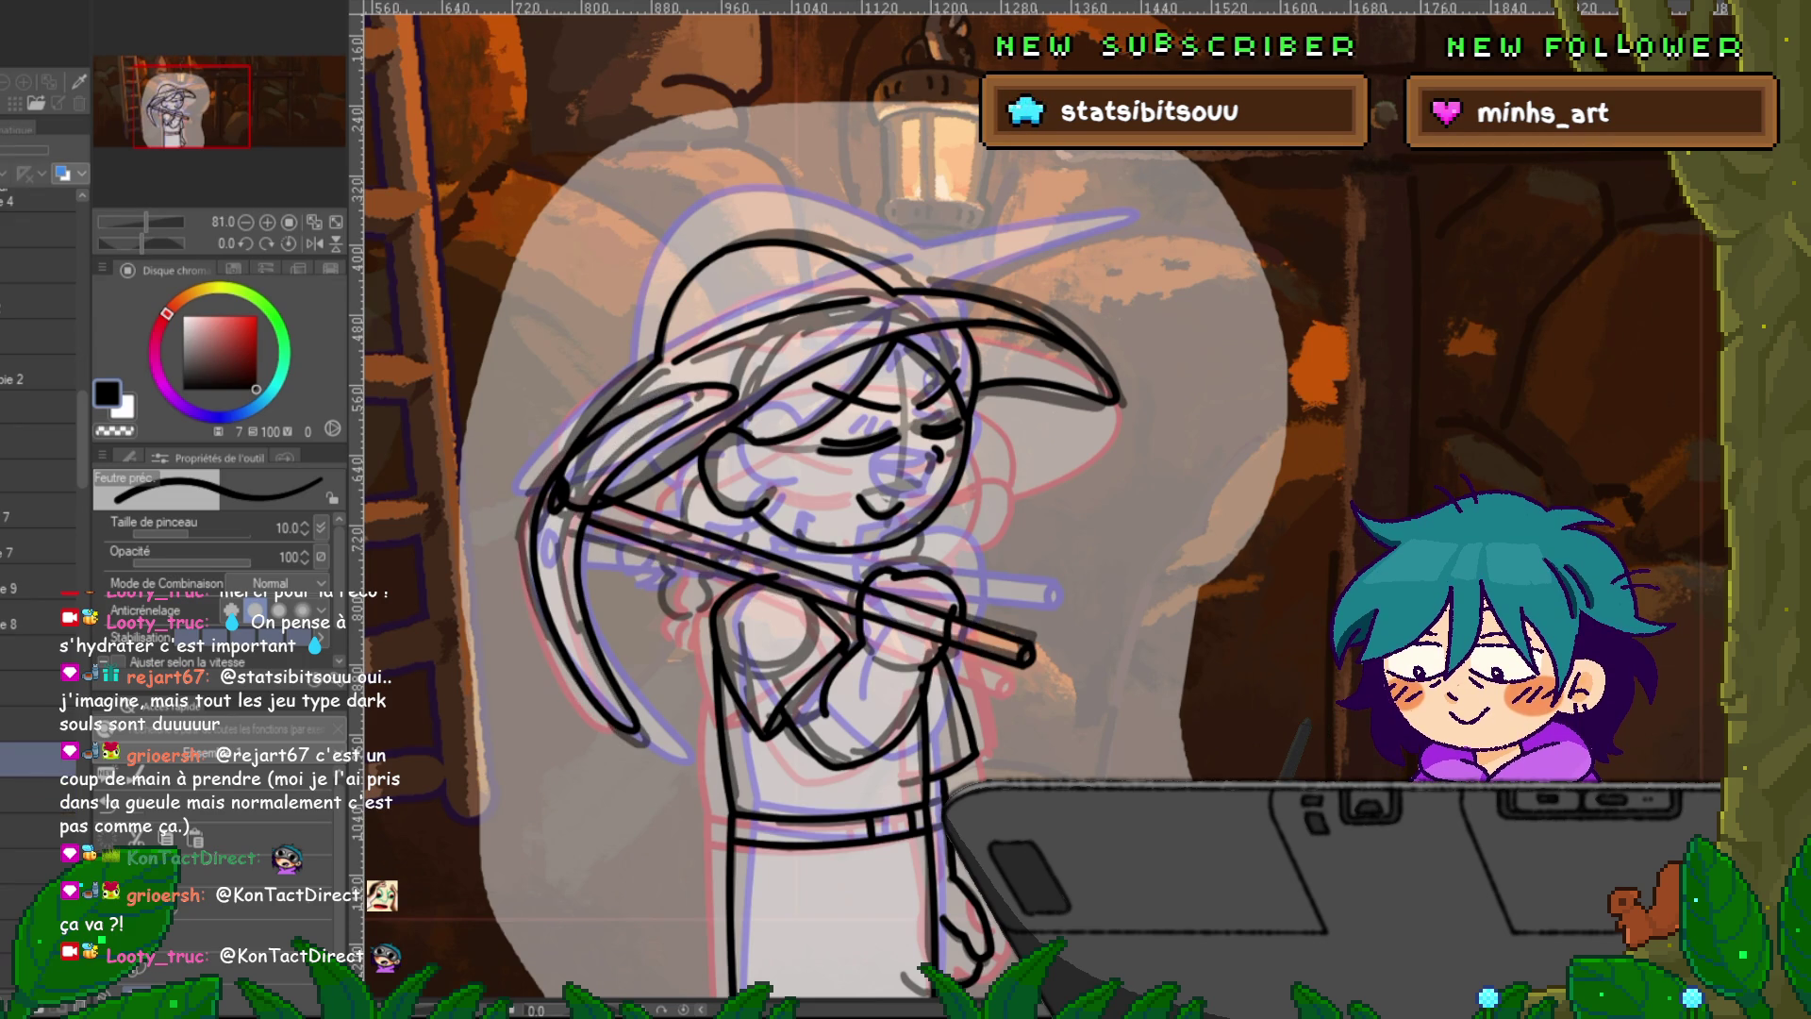
click(38, 721)
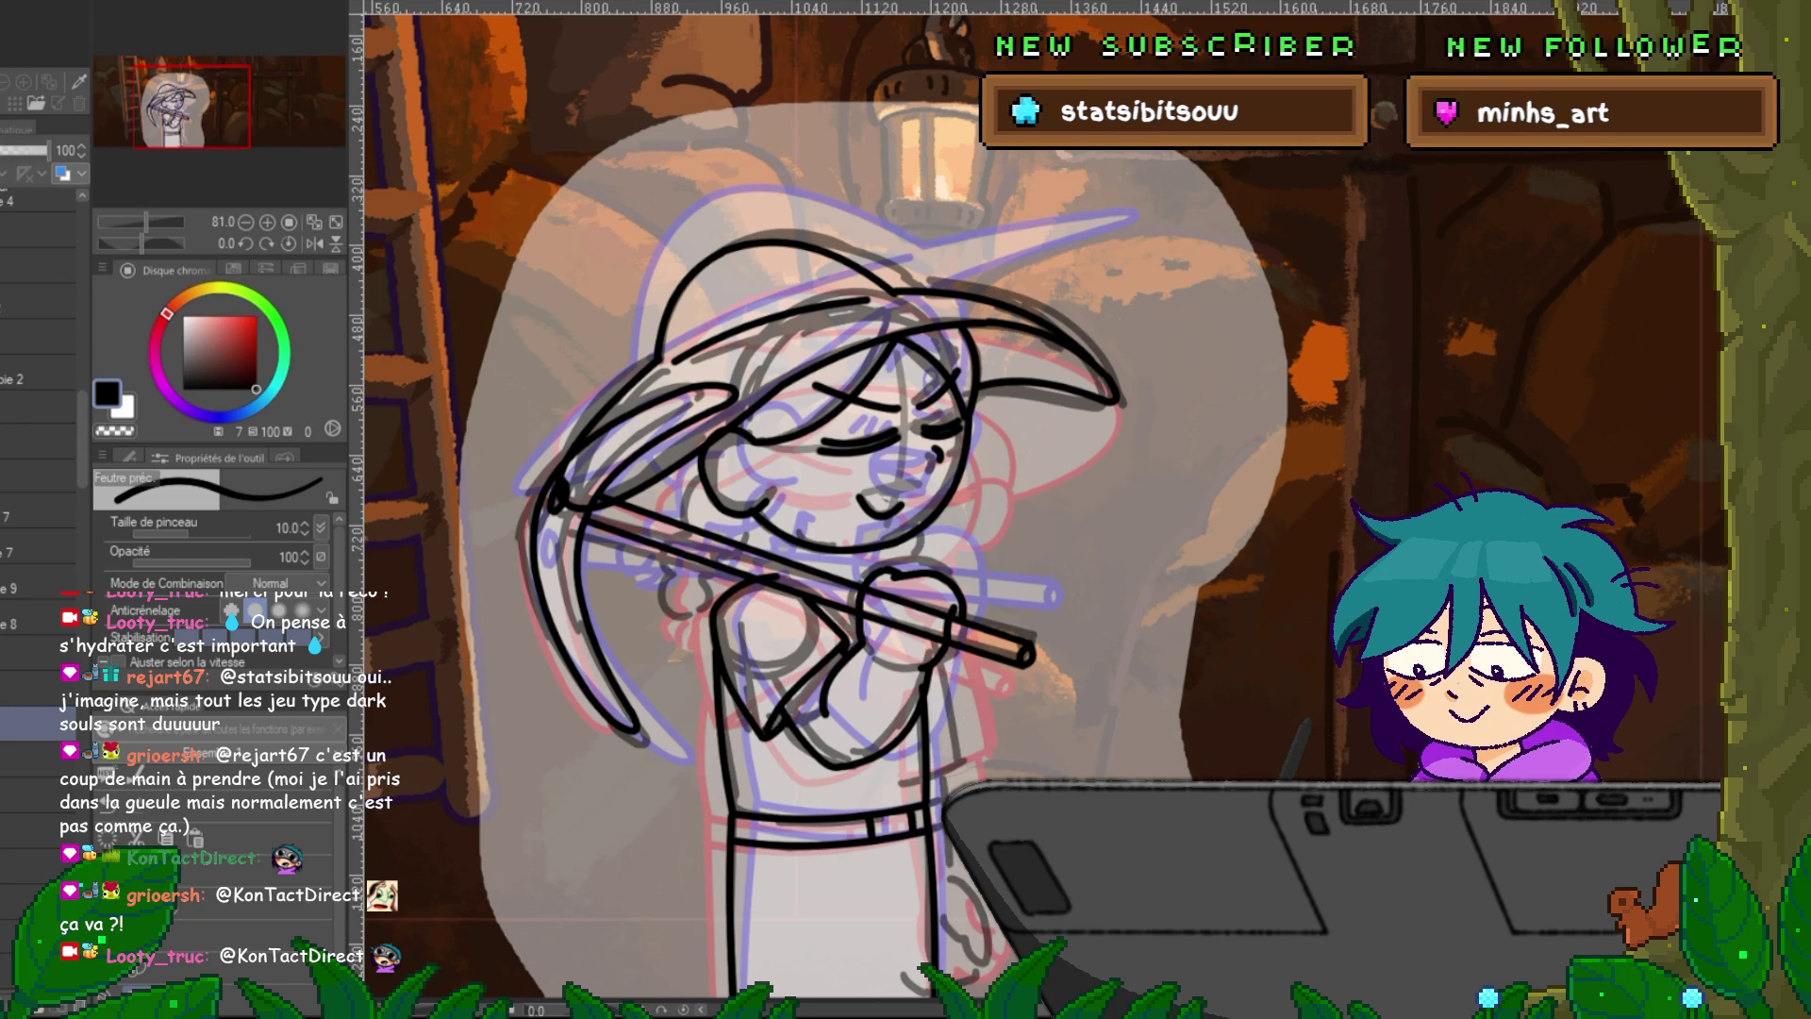
click(37, 687)
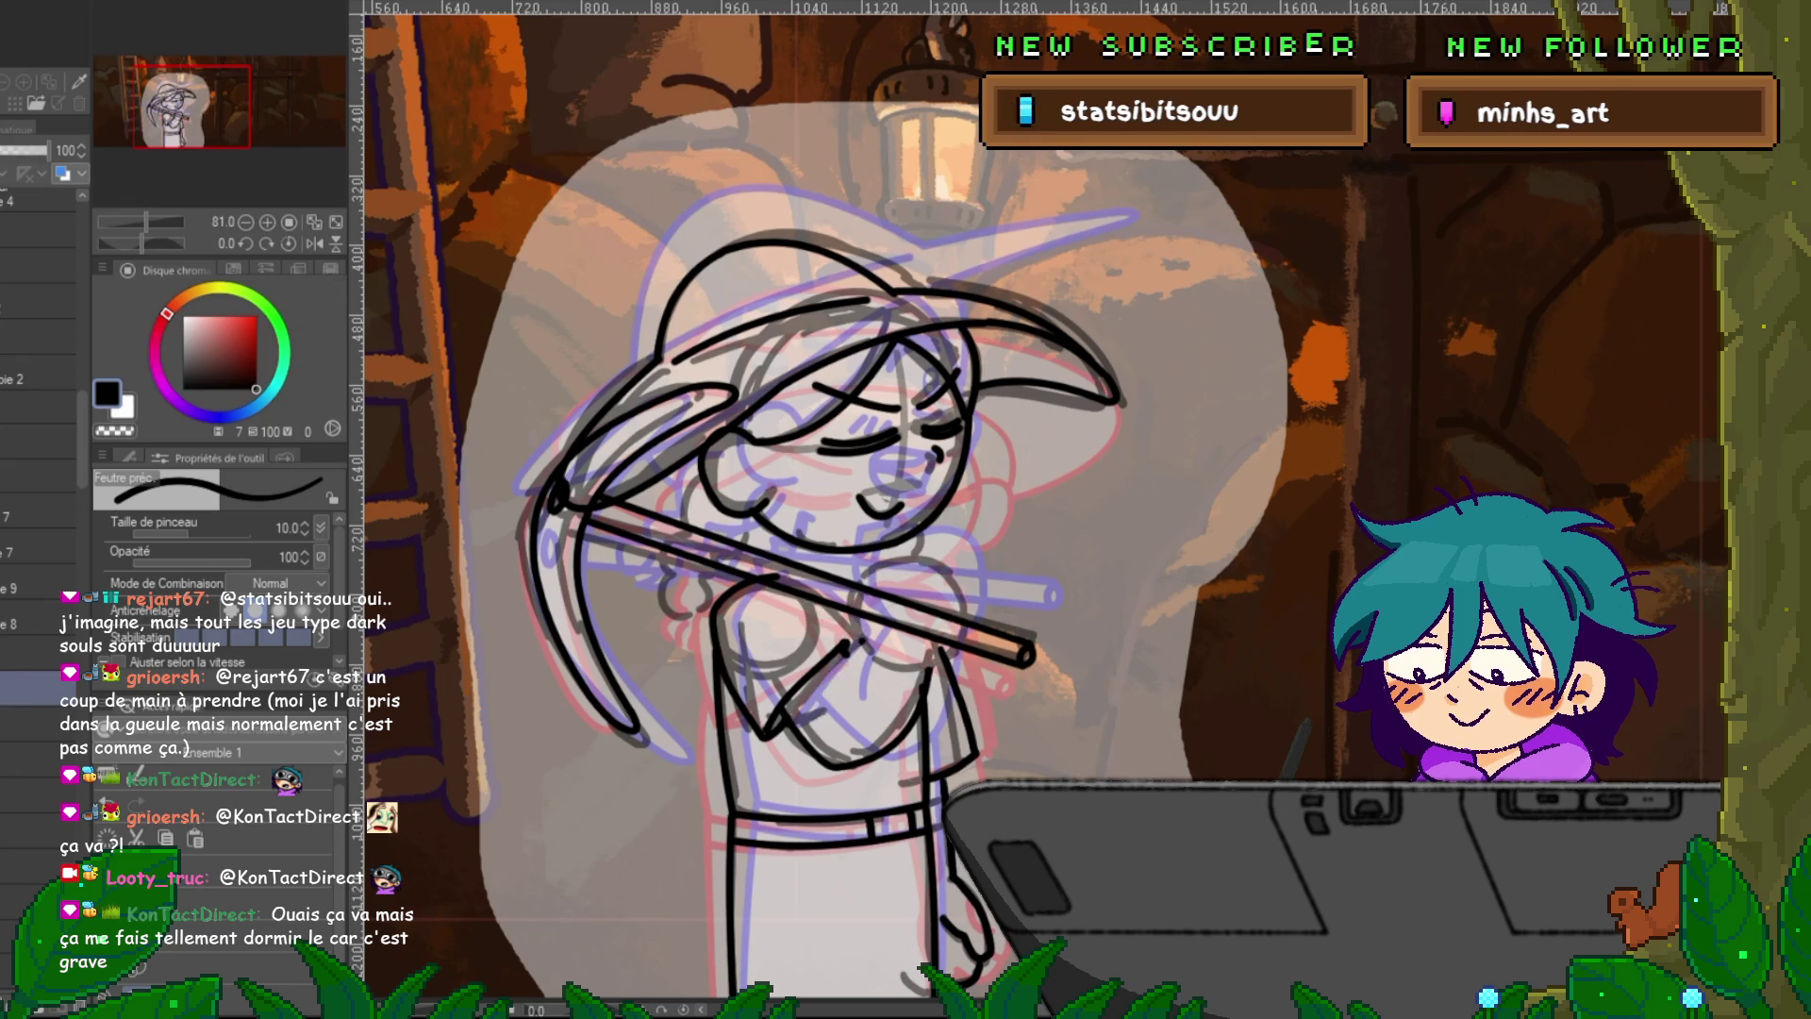
click(37, 650)
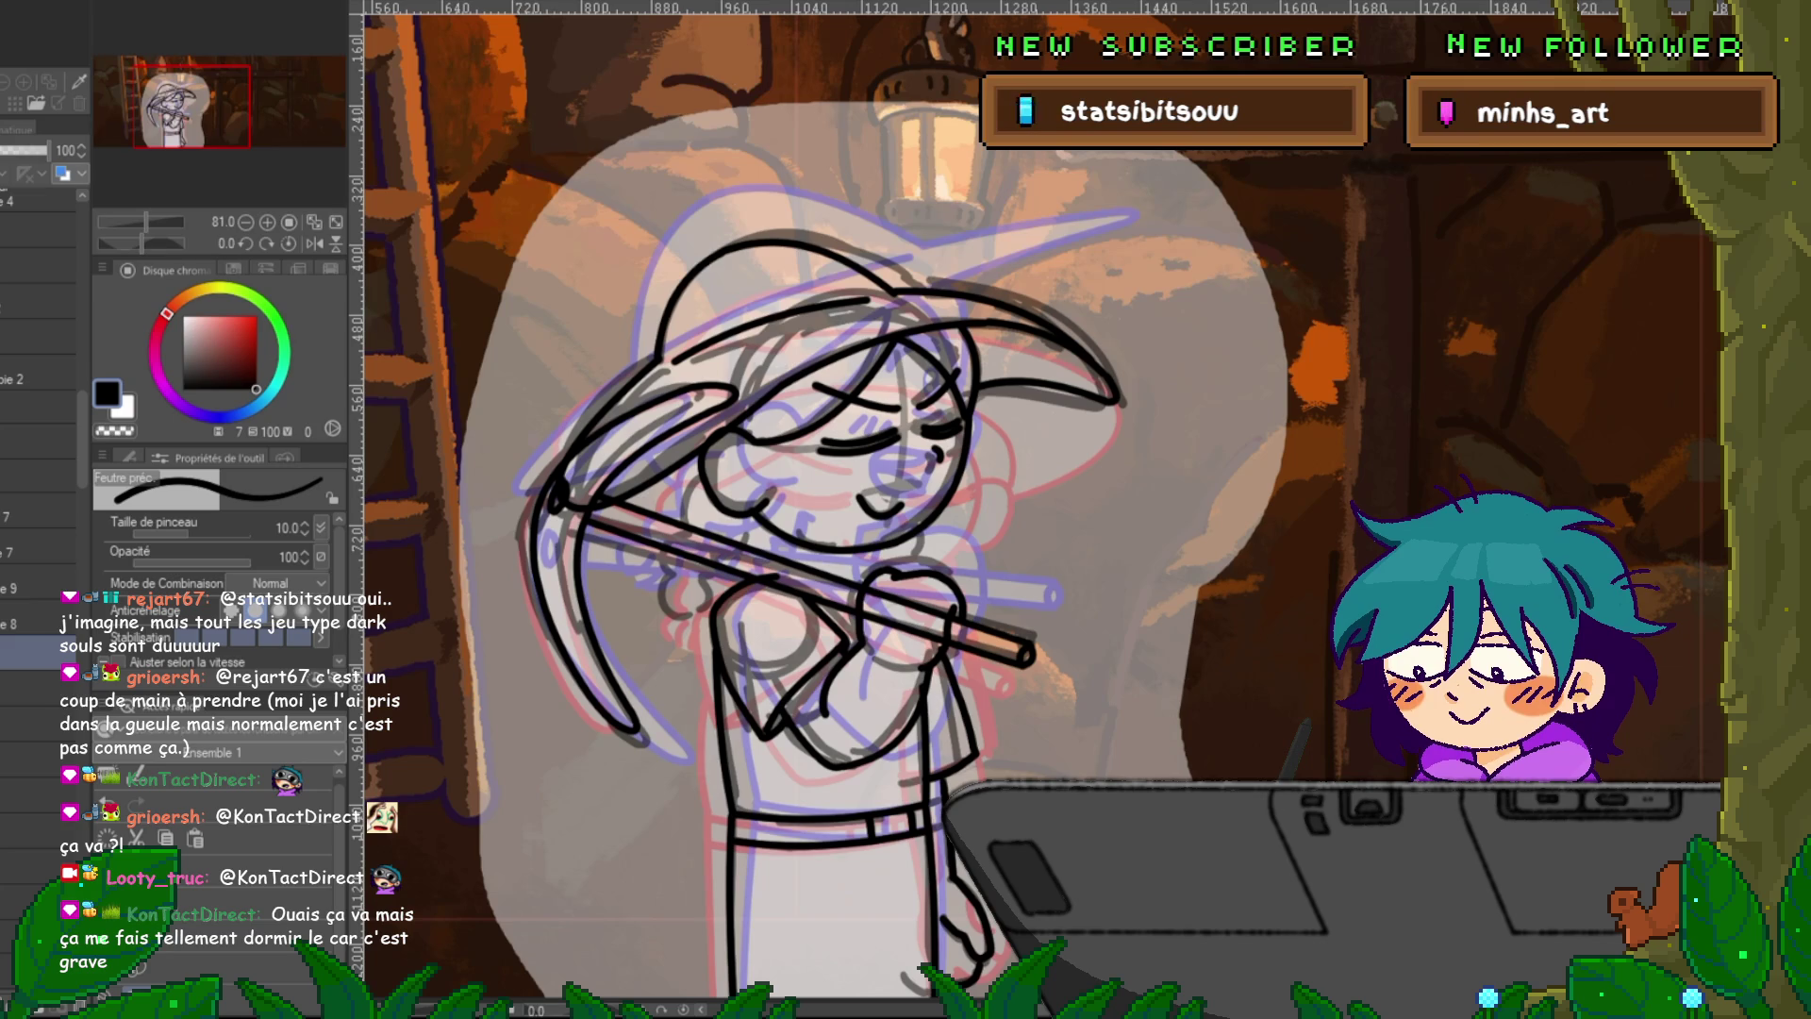
drag(946, 572, 971, 618)
key(ctrl+z)
key(ctrl+z)
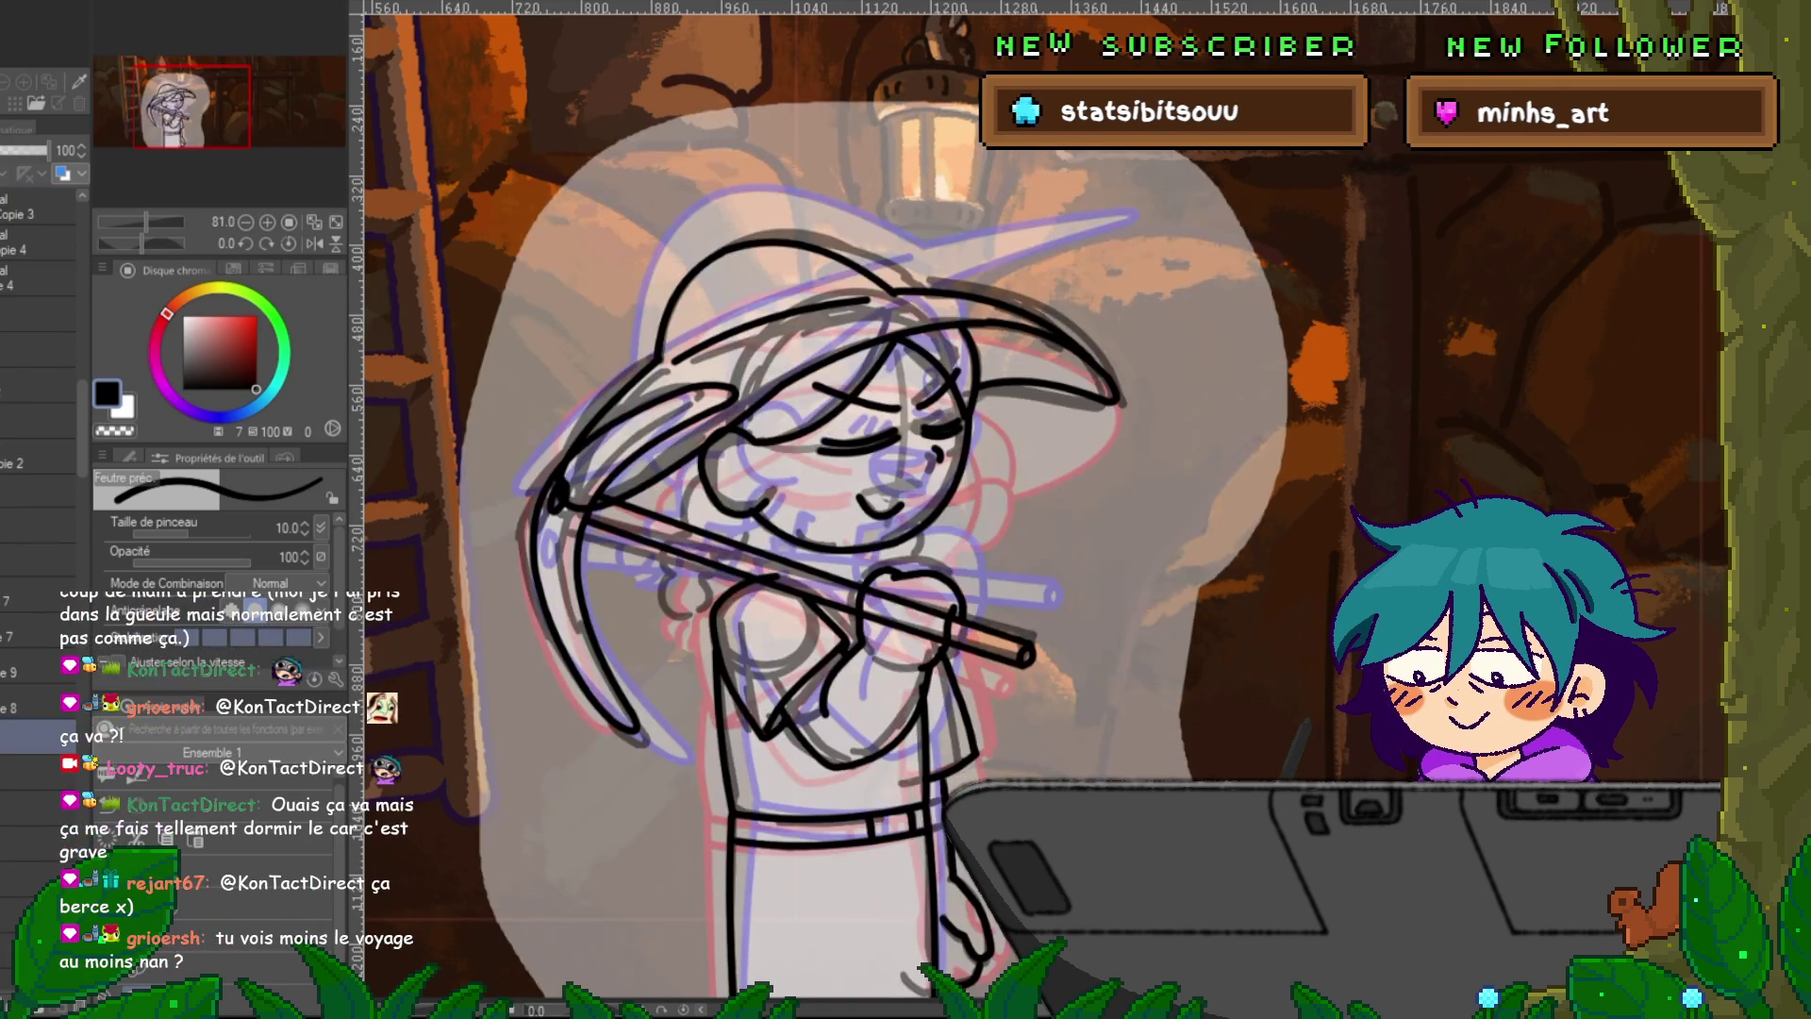
Ctrl-click the lineart layers higher in the stack to select them together.
click(38, 707)
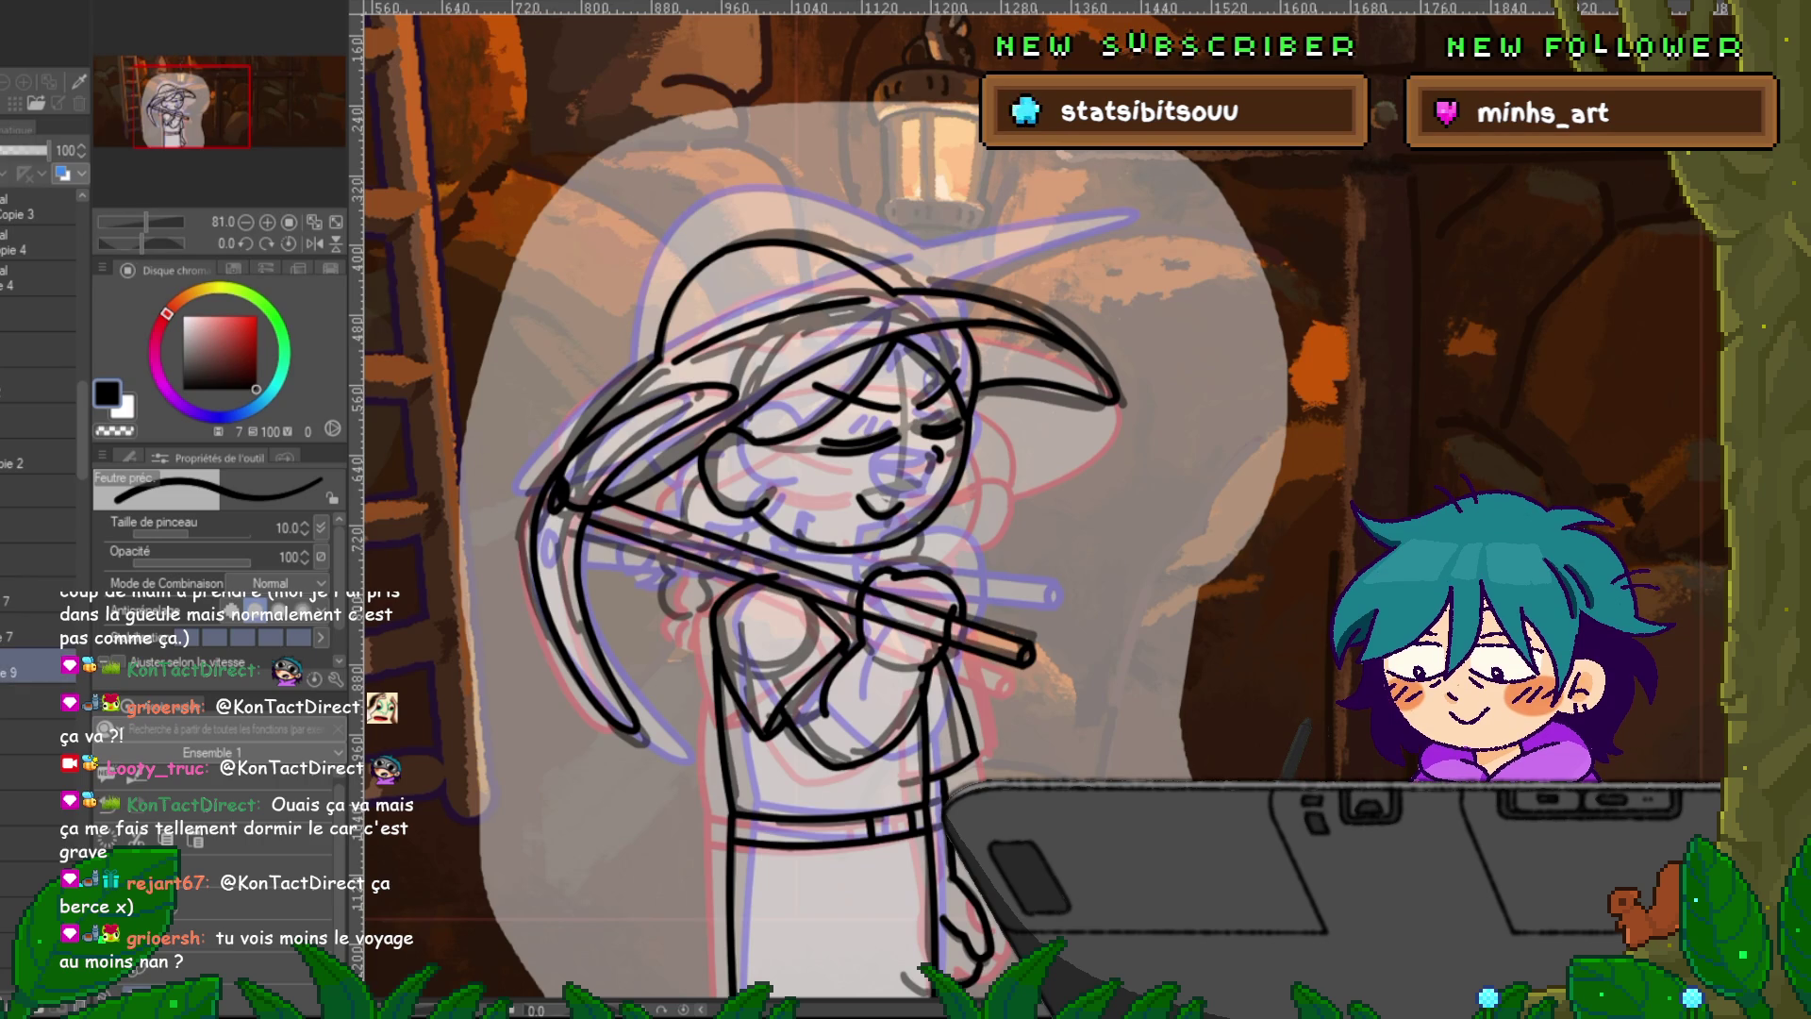
click(38, 596)
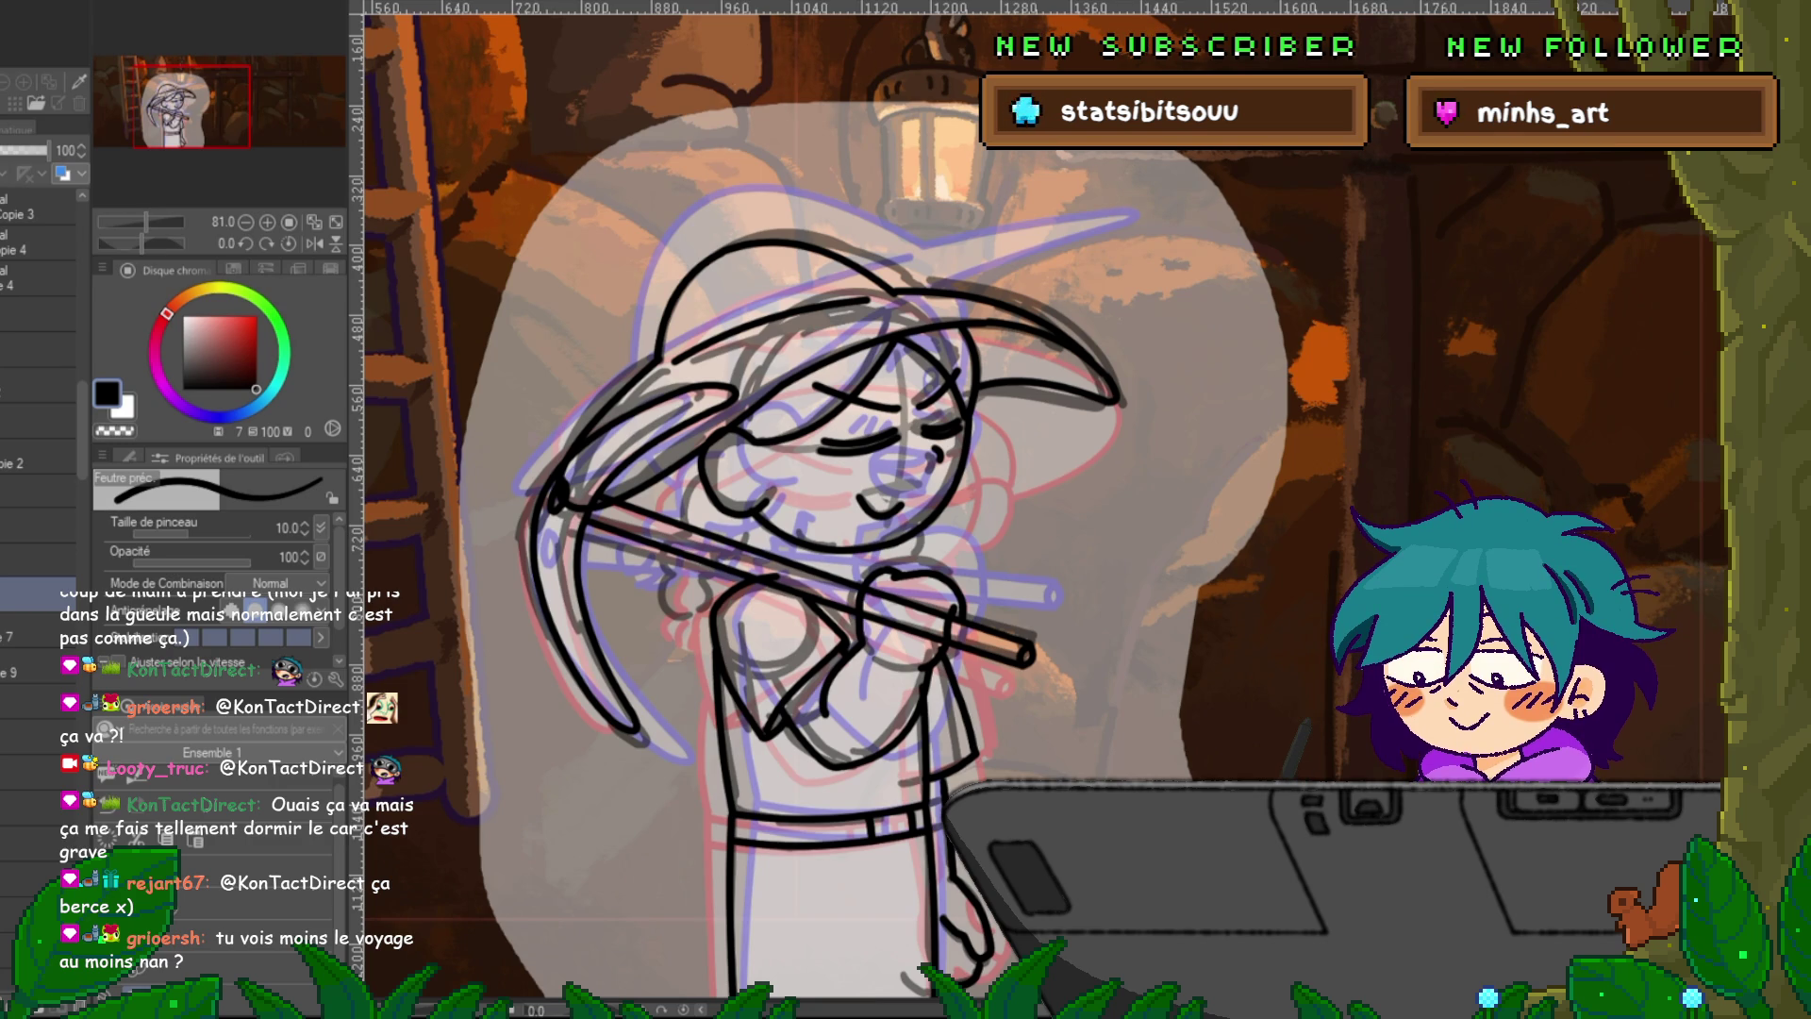
scroll(38, 424, down, 3)
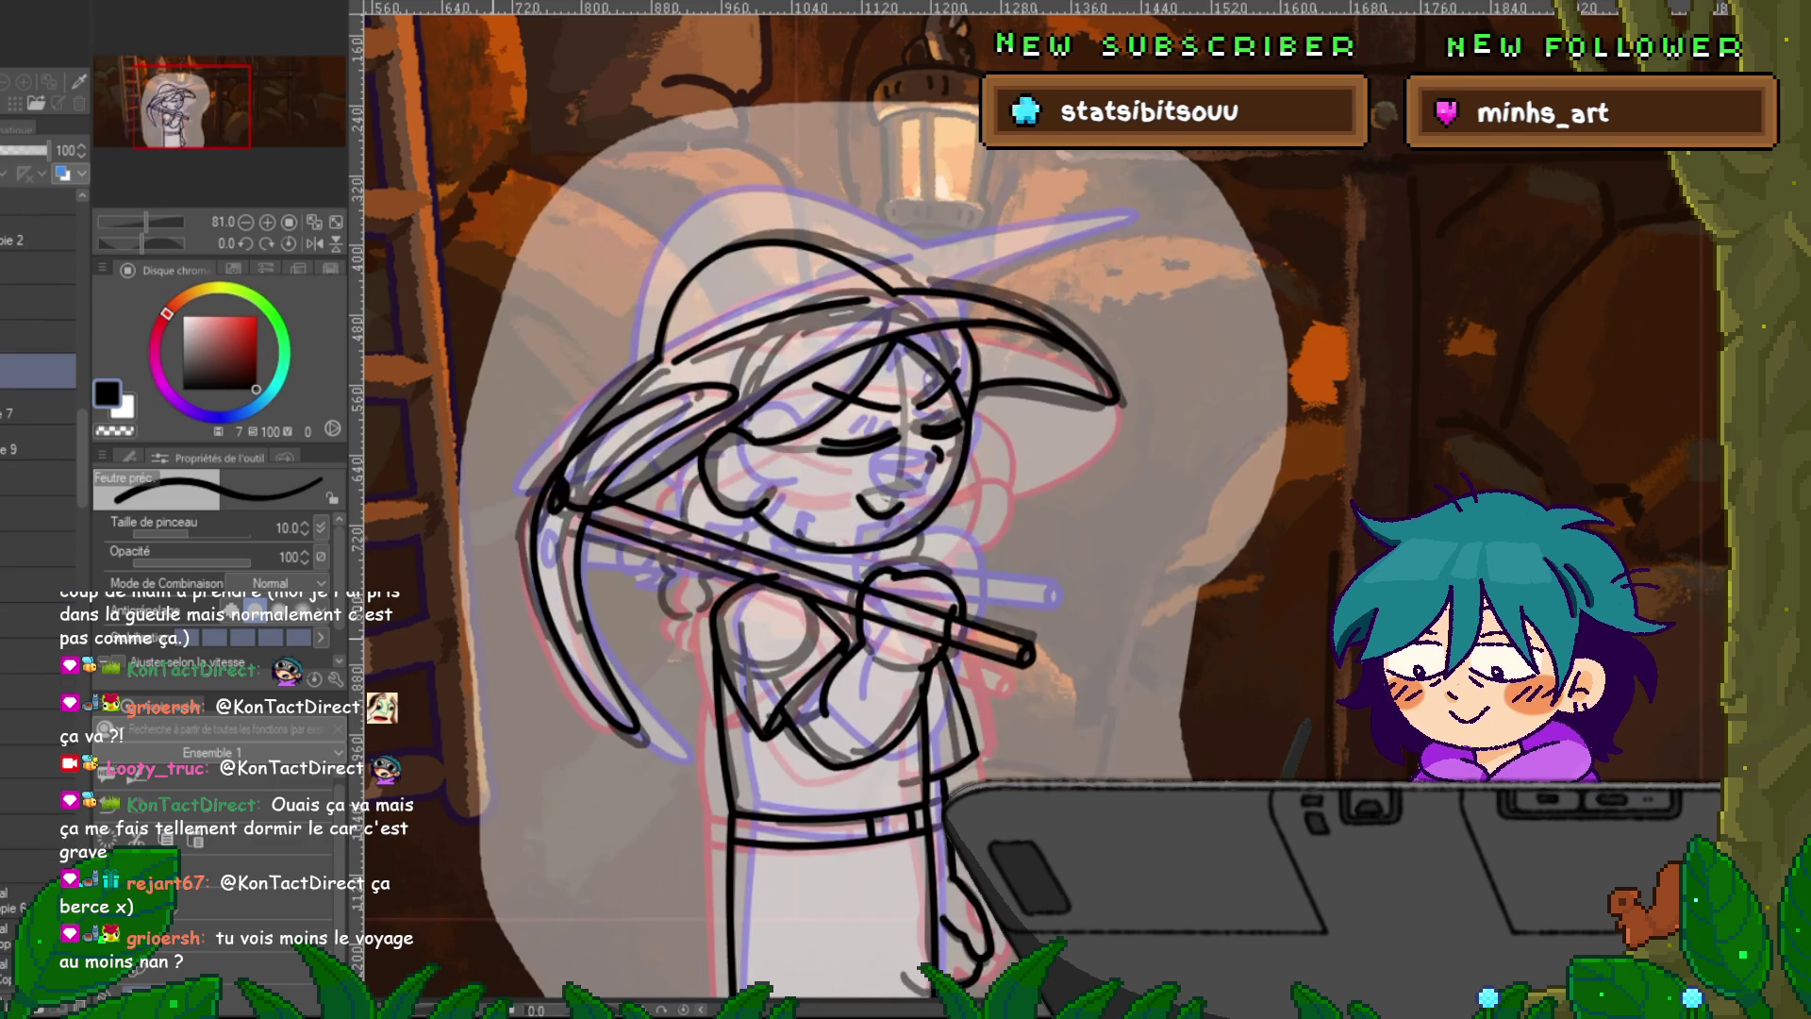
click(37, 621)
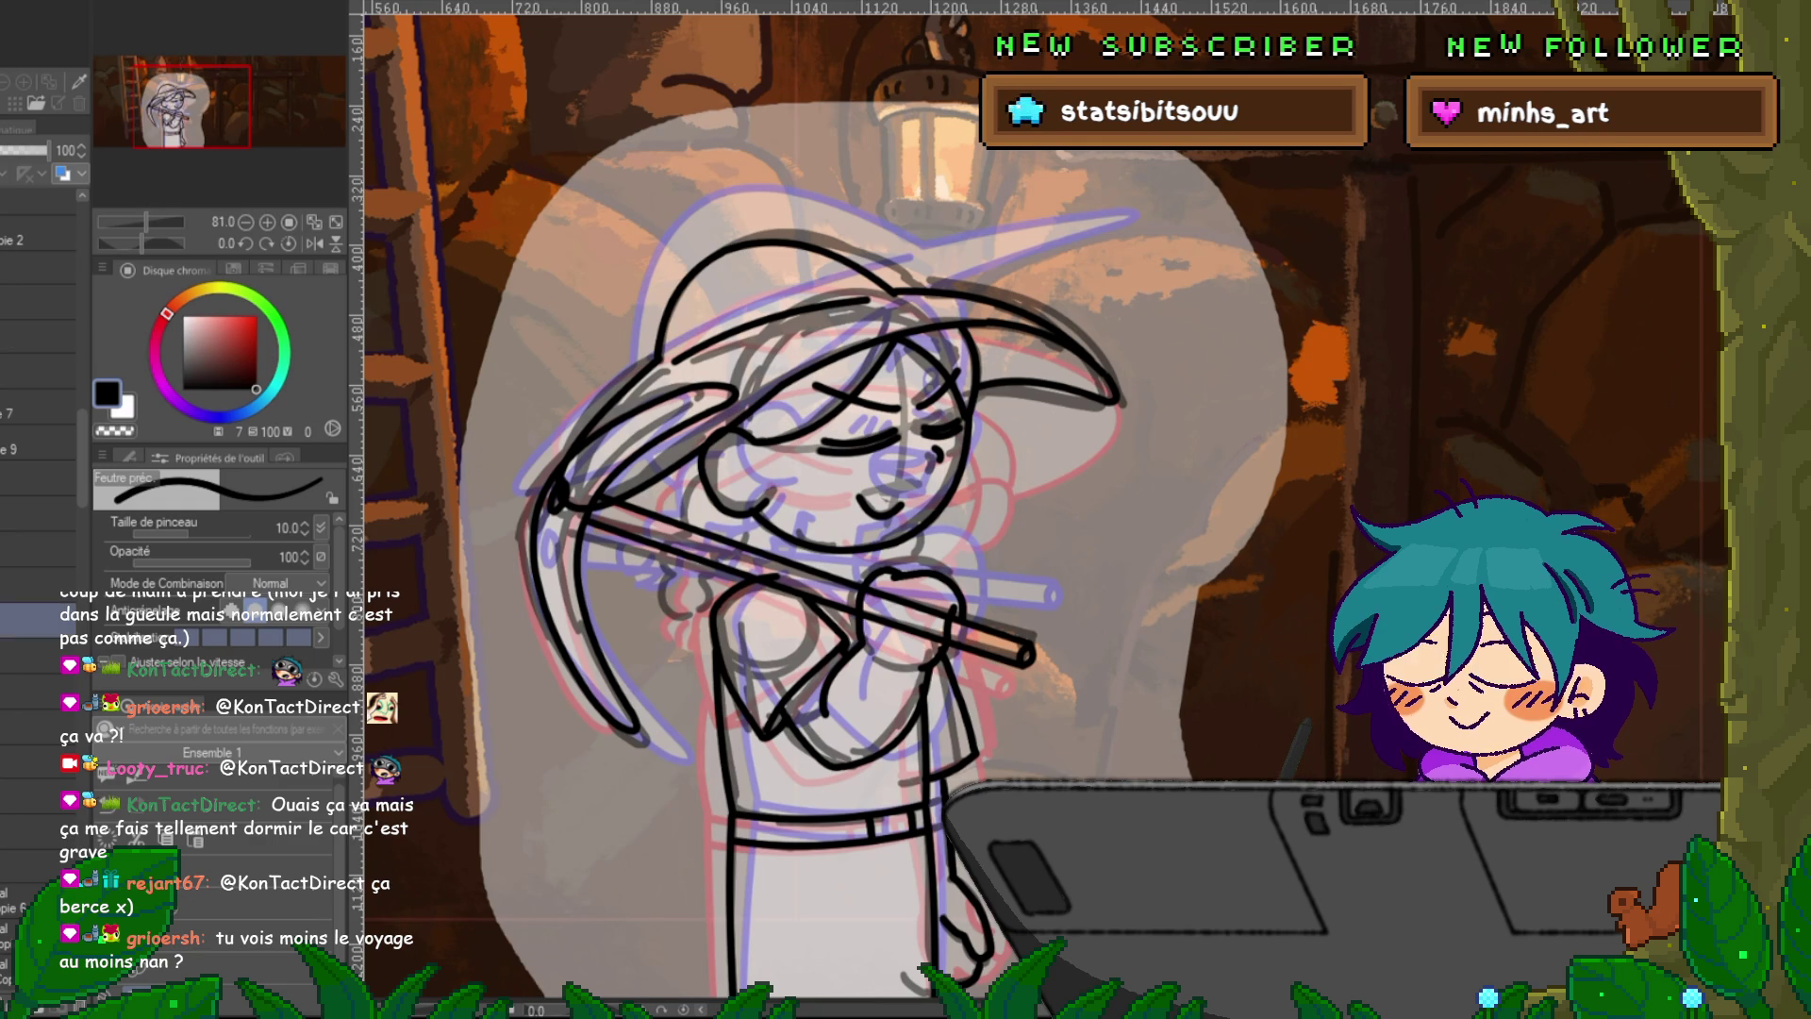
Nudge the selected hat-and-head lineart layers down and rotate them a few degrees clockwise.
shift+click(38, 672)
key(ctrl+t)
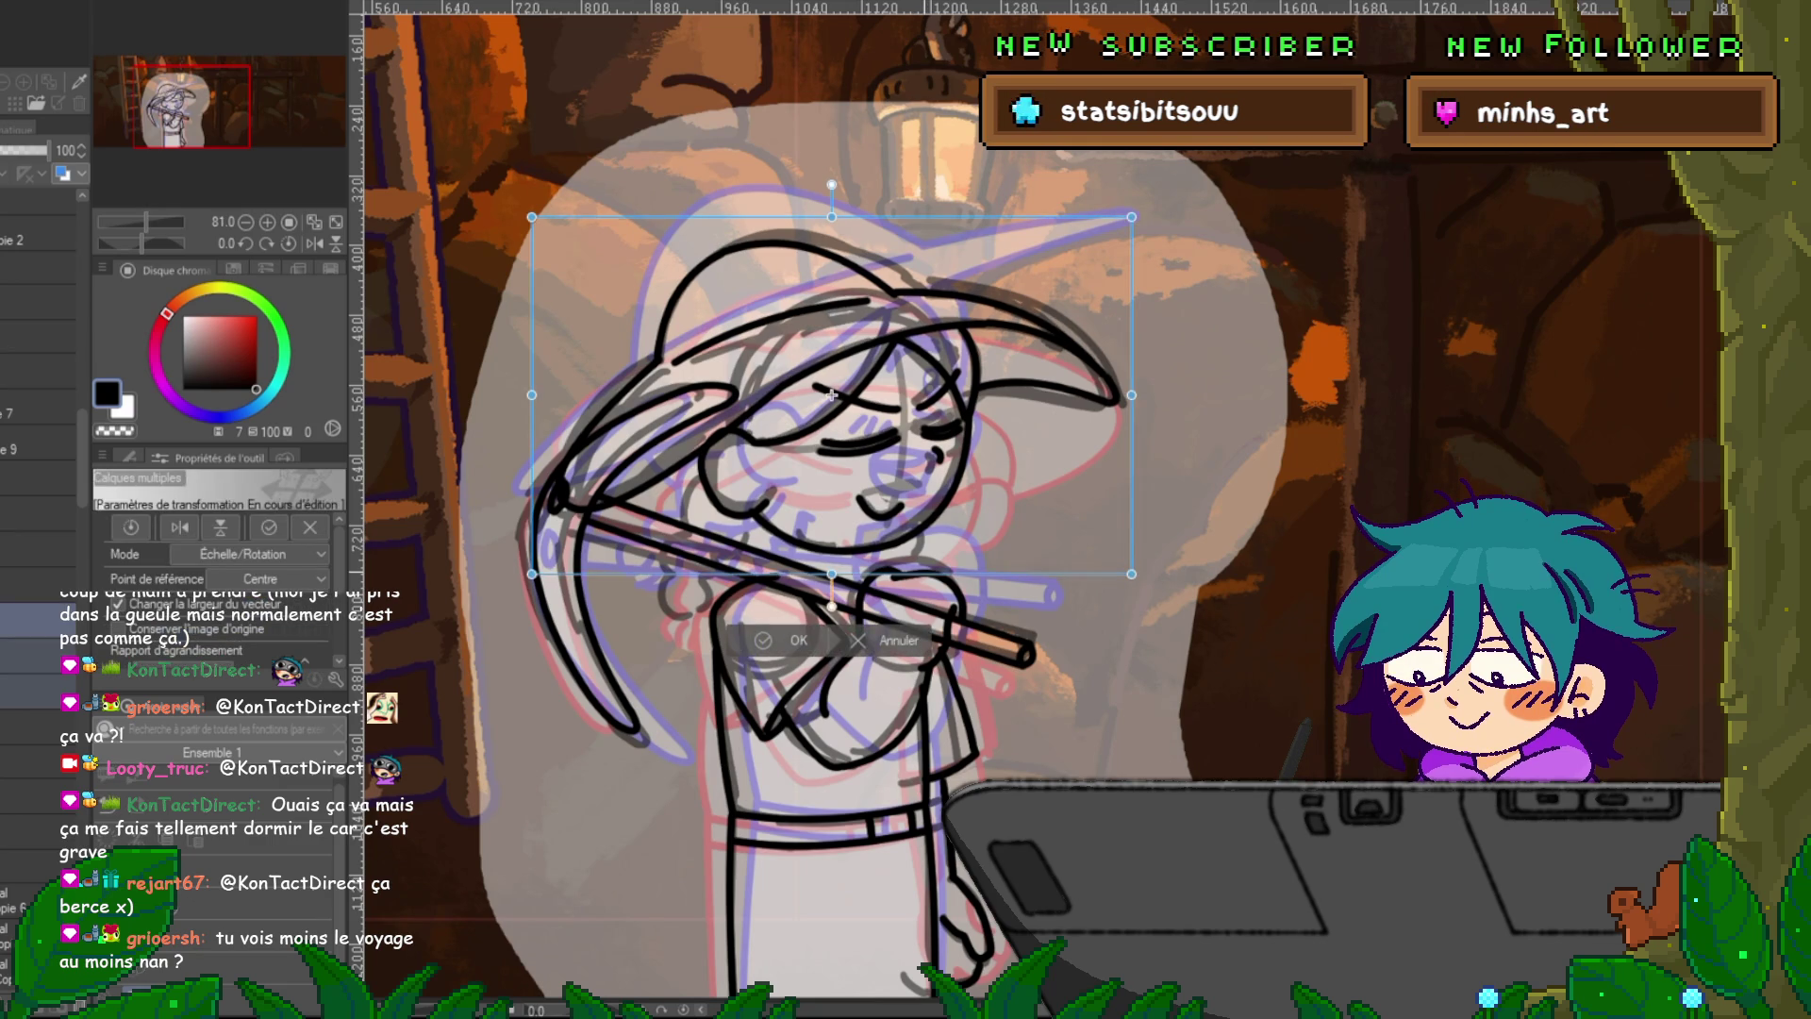
key(Down)
key(Down)
key(Down)
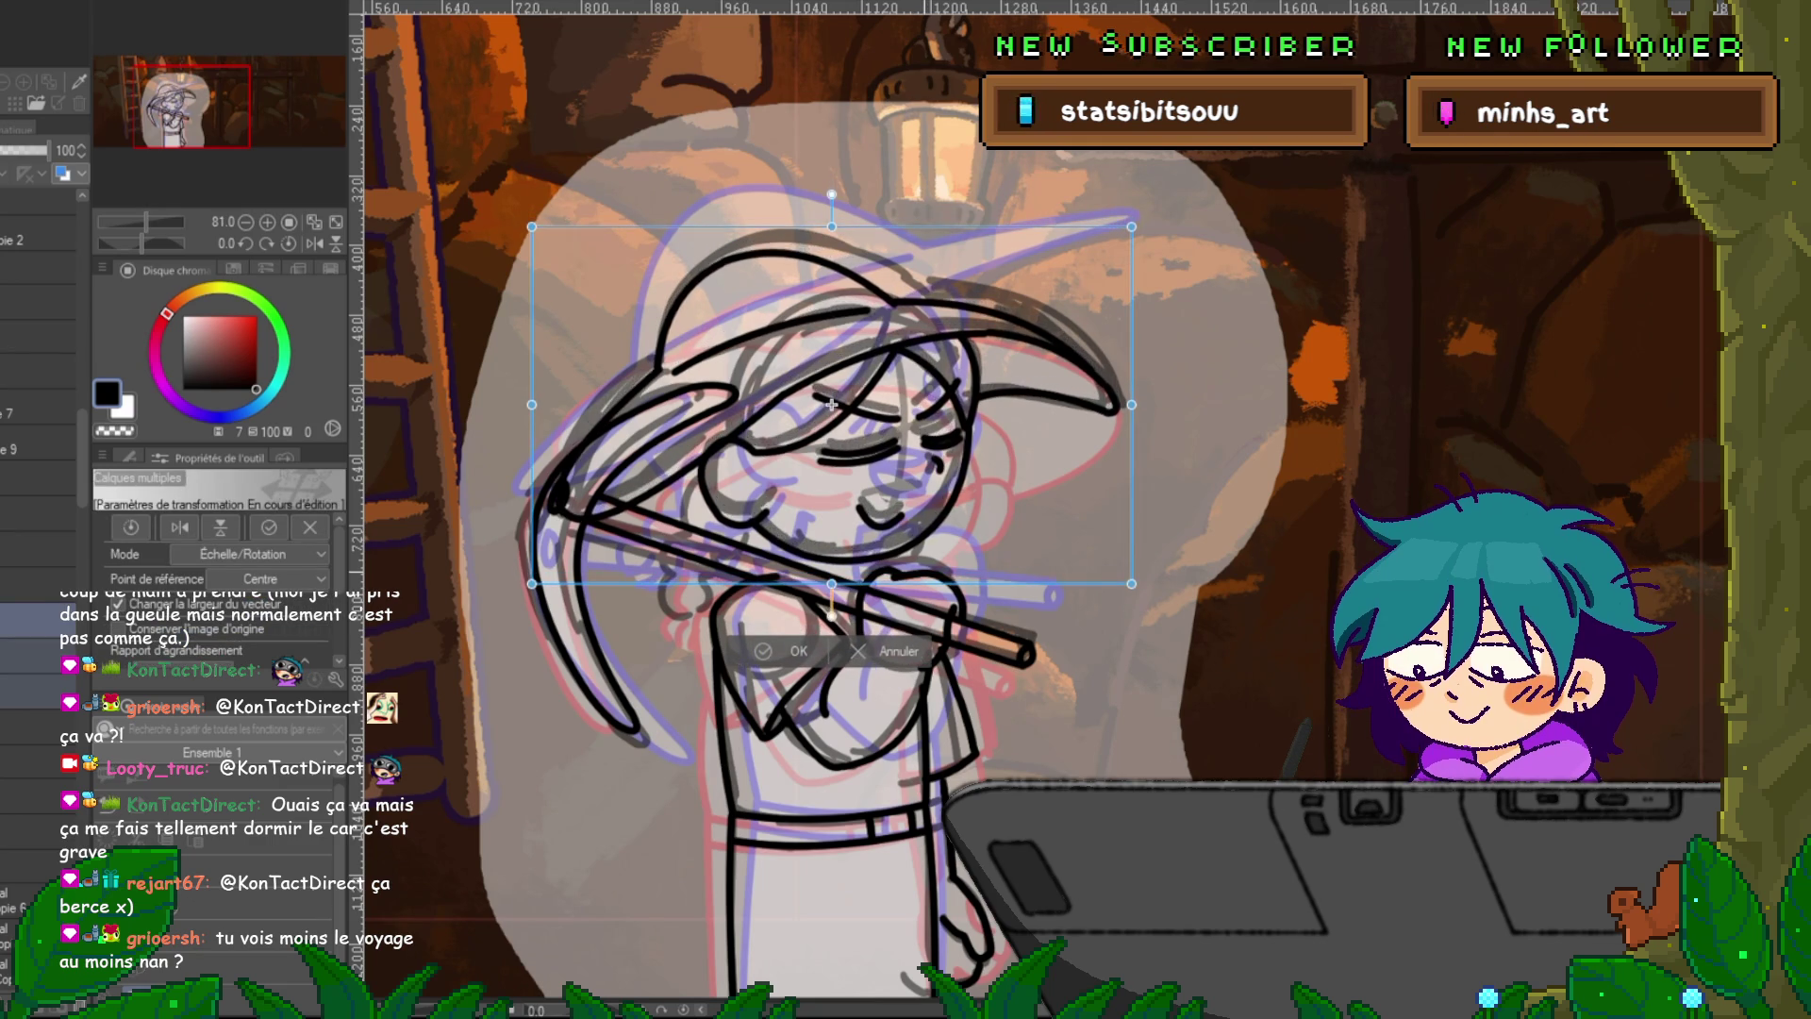
drag(1169, 358, 1170, 373)
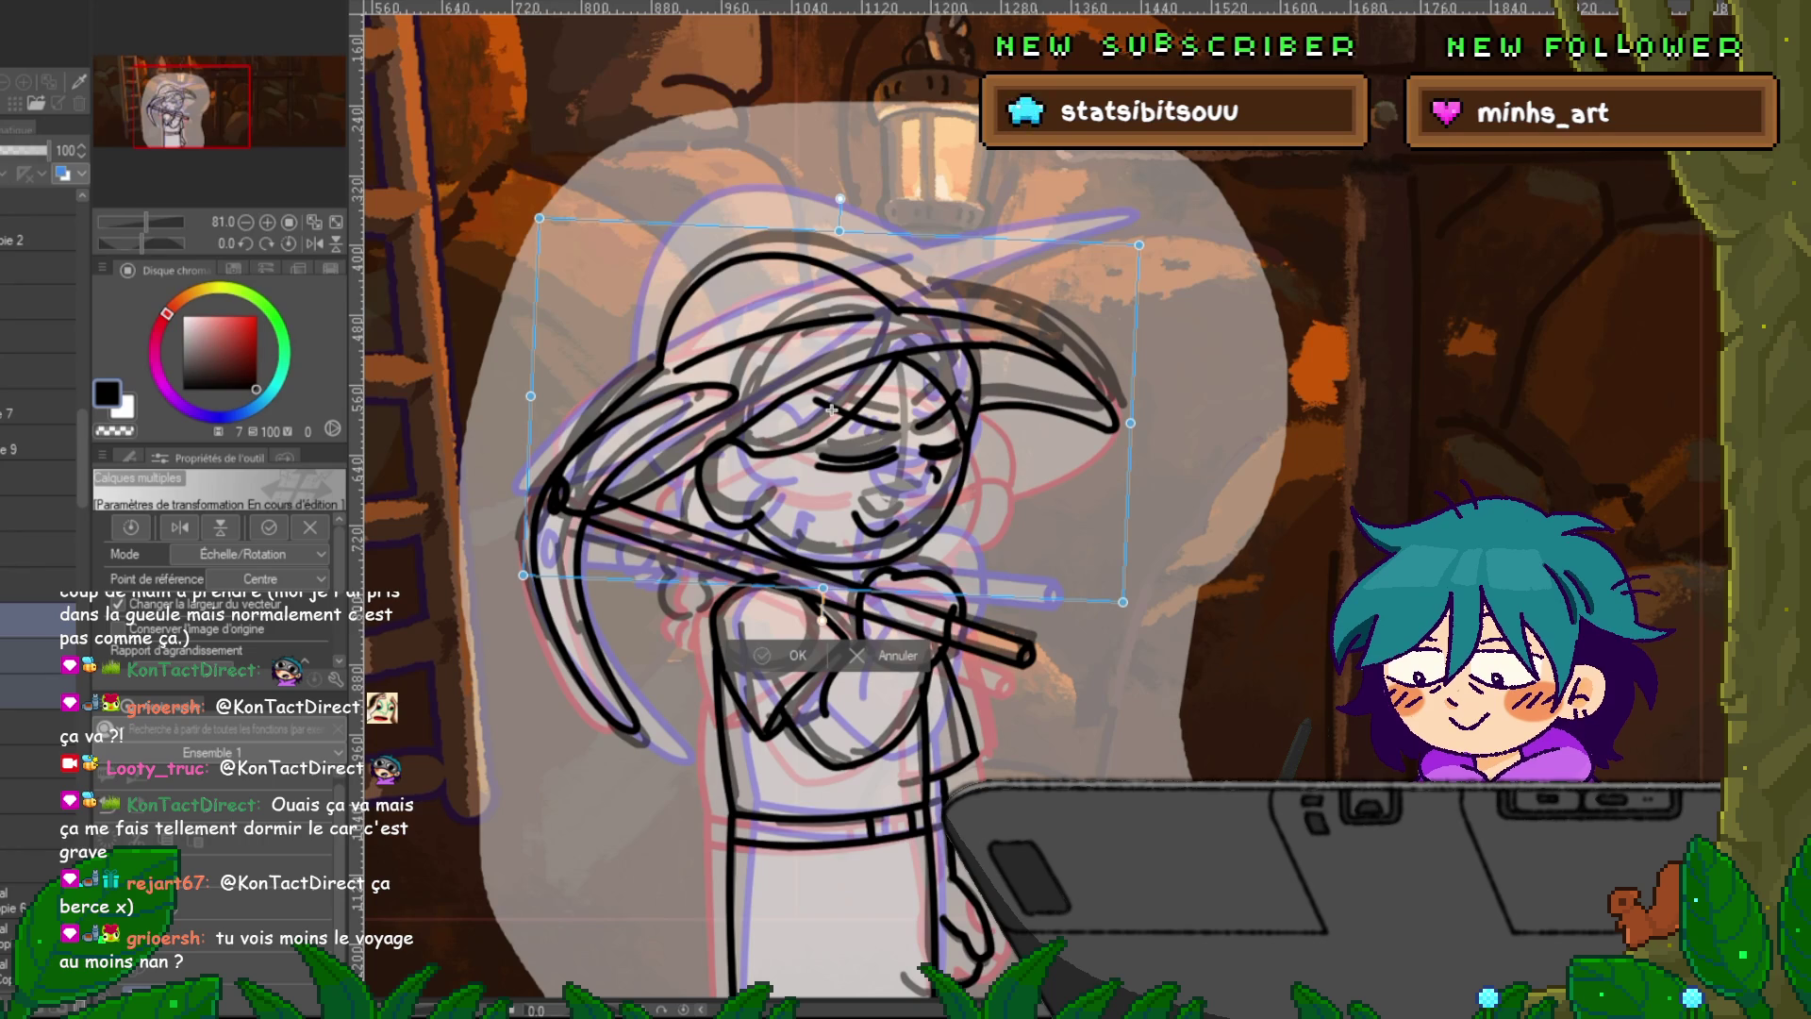
key(Return)
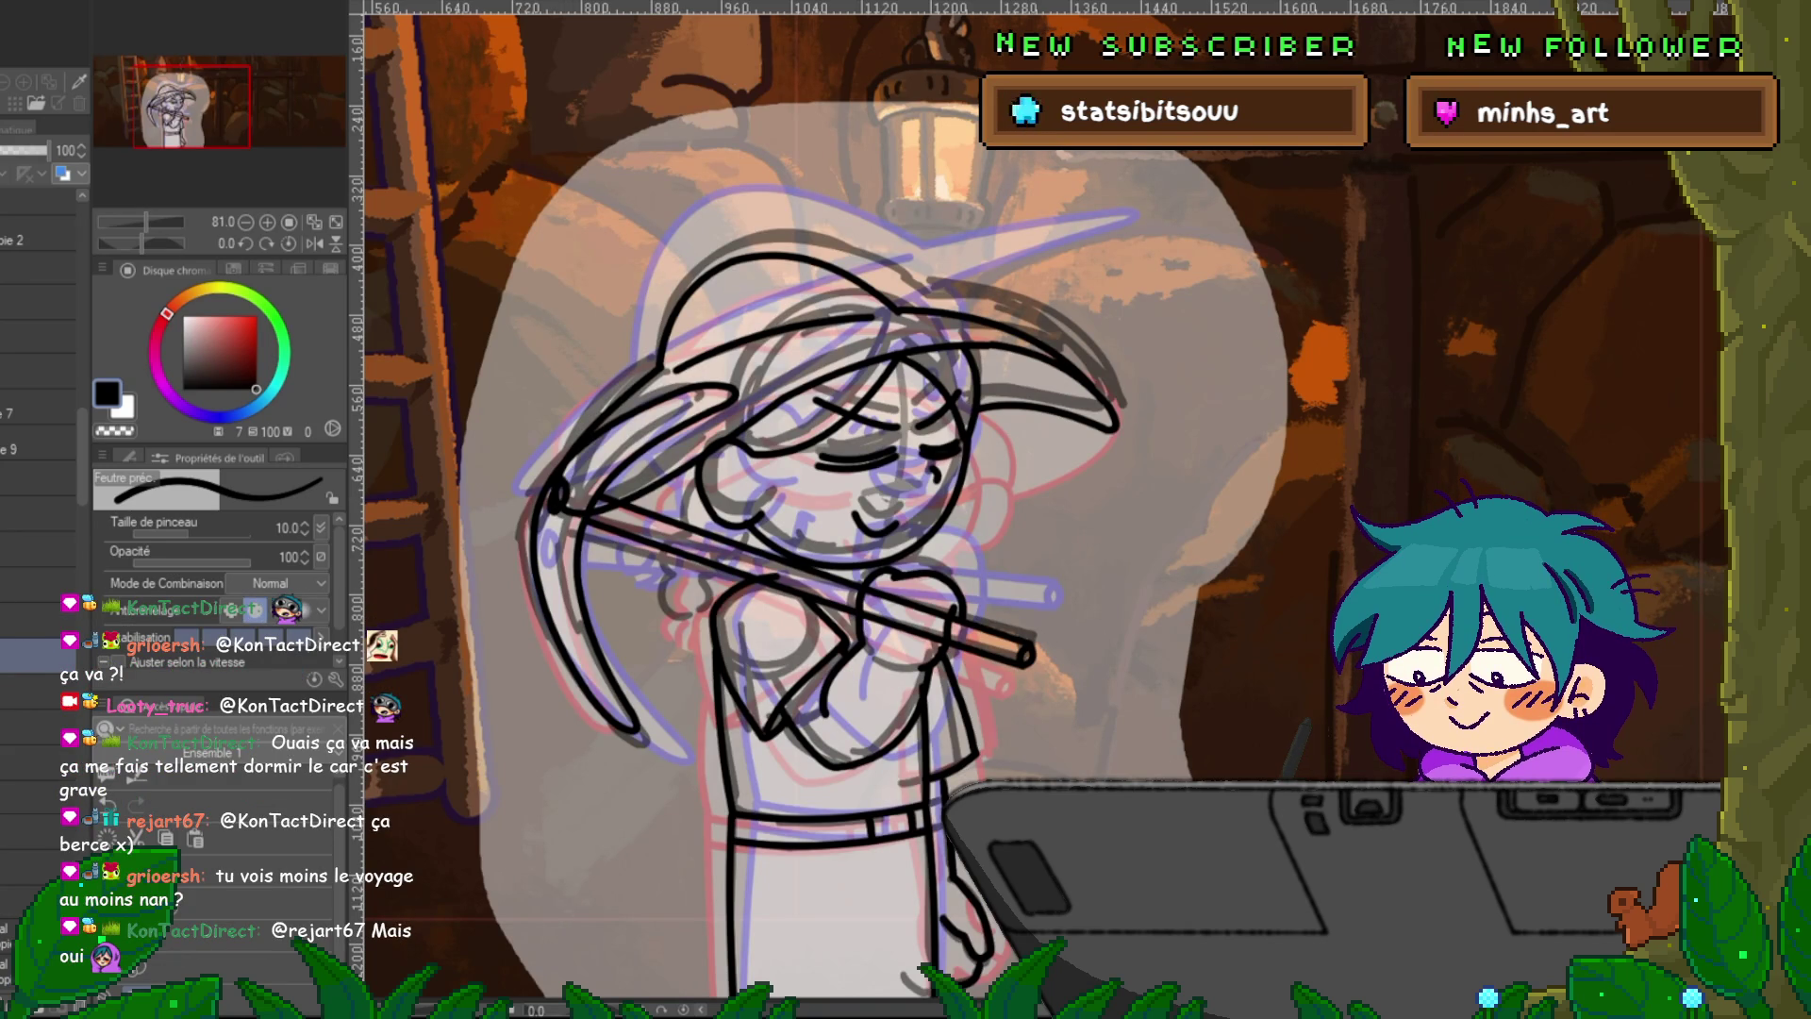
key(ctrl+t)
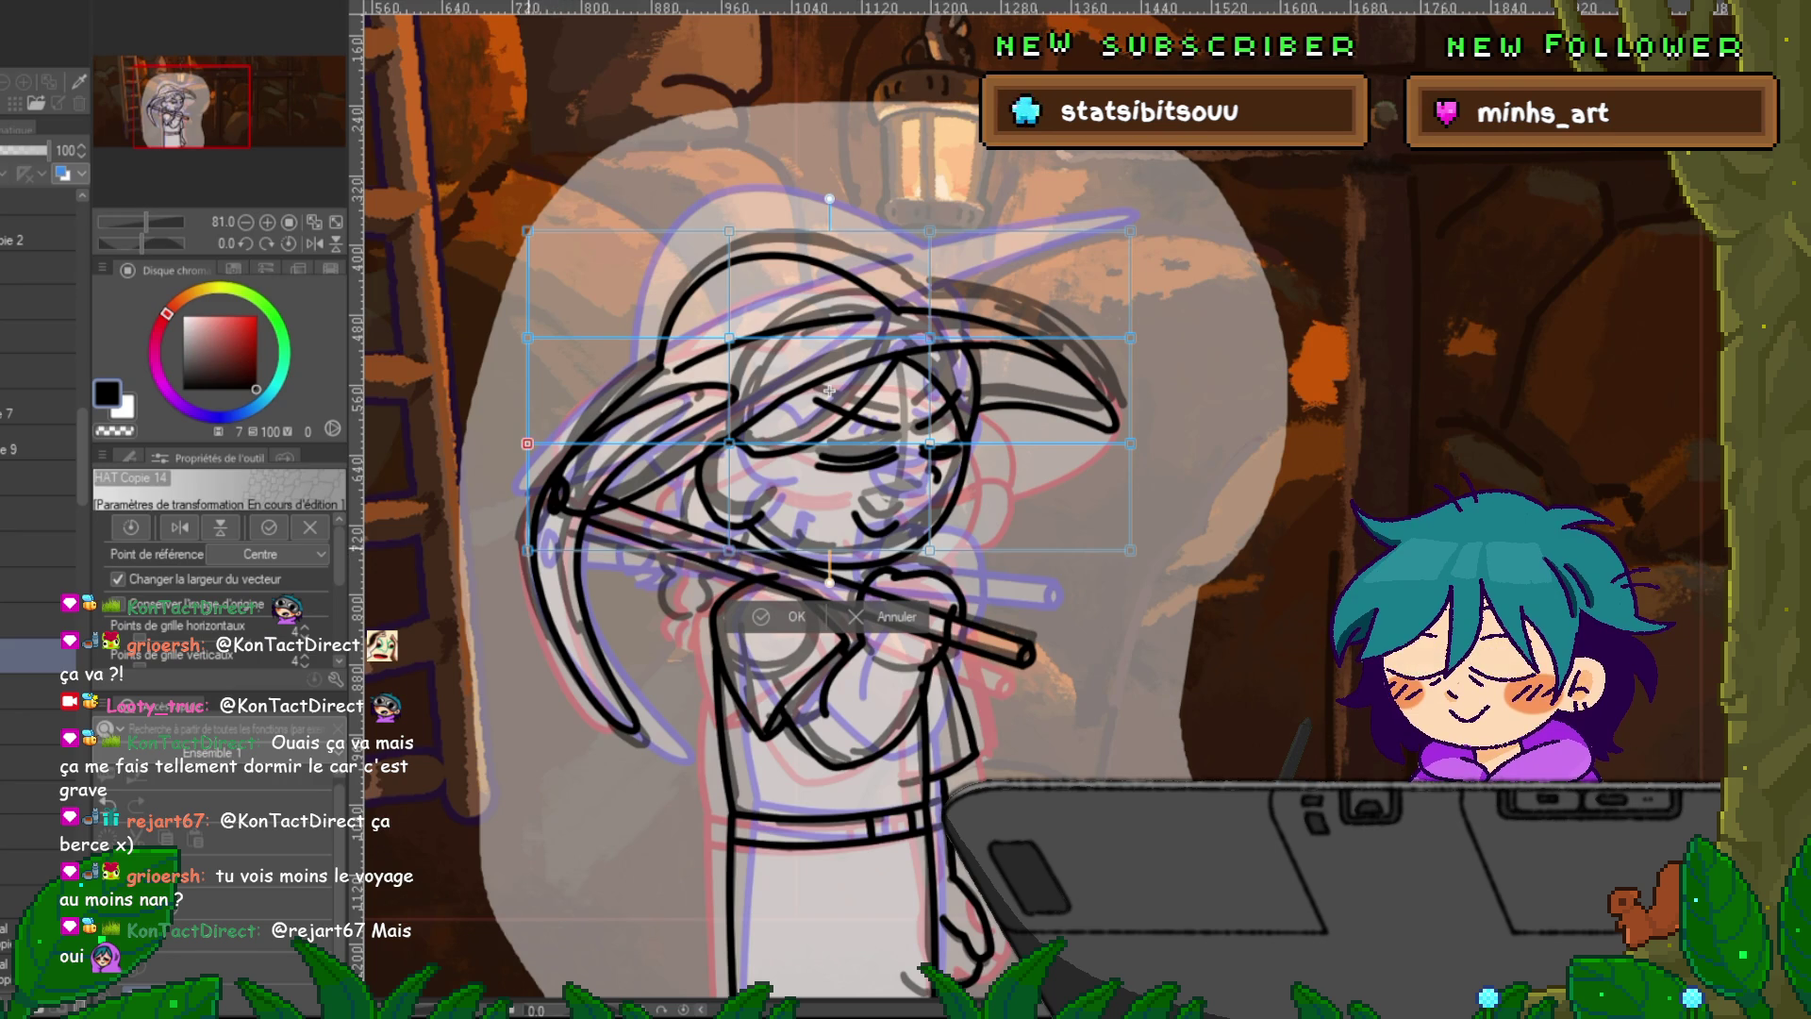
Mesh-warp the left grid points of the hat and face upward with a slight rotation.
drag(509, 429, 547, 566)
shift+click(729, 549)
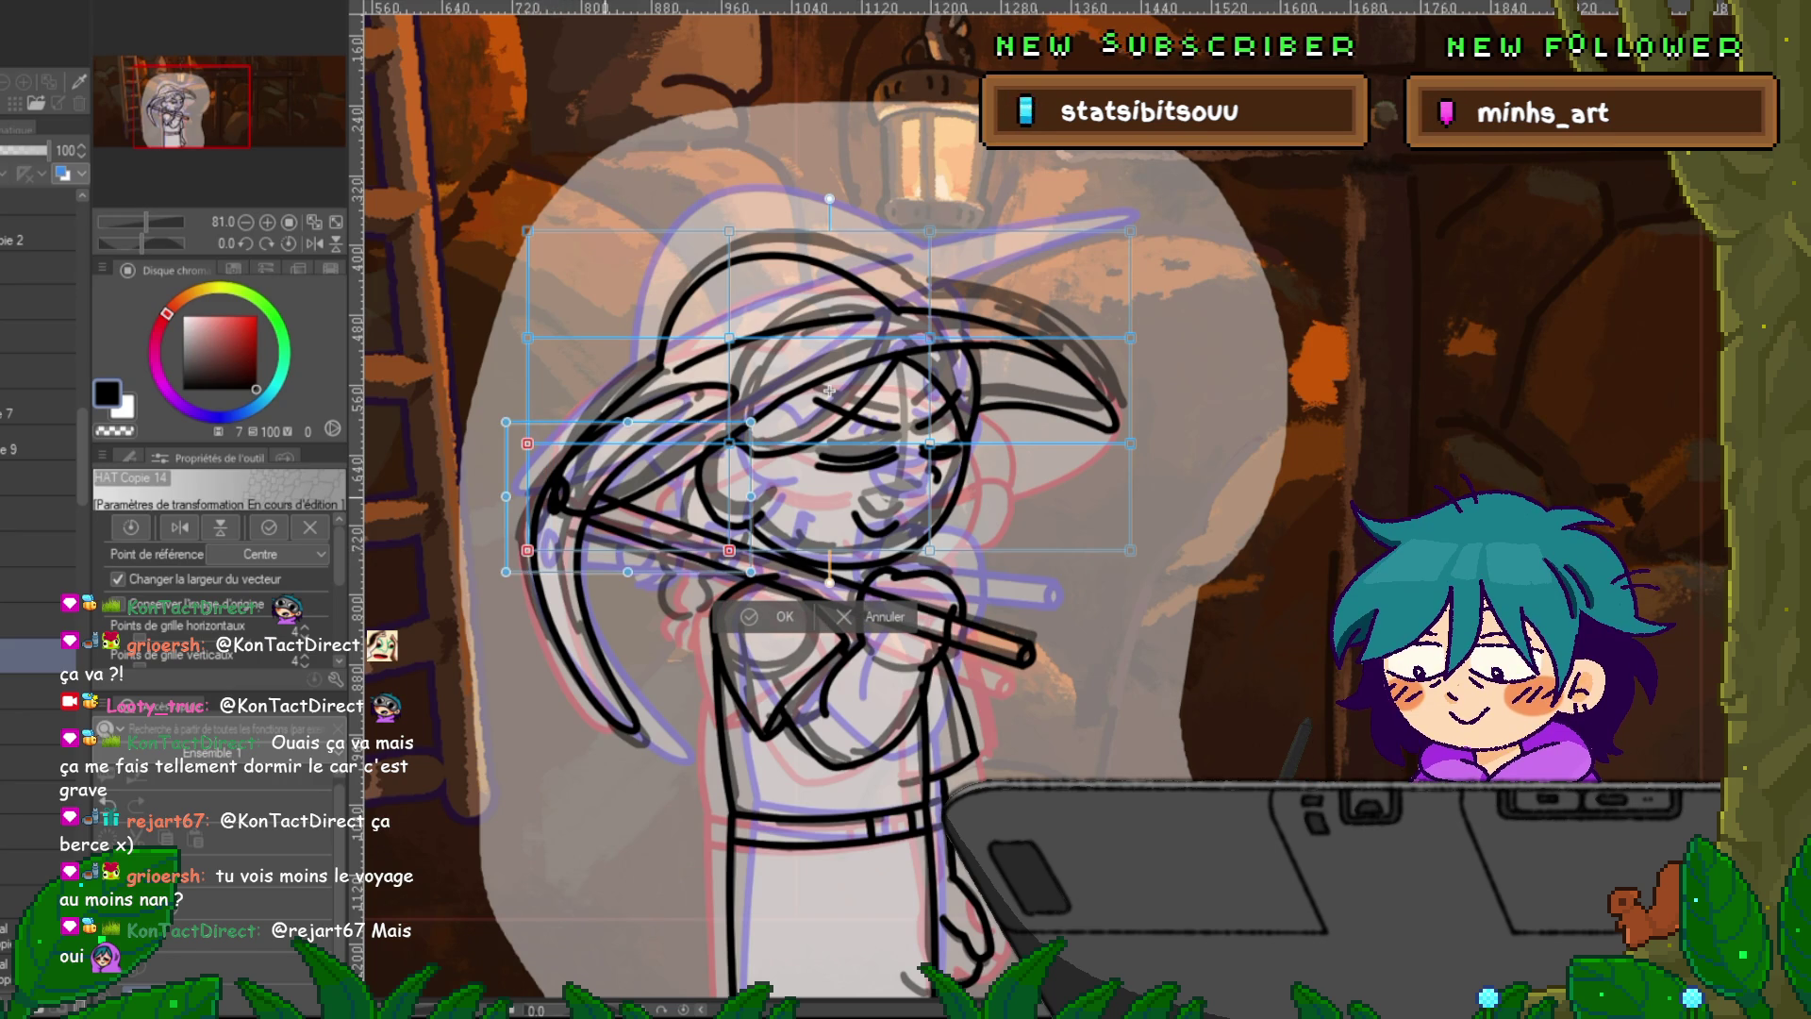
key(Up)
key(Up)
key(Up)
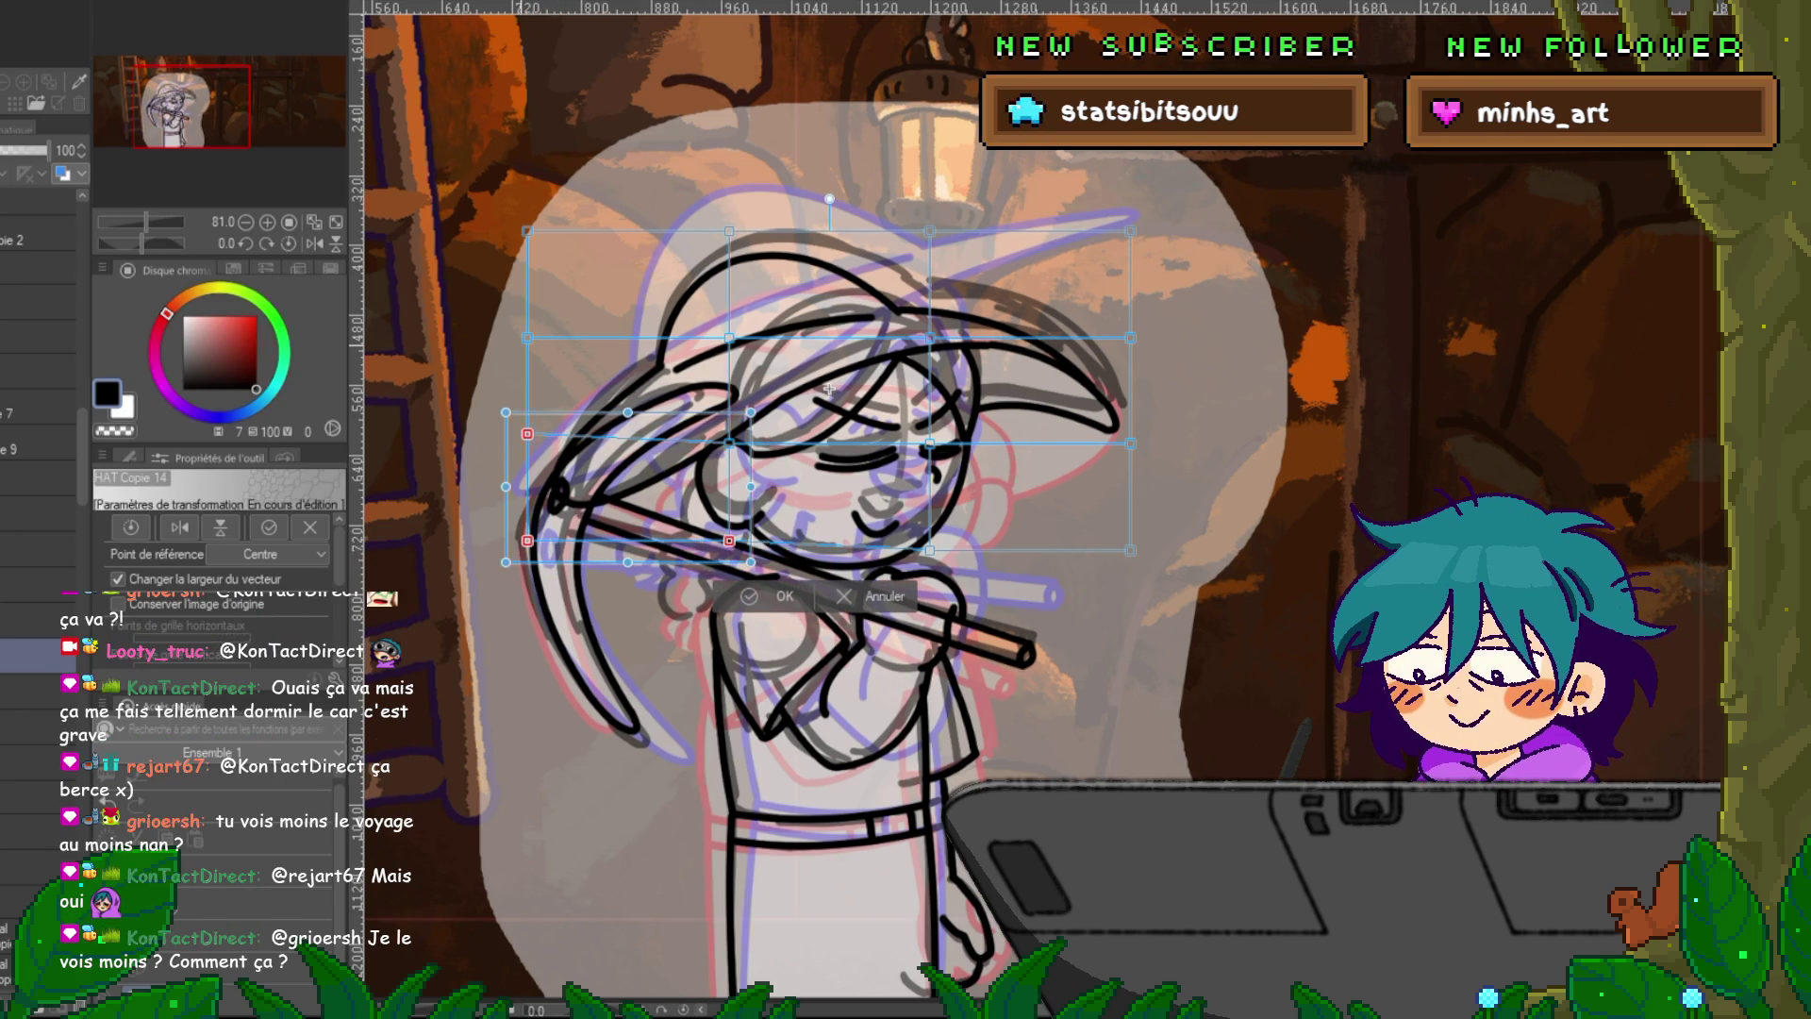
shift+click(527, 338)
key(Up)
key(Up)
key(Up)
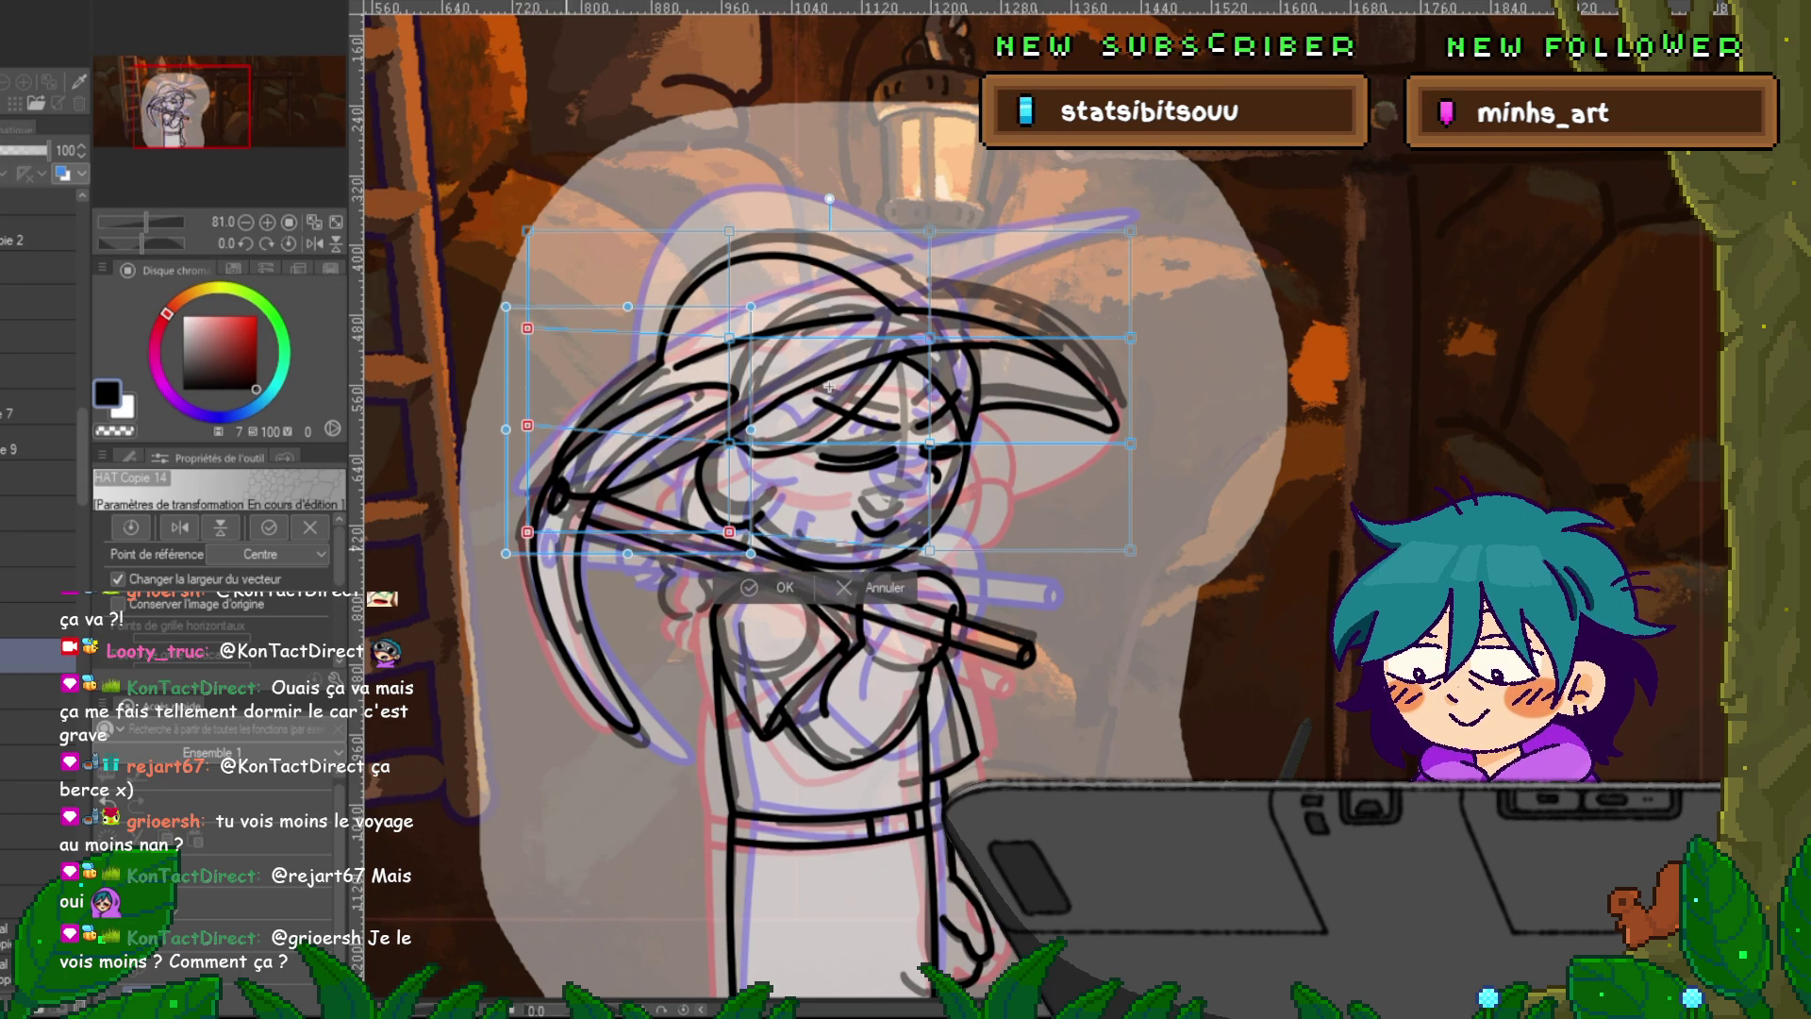
drag(490, 566, 481, 553)
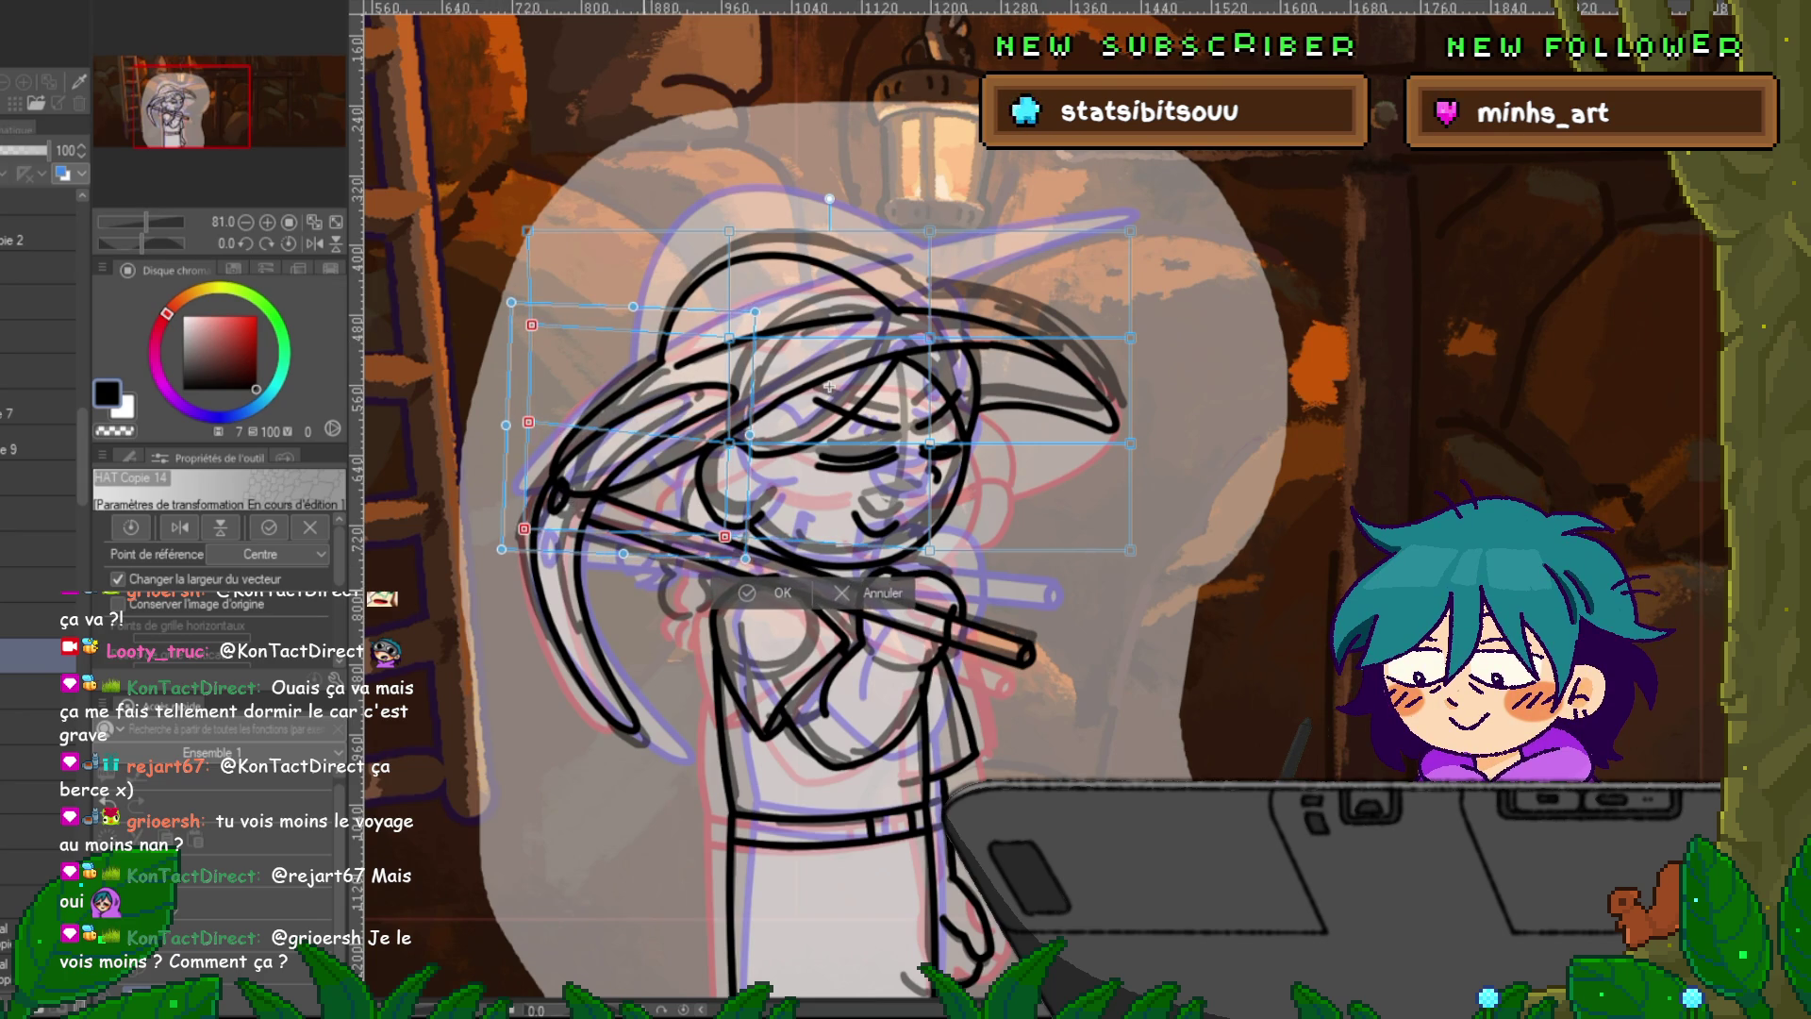
key(Return)
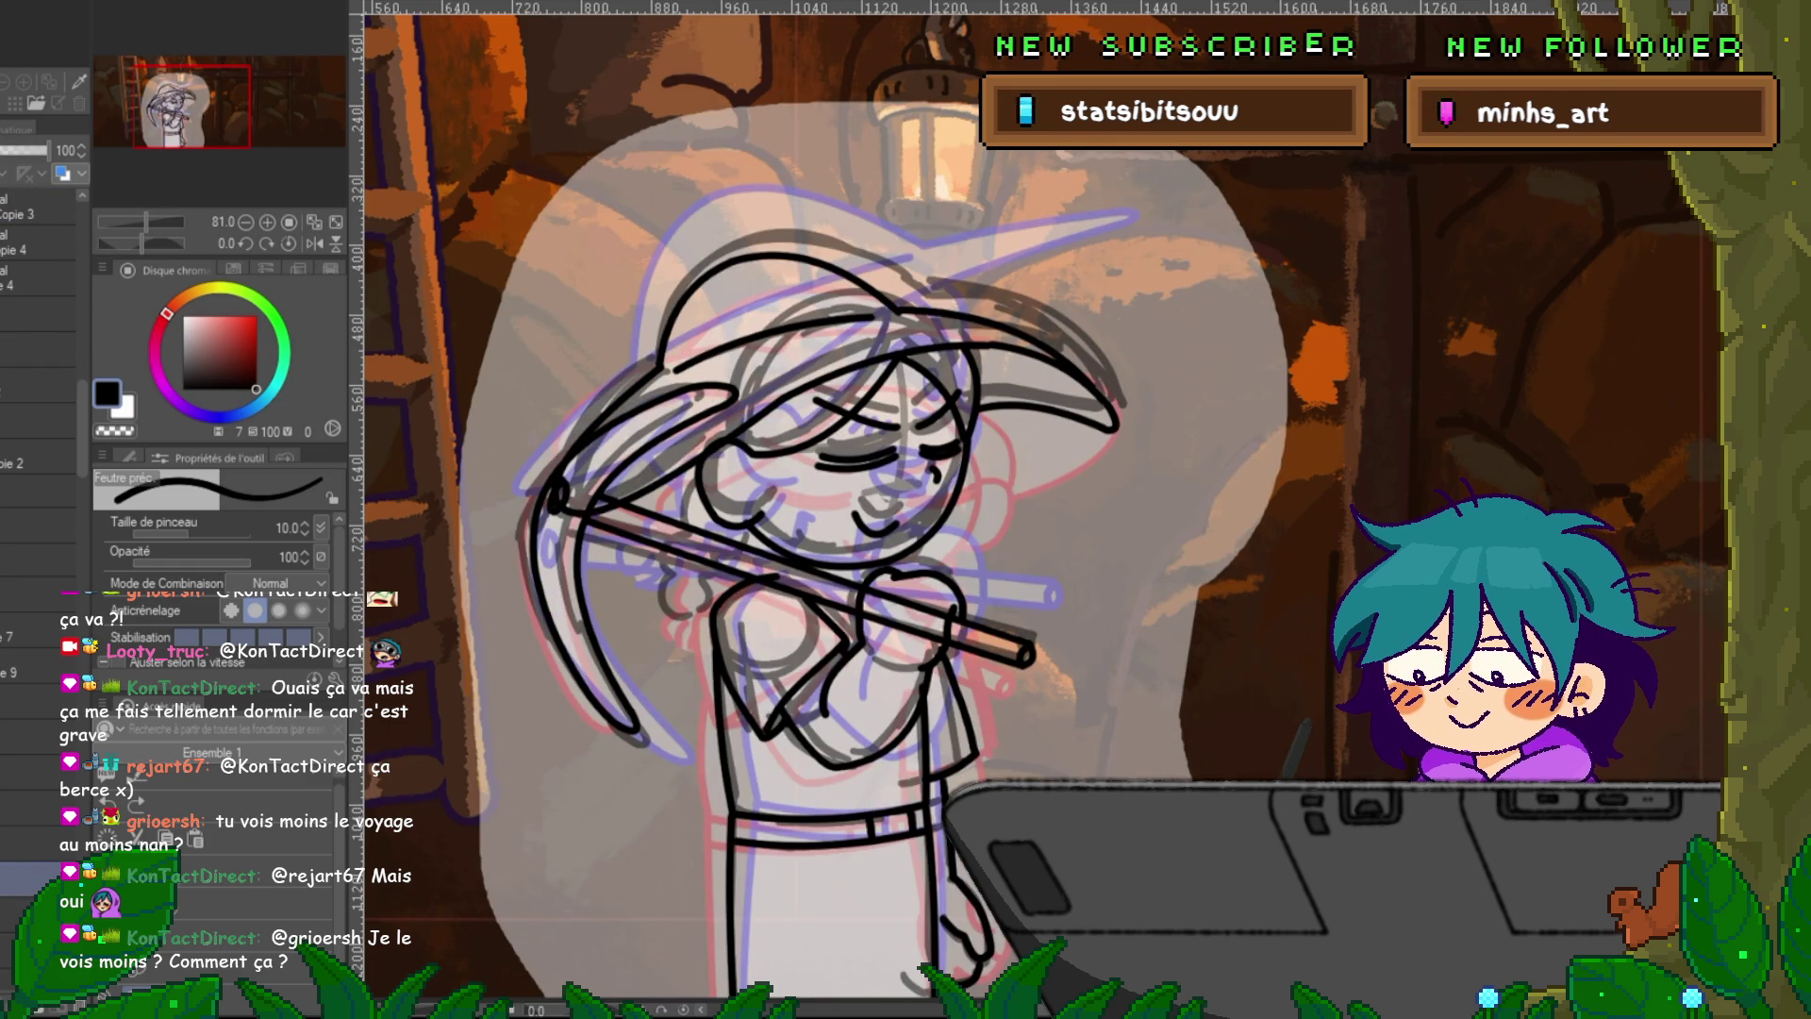
Warp the lower grid section a little further left and down.
key(ctrl+shift+t)
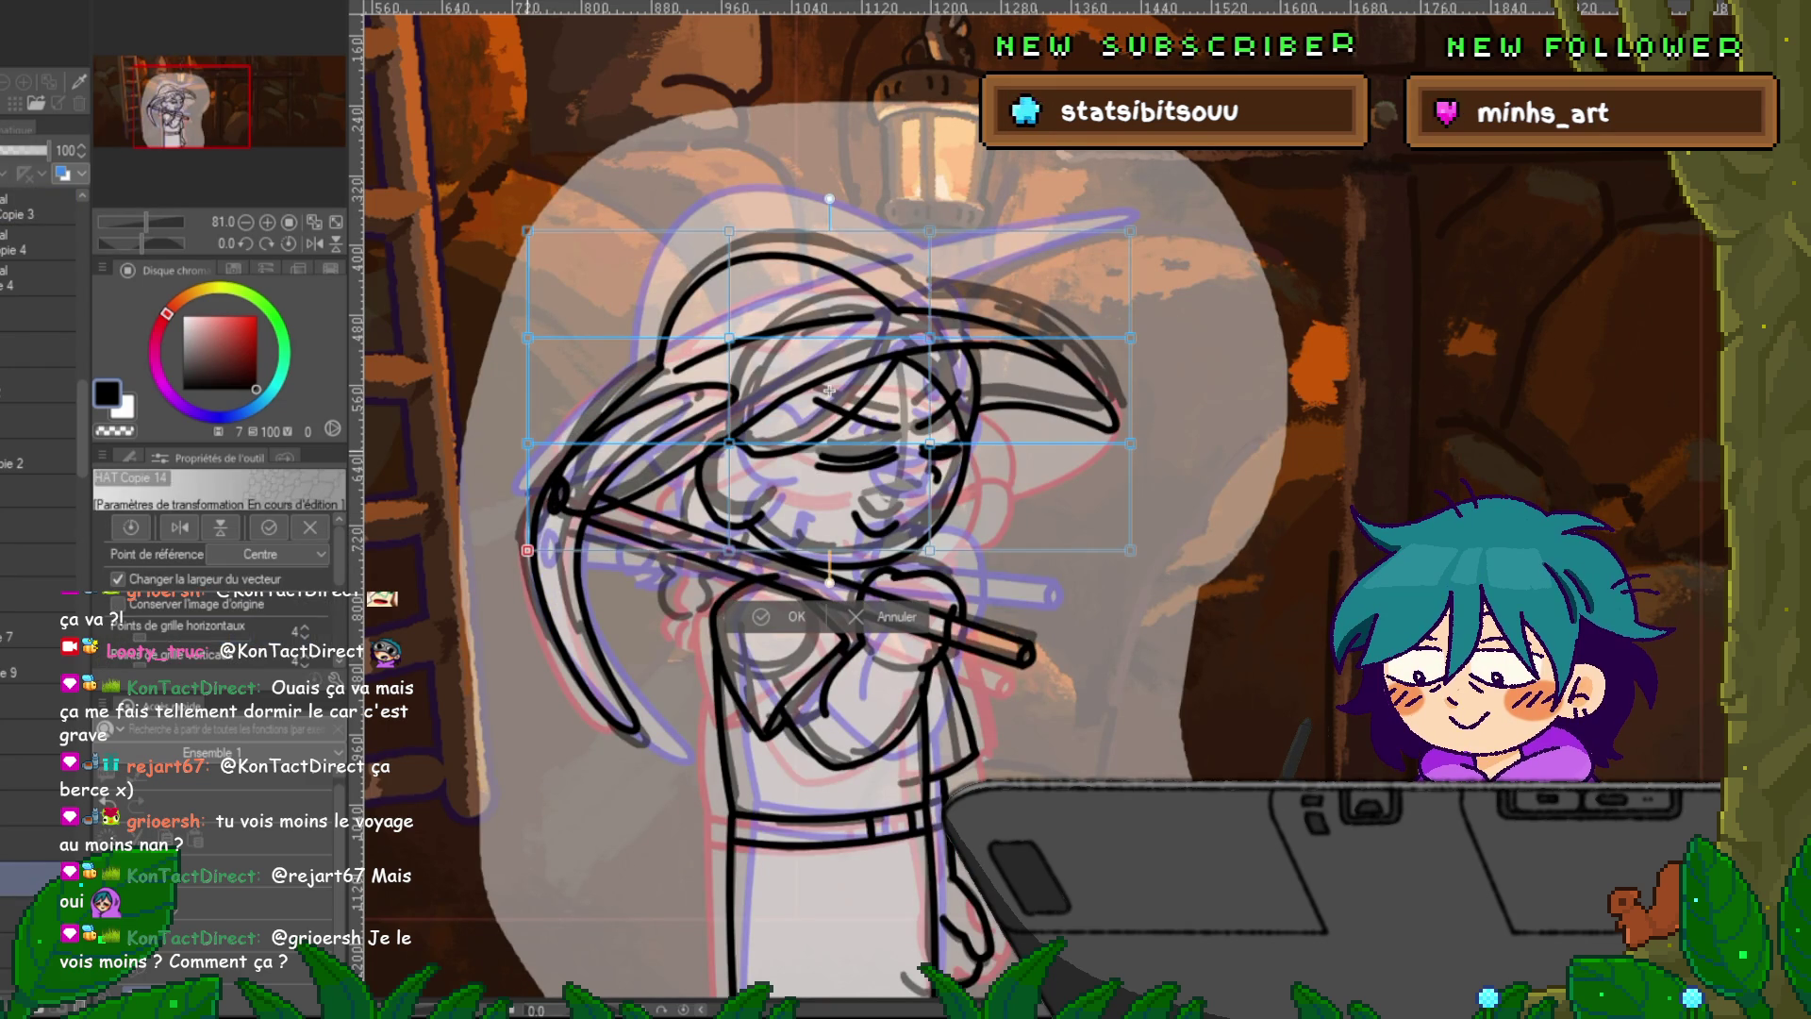
shift+click(729, 549)
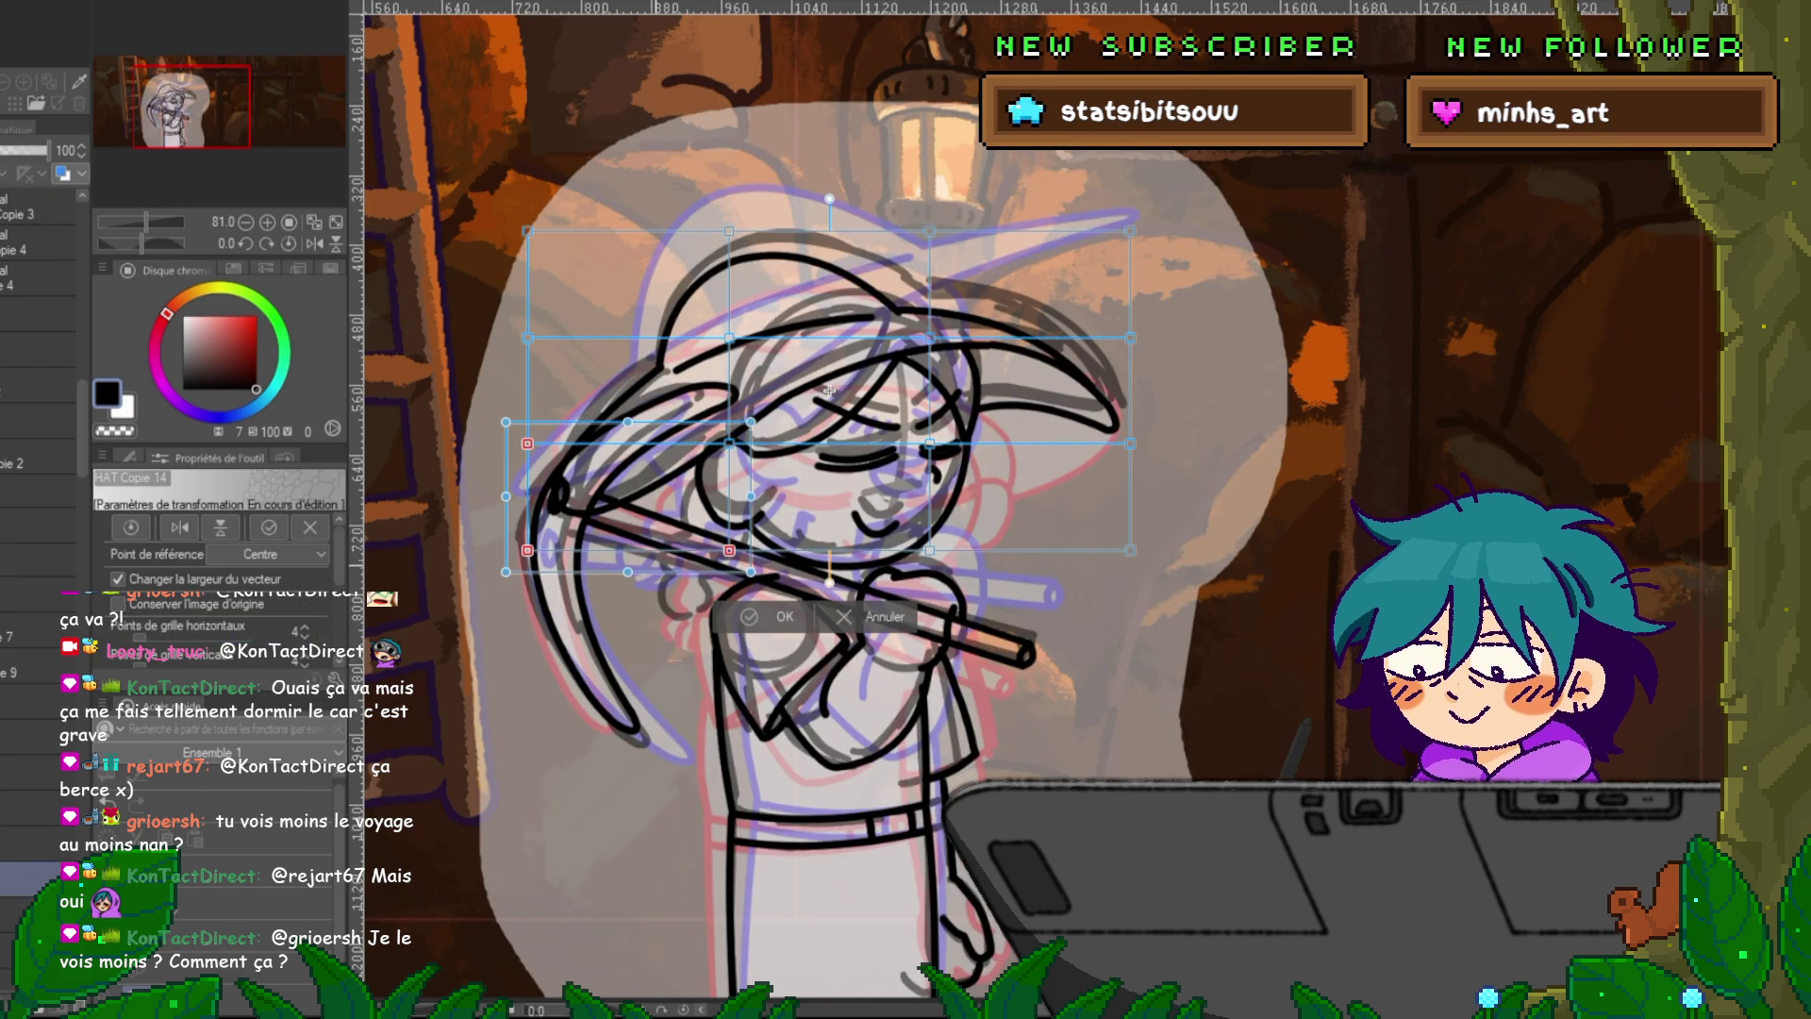
key(Left)
key(Left)
key(Left)
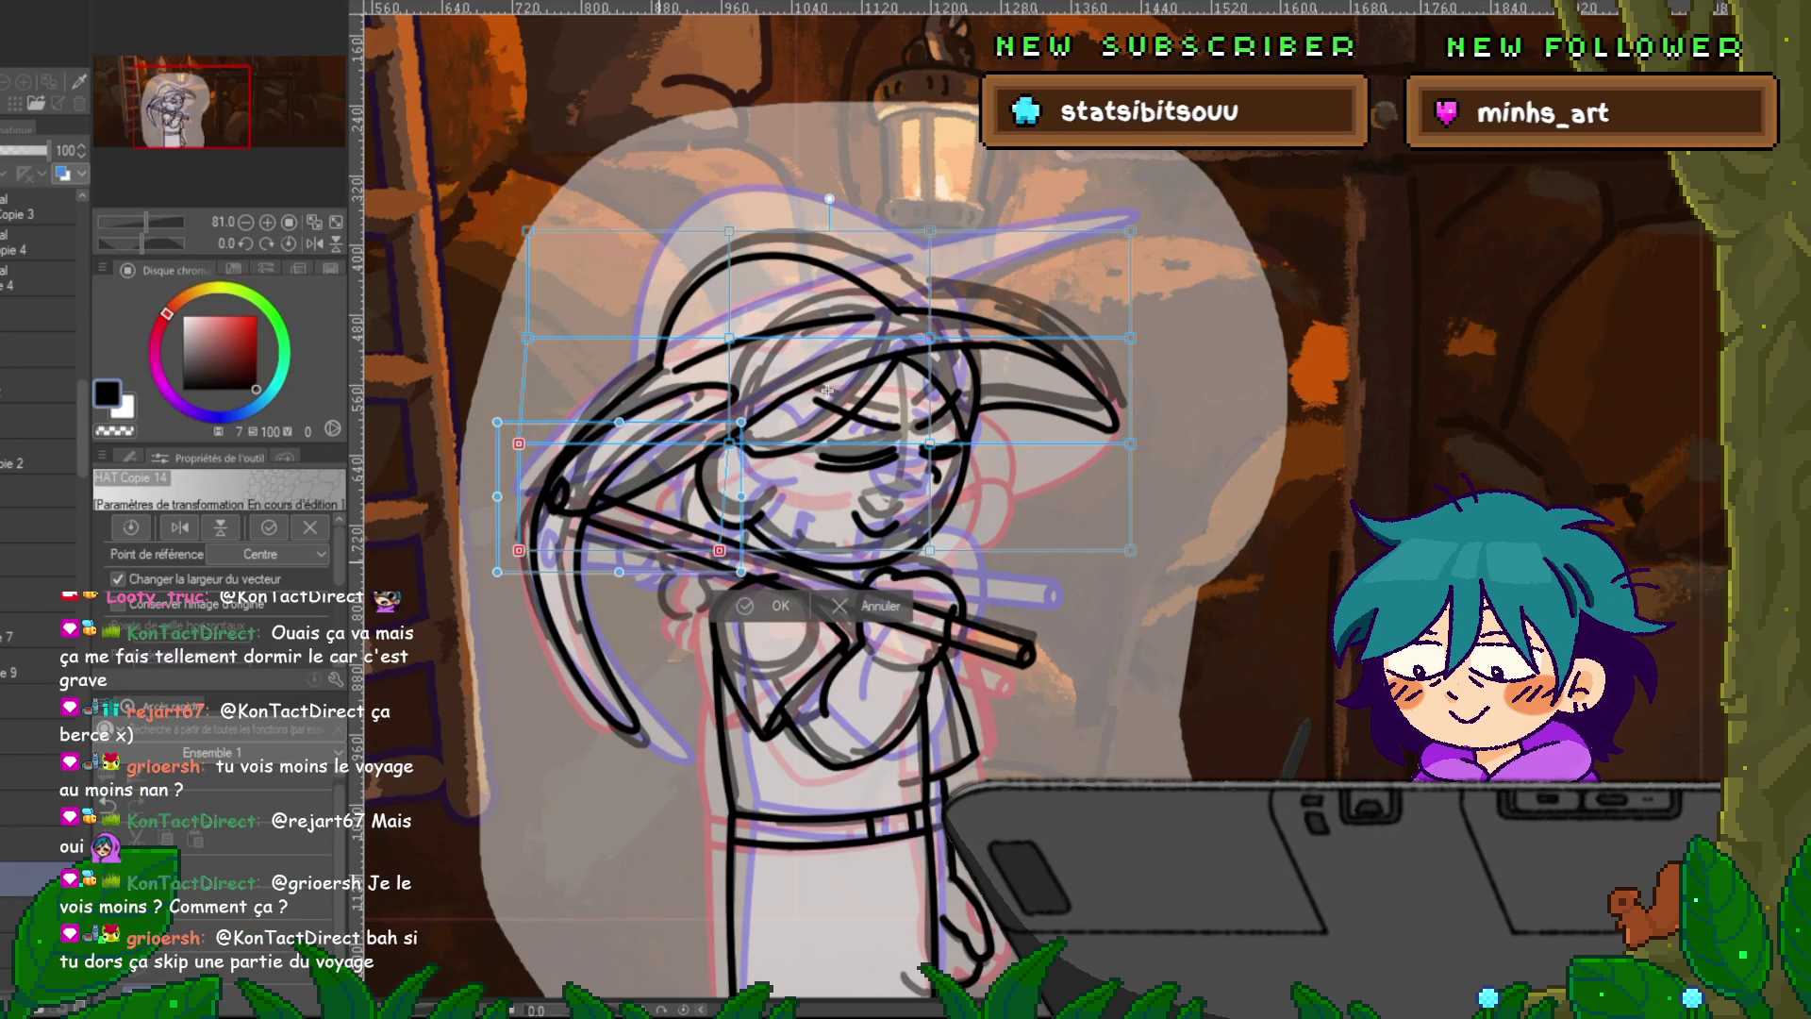
key(Left)
key(Left)
key(Left)
key(Down)
key(Down)
key(Down)
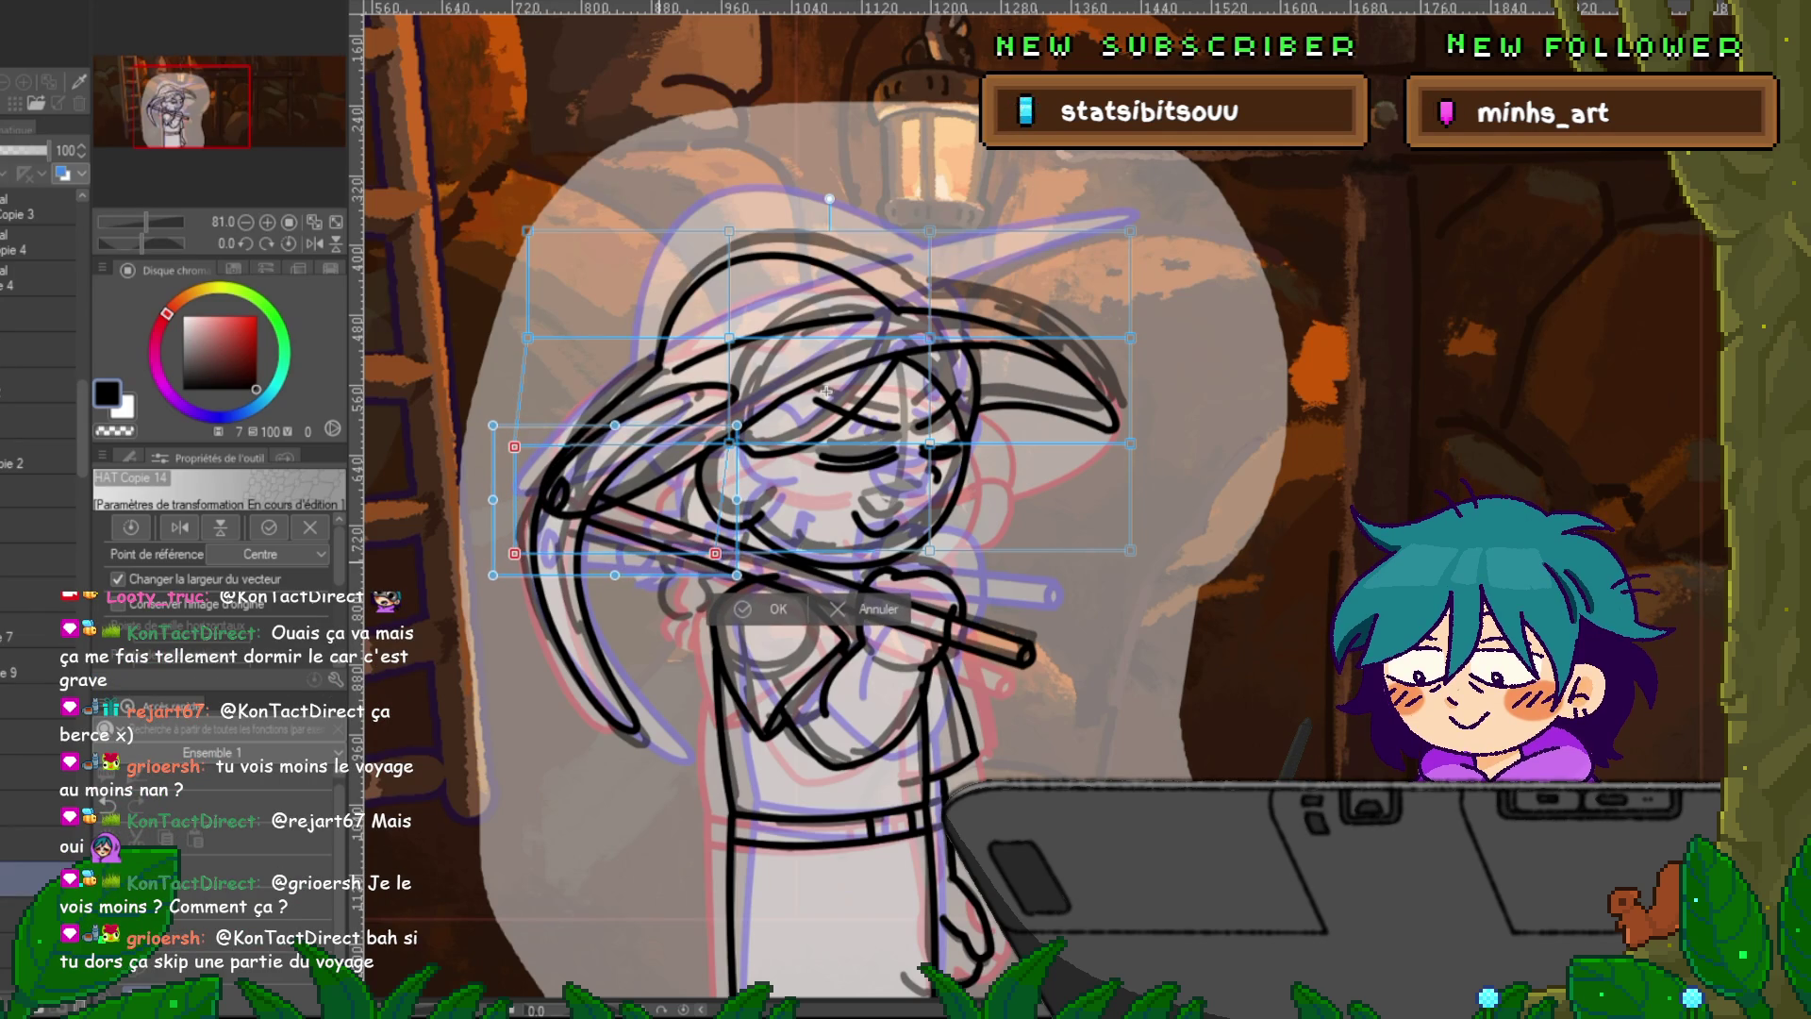
key(Return)
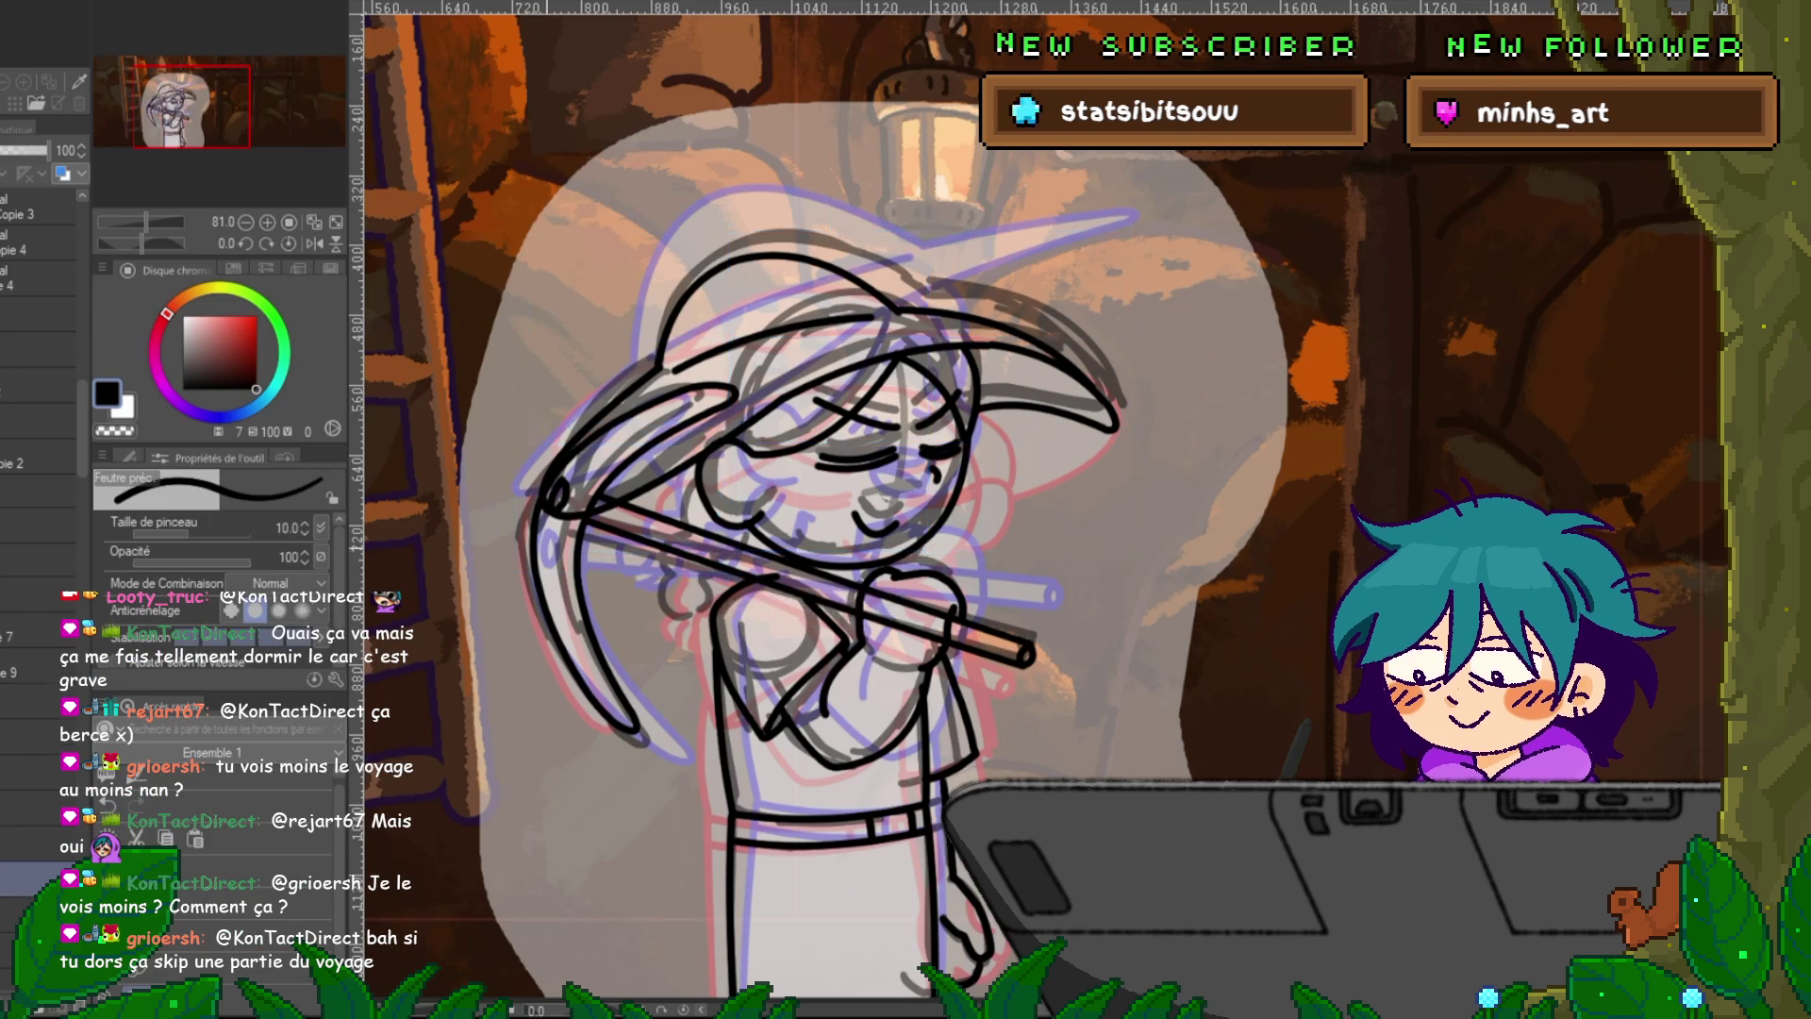
Compare neighbouring frames, then pull the face's lower-left lines up and inward.
key(Right)
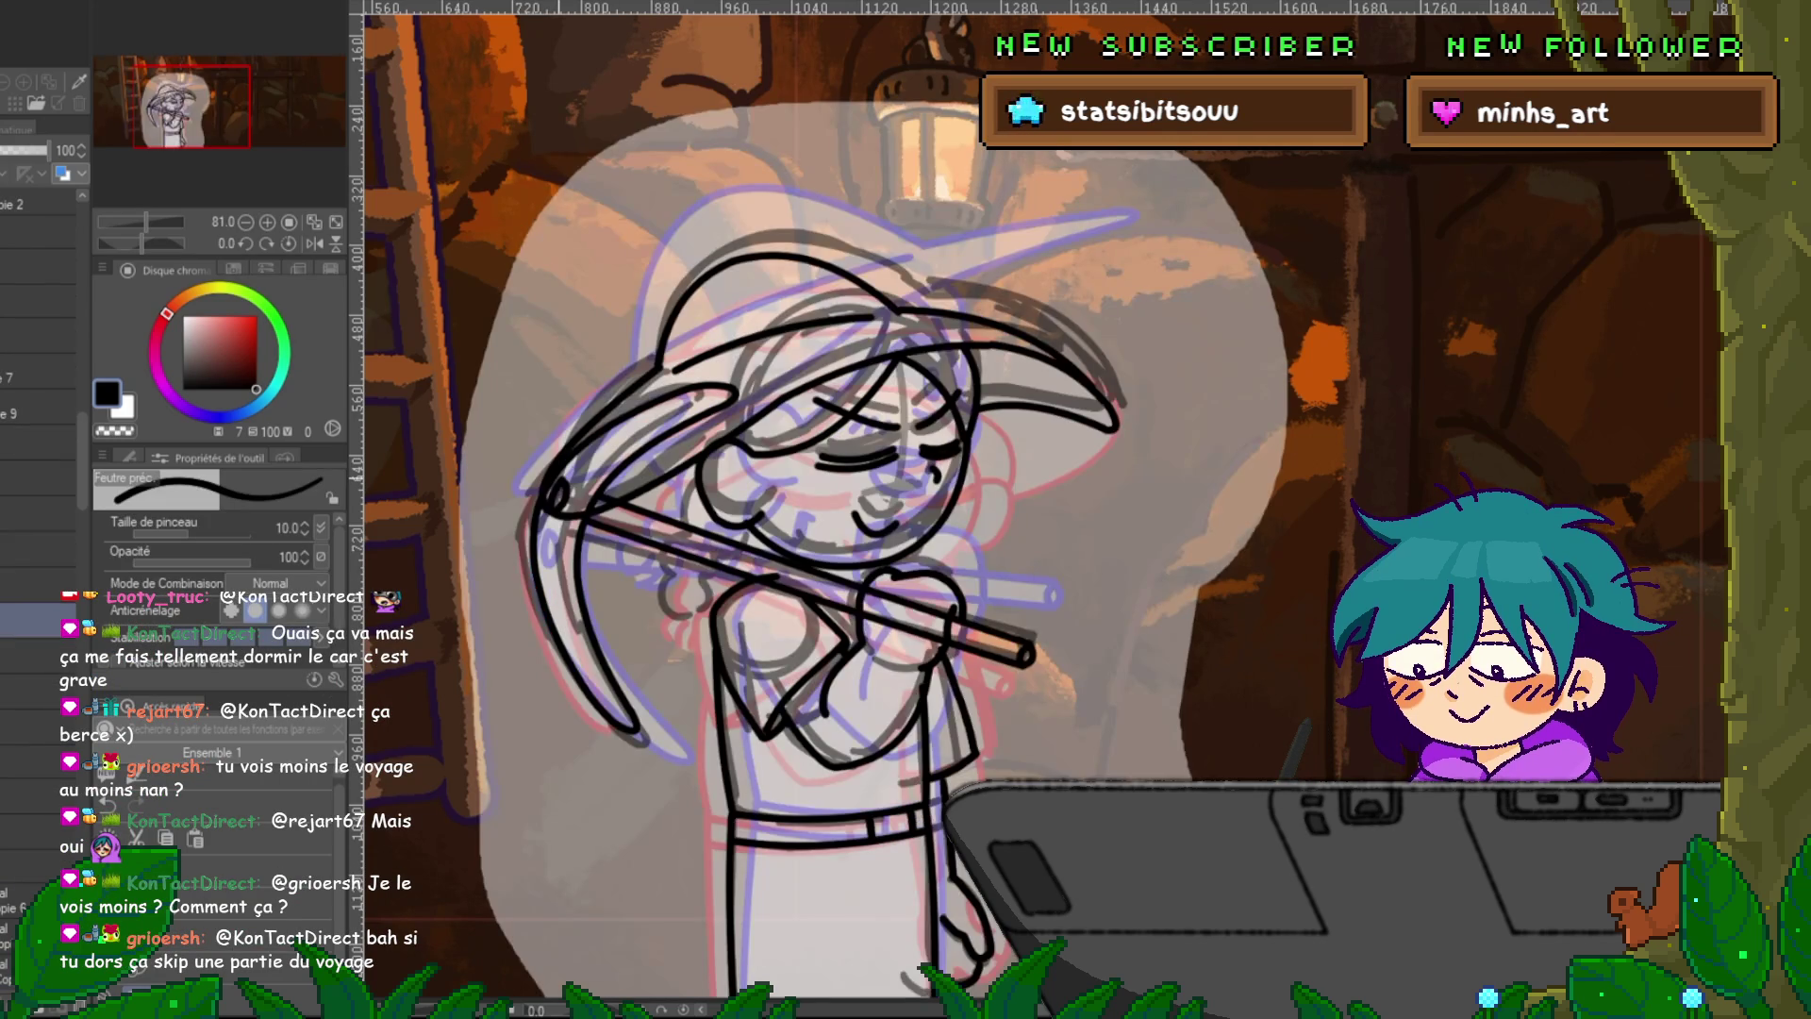
key(Right)
key(Right)
key(Right)
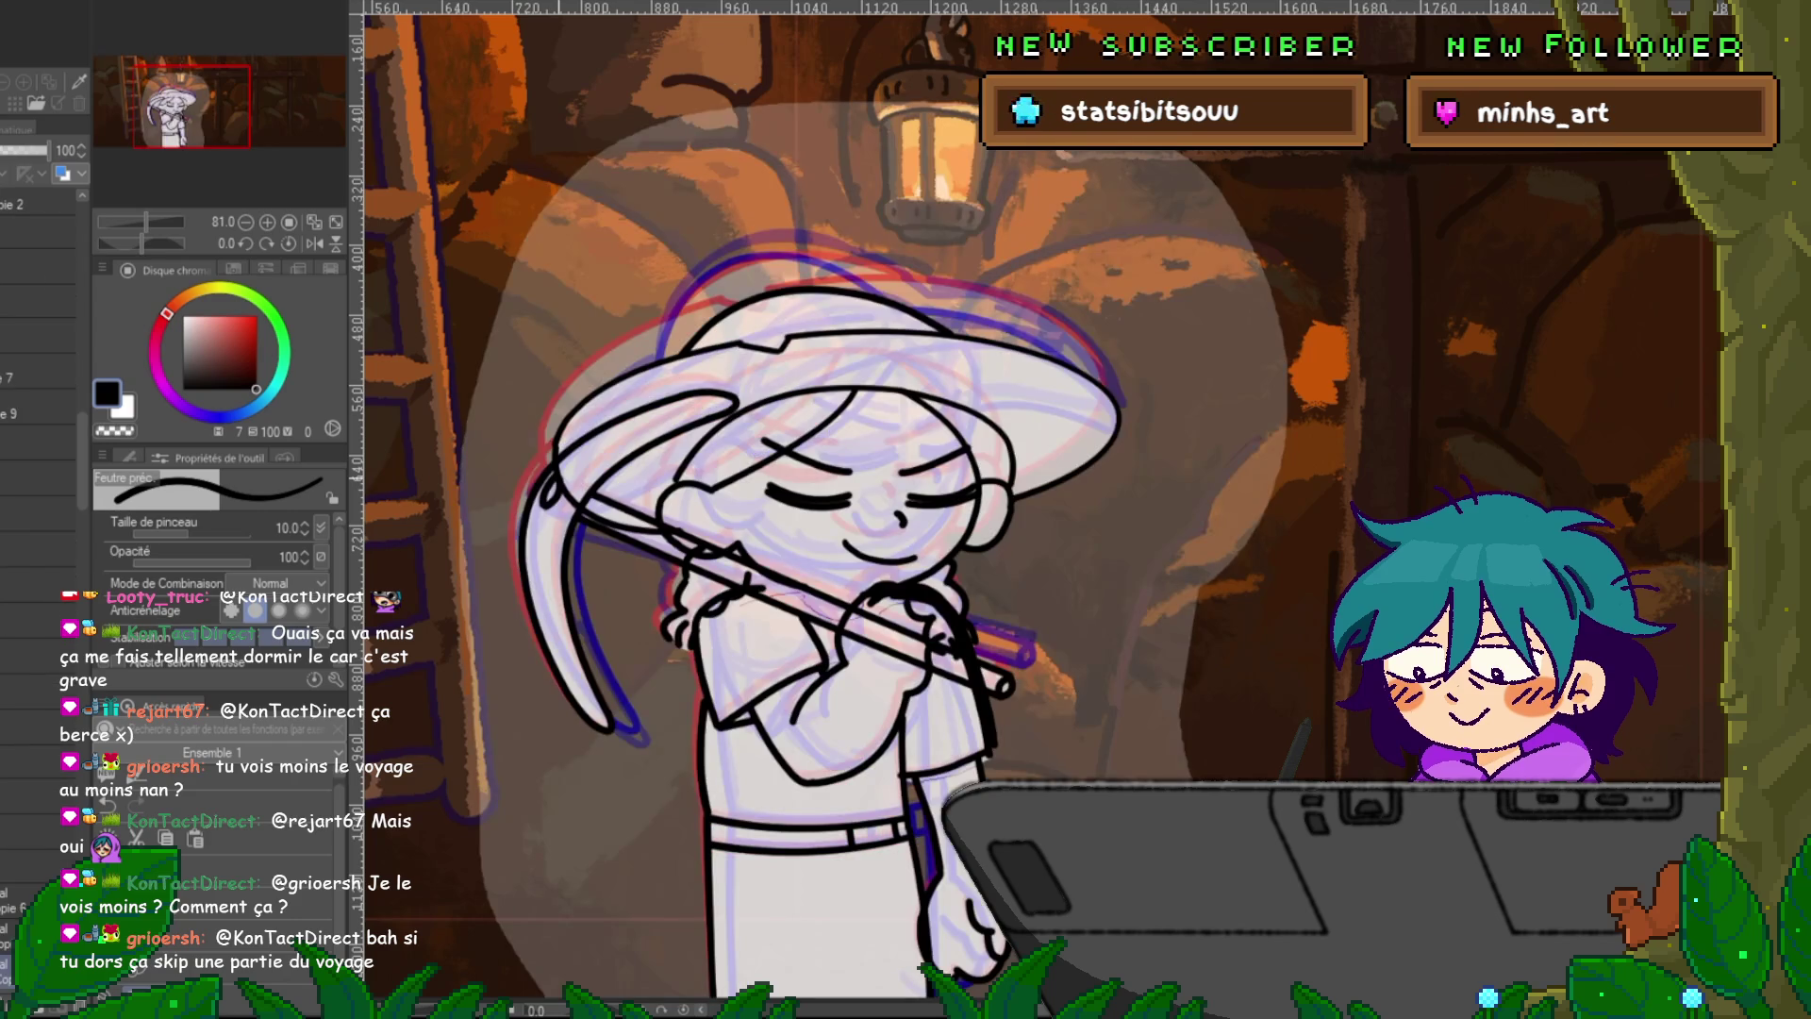
key(Right)
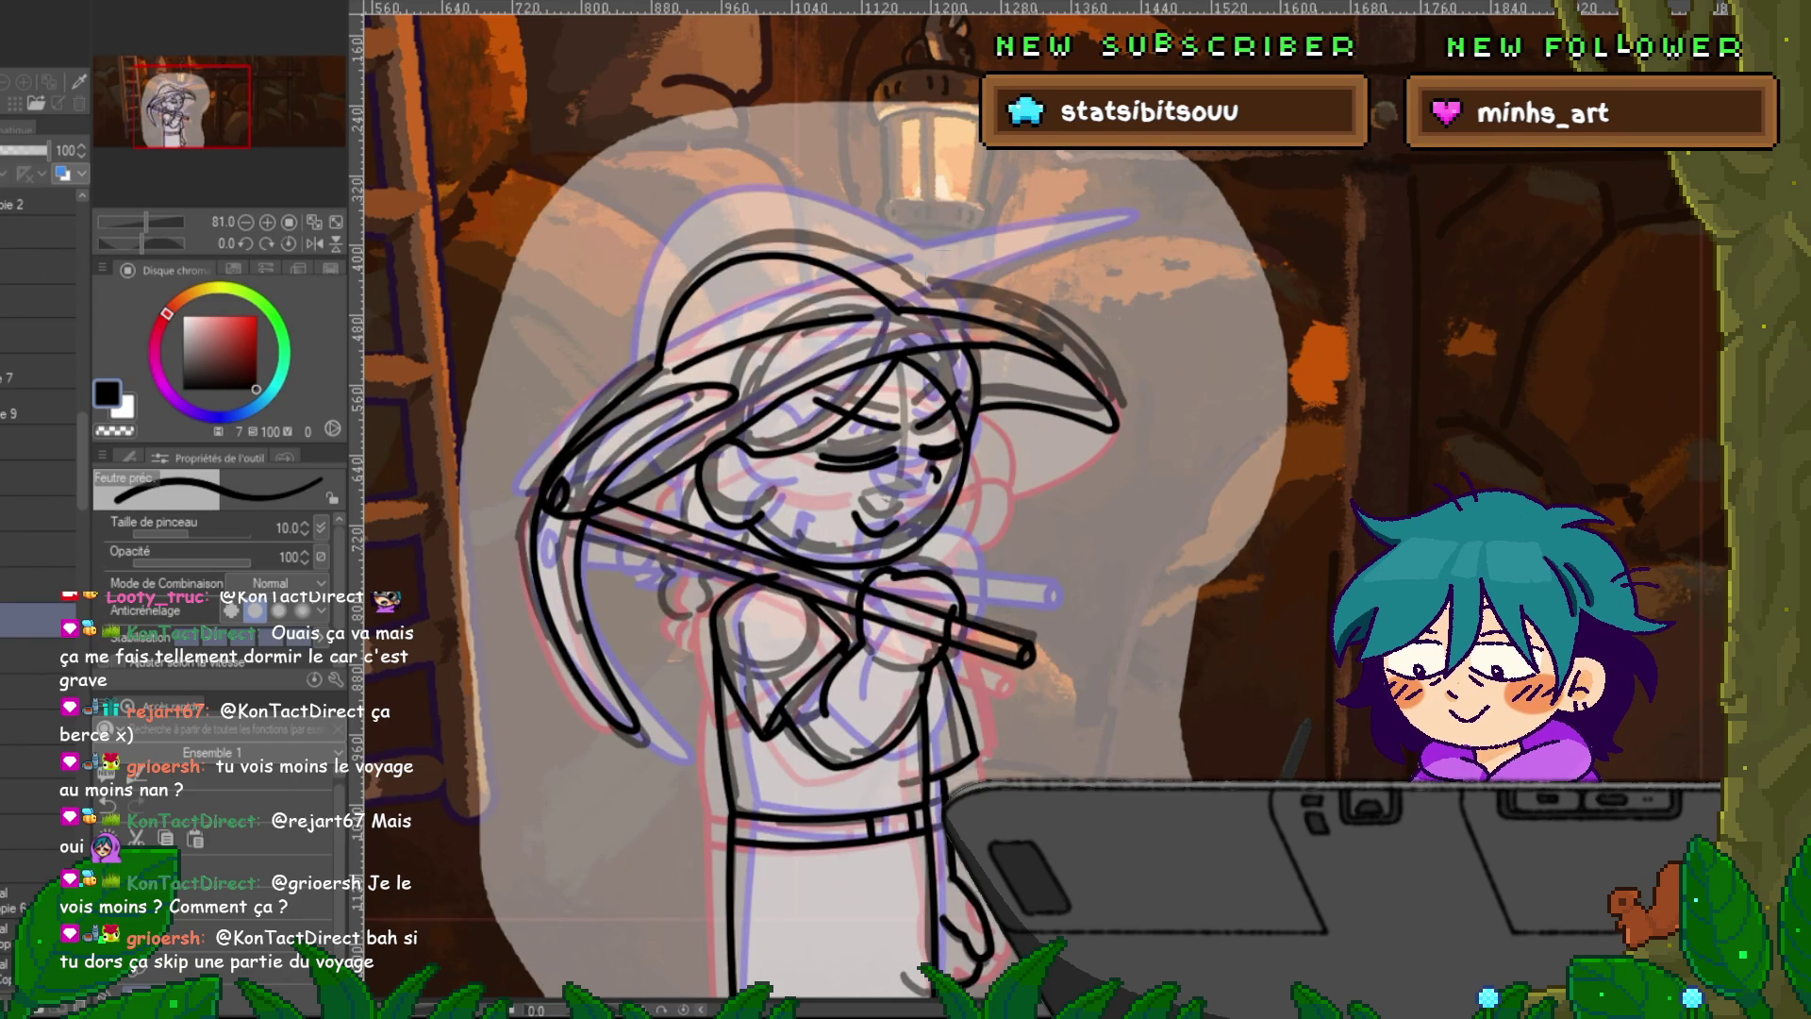
key(ctrl+t)
drag(535, 521, 530, 510)
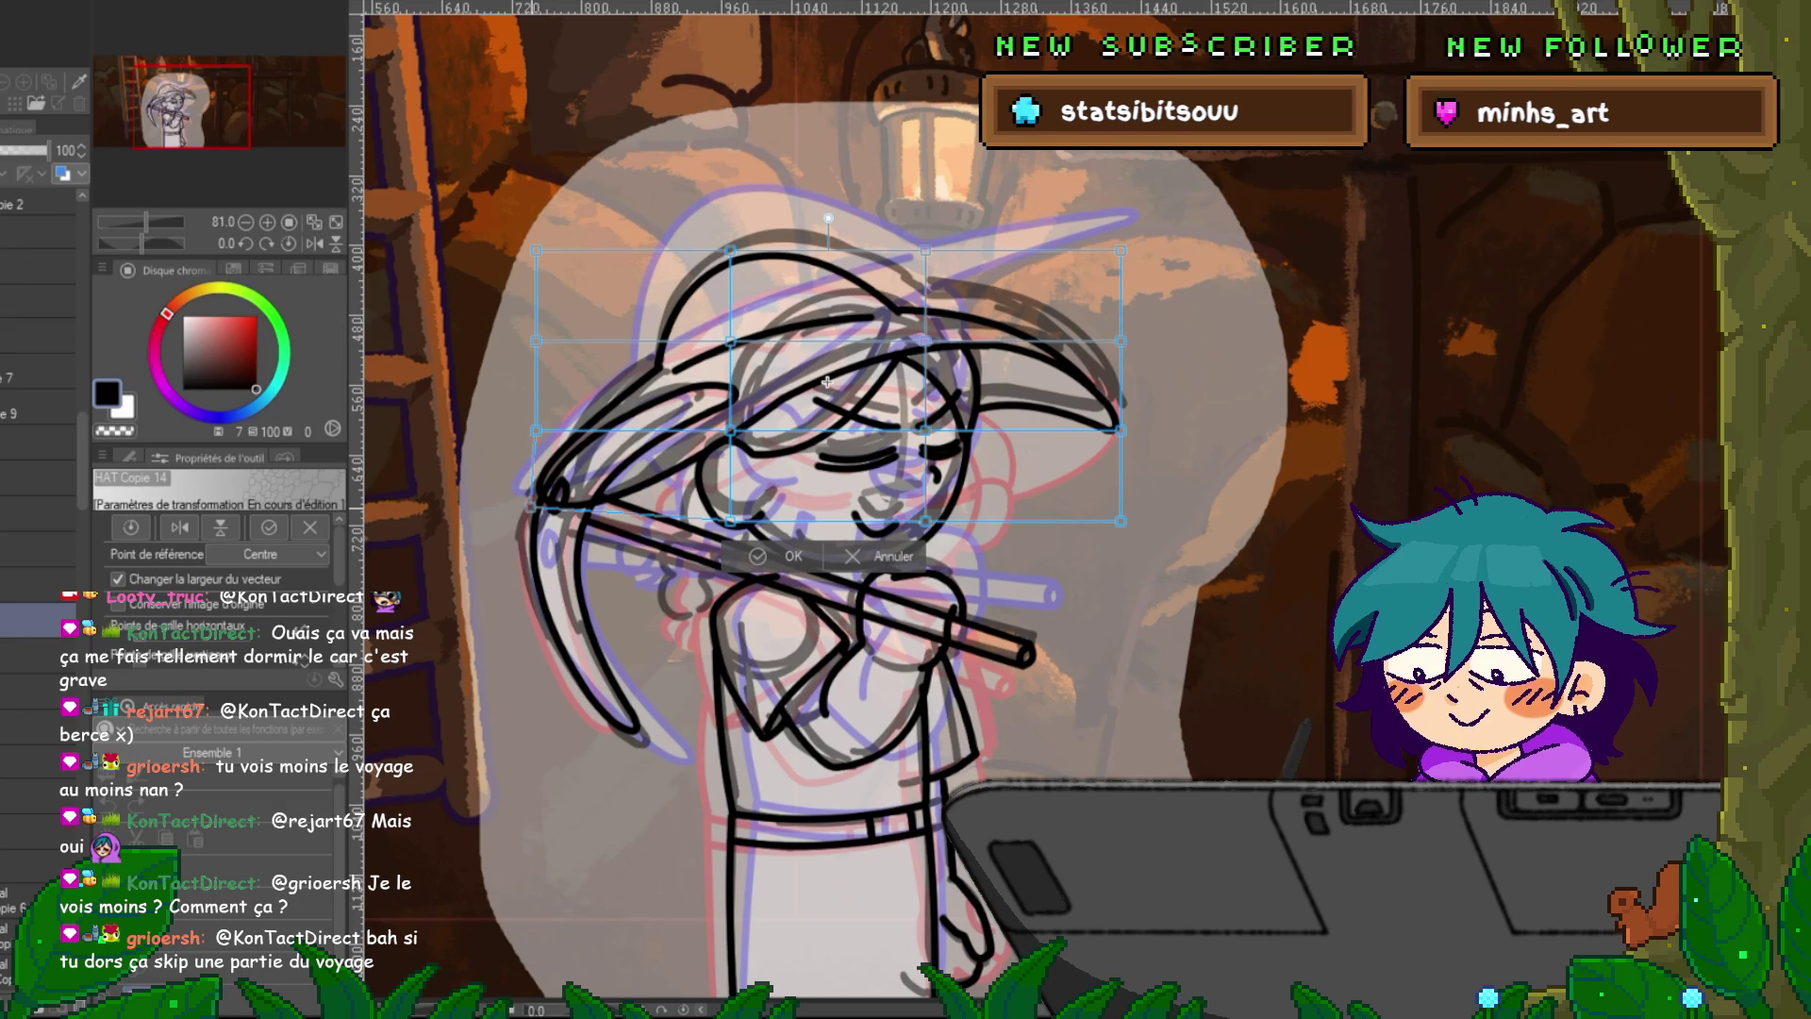
drag(731, 521, 707, 501)
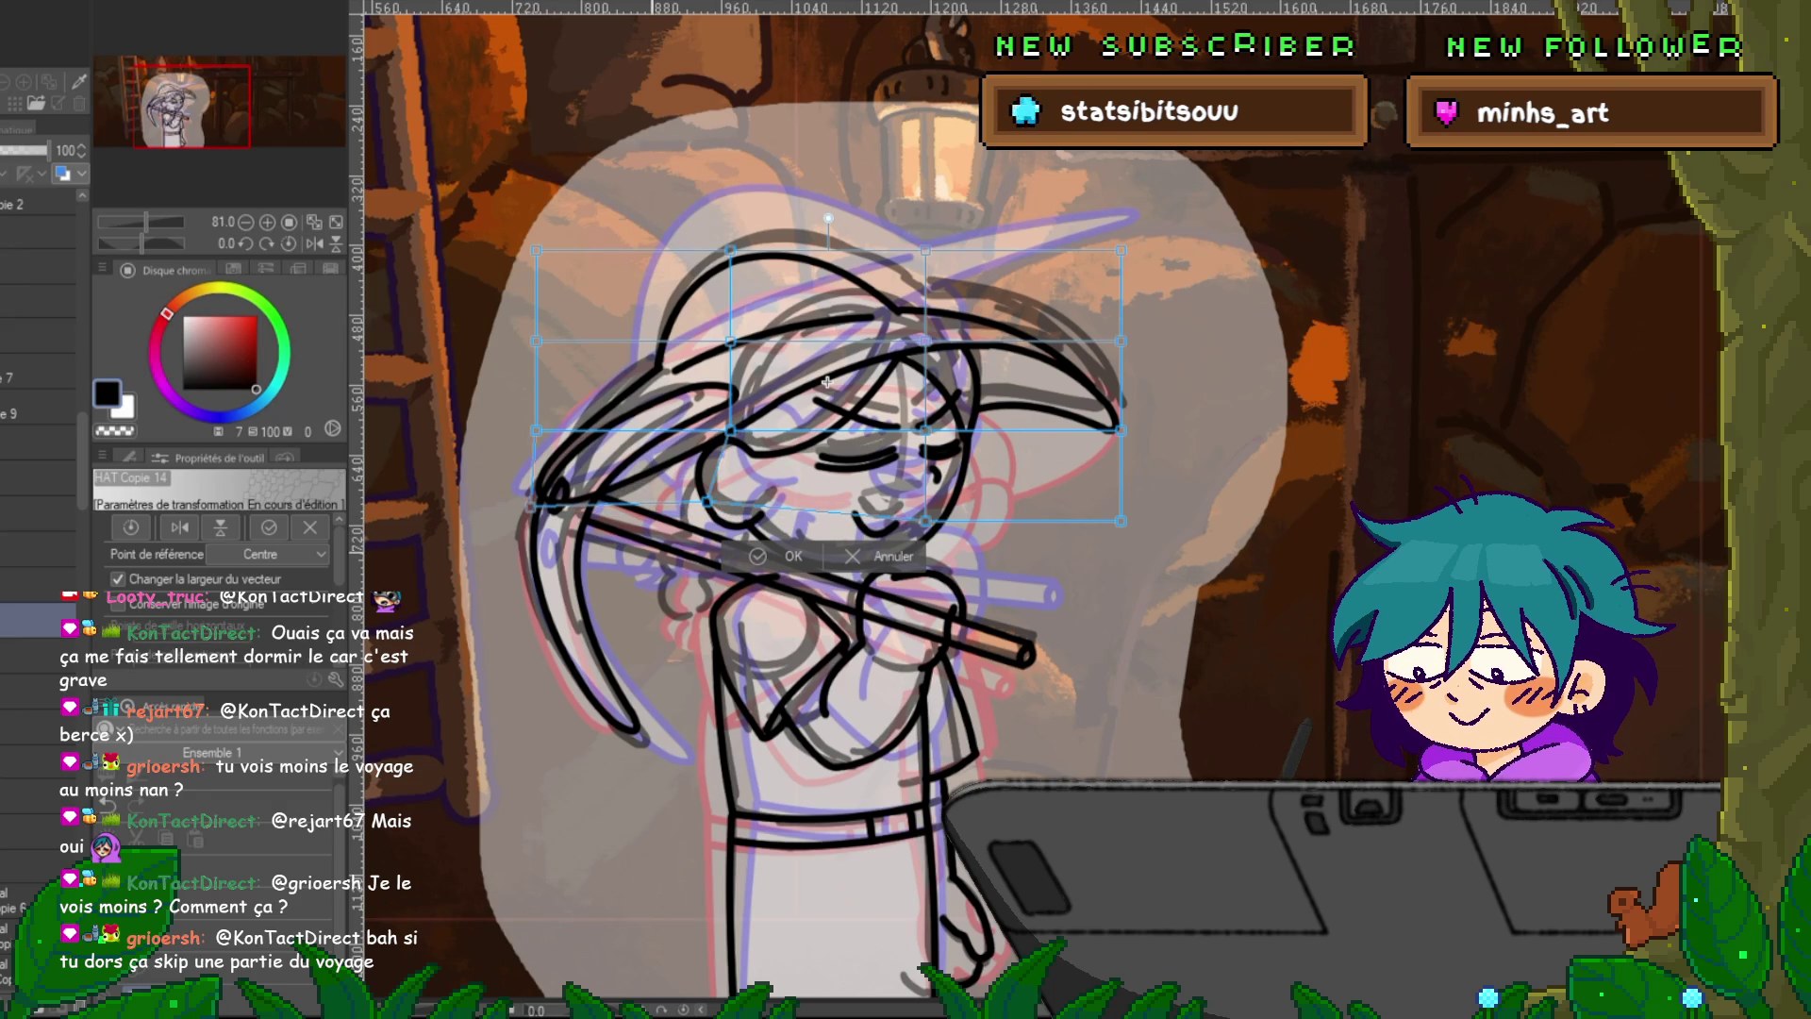
key(Return)
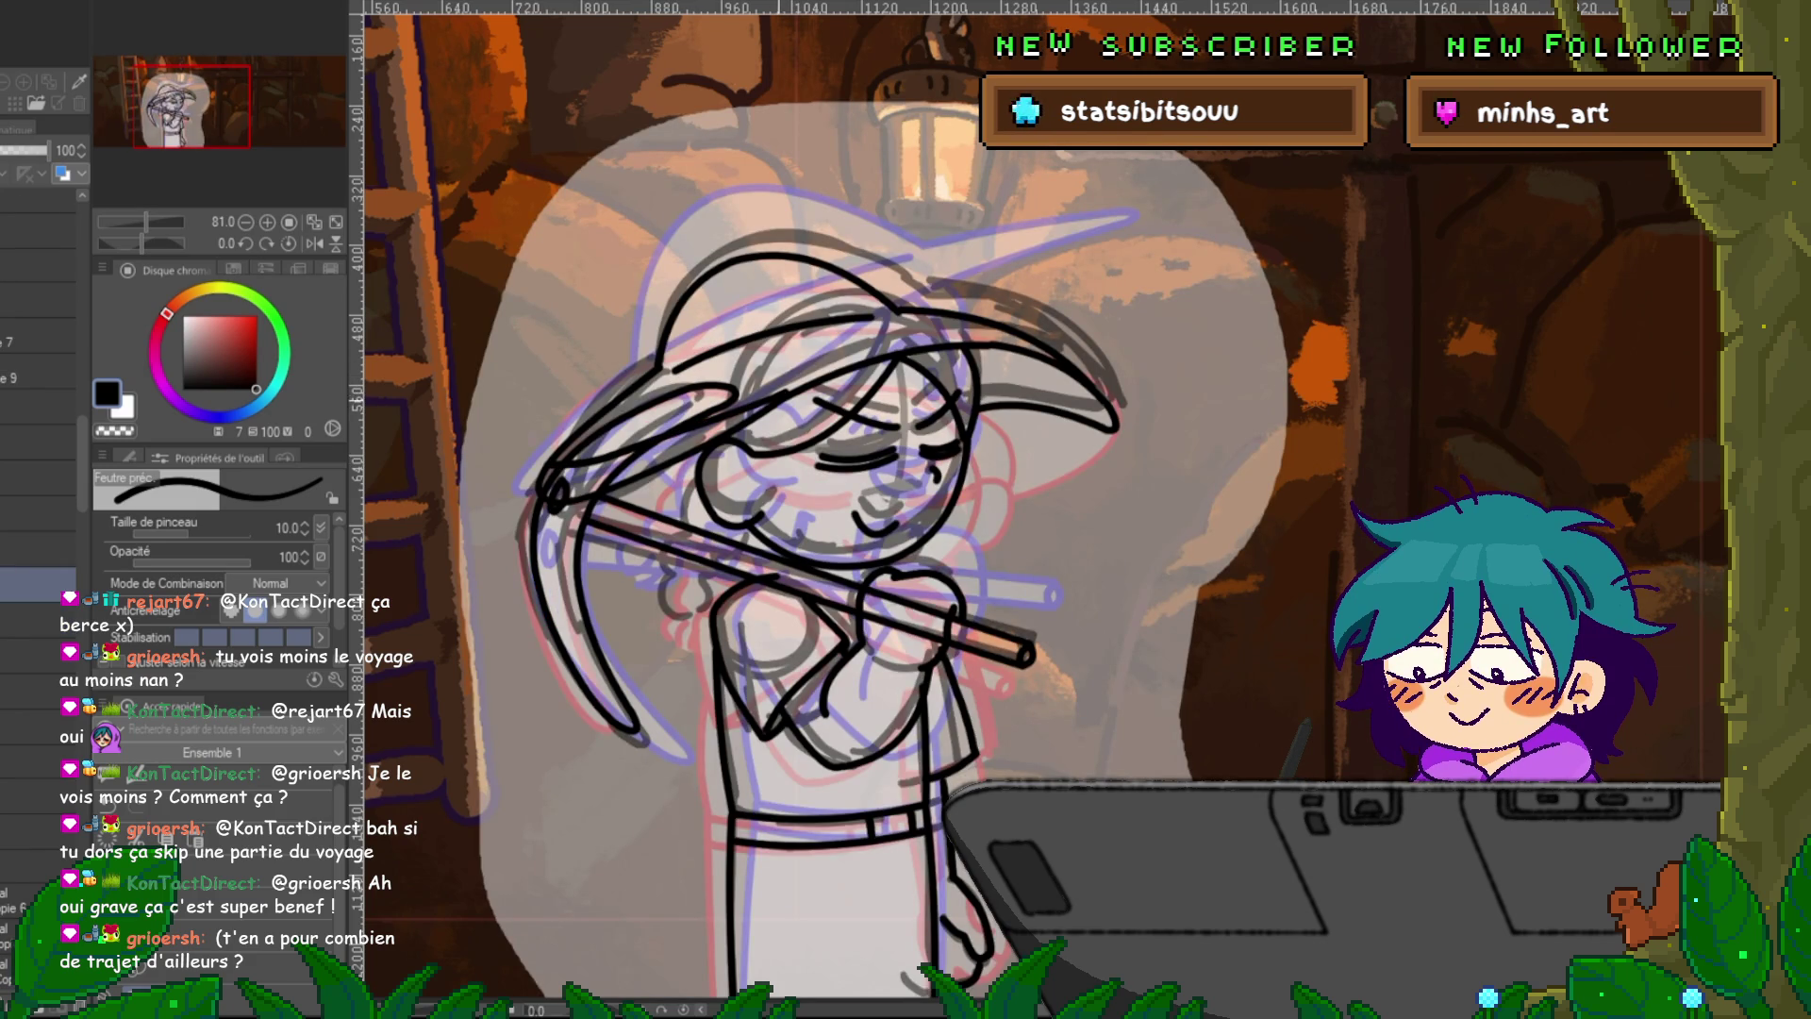
Try and undo a looping hat-brim line, then select the hair lines layer.
mouse_move(641, 382)
mouse_down()
mouse_move(523, 408)
mouse_move(514, 467)
mouse_up()
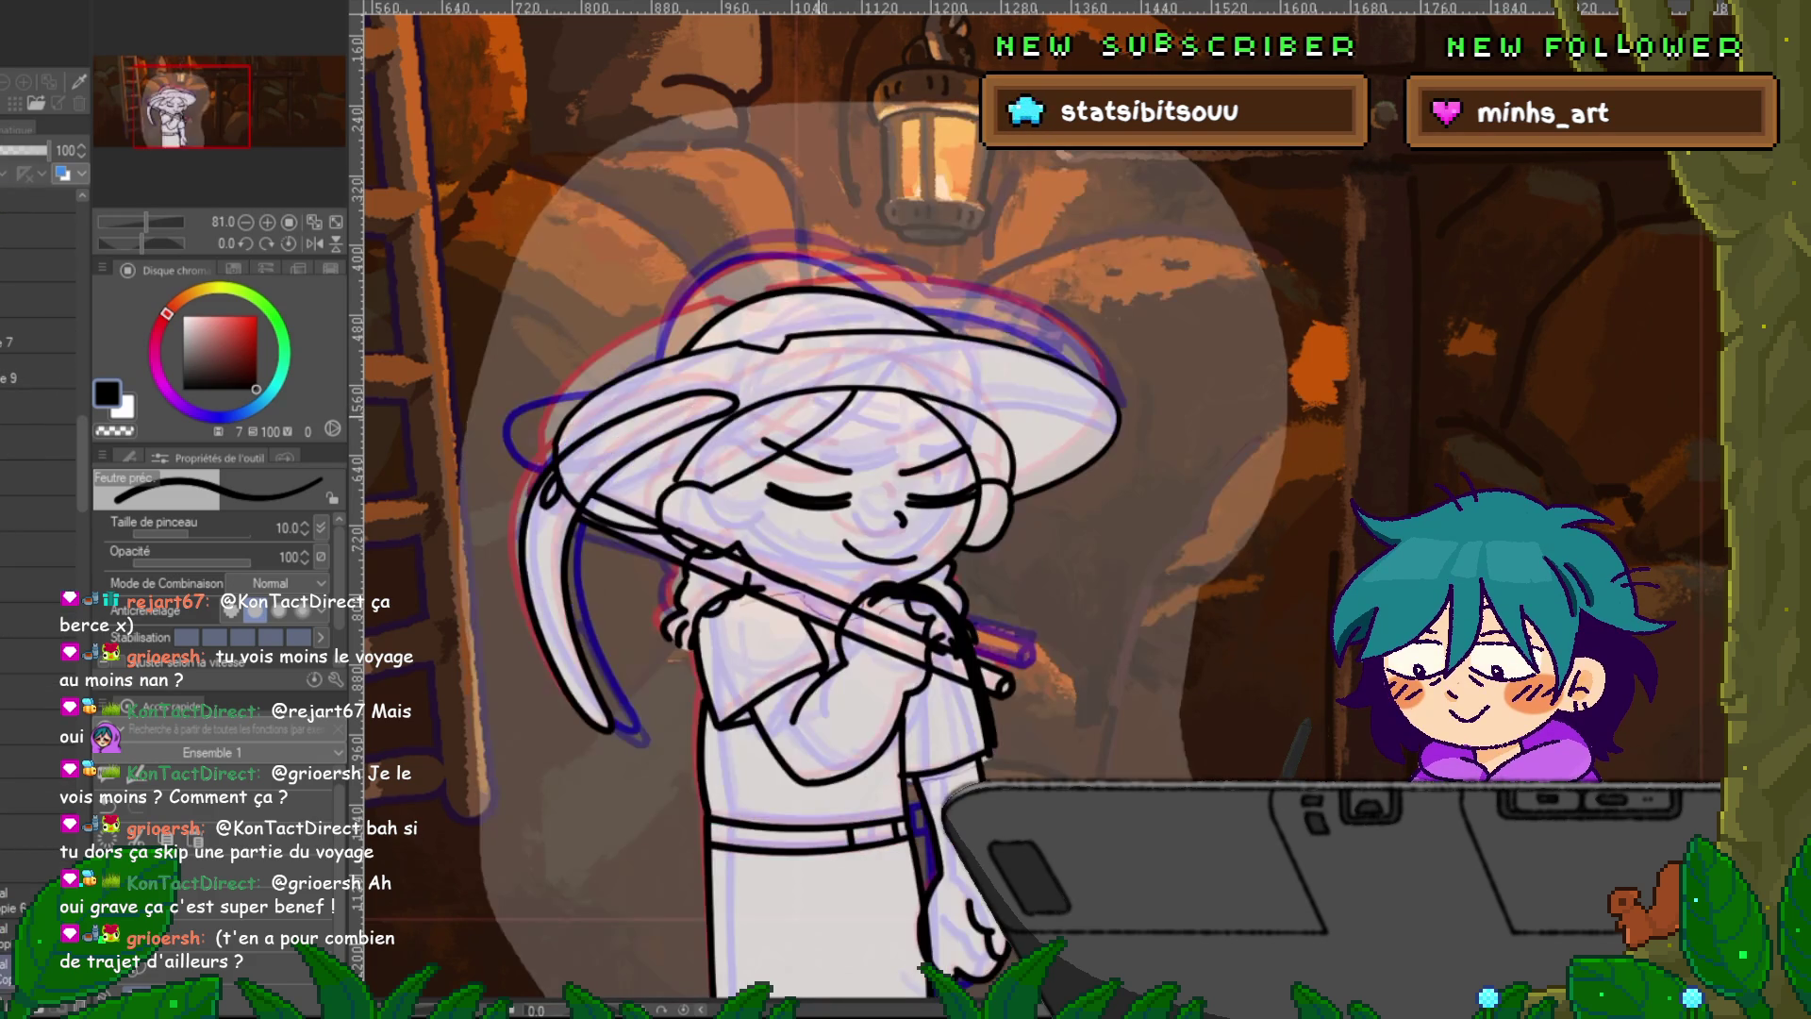
key(ctrl+z)
key(ctrl+z)
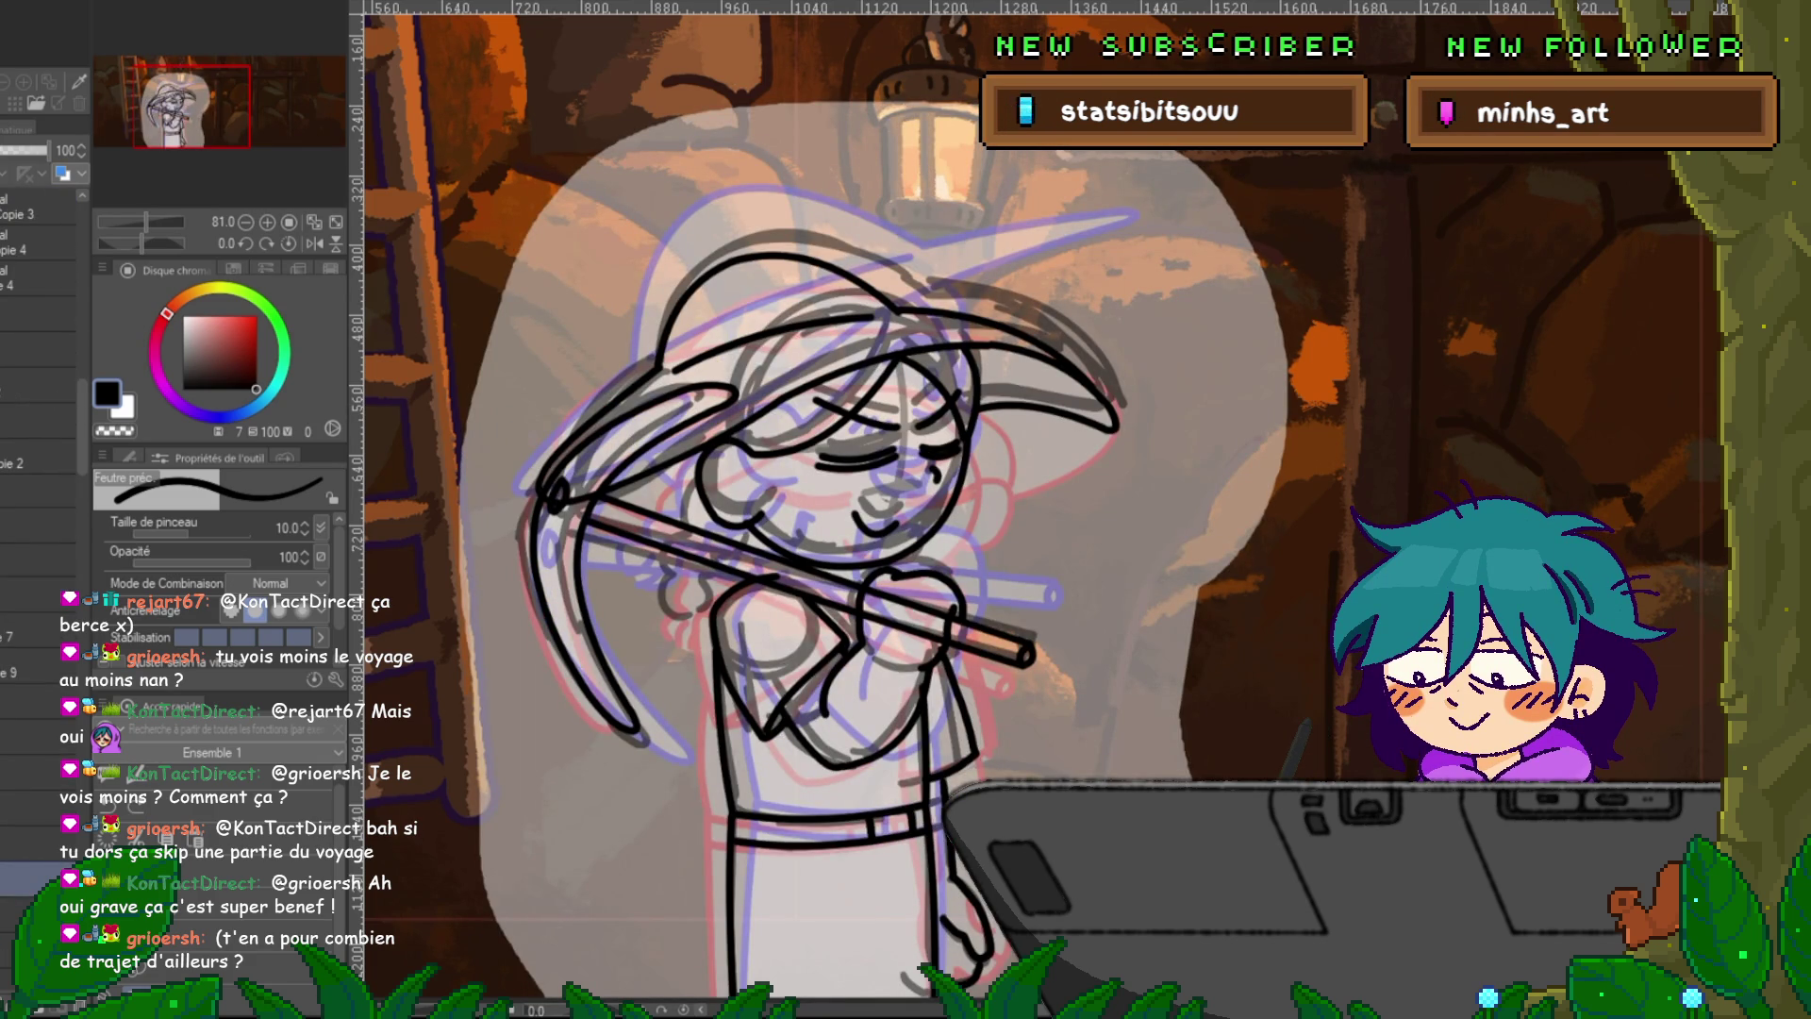
scroll(38, 472, down, 5)
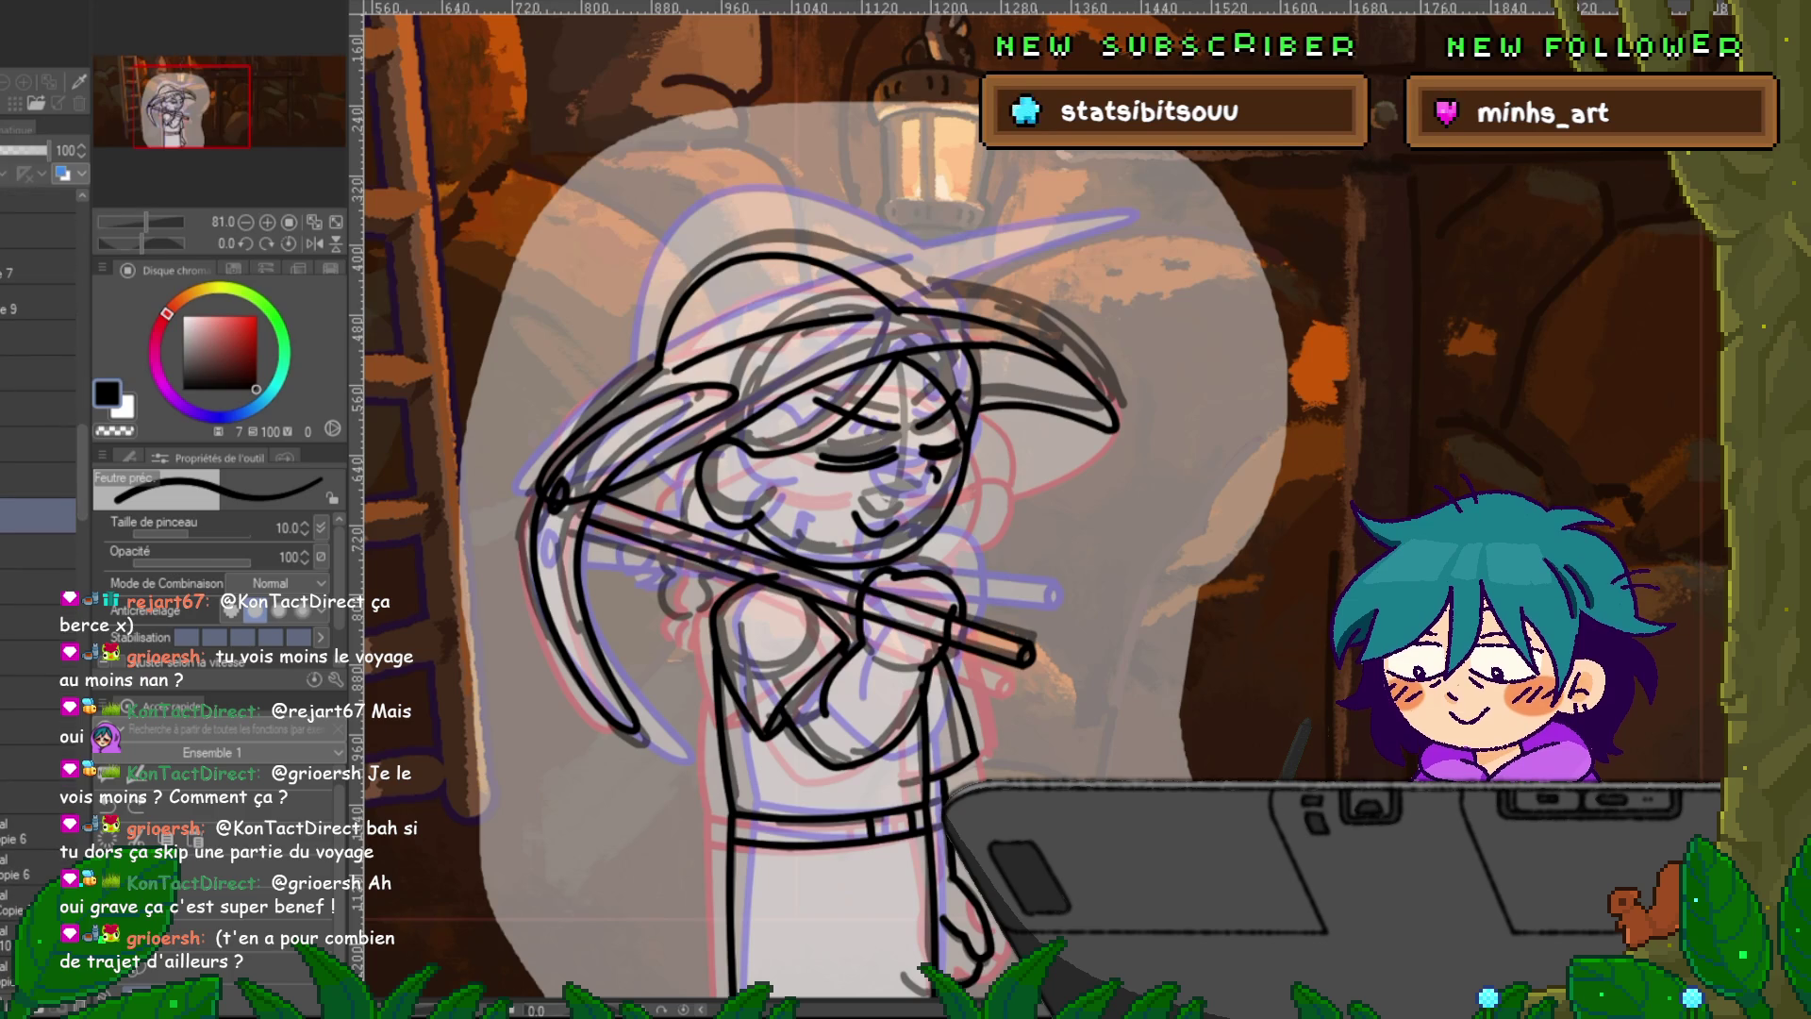
click(38, 551)
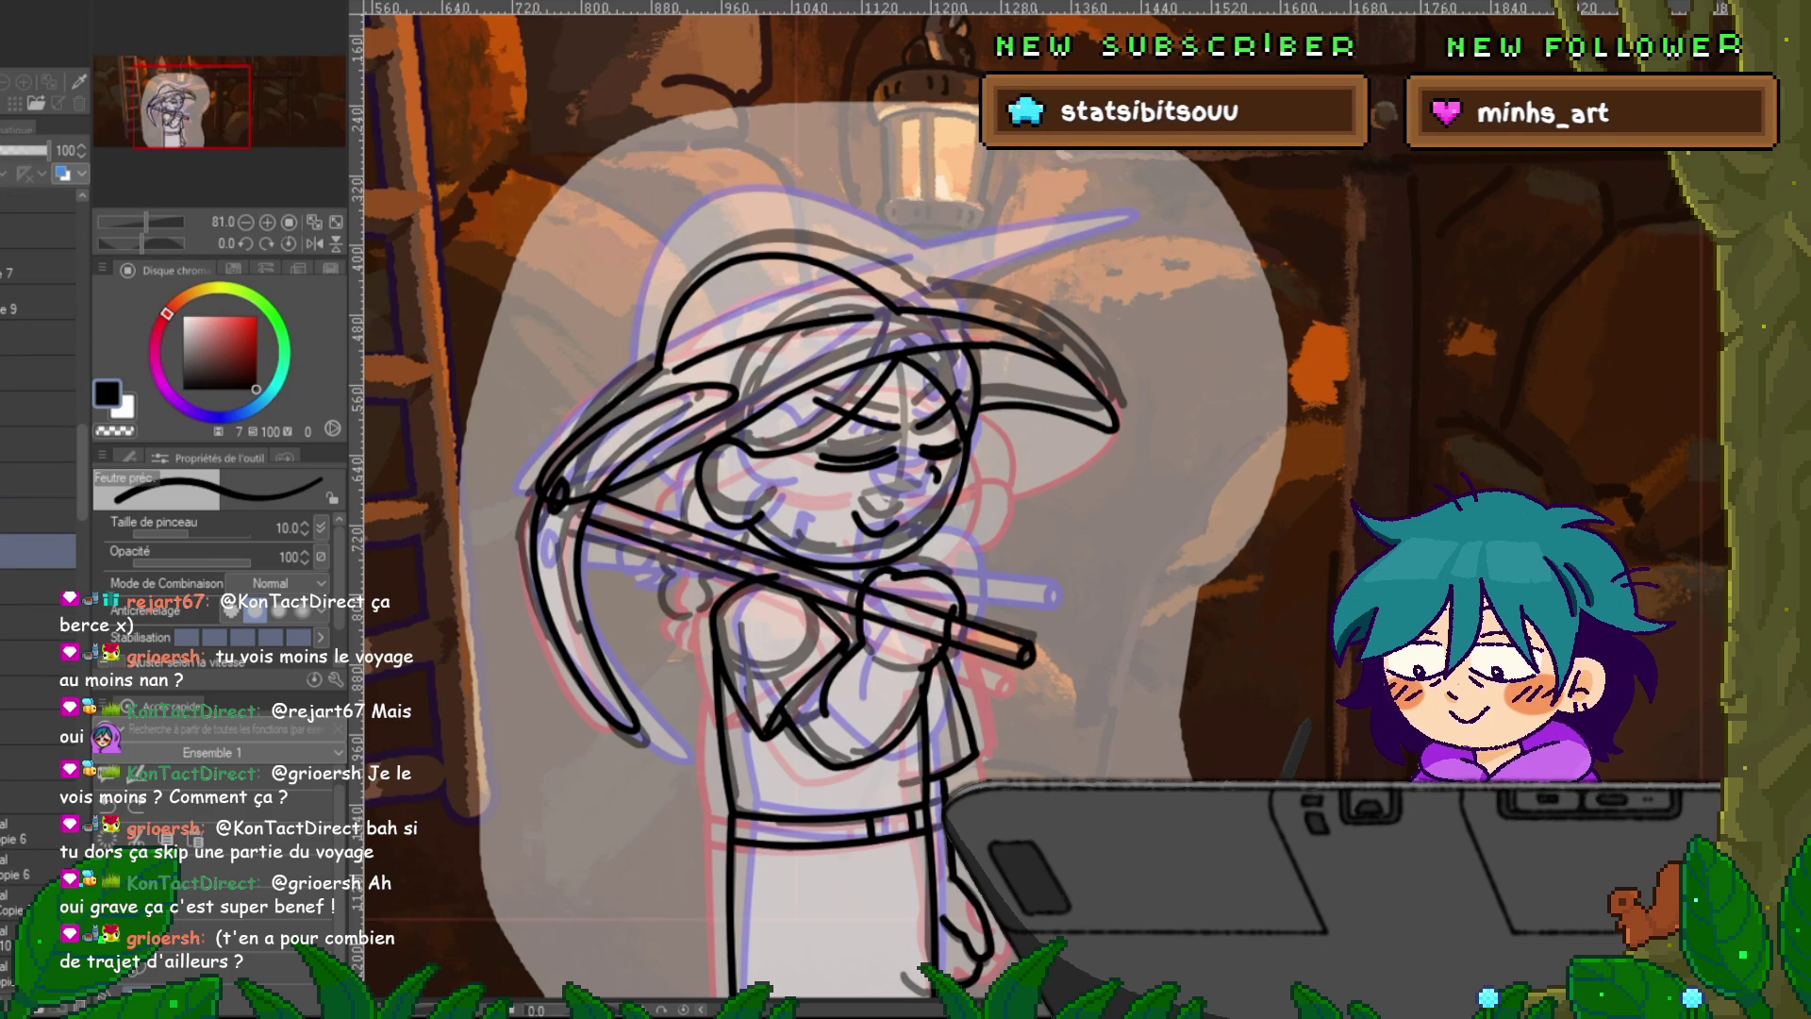
key(ctrl+z)
click(38, 514)
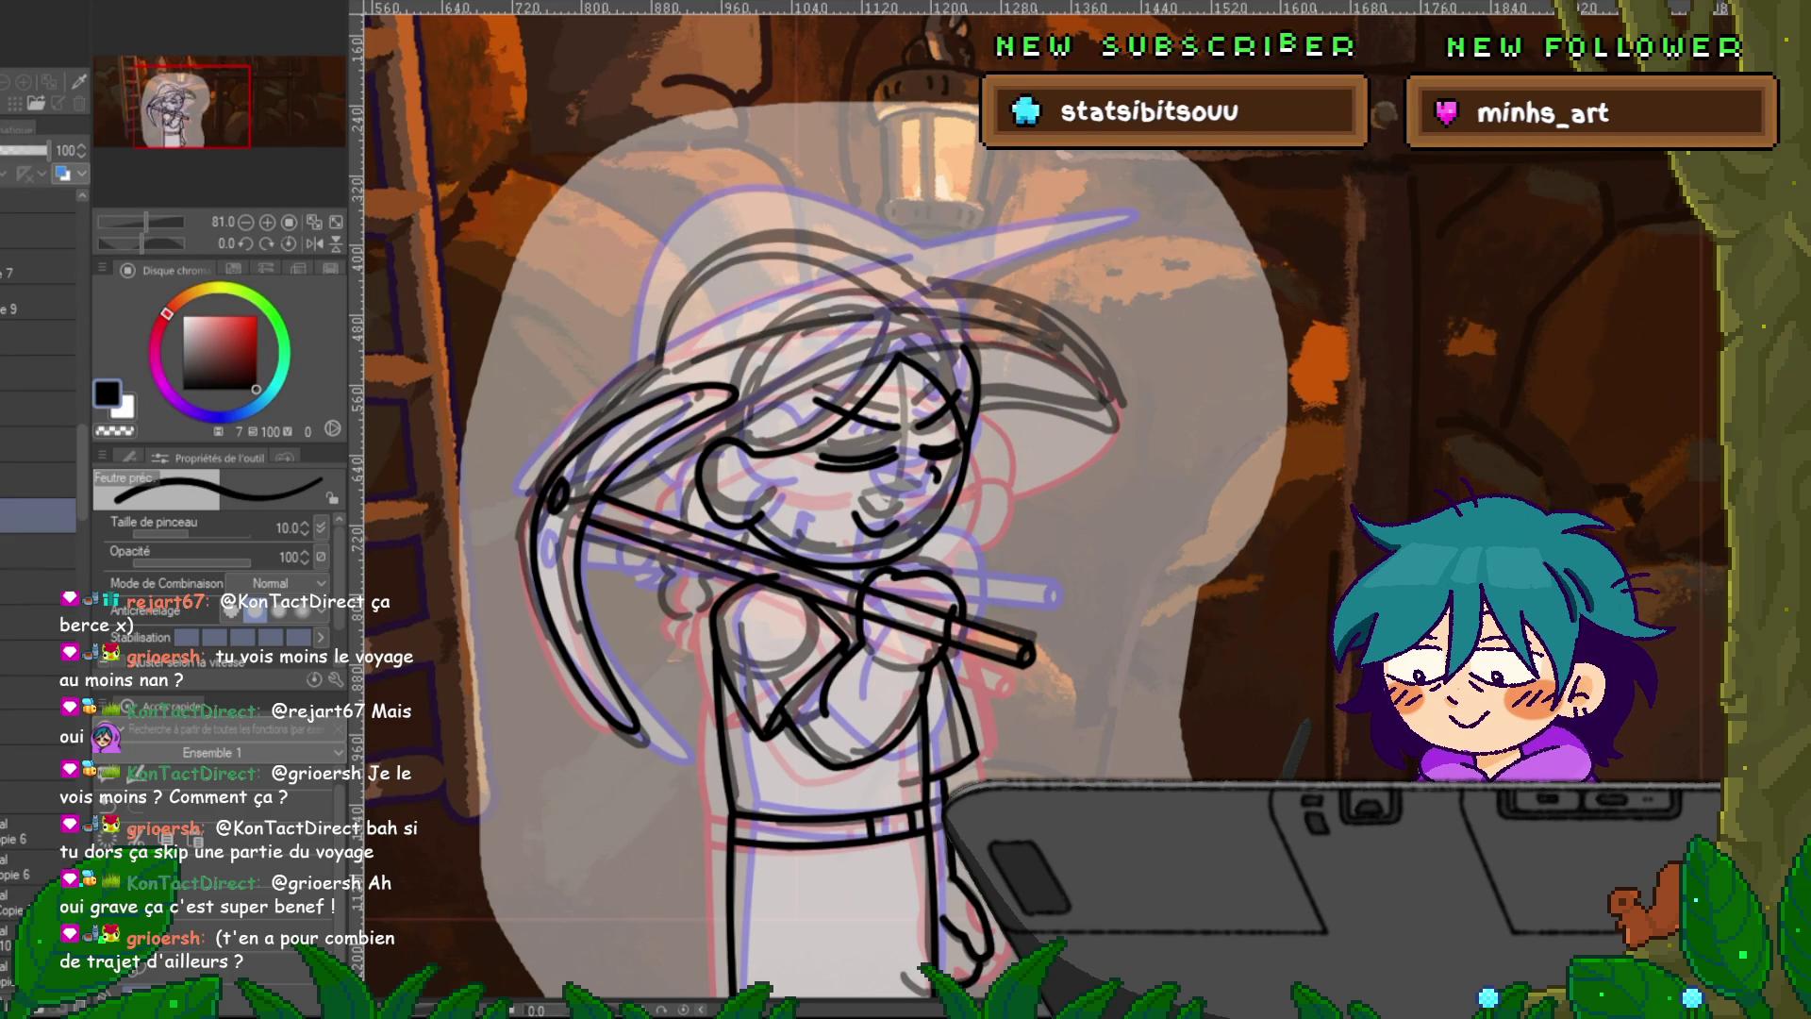
key(ctrl+z)
key(ctrl+y)
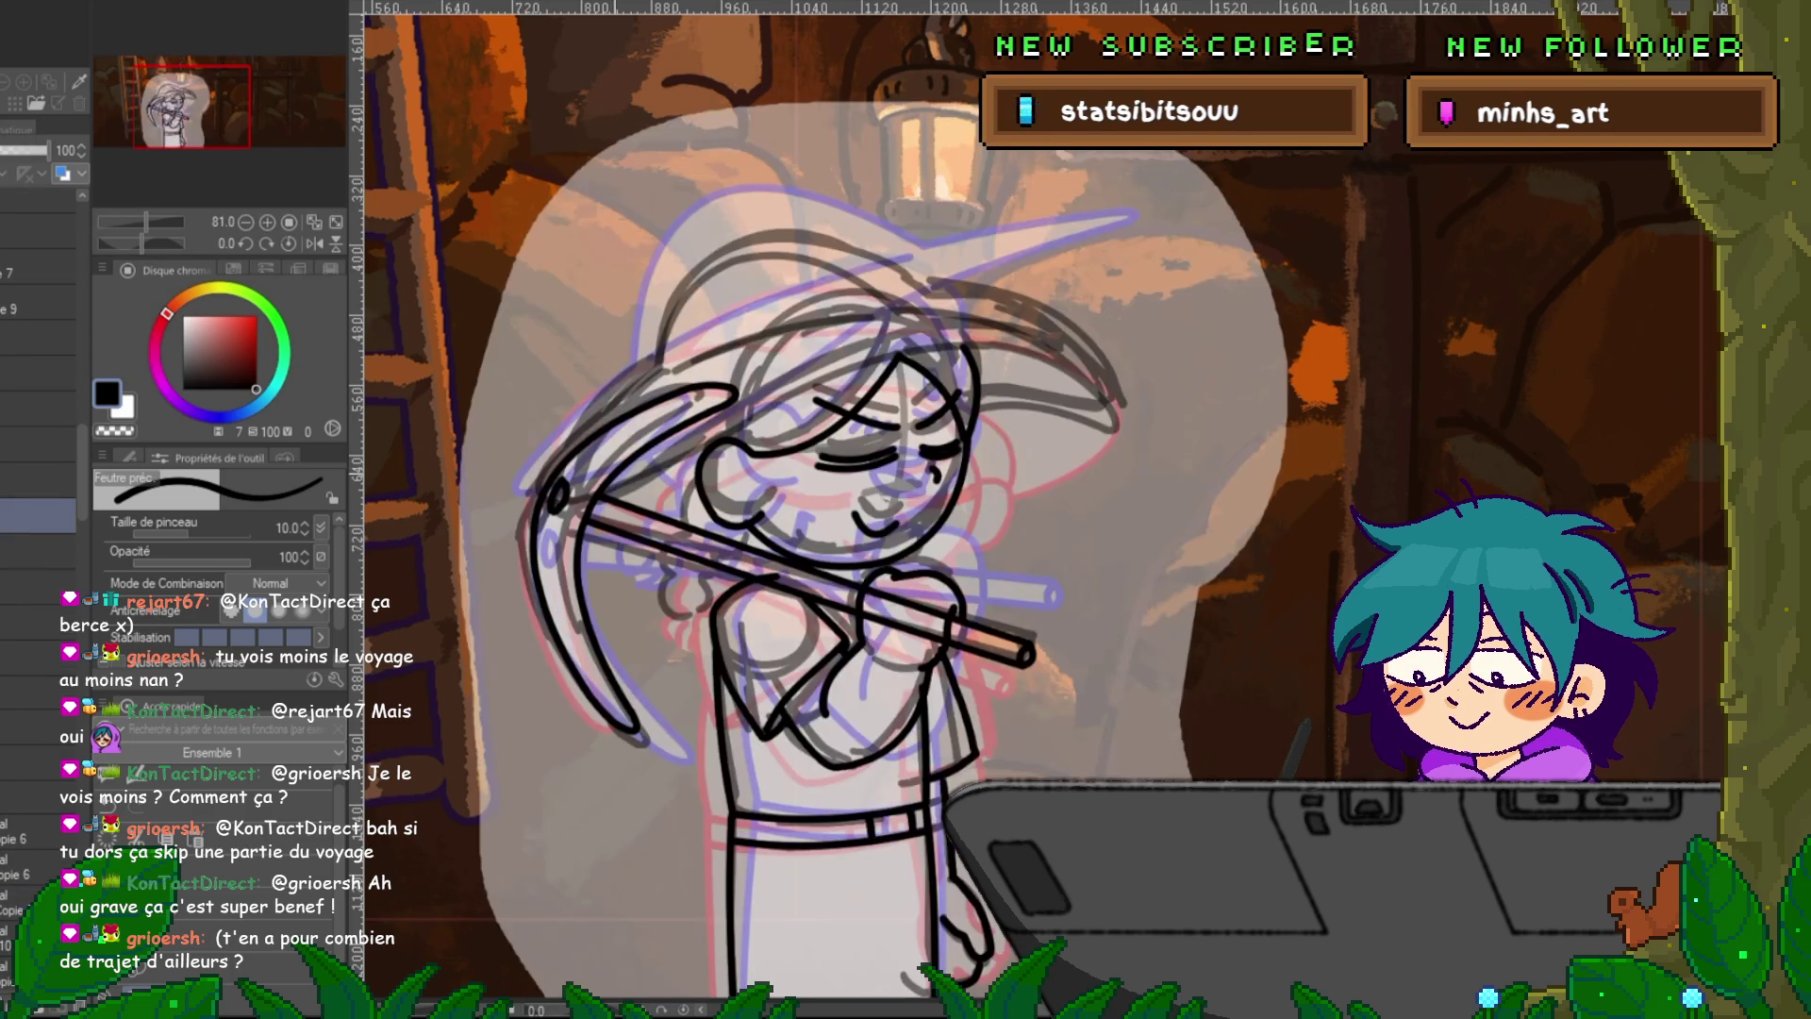
Compare the hat drawing frame with the pickaxe frame being refined.
click(37, 900)
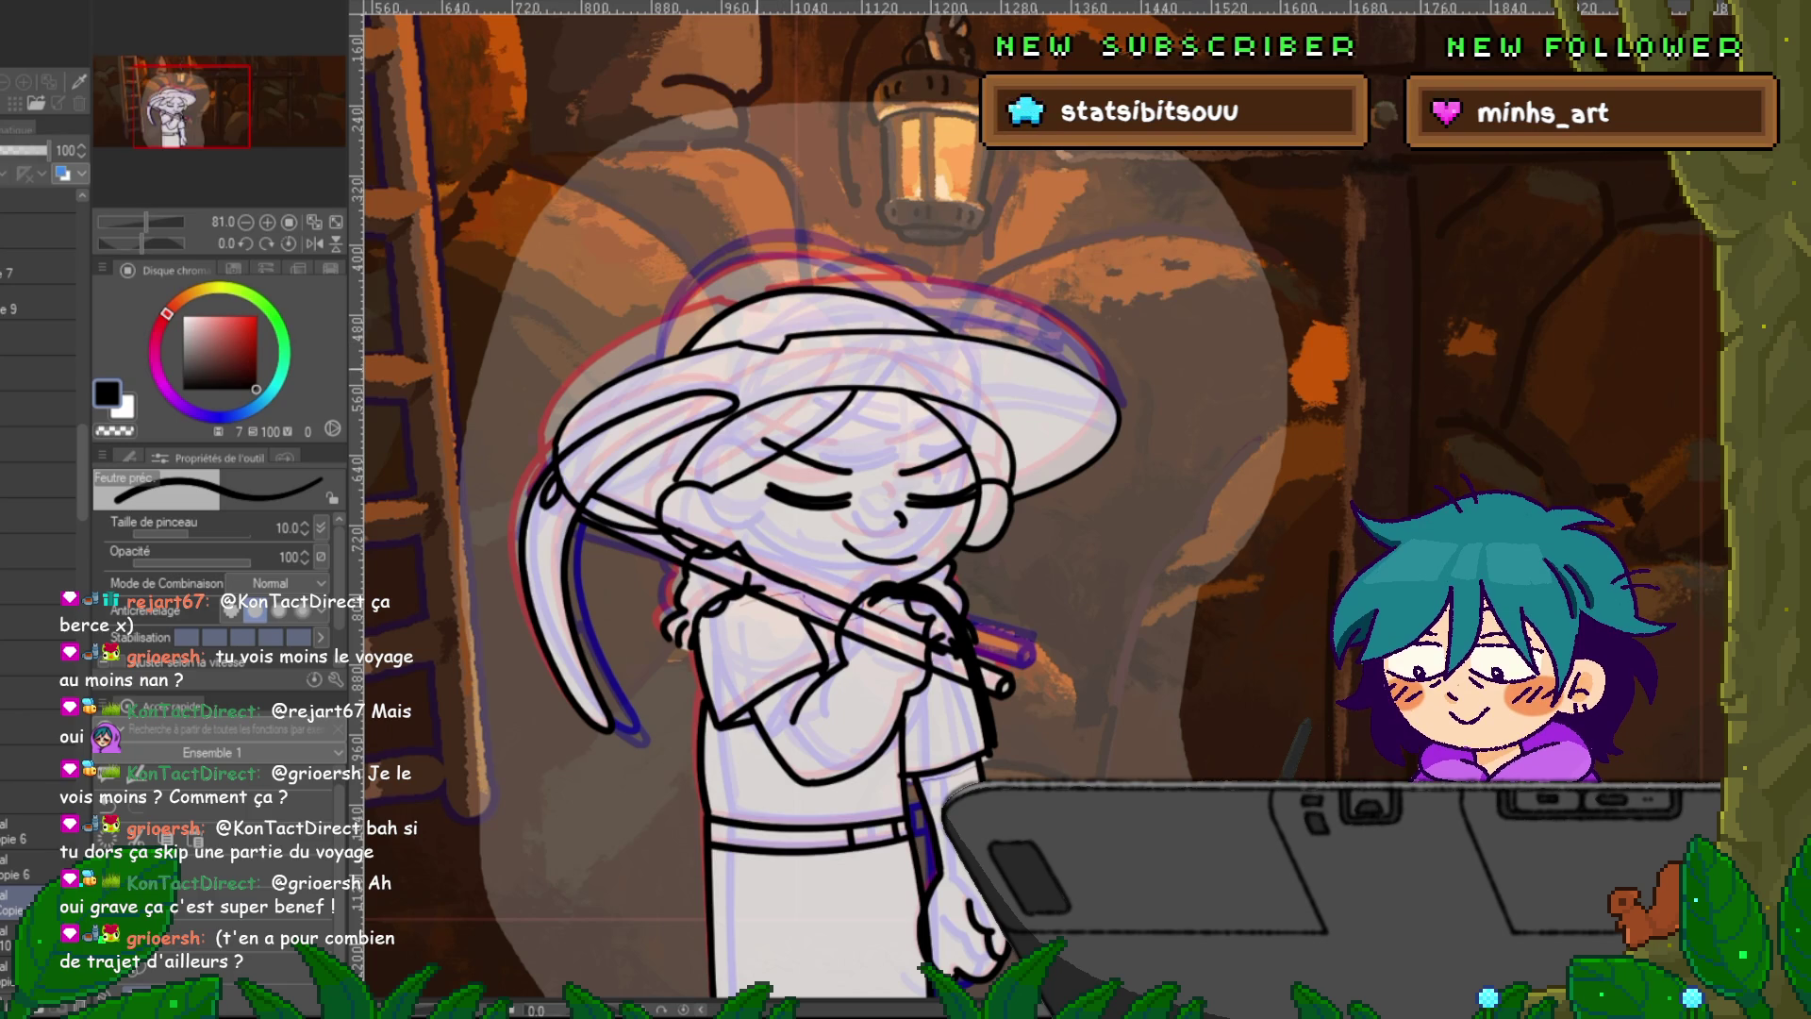
key(ctrl+z)
key(ctrl+y)
key(ctrl+z)
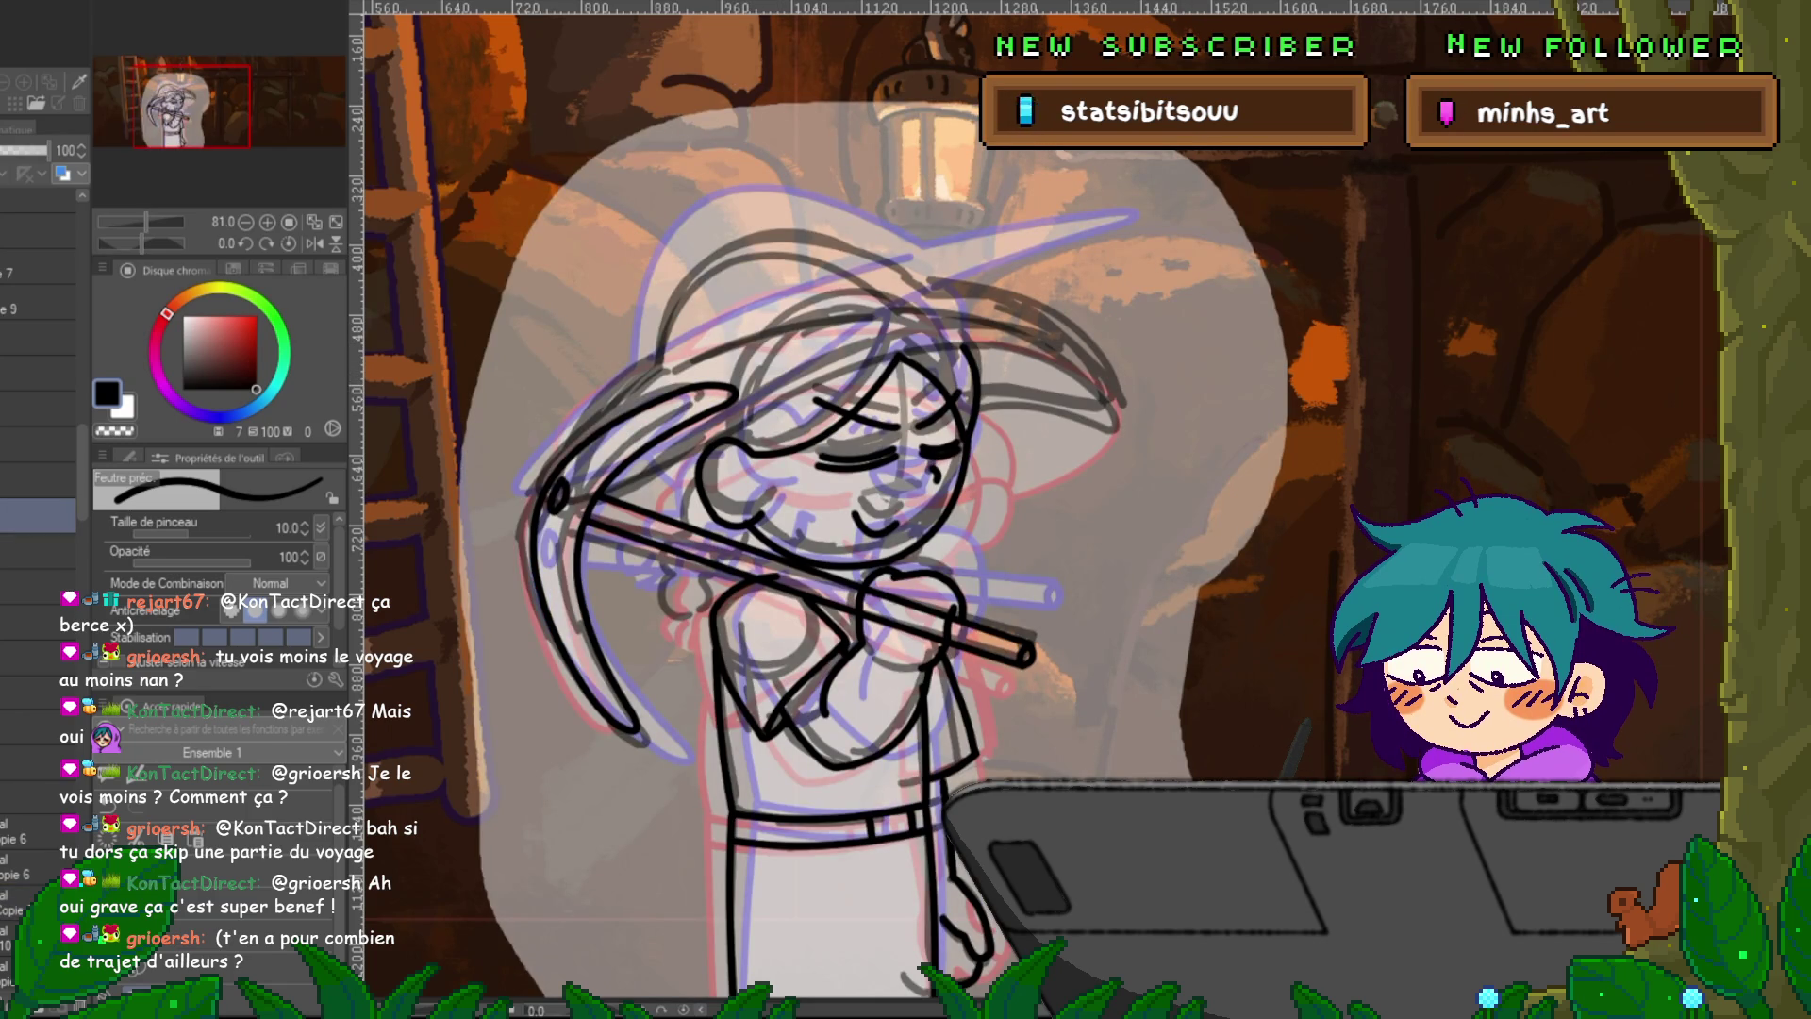
key(ctrl+y)
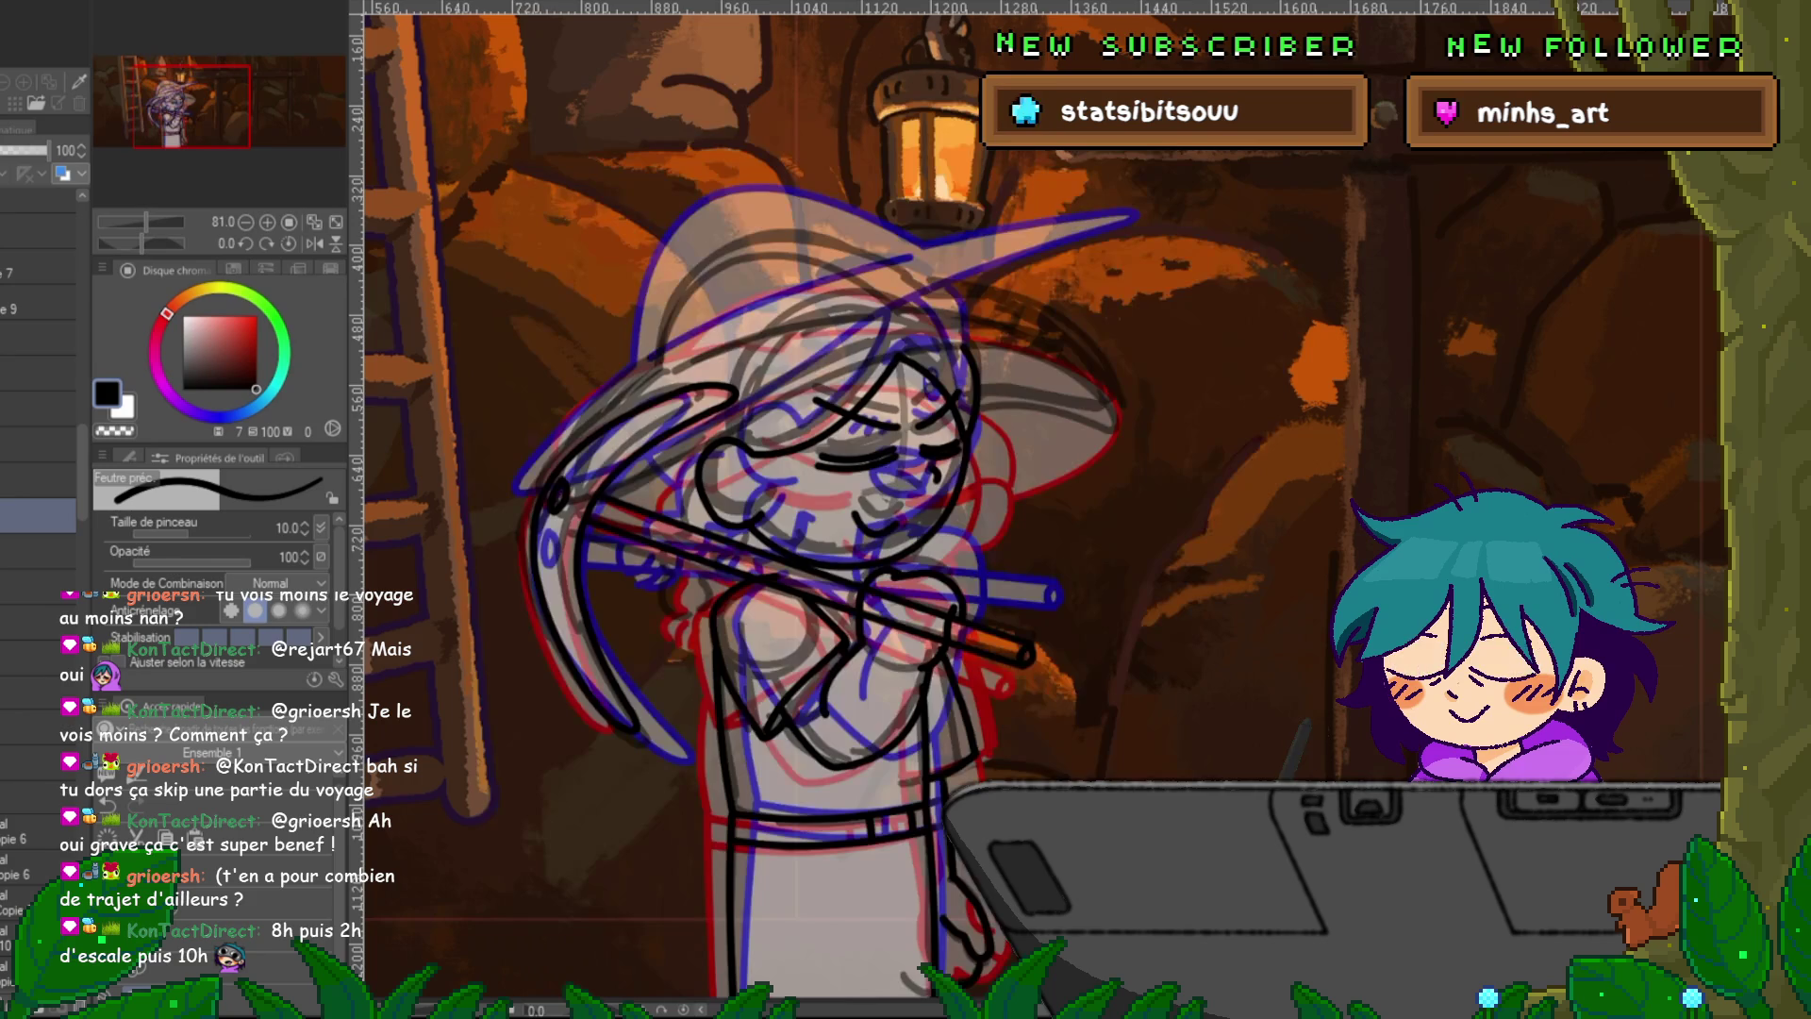
key(ctrl+z)
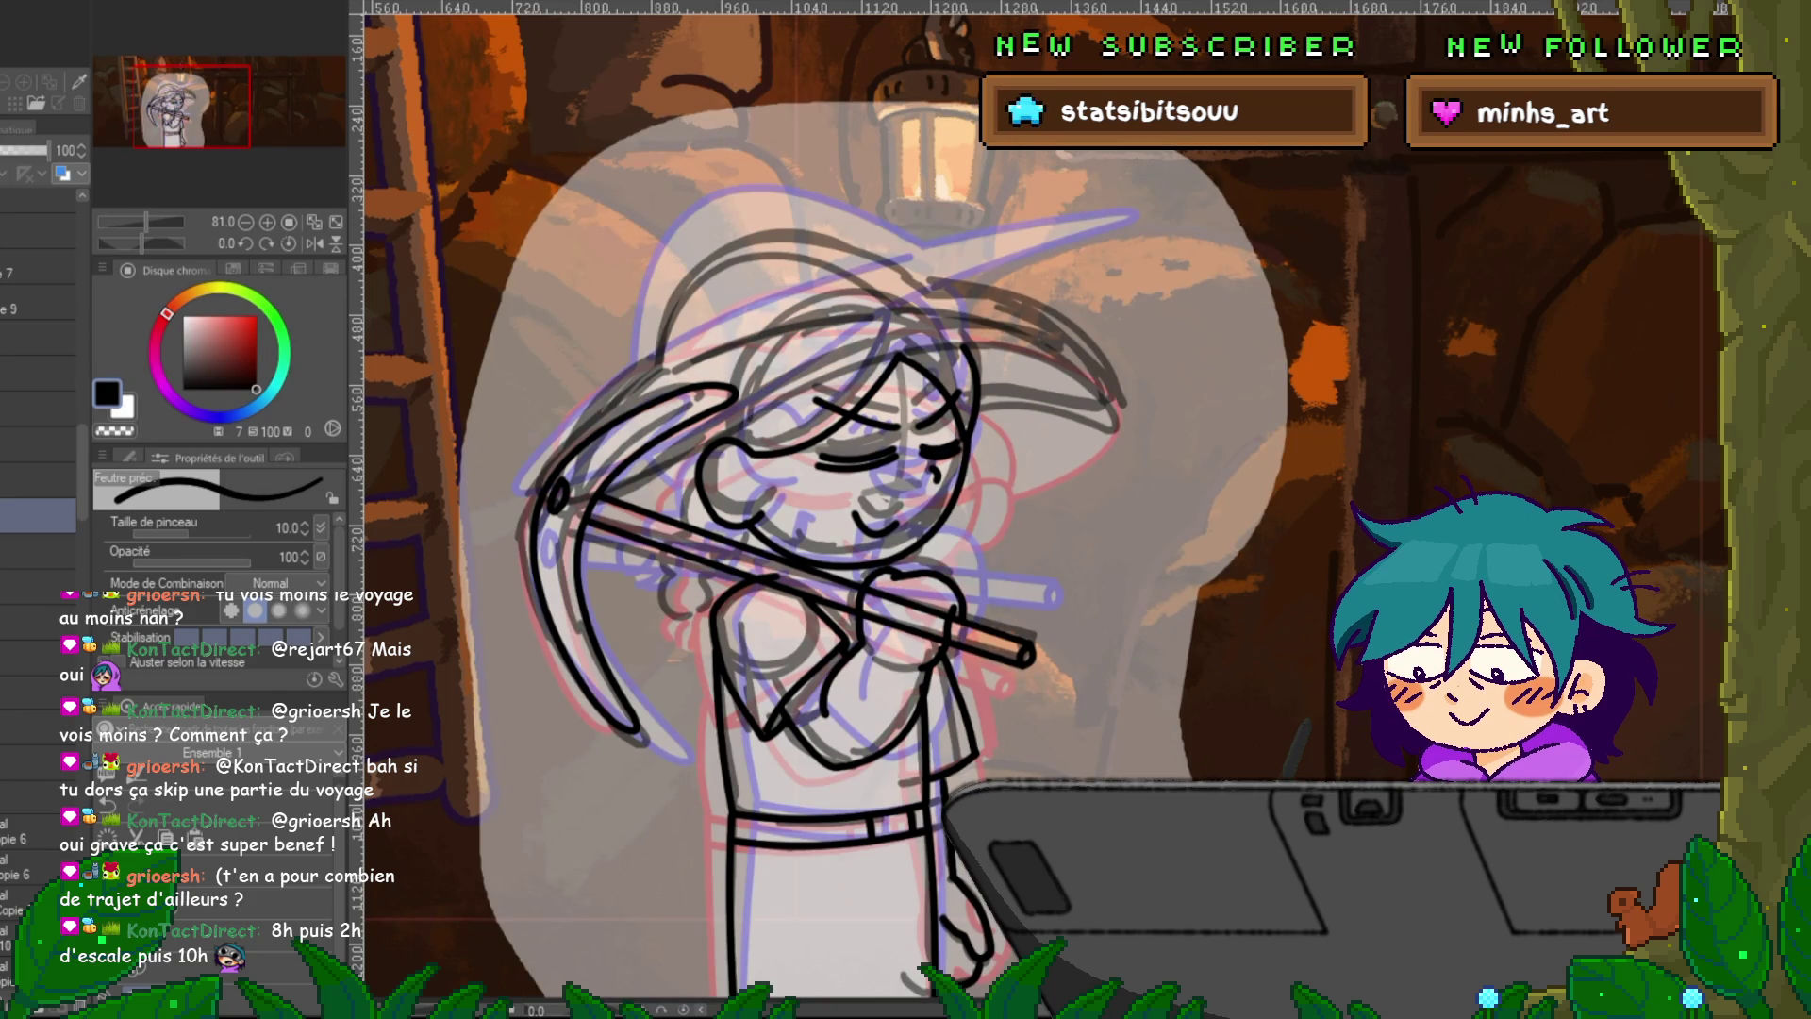
Undo the grey sketch strokes around the head and ink a black line on the brim.
key(ctrl+z)
key(ctrl+y)
key(ctrl+z)
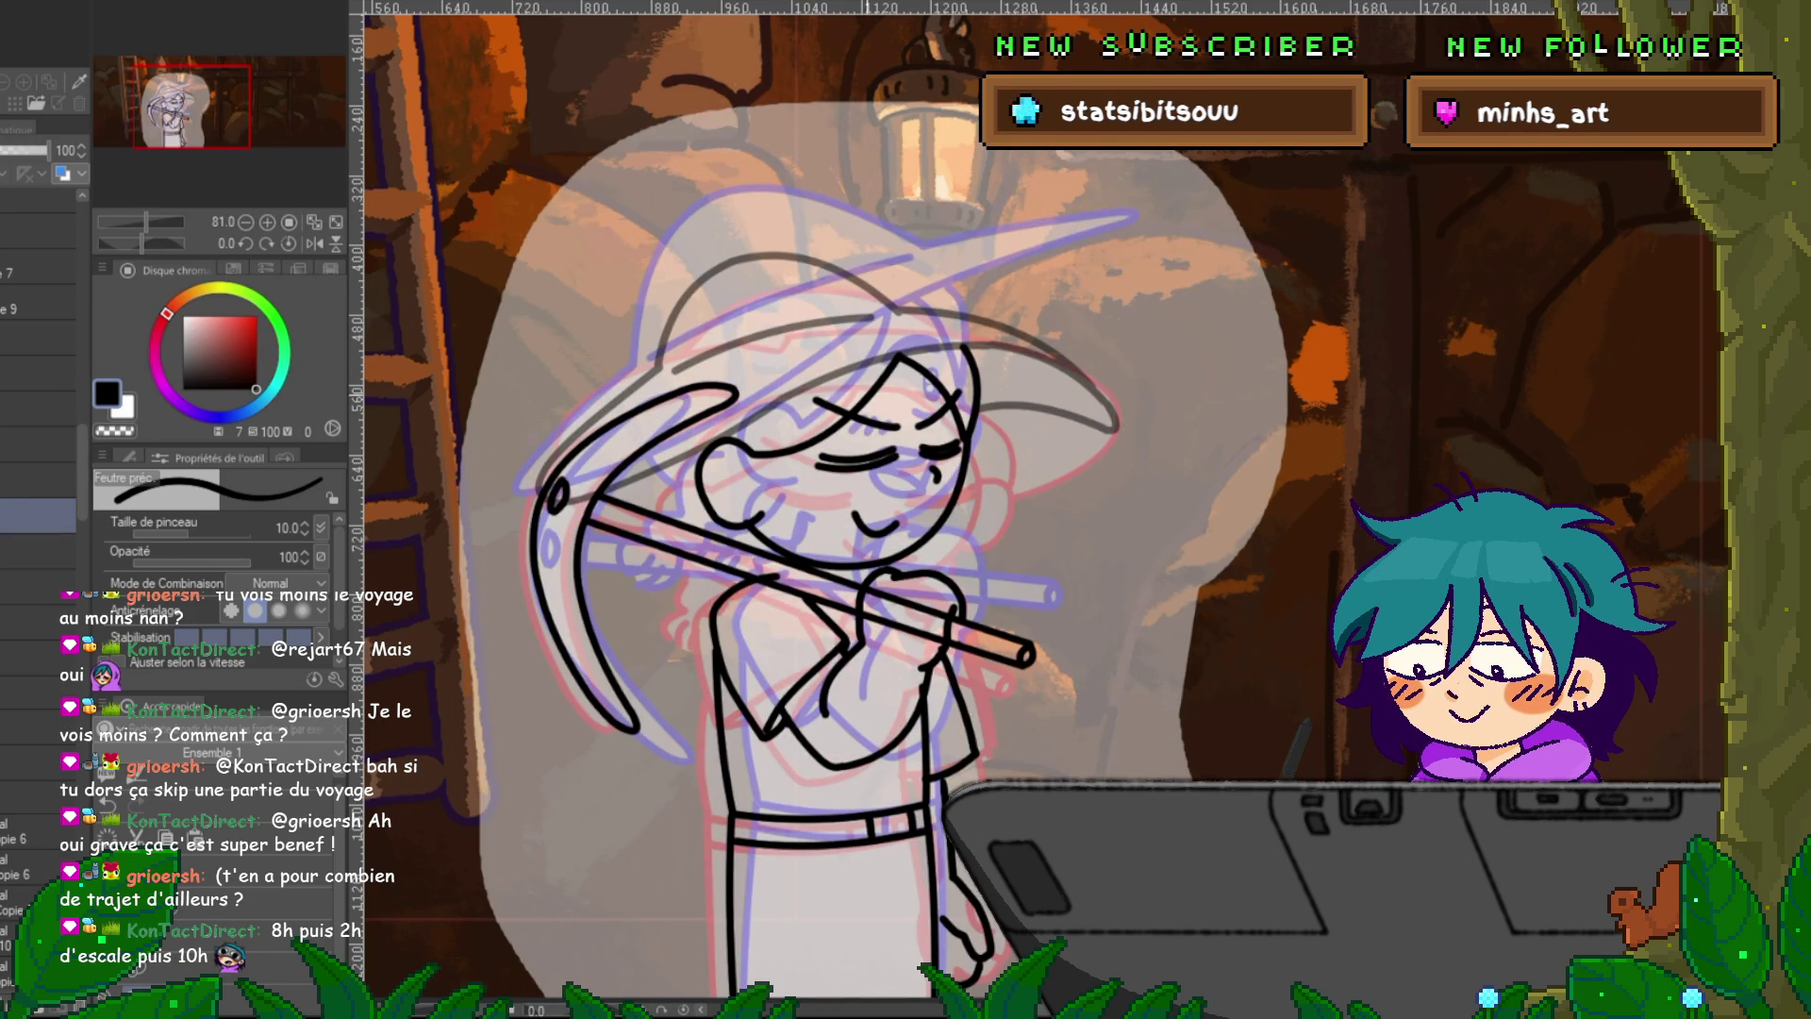
mouse_move(769, 395)
mouse_down()
mouse_move(510, 467)
mouse_move(526, 415)
mouse_move(749, 336)
mouse_up()
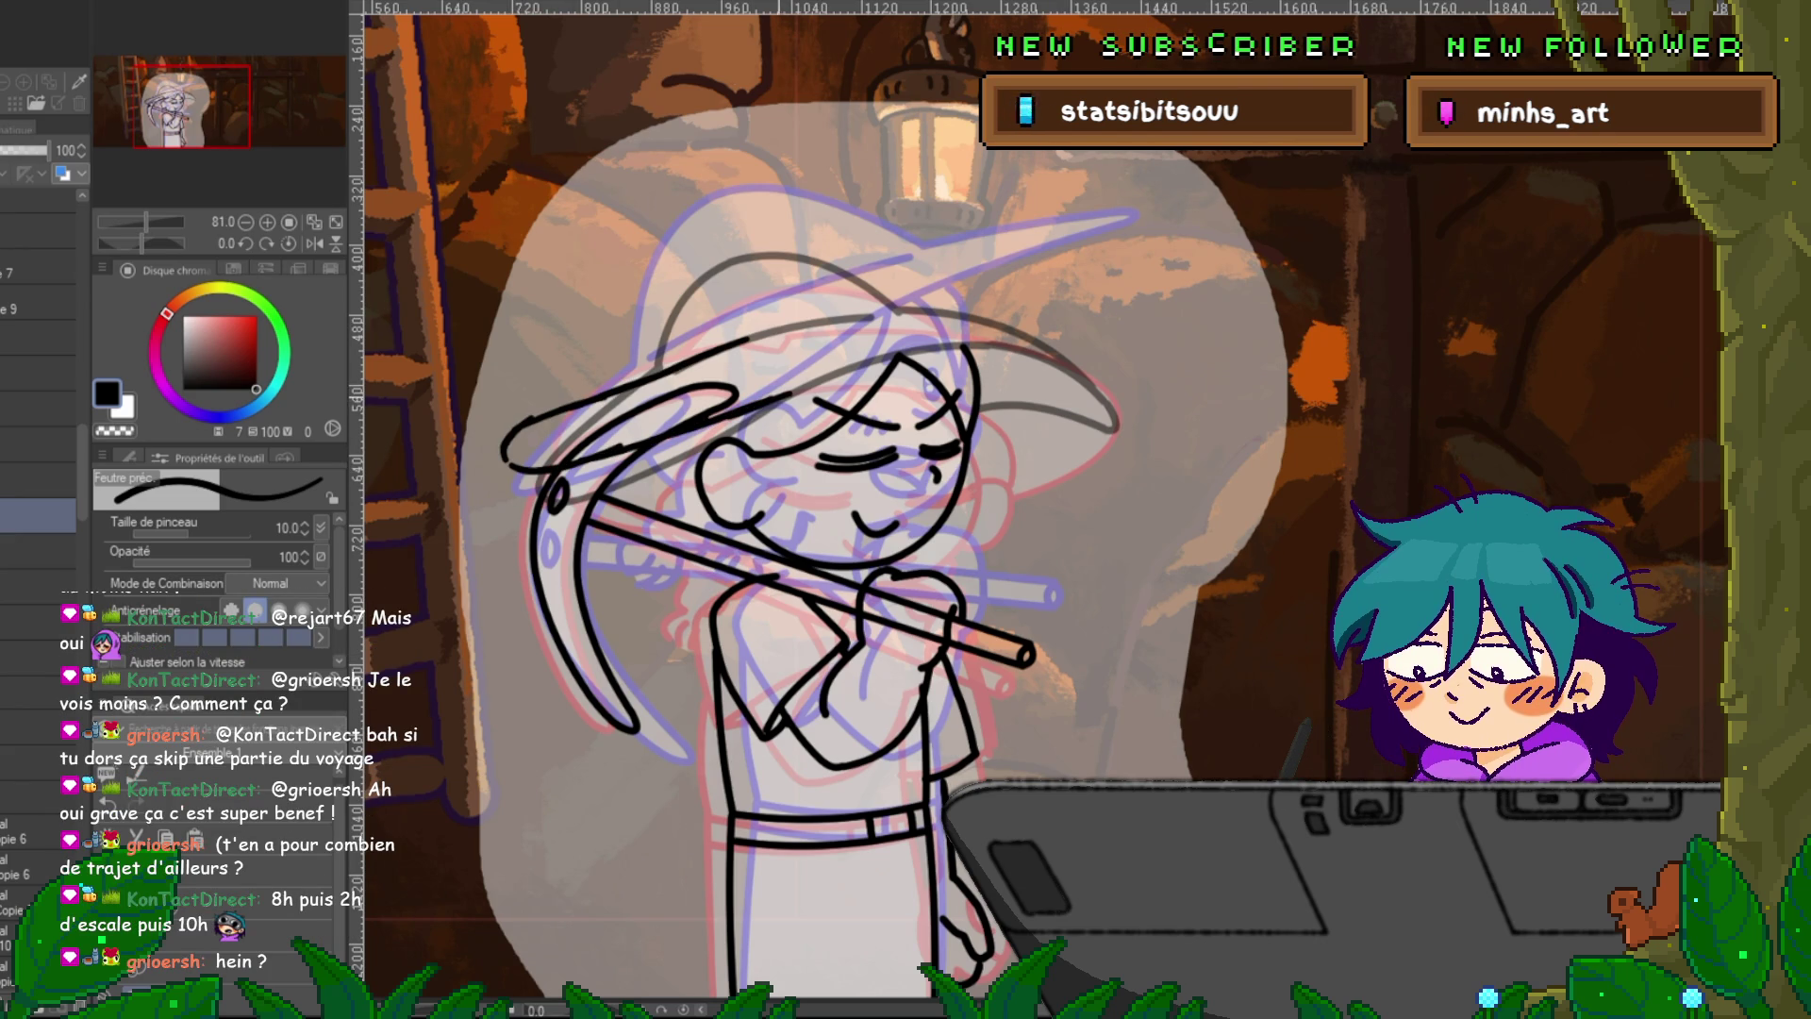
Ink the hat brim's left and right sides and crown top, comparing with the flute-pose frame.
drag(656, 417, 496, 443)
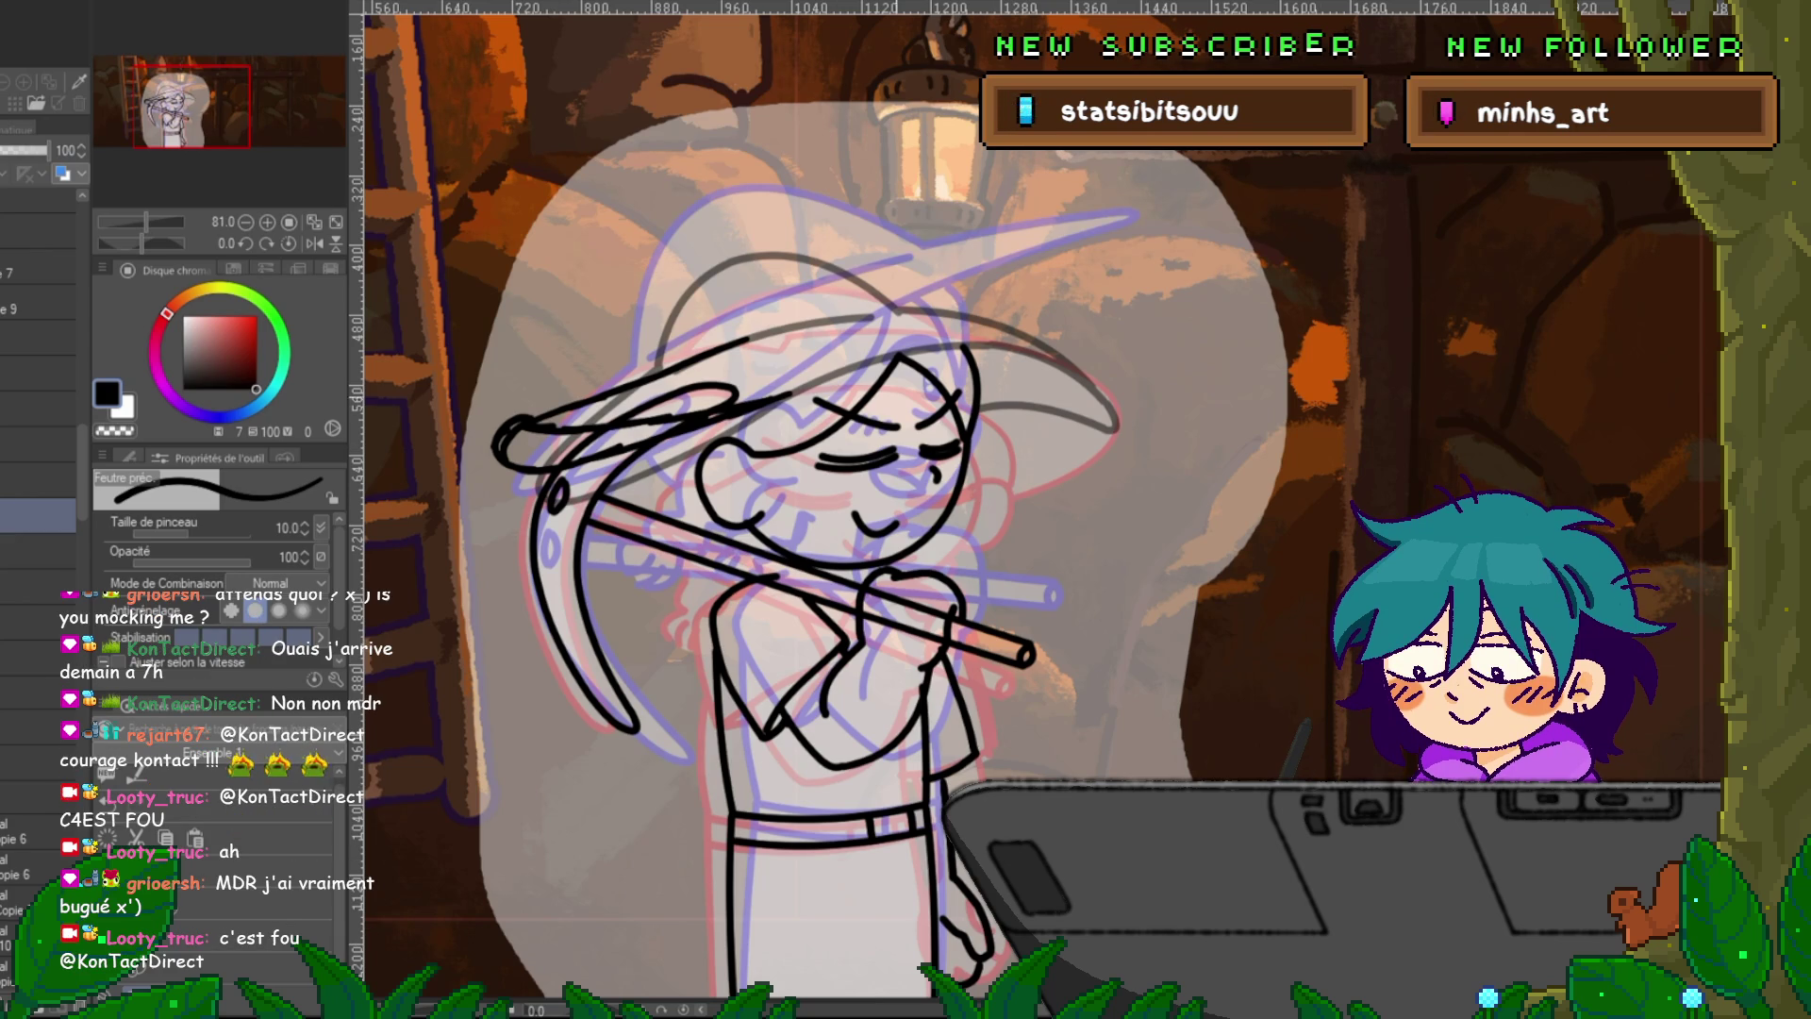
mouse_move(863, 363)
mouse_down()
mouse_move(1009, 345)
mouse_move(1099, 379)
mouse_move(1111, 411)
mouse_move(992, 426)
mouse_up()
mouse_move(1046, 349)
mouse_down()
mouse_move(863, 311)
mouse_move(741, 335)
mouse_up()
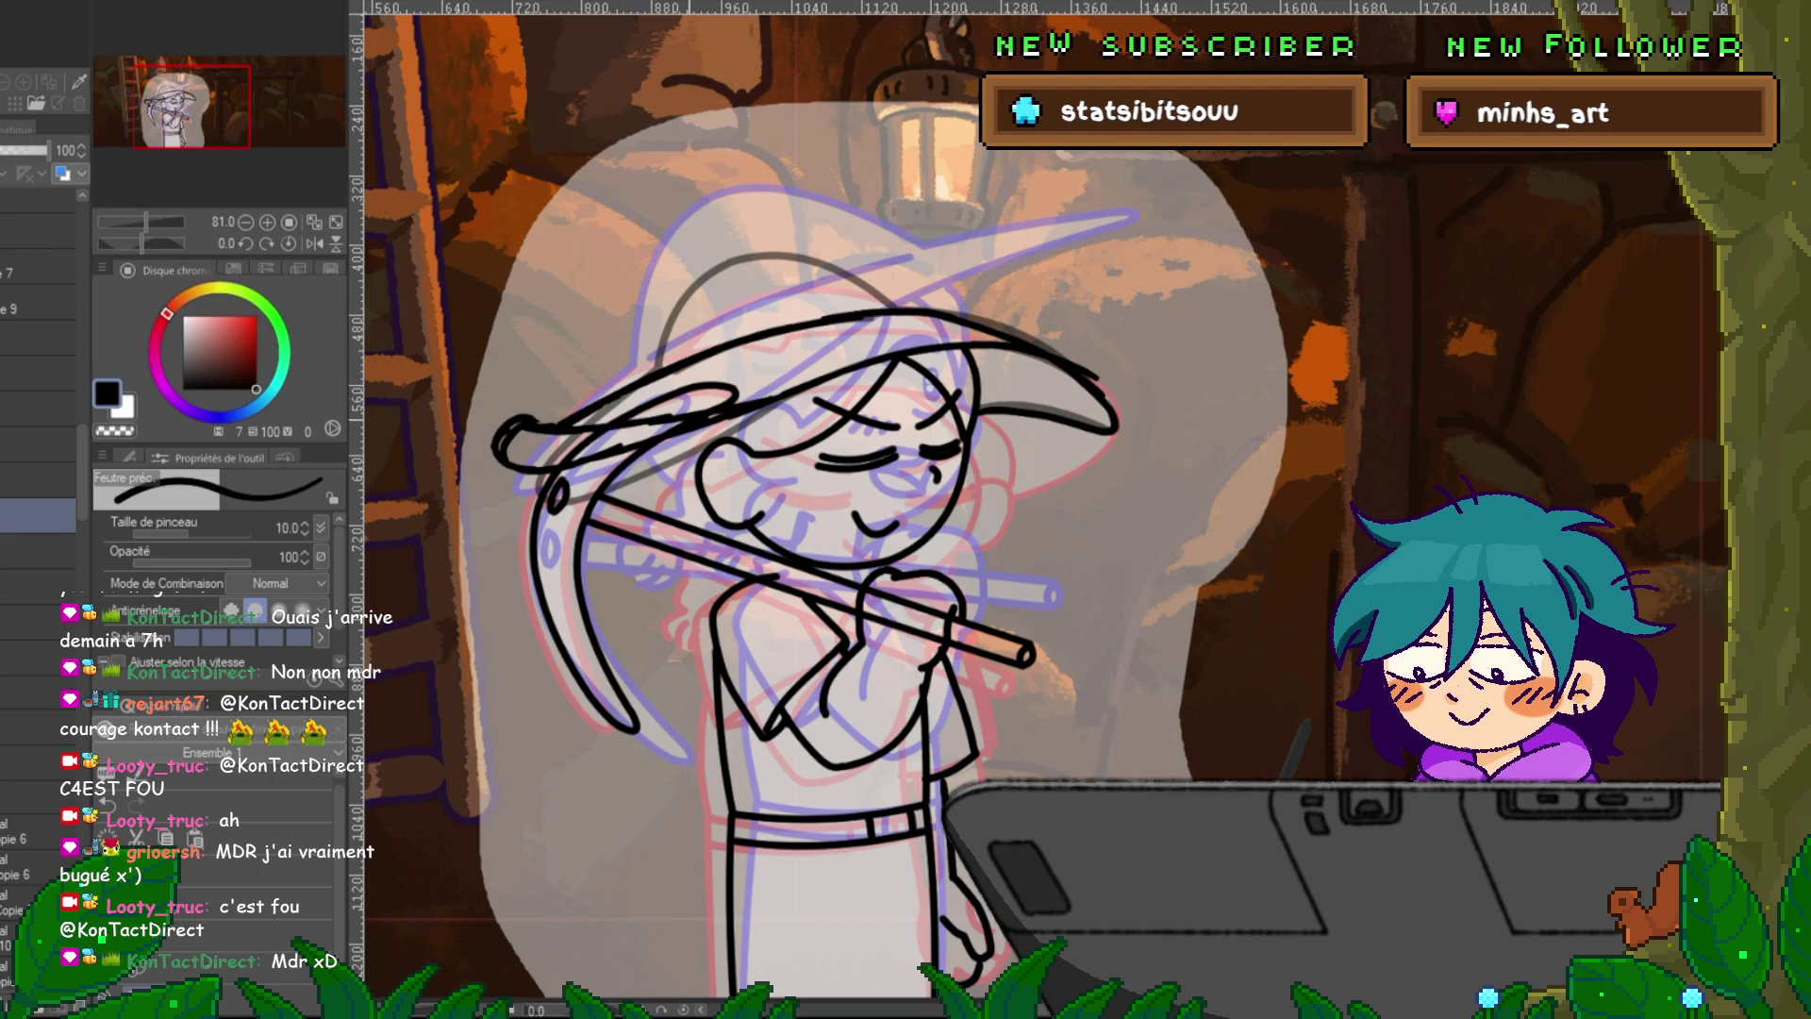
drag(529, 427, 481, 445)
key(Right)
key(Left)
key(Right)
key(Right)
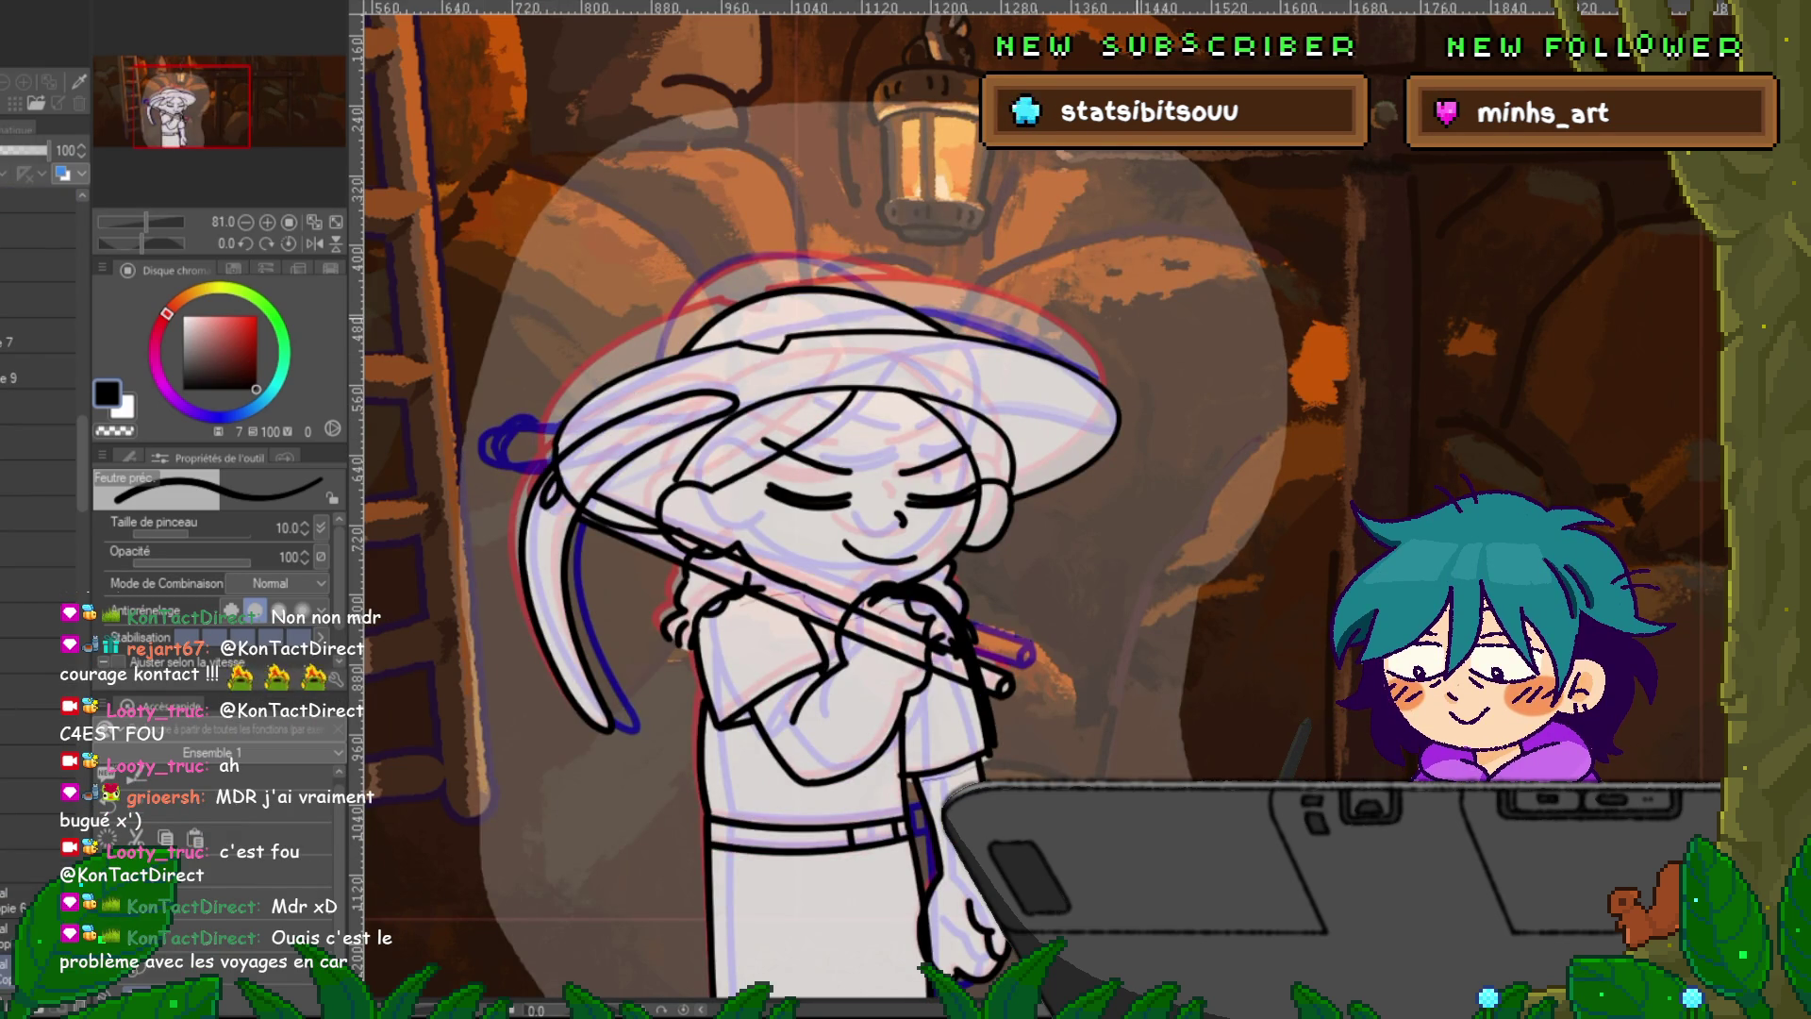
key(Left)
key(Right)
key(Left)
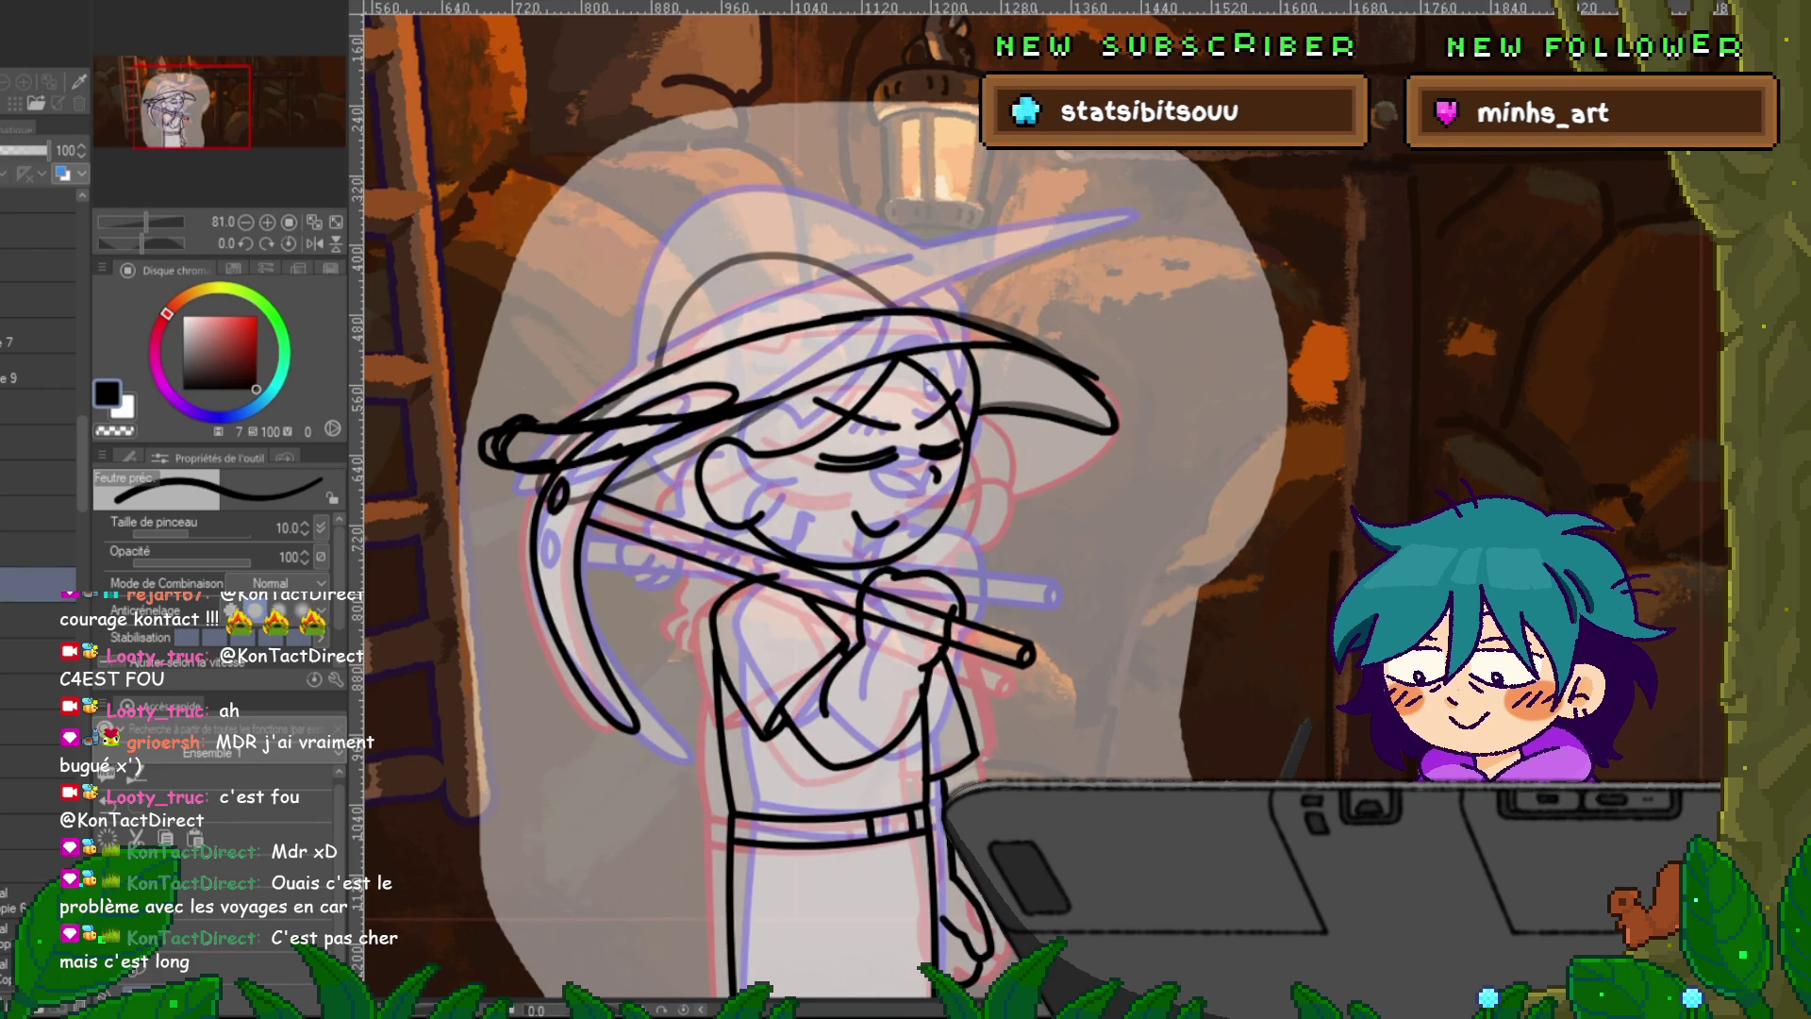
Shift the hat's left column of warp points rightward toward the head.
key(ctrl+t)
mouse_move(455, 283)
mouse_down()
mouse_move(500, 391)
mouse_move(500, 498)
mouse_up()
drag(476, 390, 535, 390)
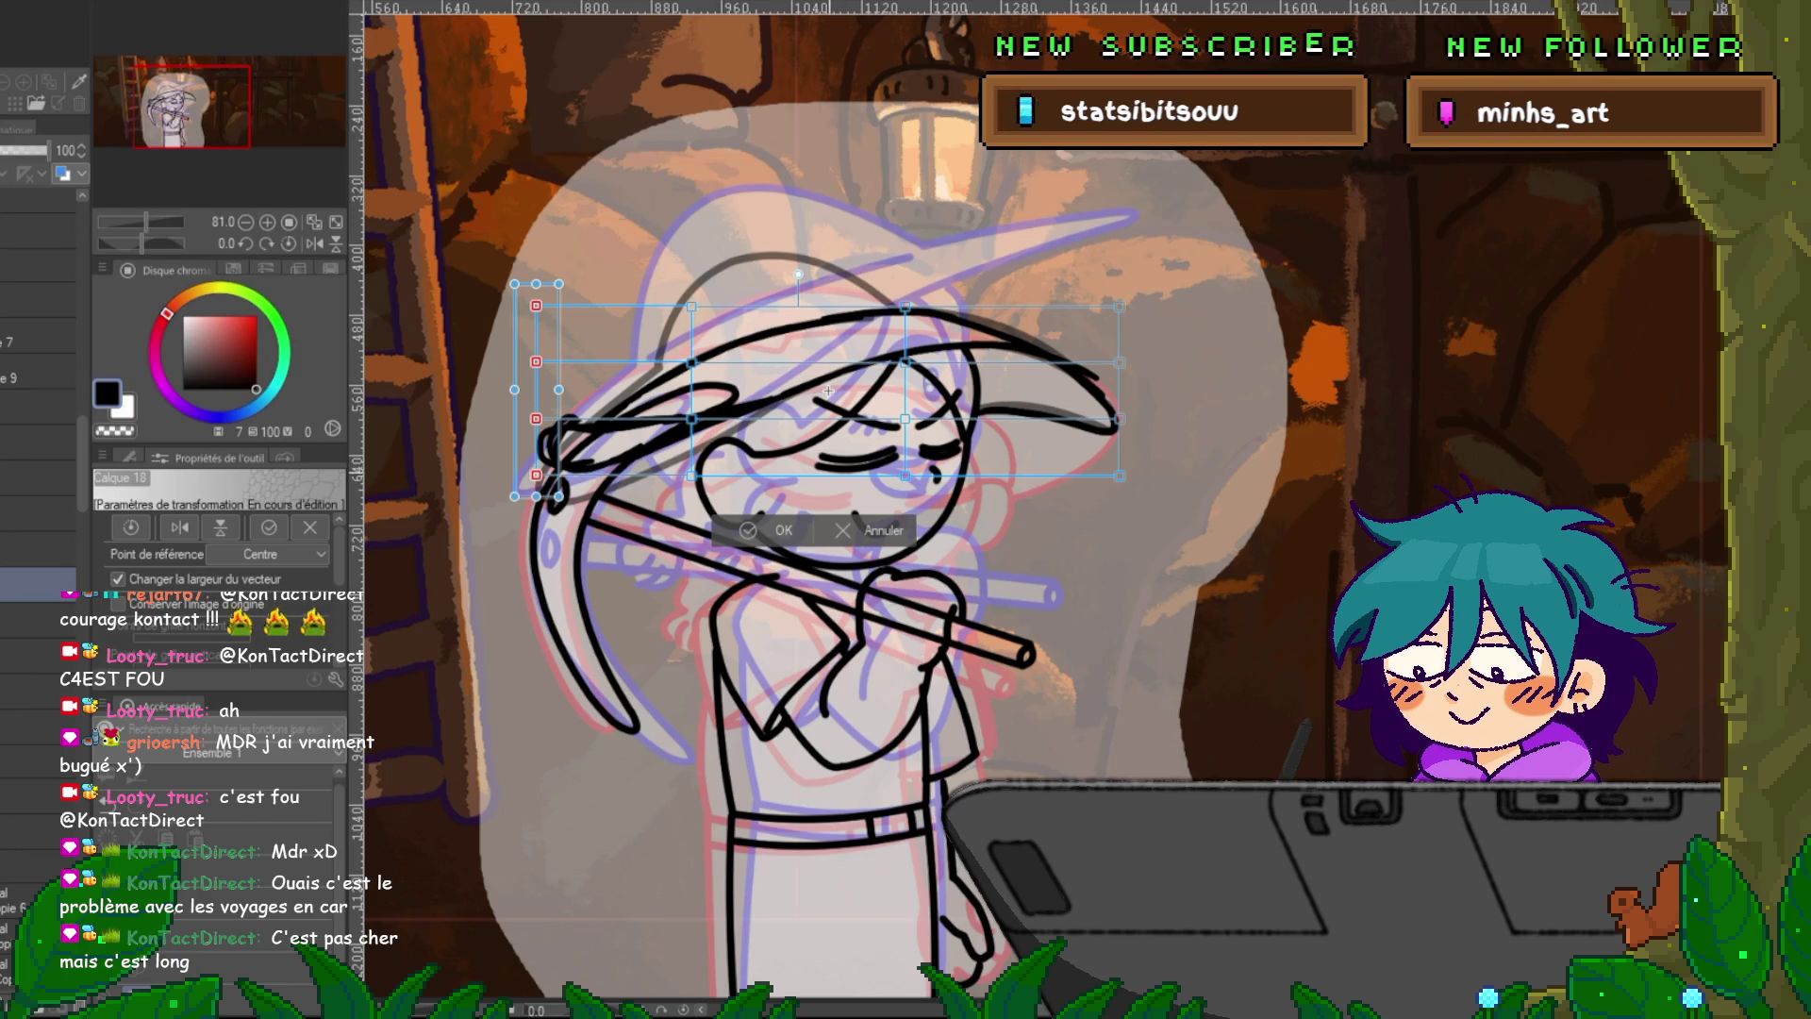
Cancel that transform and instead skew the hat's left part downward.
key(Escape)
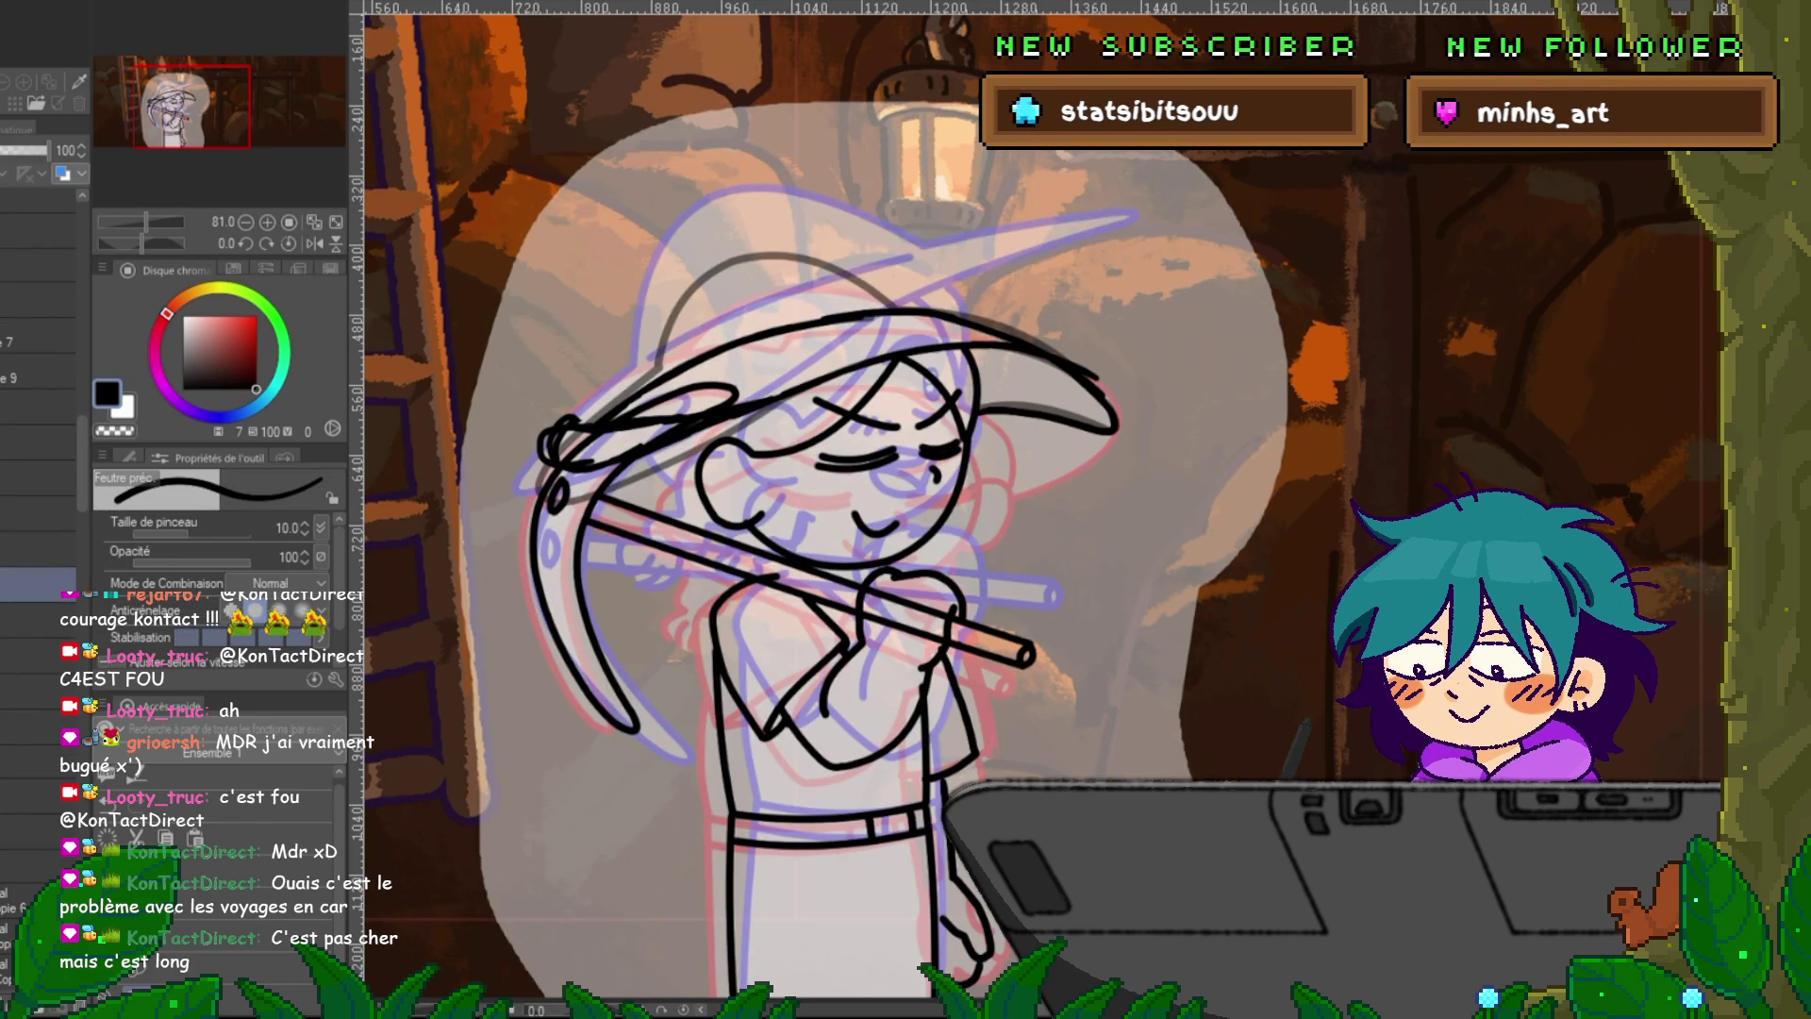
key(ctrl+t)
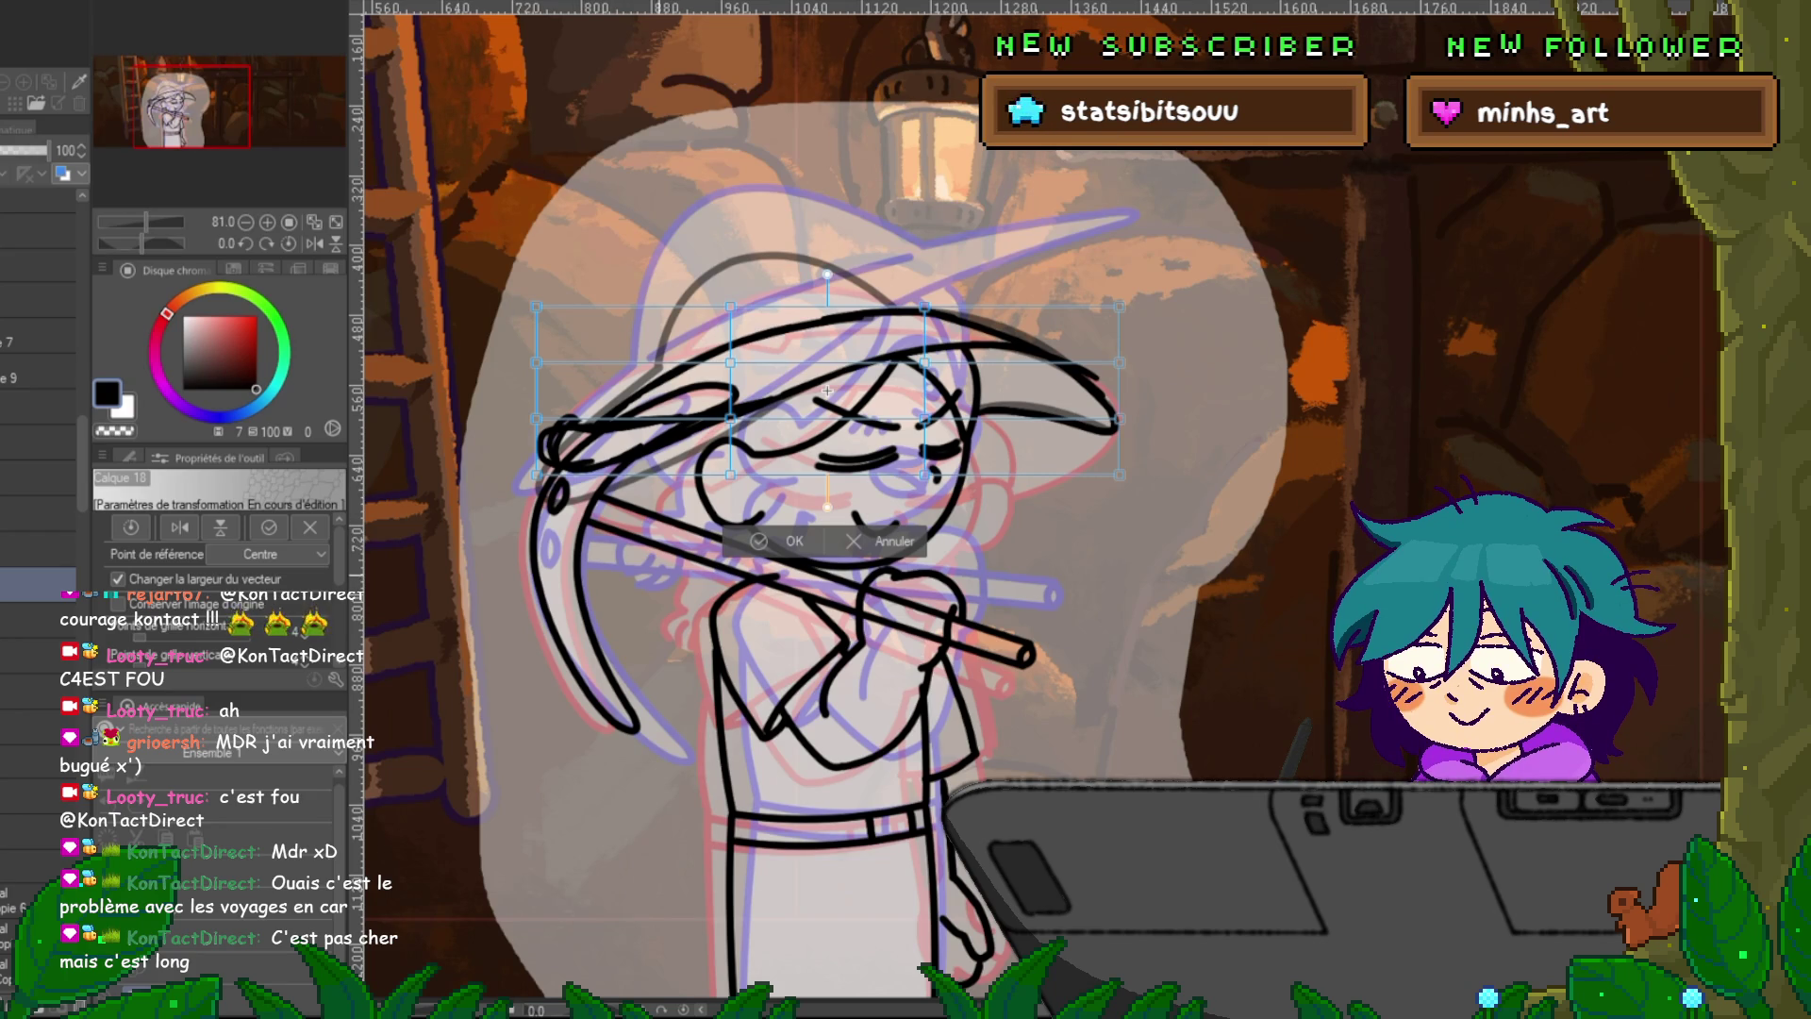
drag(536, 418, 538, 443)
drag(536, 362, 539, 373)
drag(536, 307, 541, 382)
key(Return)
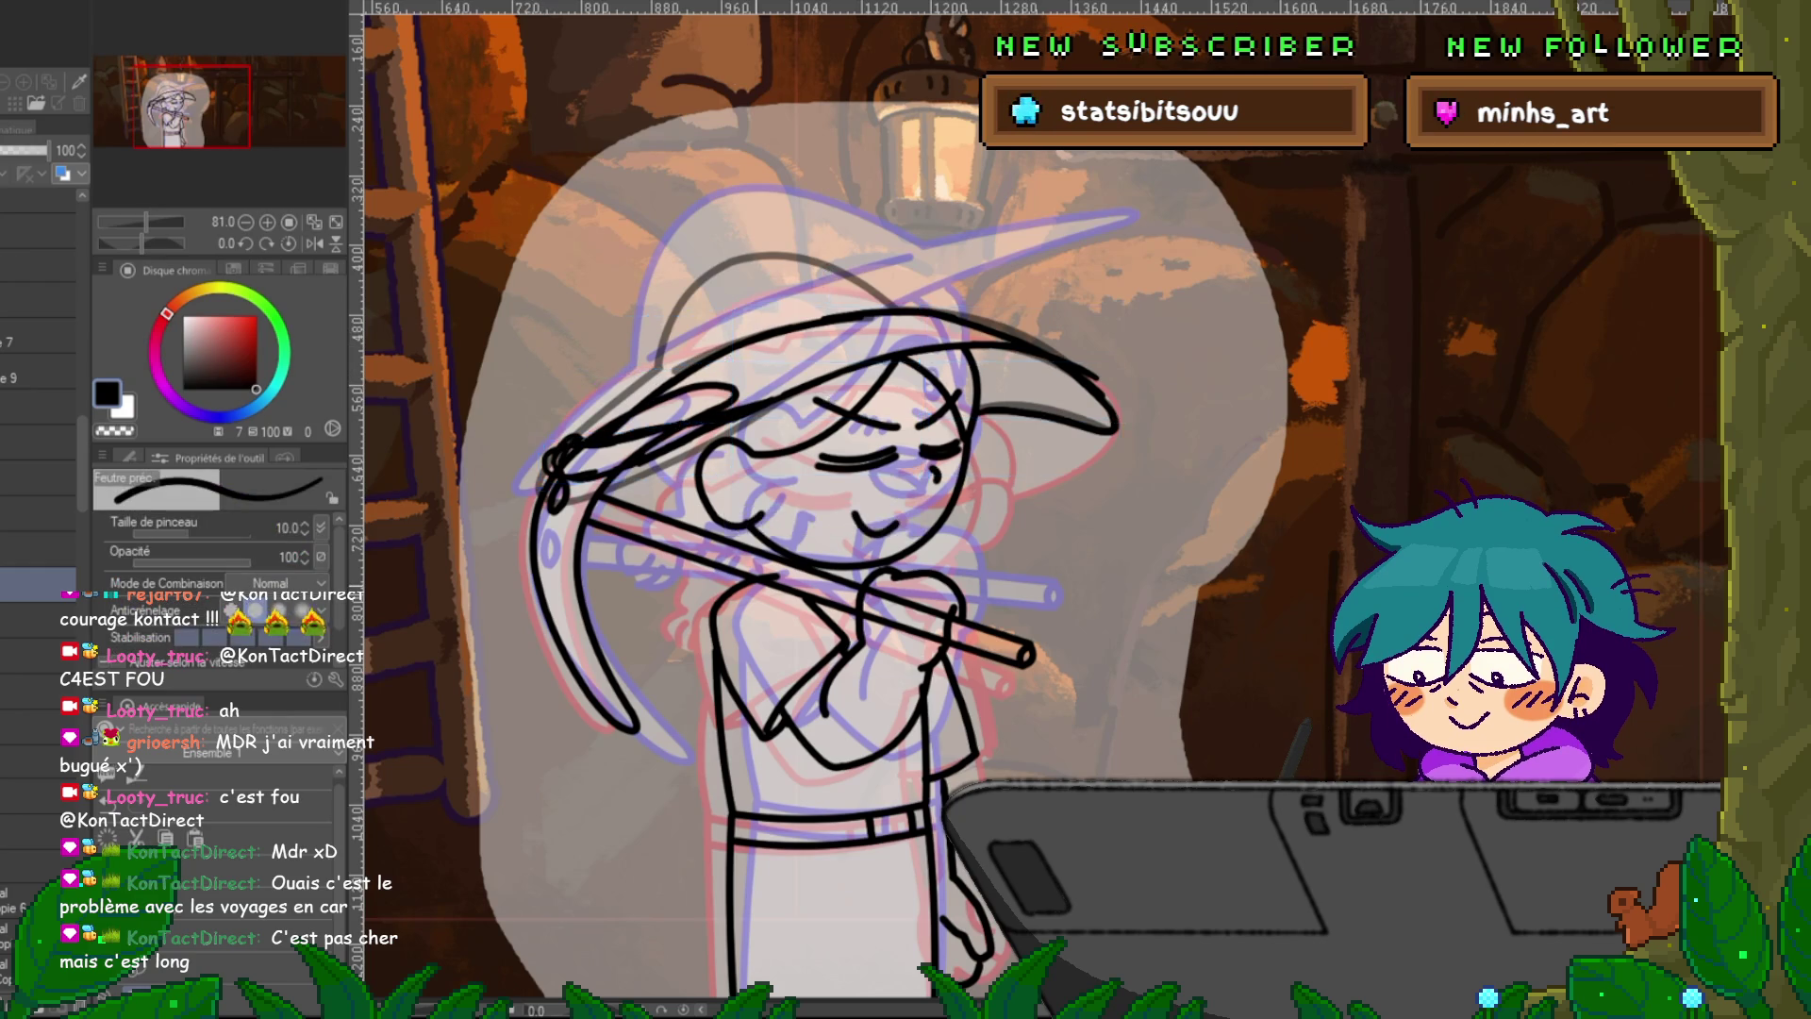
Warp the hat's left-edge points slightly up and left on the neighbouring frame.
key(Right)
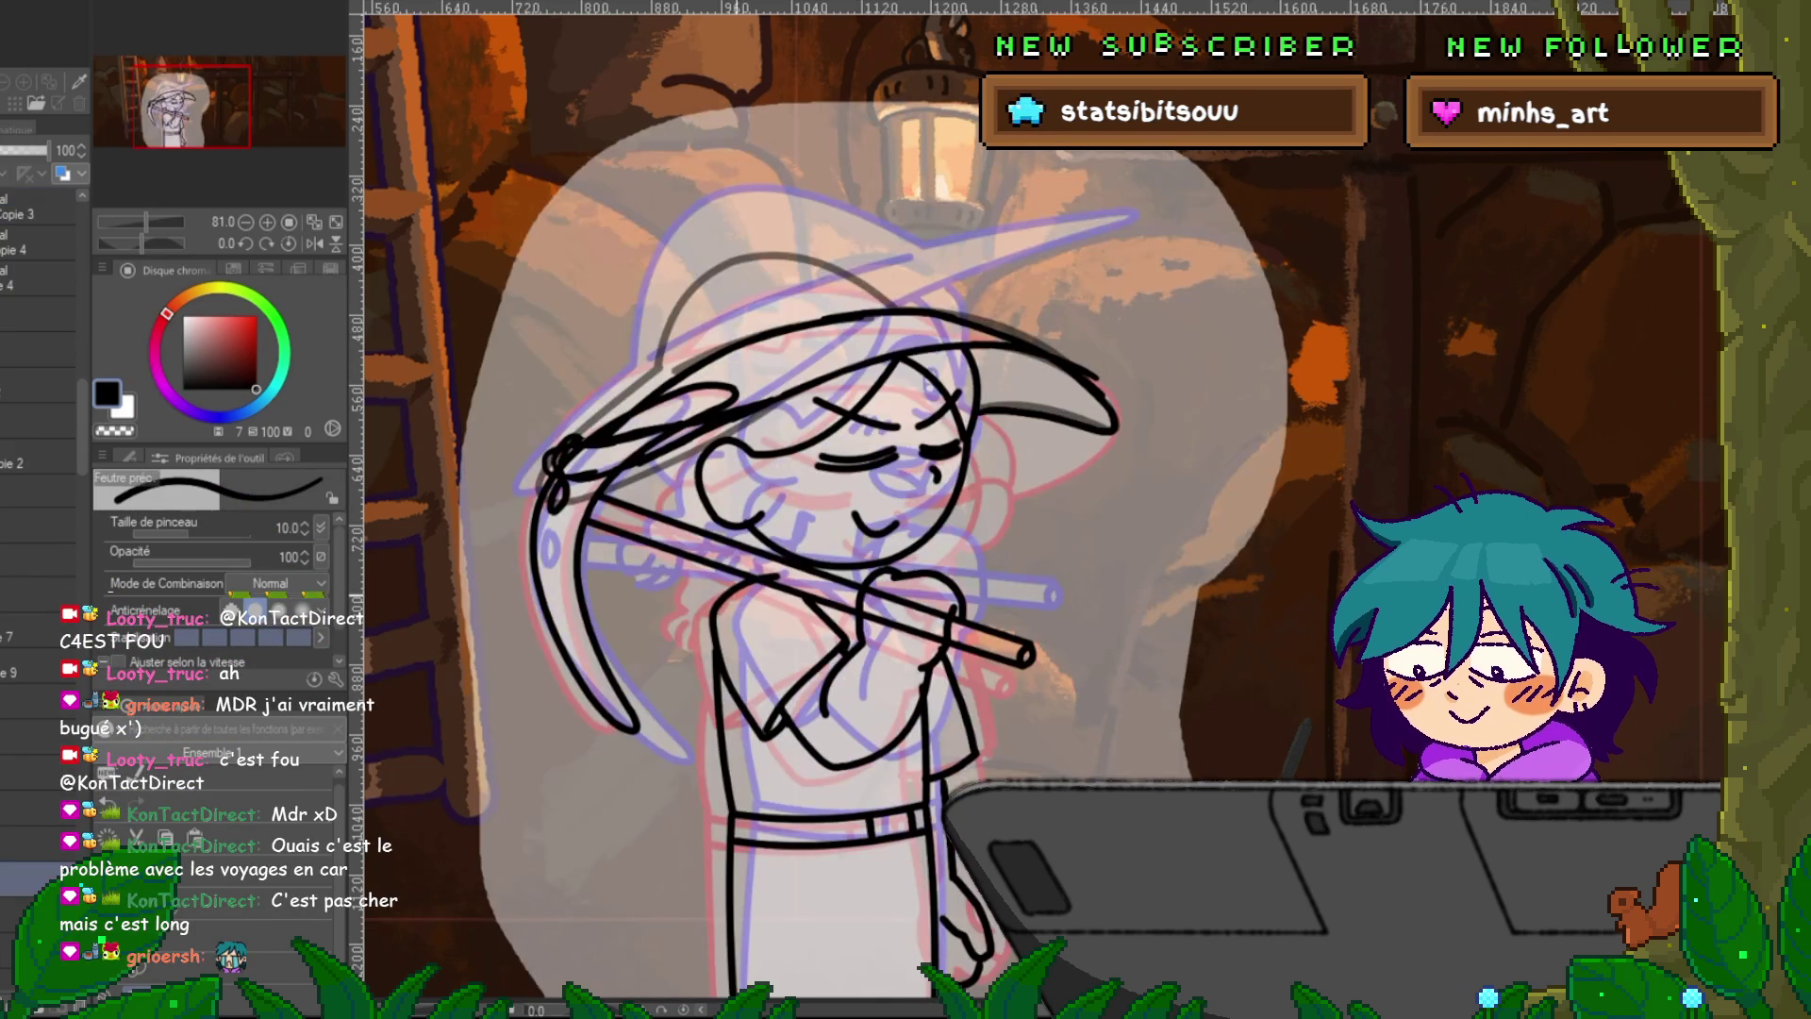
key(ctrl+t)
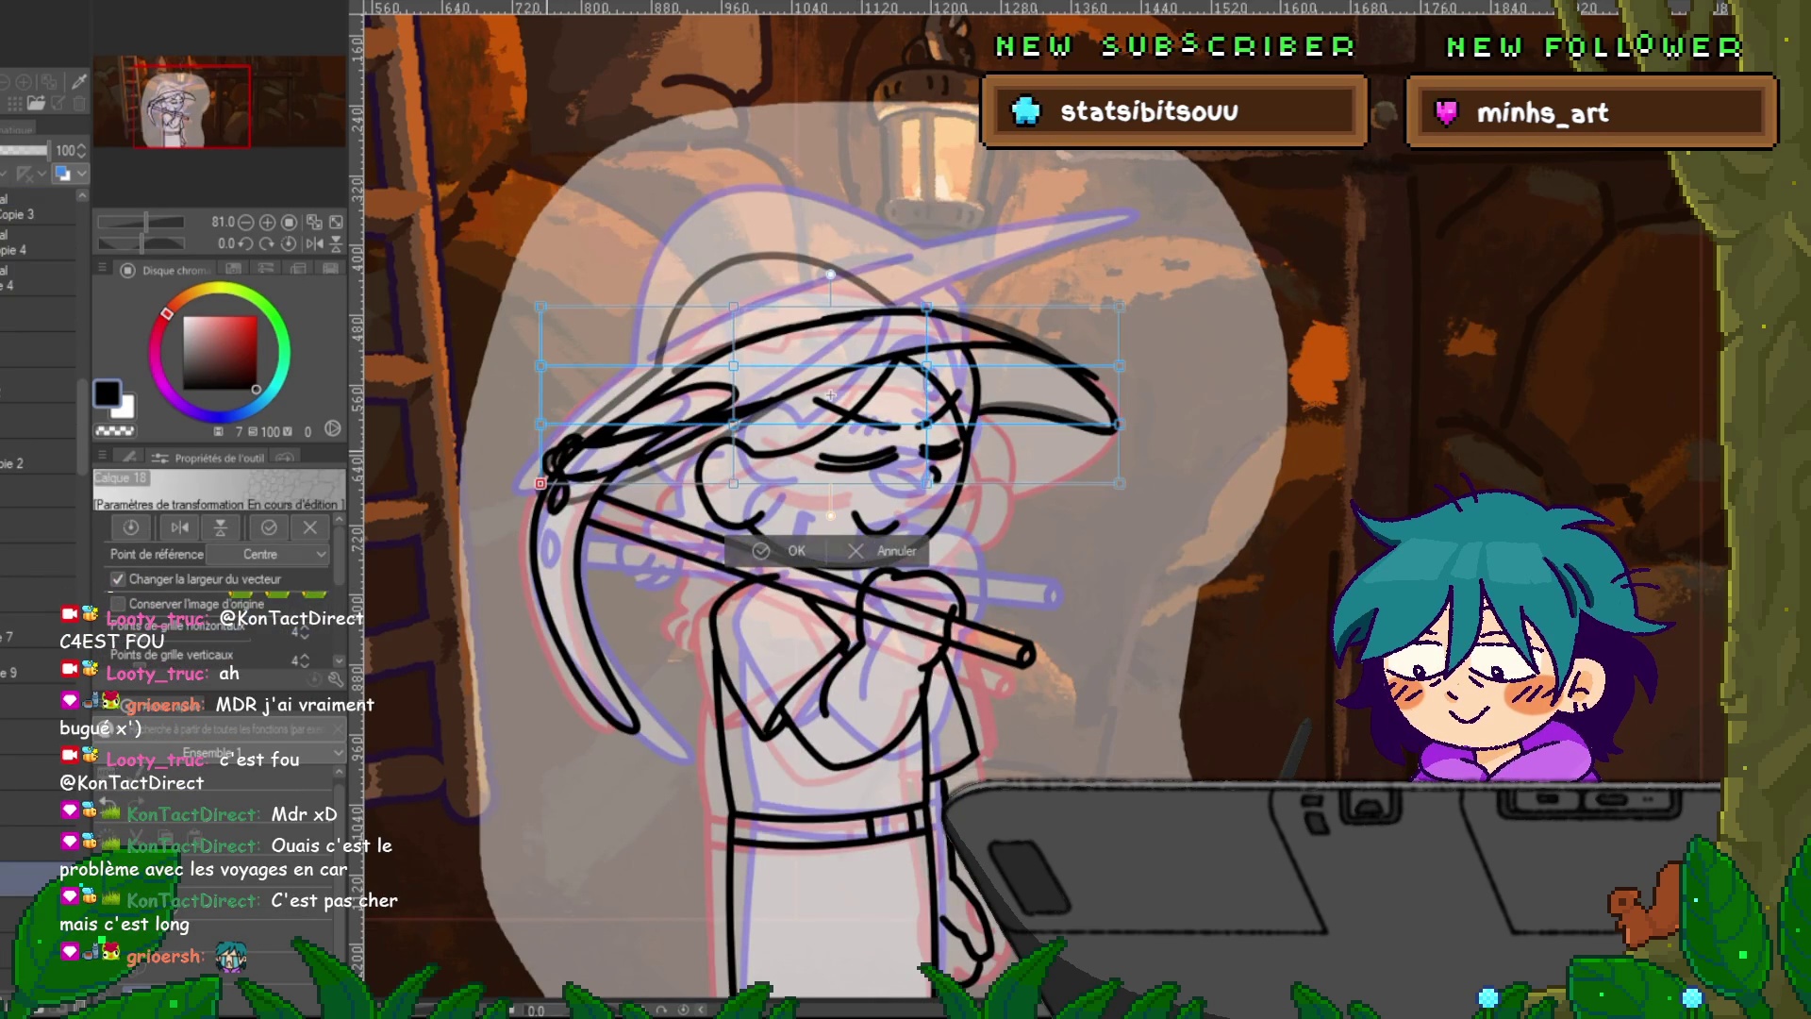
mouse_move(518, 284)
mouse_down()
mouse_move(563, 393)
mouse_move(562, 505)
mouse_up()
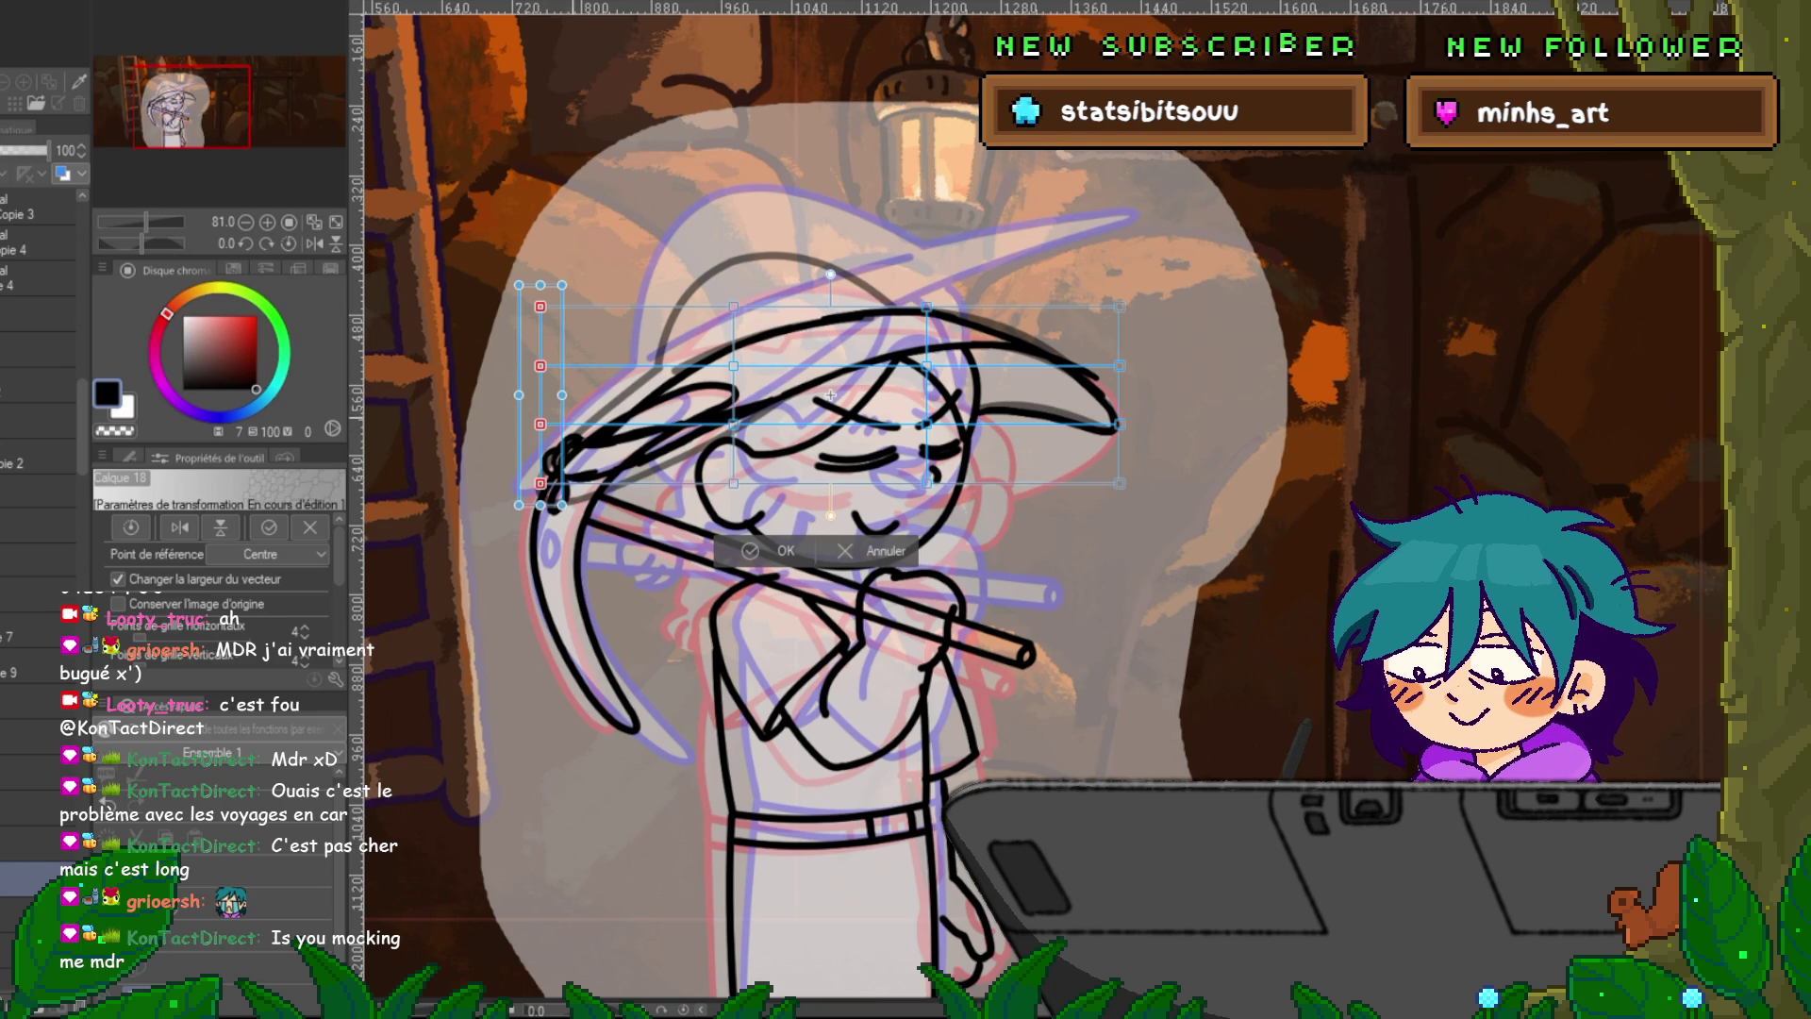
drag(541, 424, 536, 415)
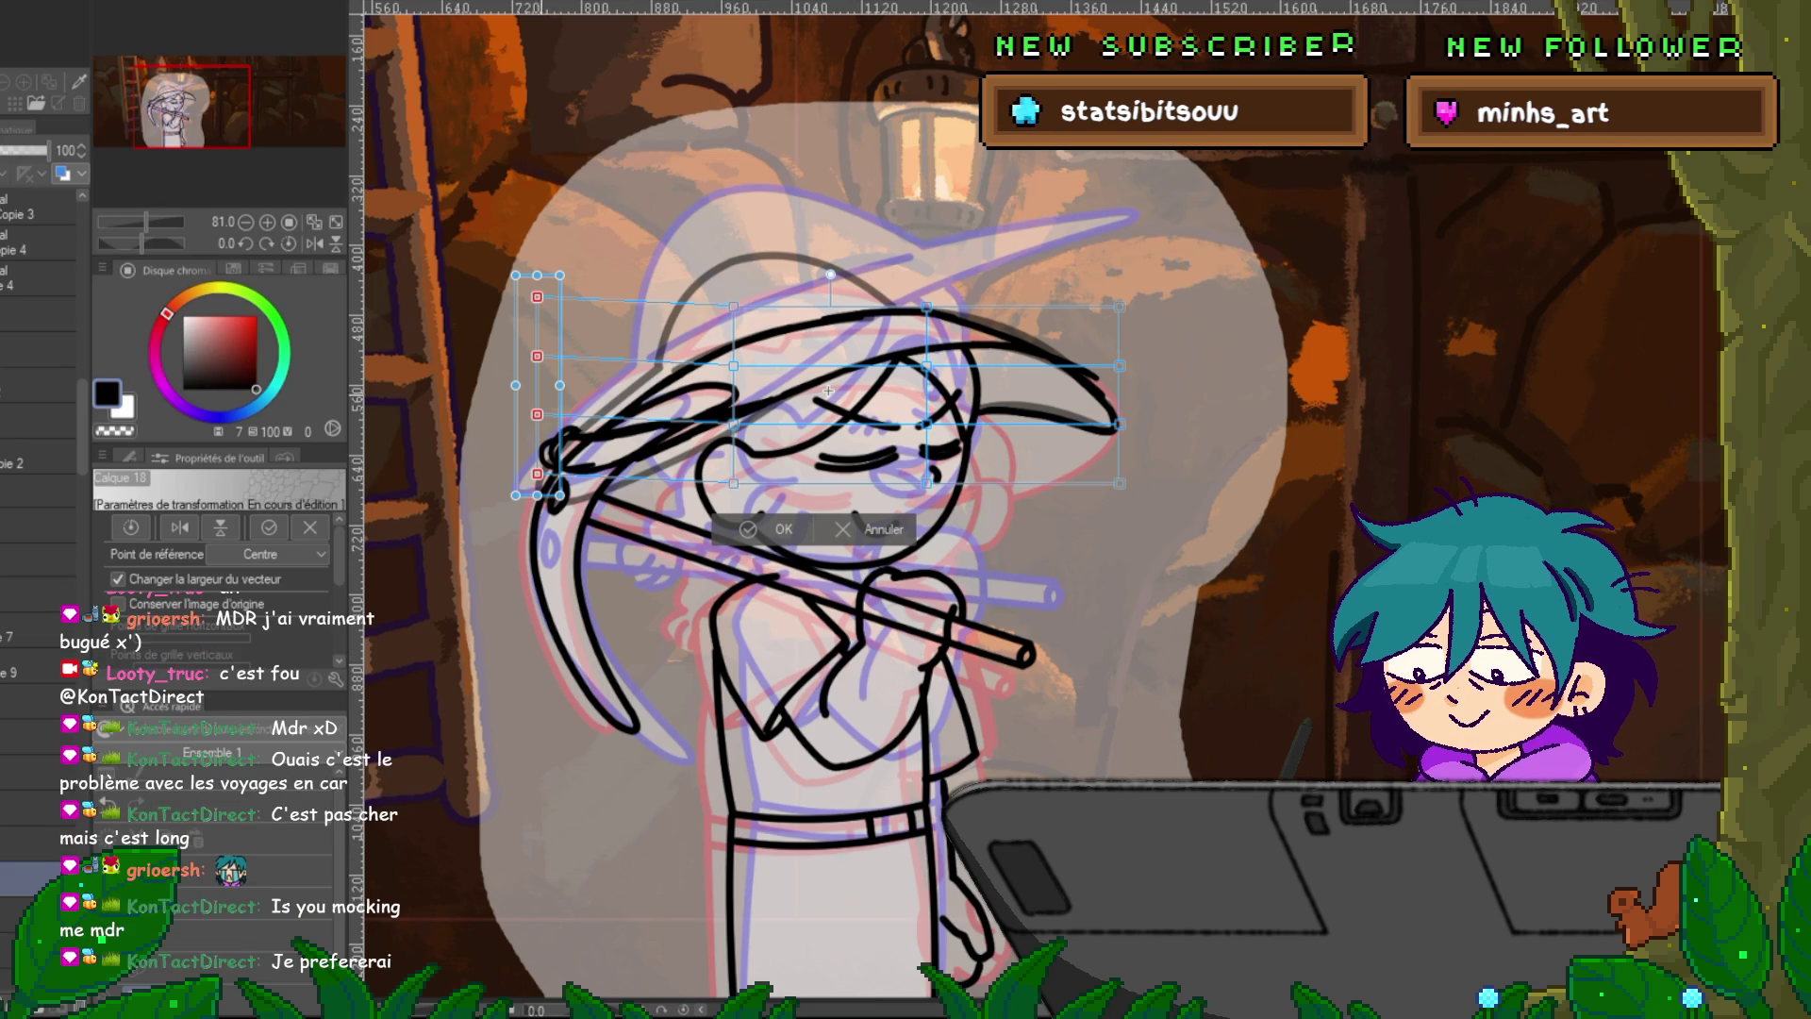
drag(536, 414, 532, 414)
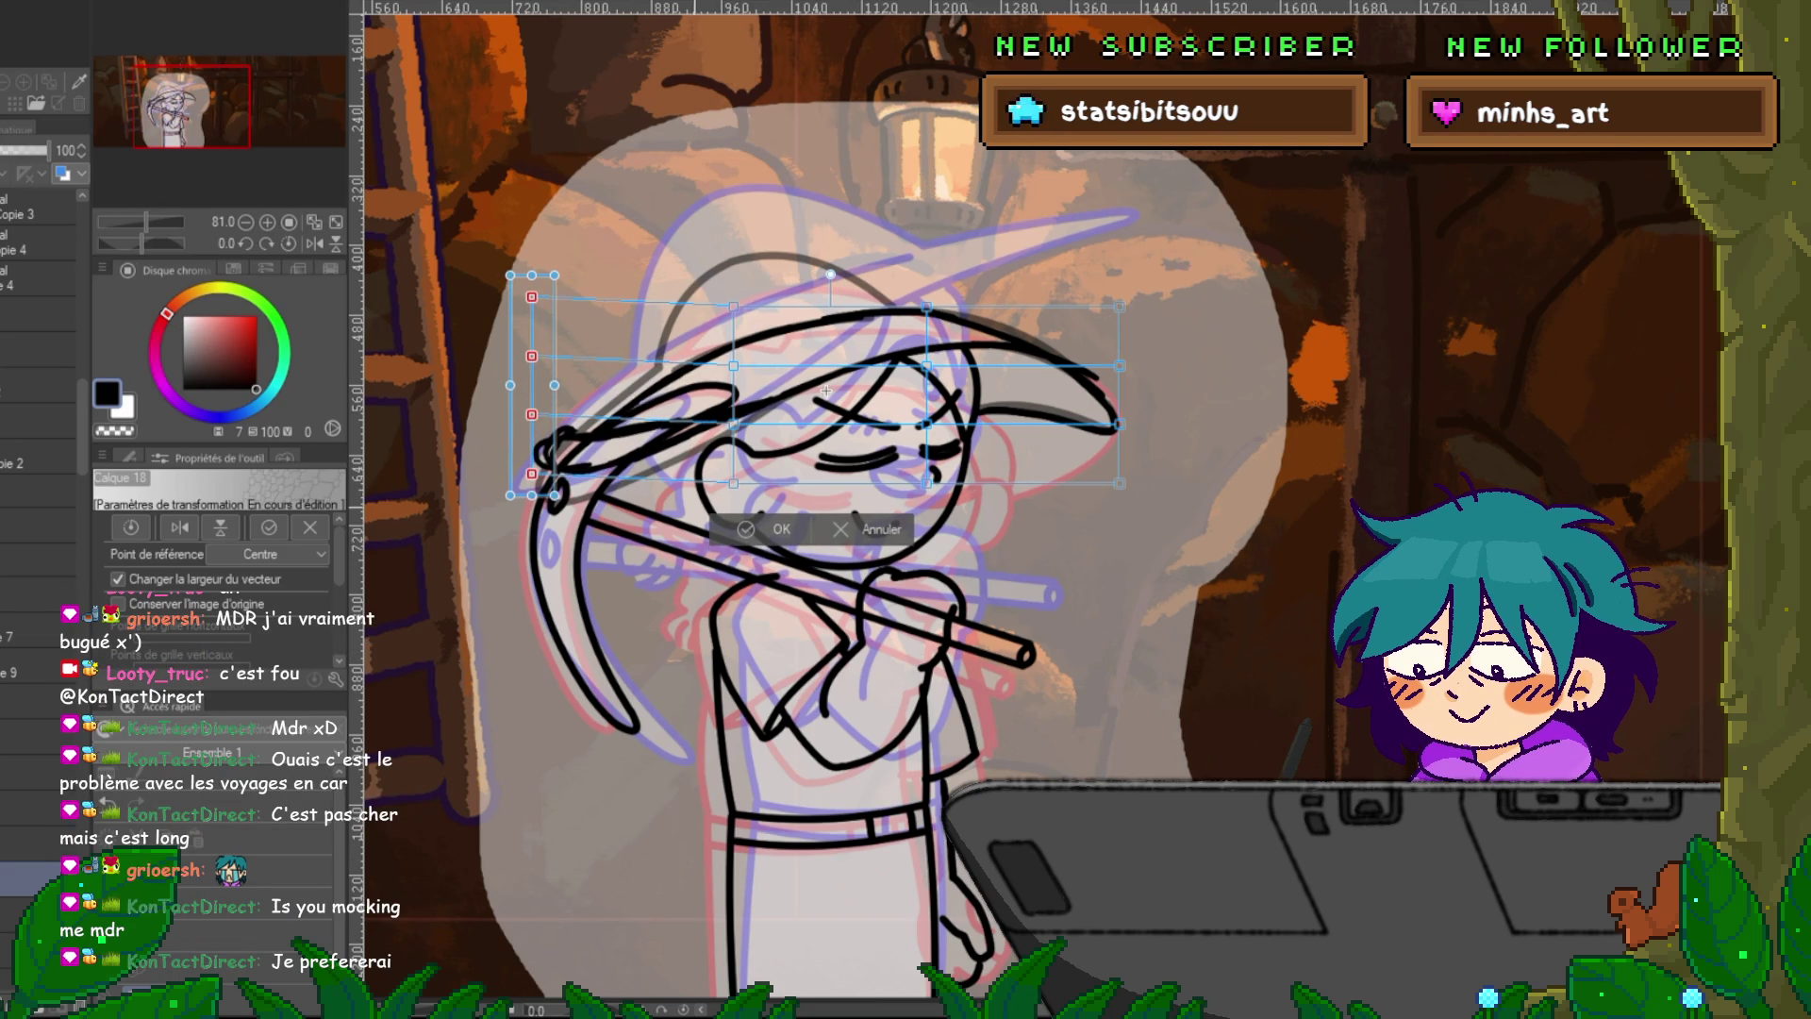
key(Return)
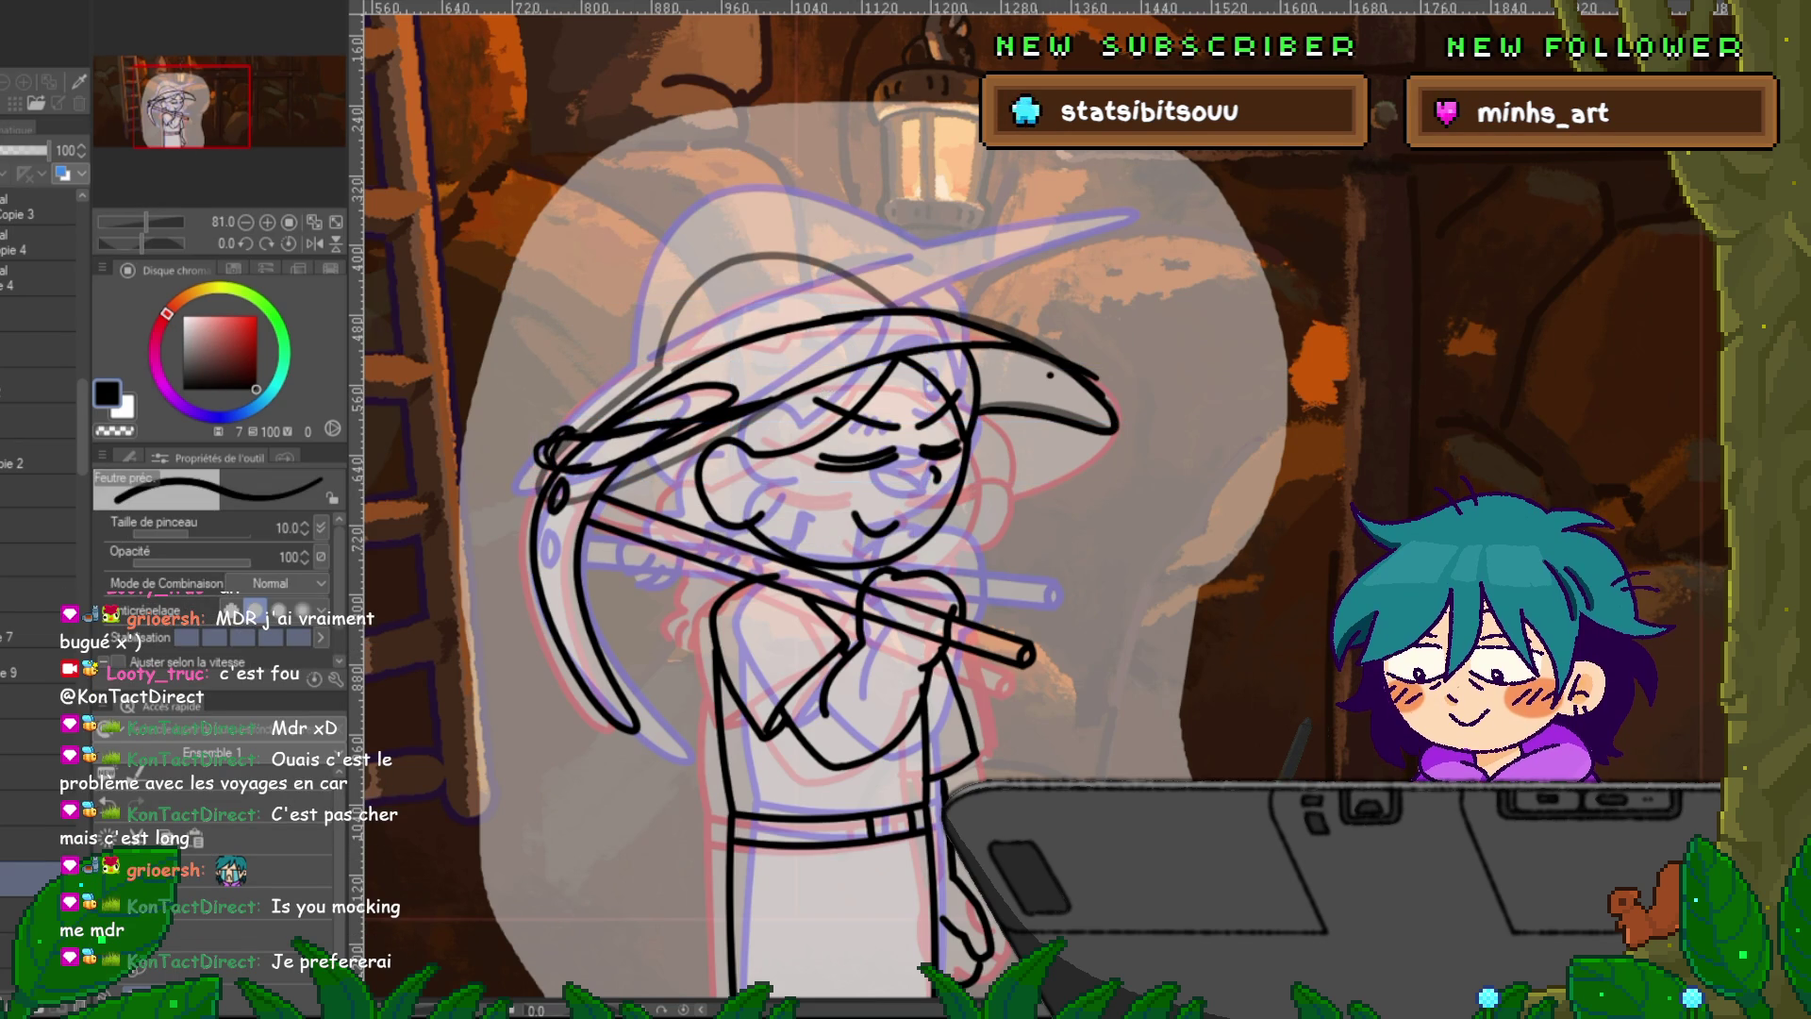
Add a short stroke at the brim's left end and erase the scribble there, checking frames.
drag(539, 435, 576, 412)
key(Right)
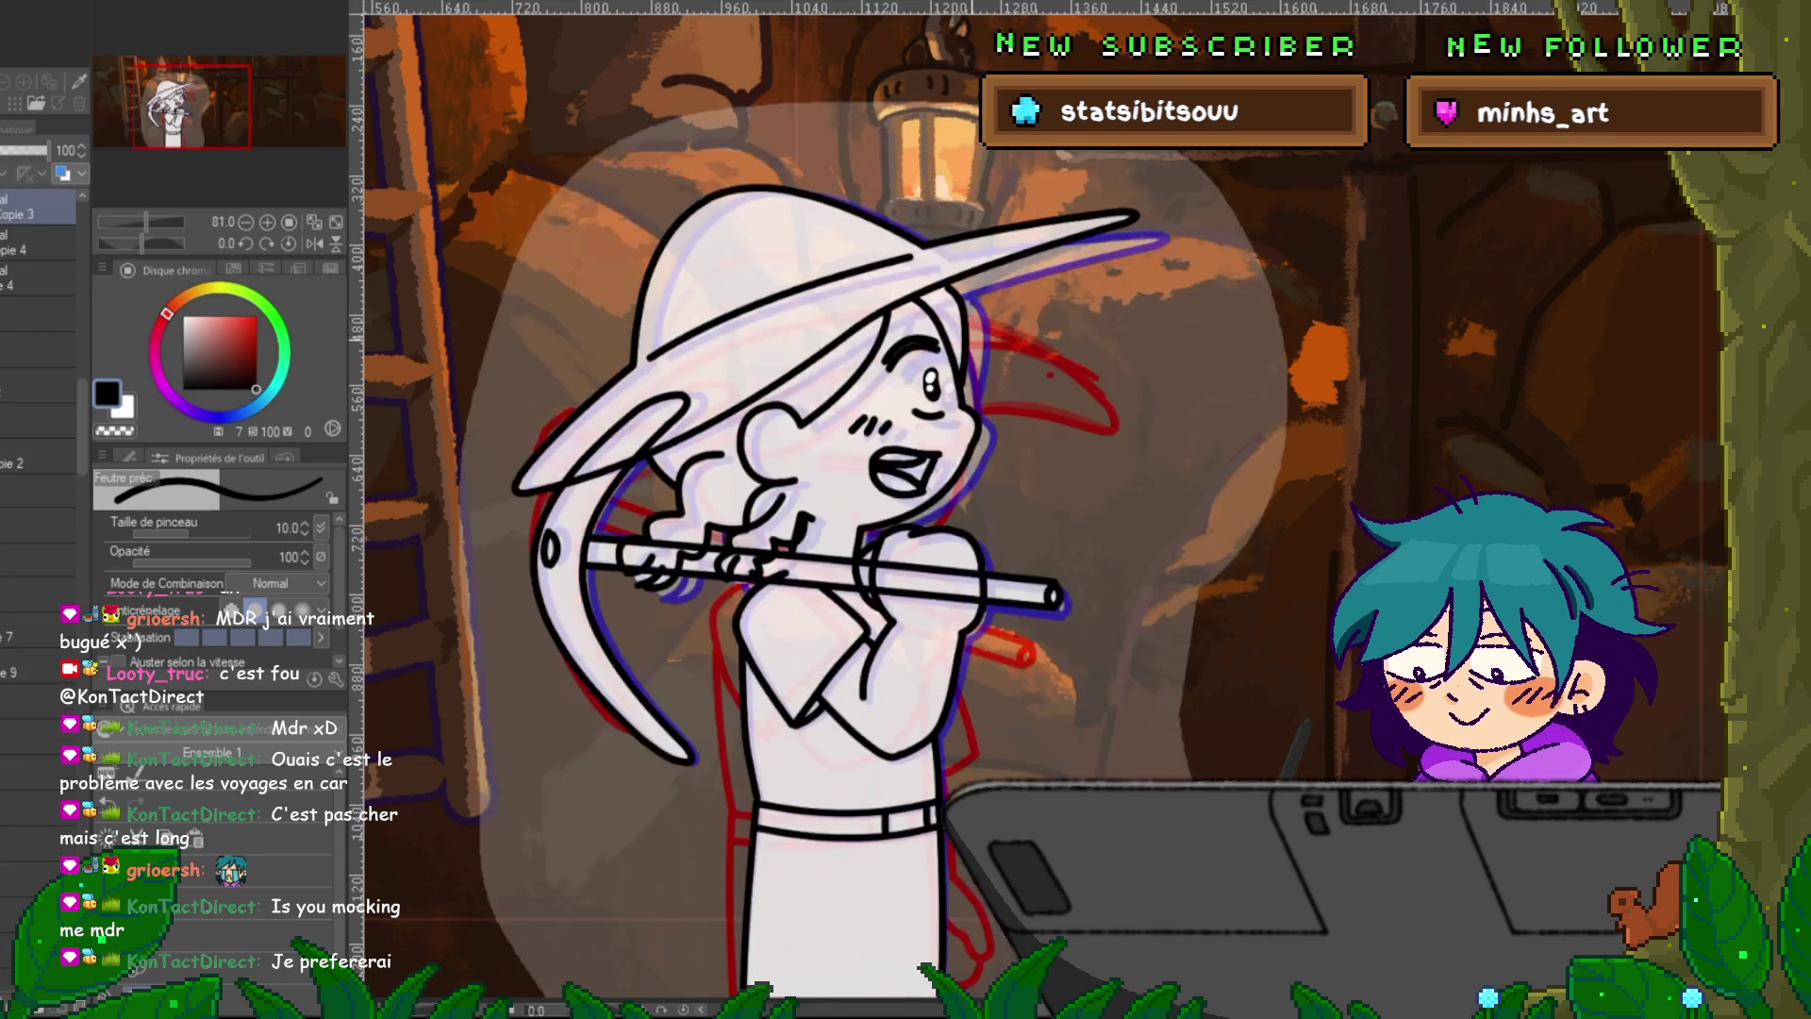
key(Left)
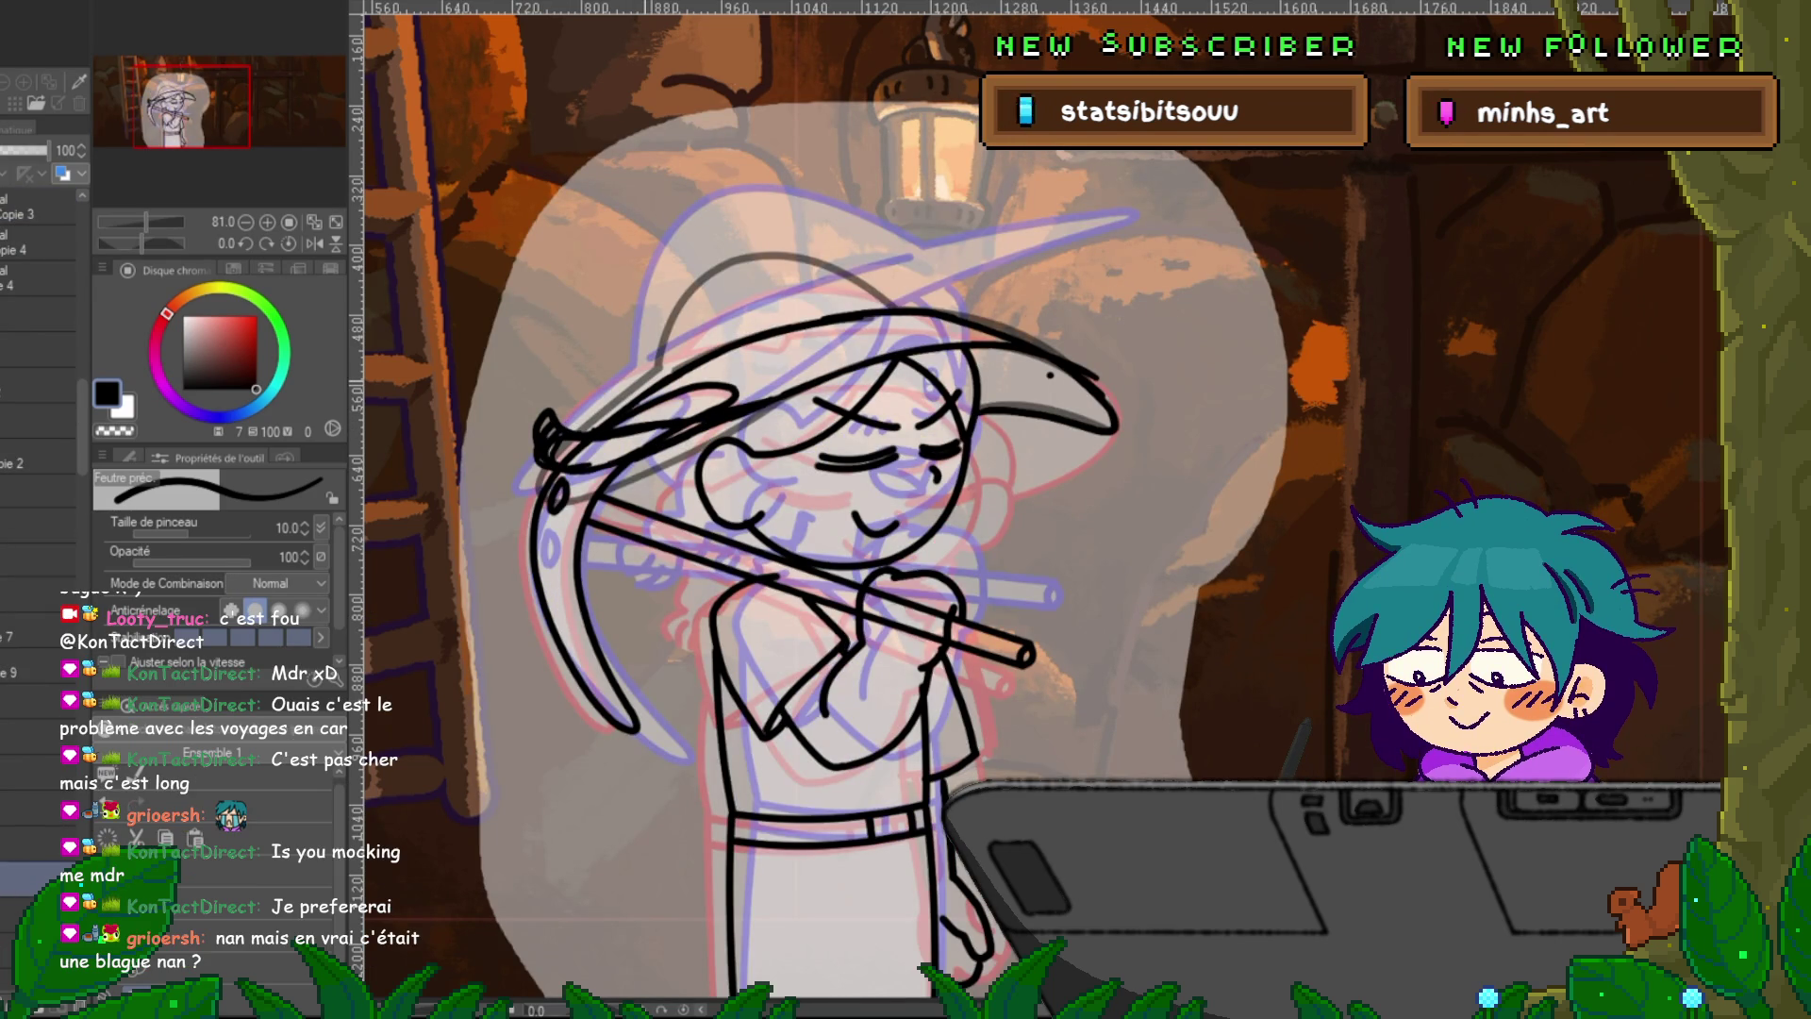
key(Right)
key(Left)
key(Right)
key(Left)
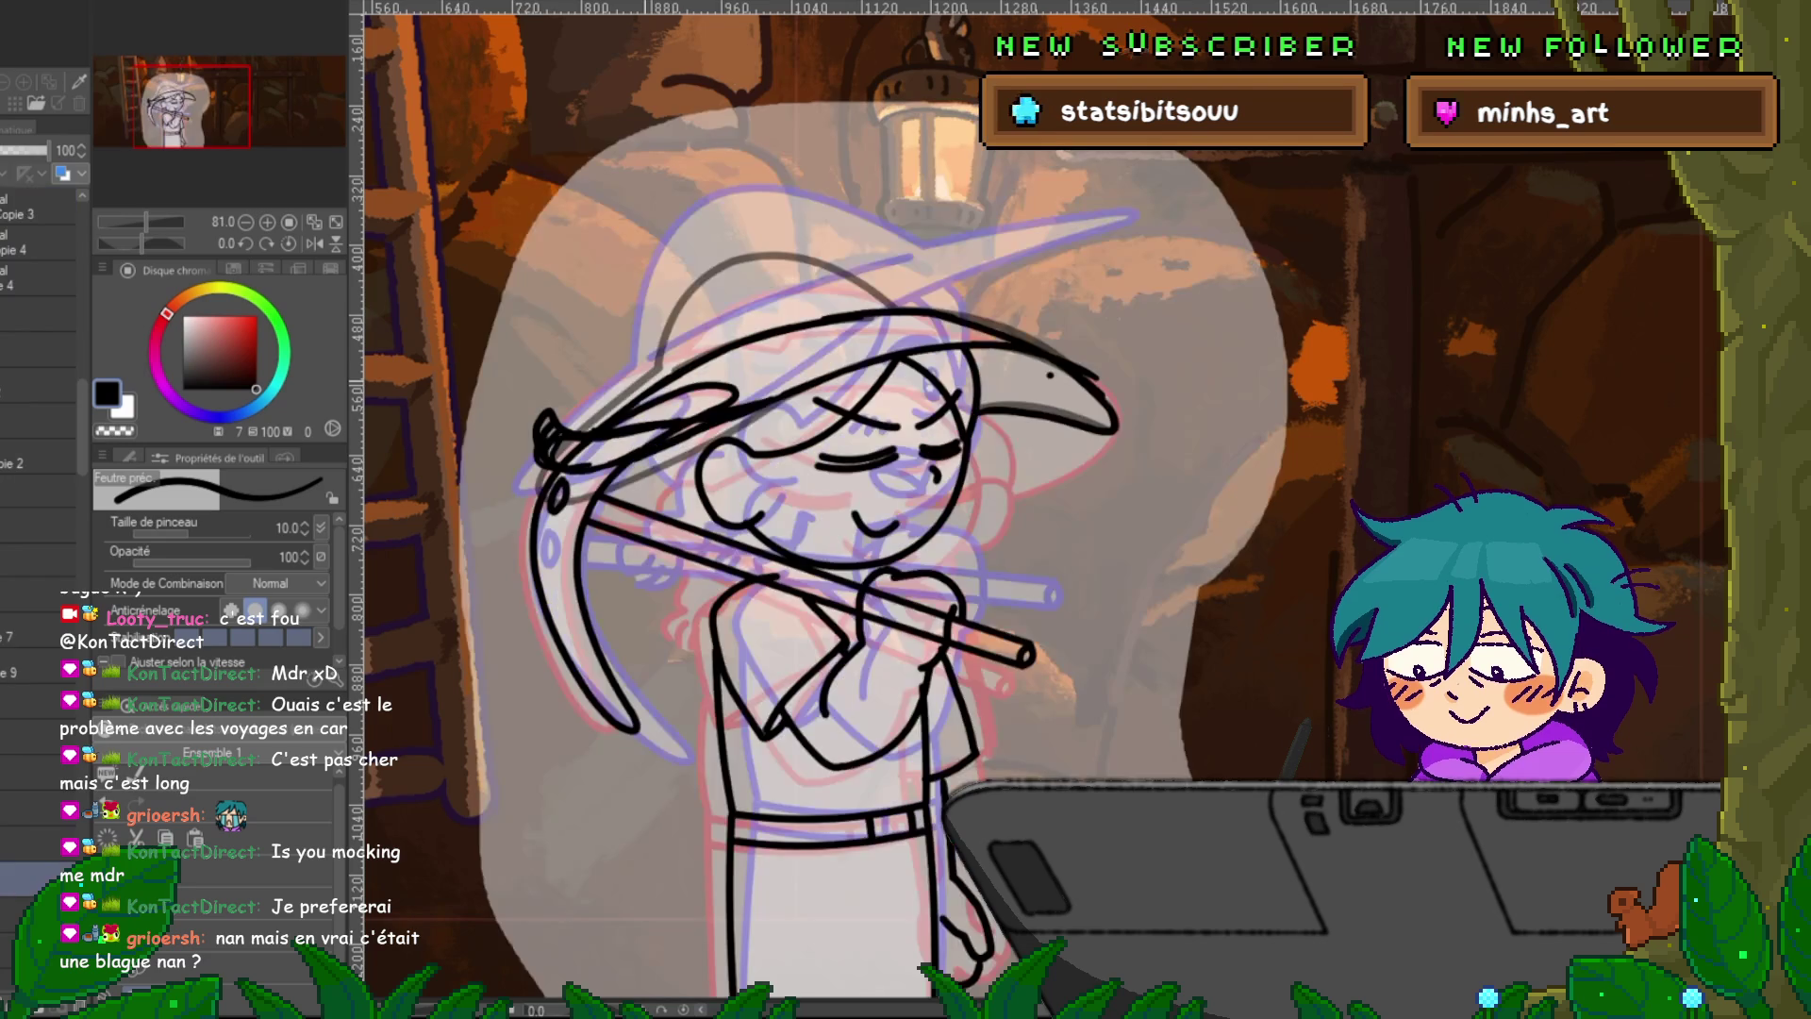
key(Right)
key(Left)
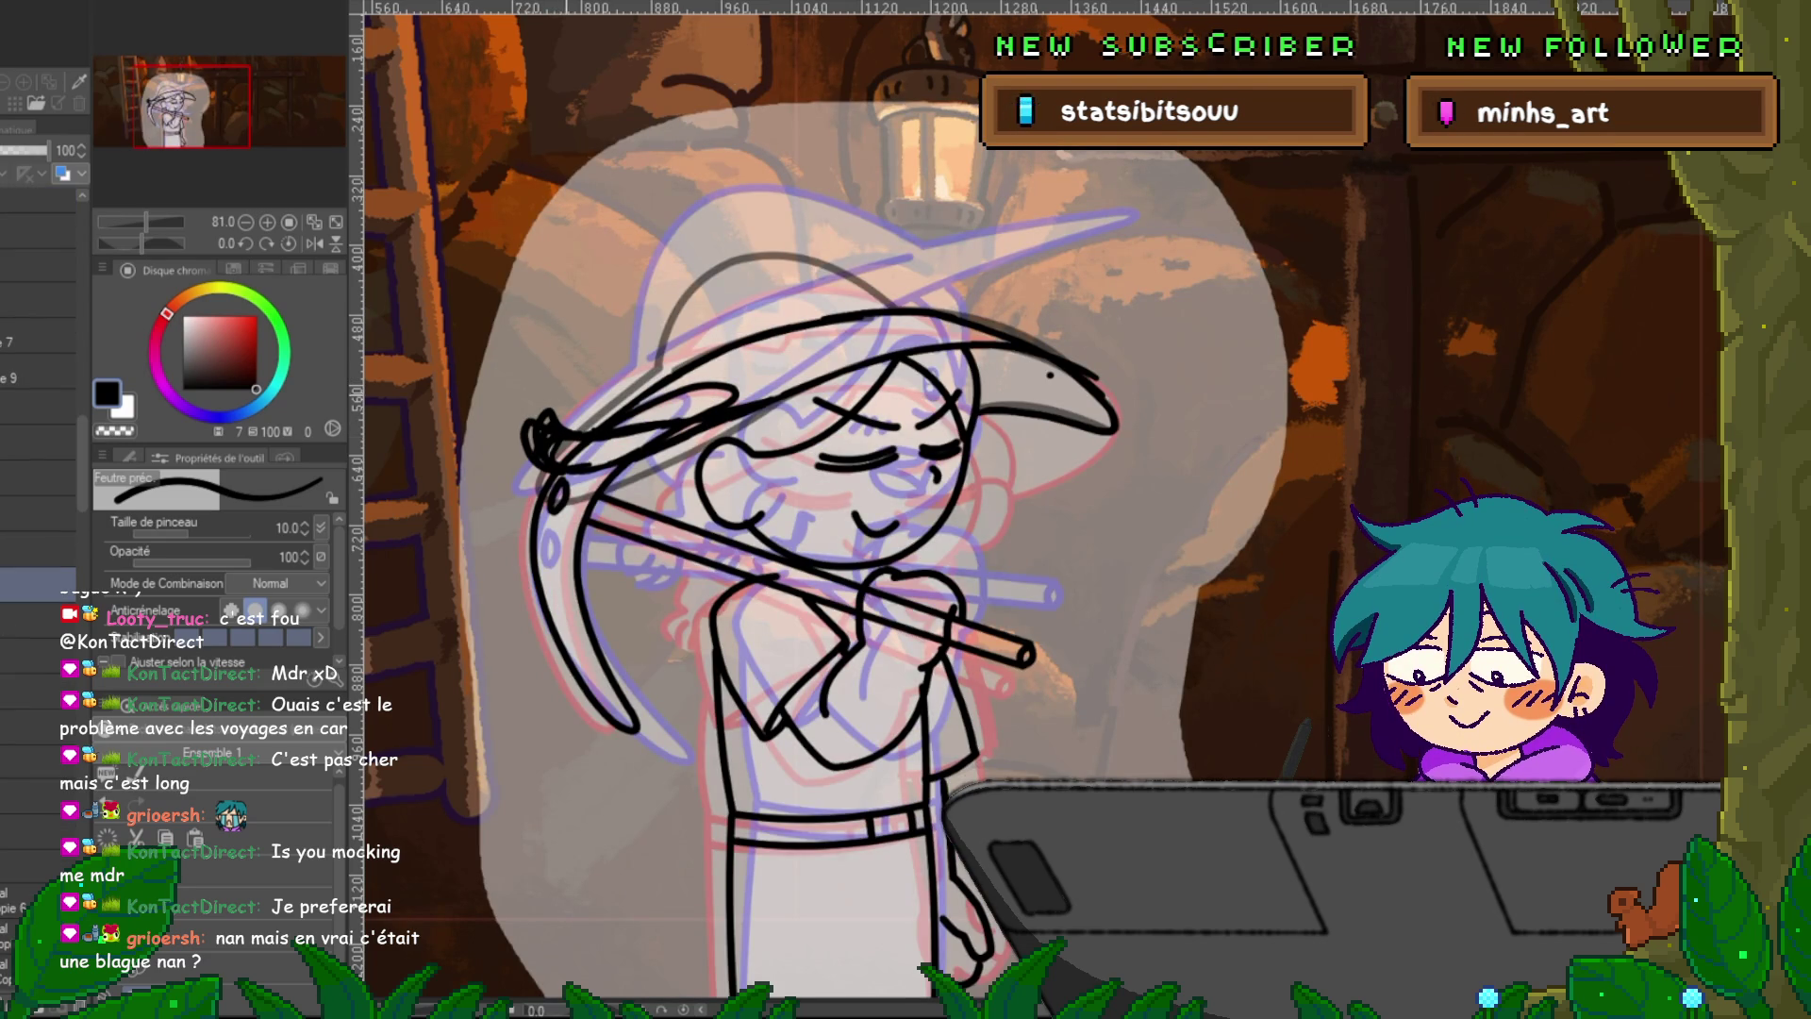
drag(533, 437, 554, 460)
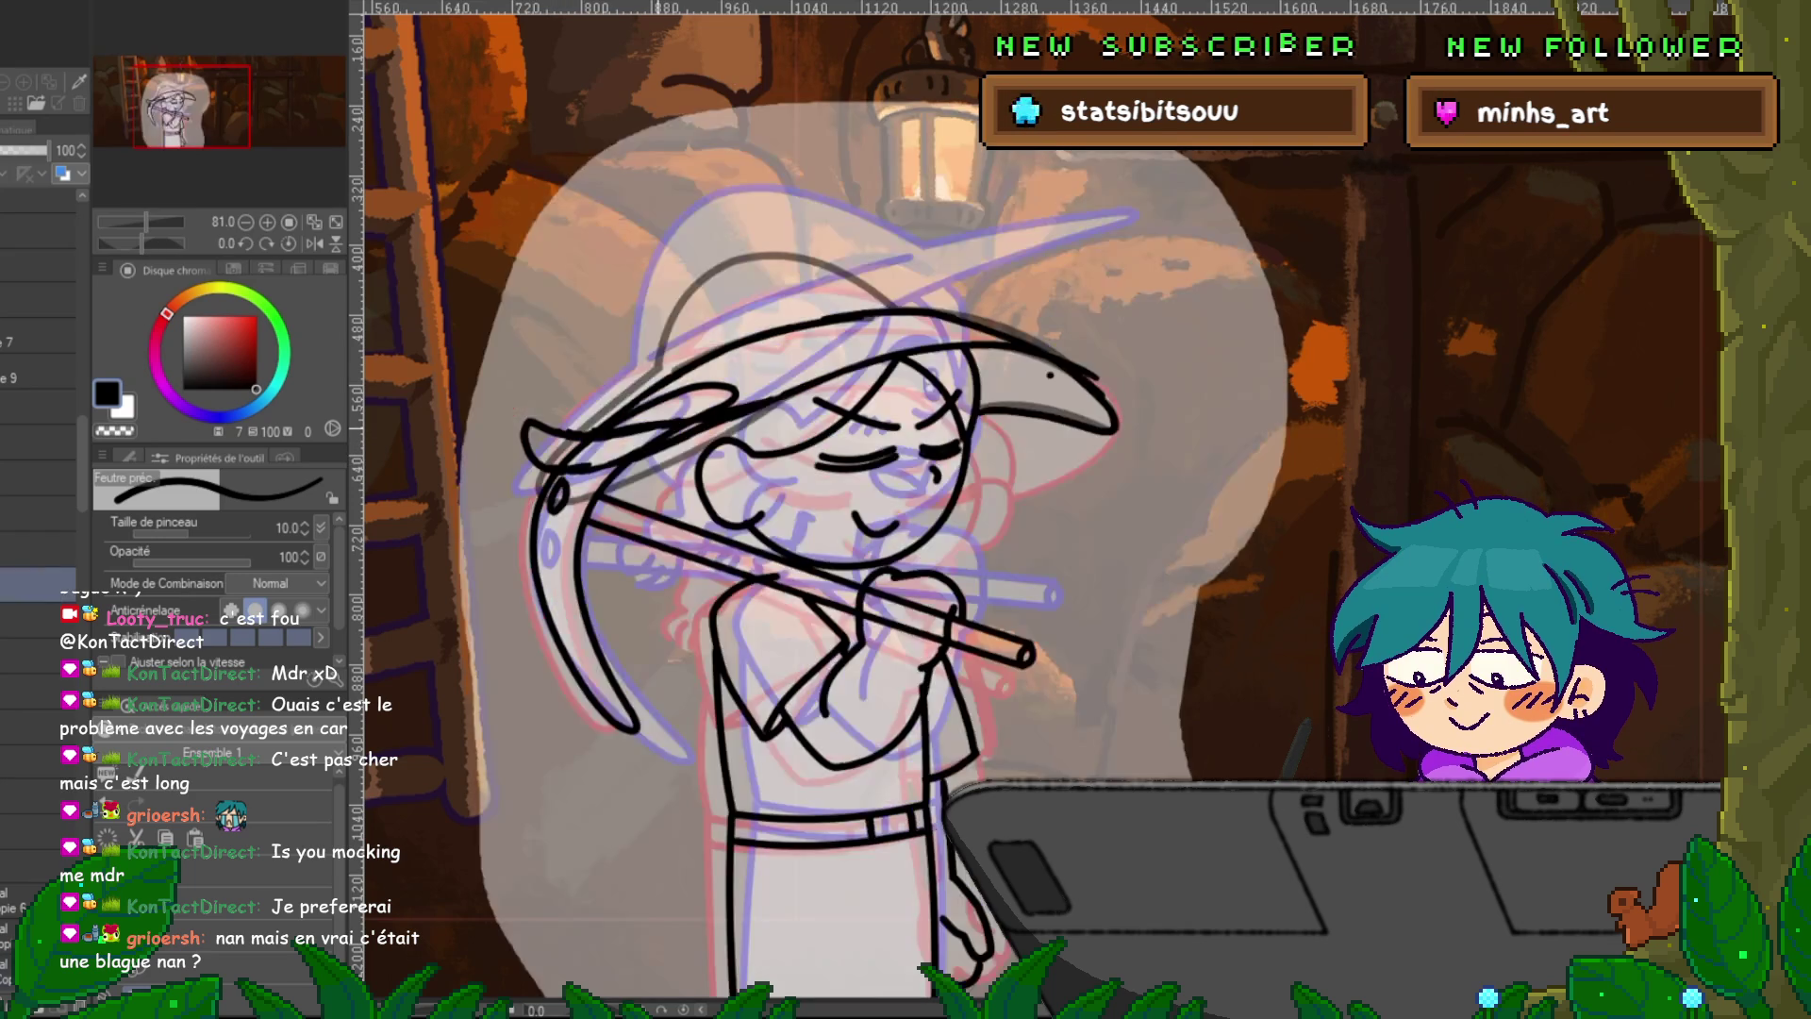
key(Right)
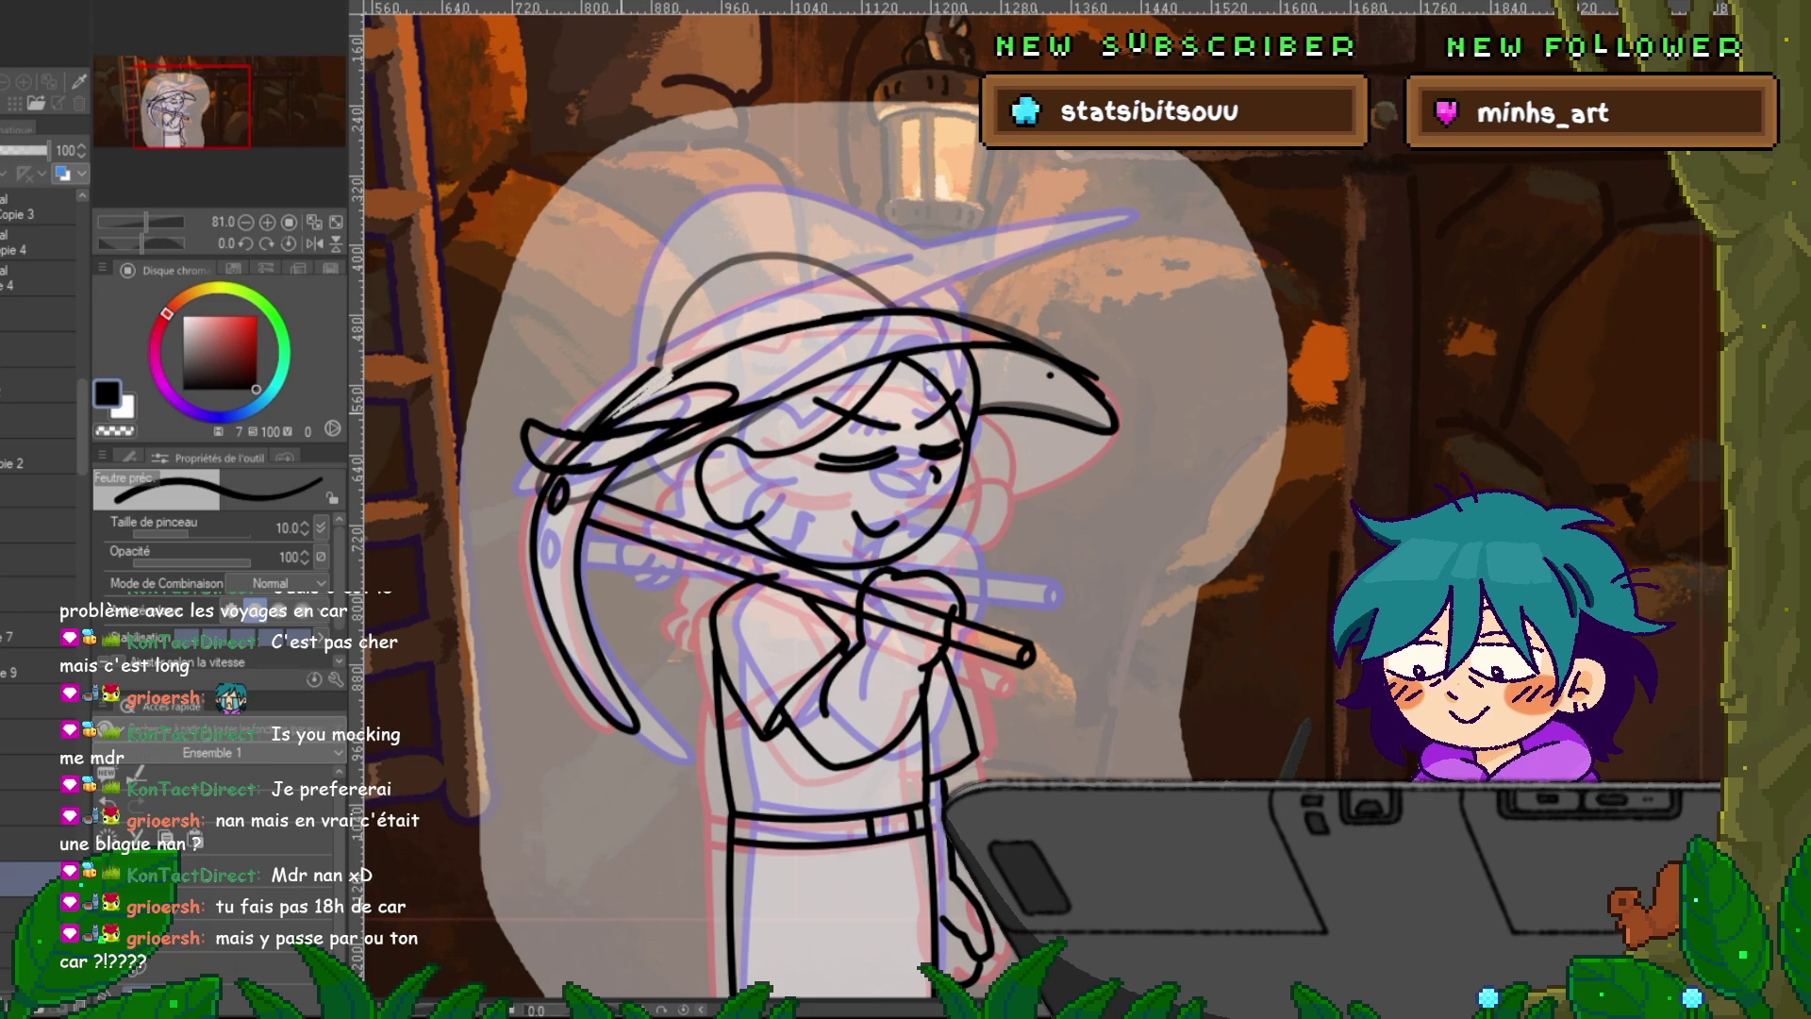
Ink the hat's crown curve in black after discarding a grey guide stroke.
drag(667, 376, 854, 313)
key(ctrl+z)
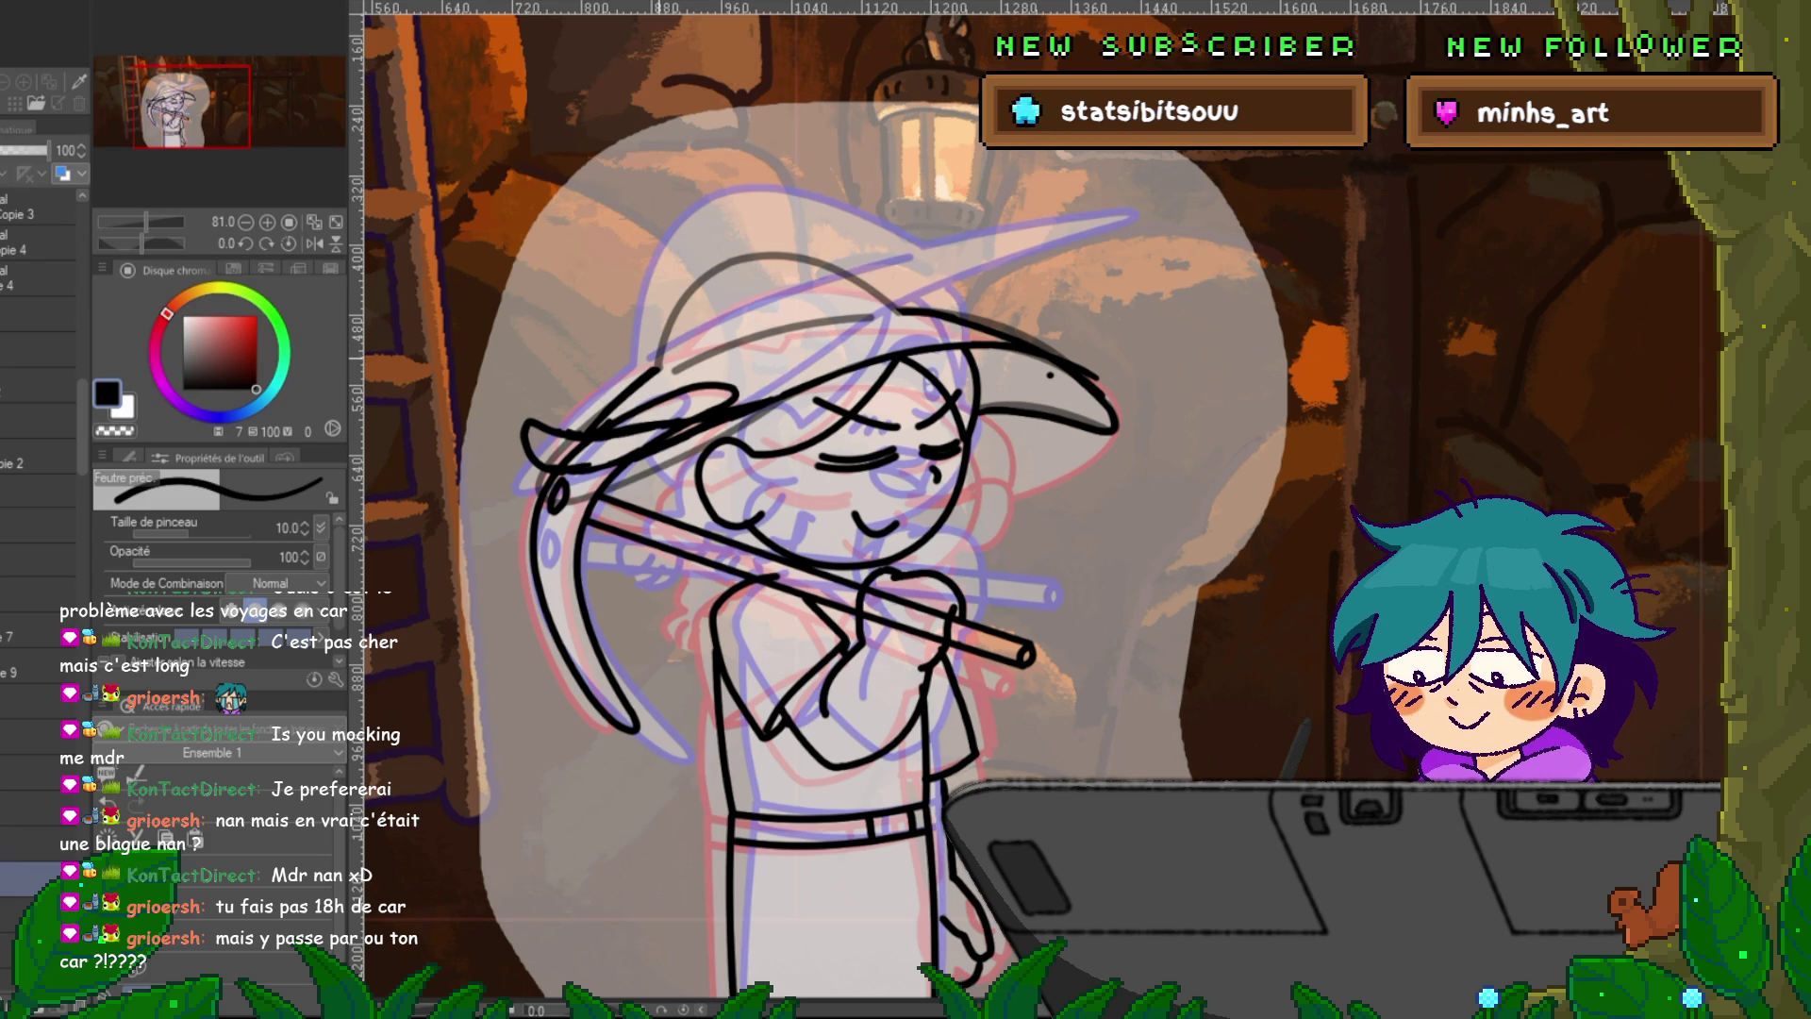
mouse_move(660, 356)
mouse_down()
mouse_move(779, 254)
mouse_move(891, 306)
mouse_up()
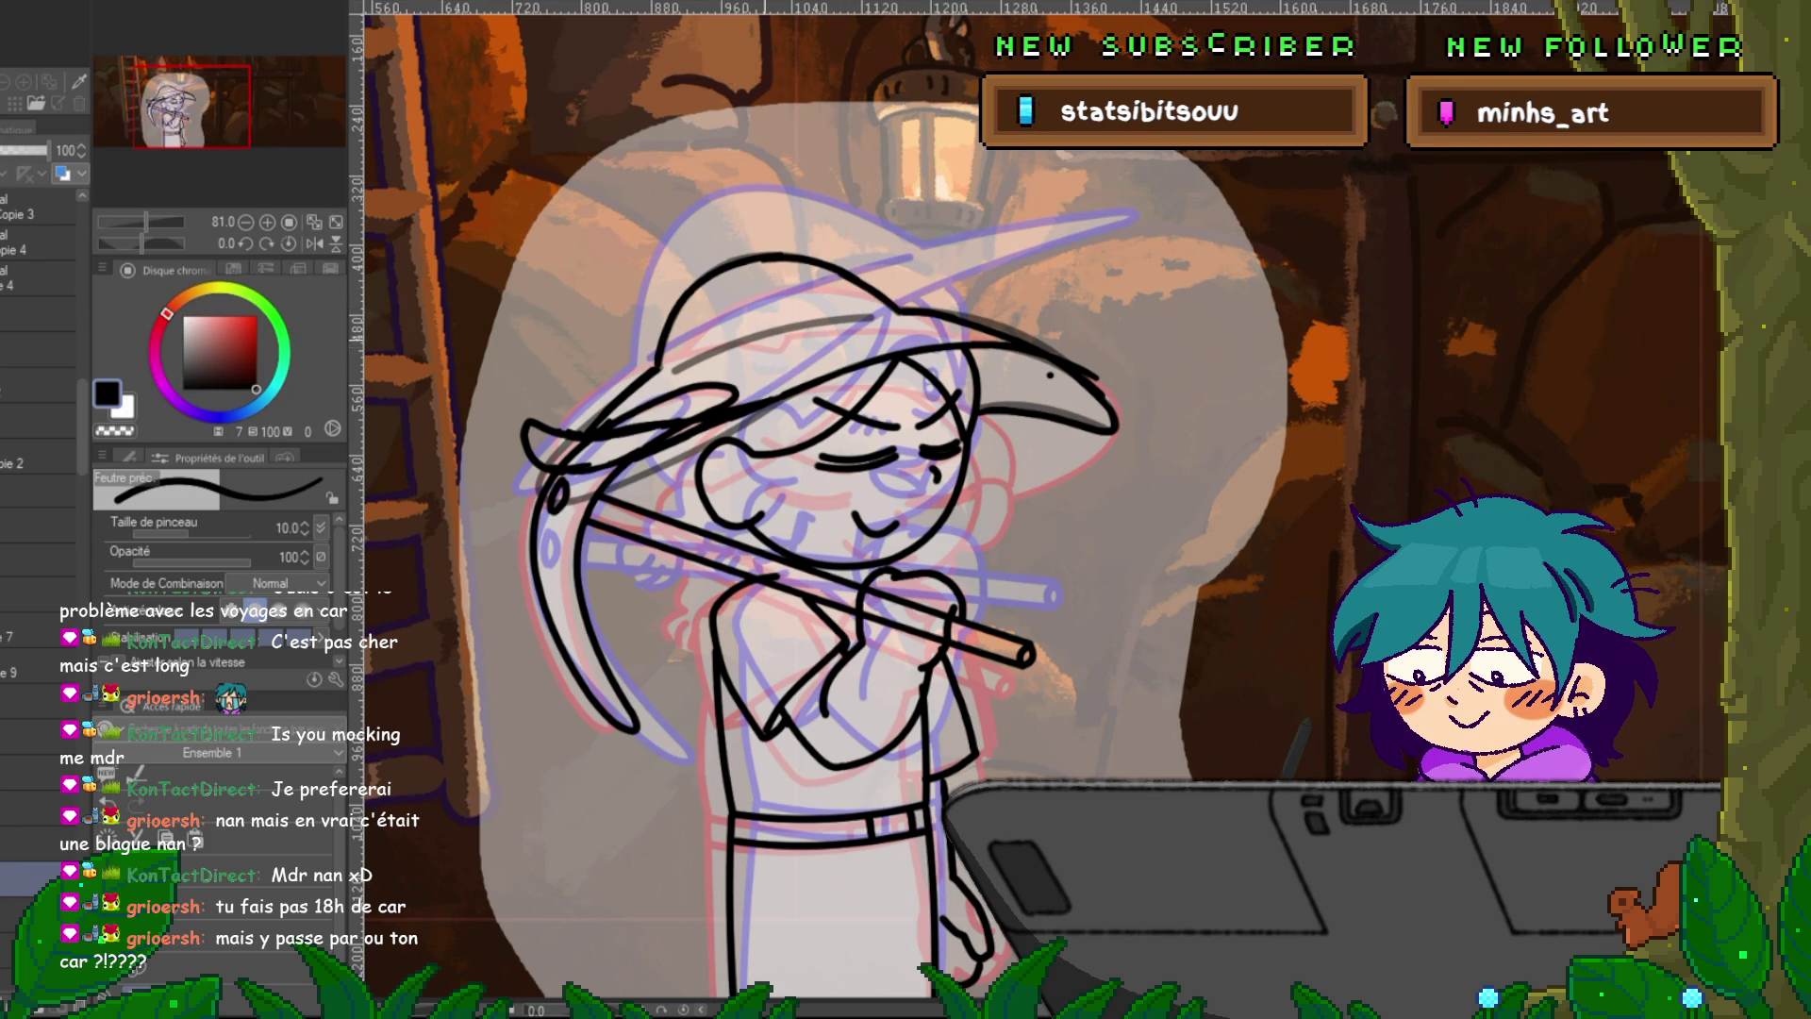
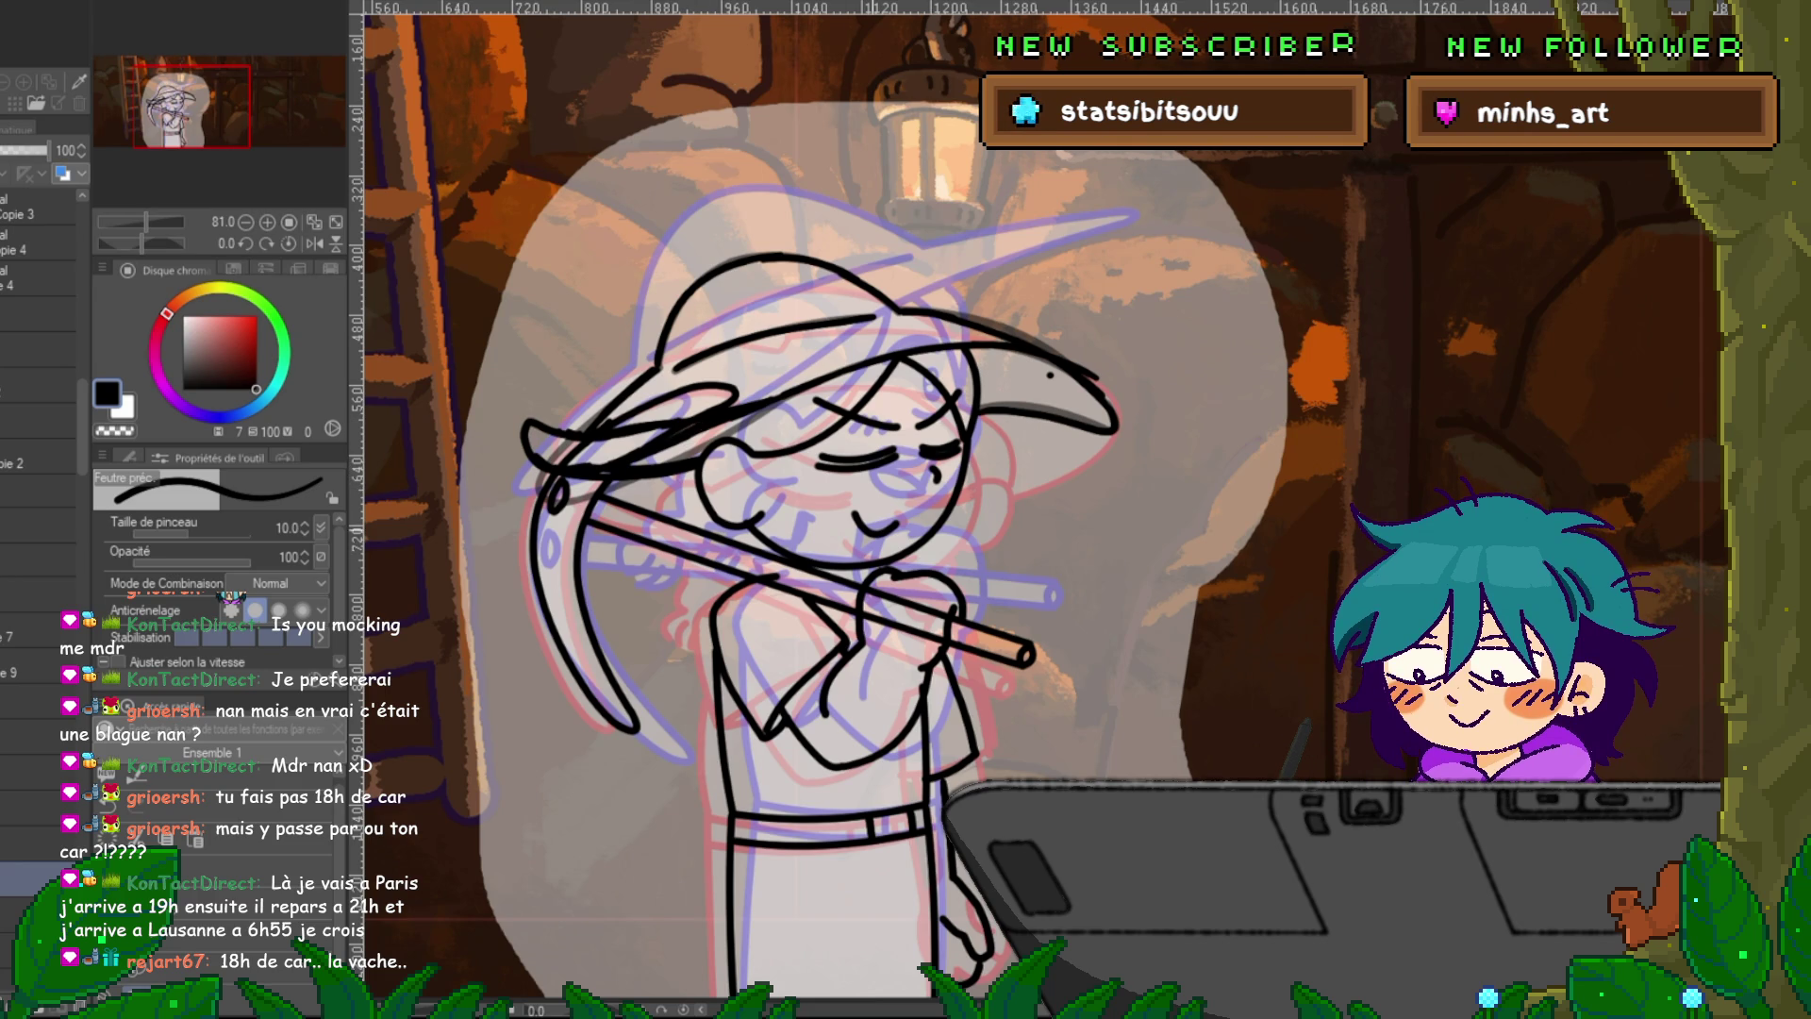
On the closed-eyes drawing, ink a short line on the hand below the flute and play back the animation.
scroll(38, 472, down, 5)
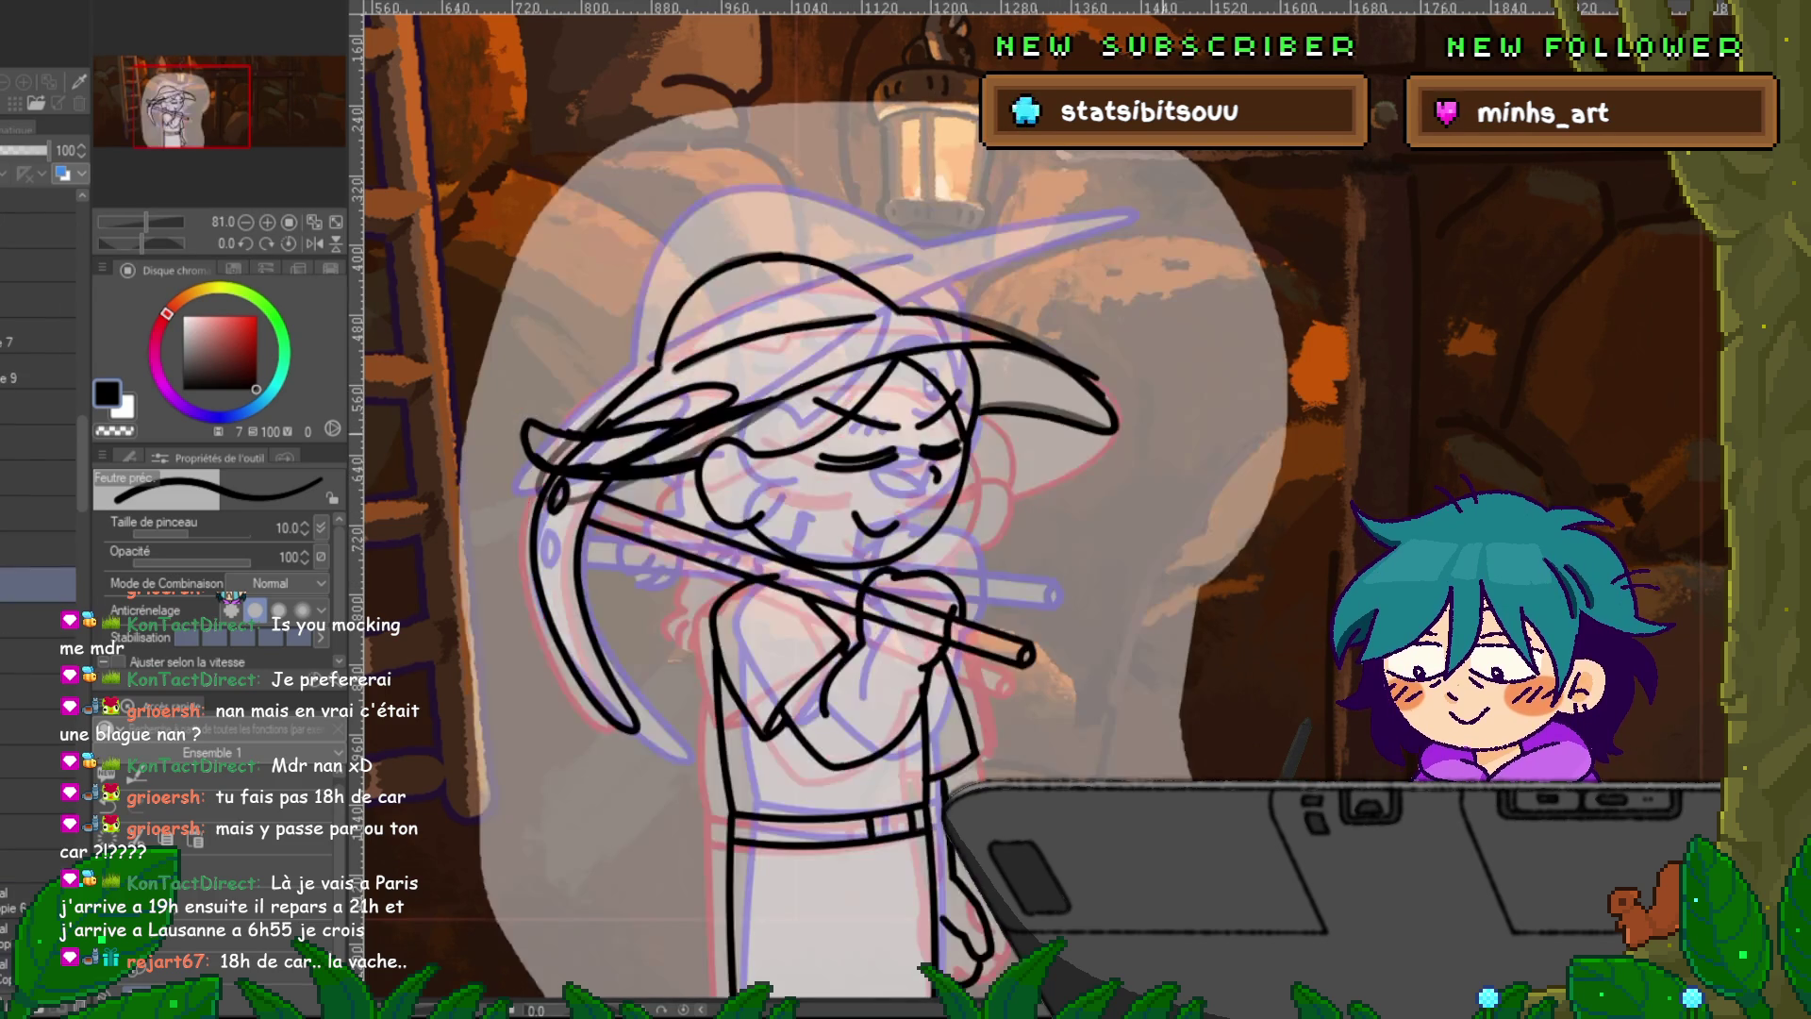
scroll(38, 471, up, 5)
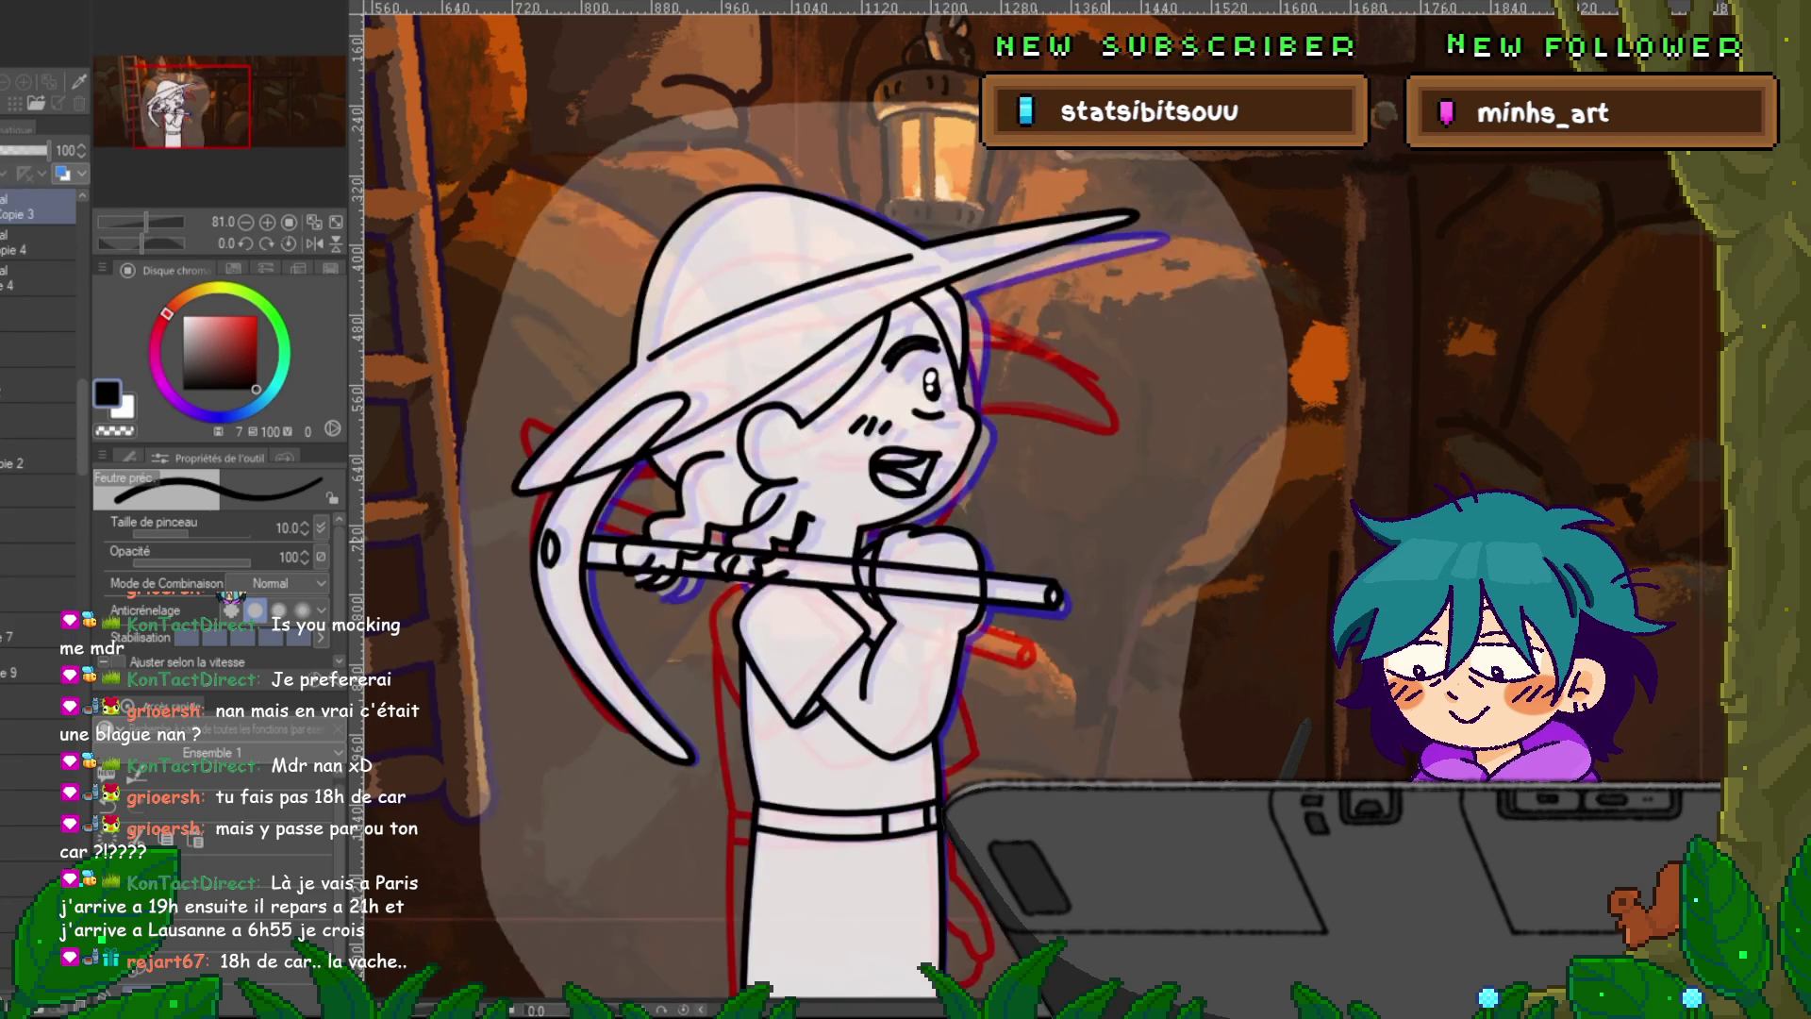
scroll(38, 471, down, 5)
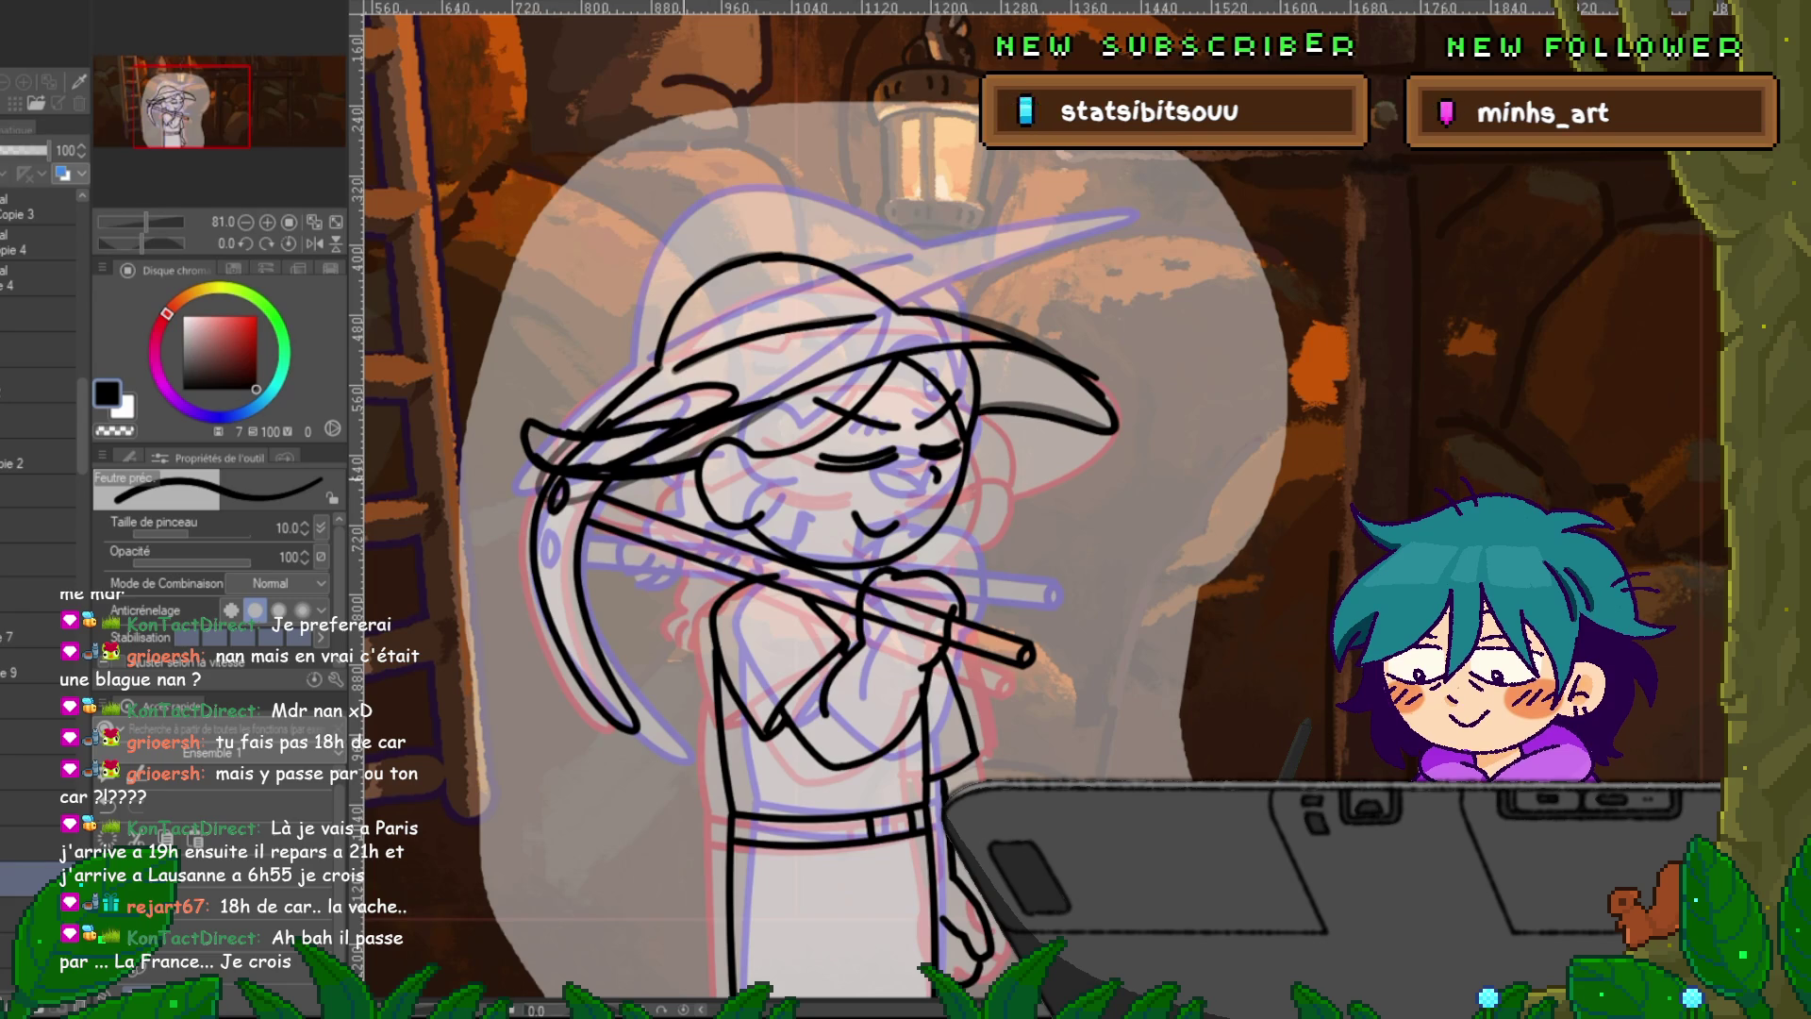
key(Right)
key(Right)
key(Right)
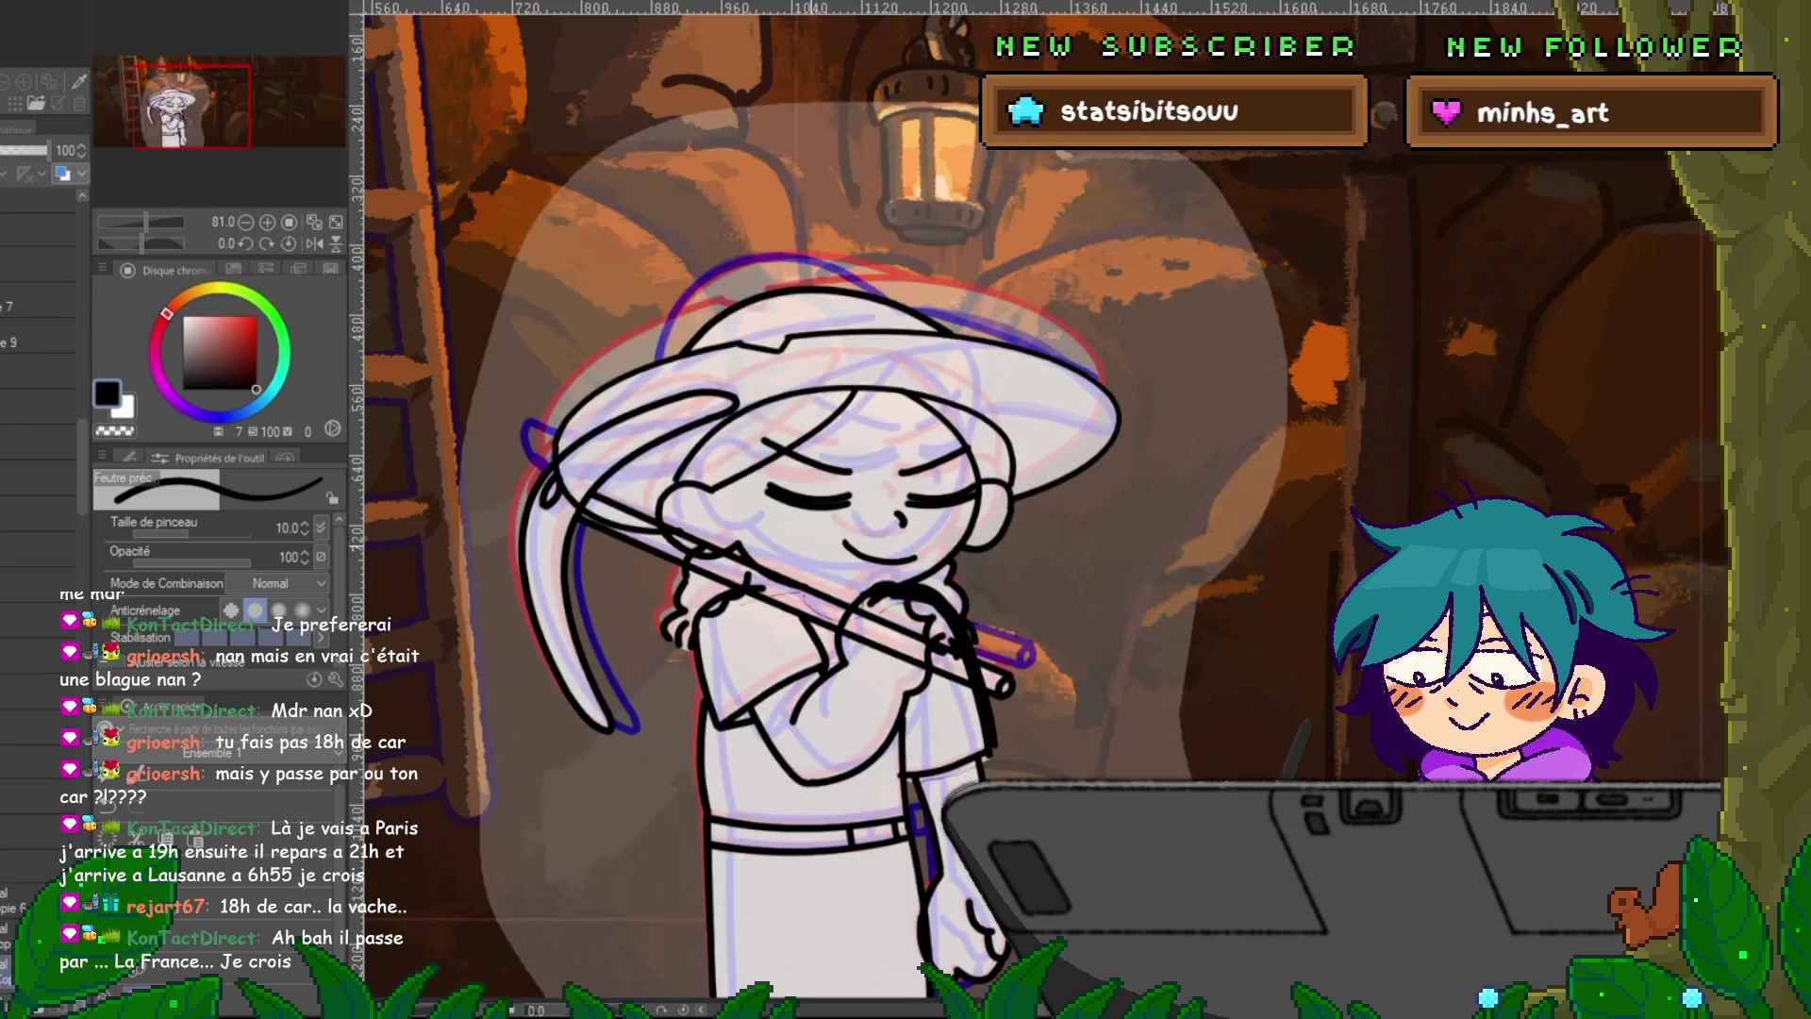
key(Right)
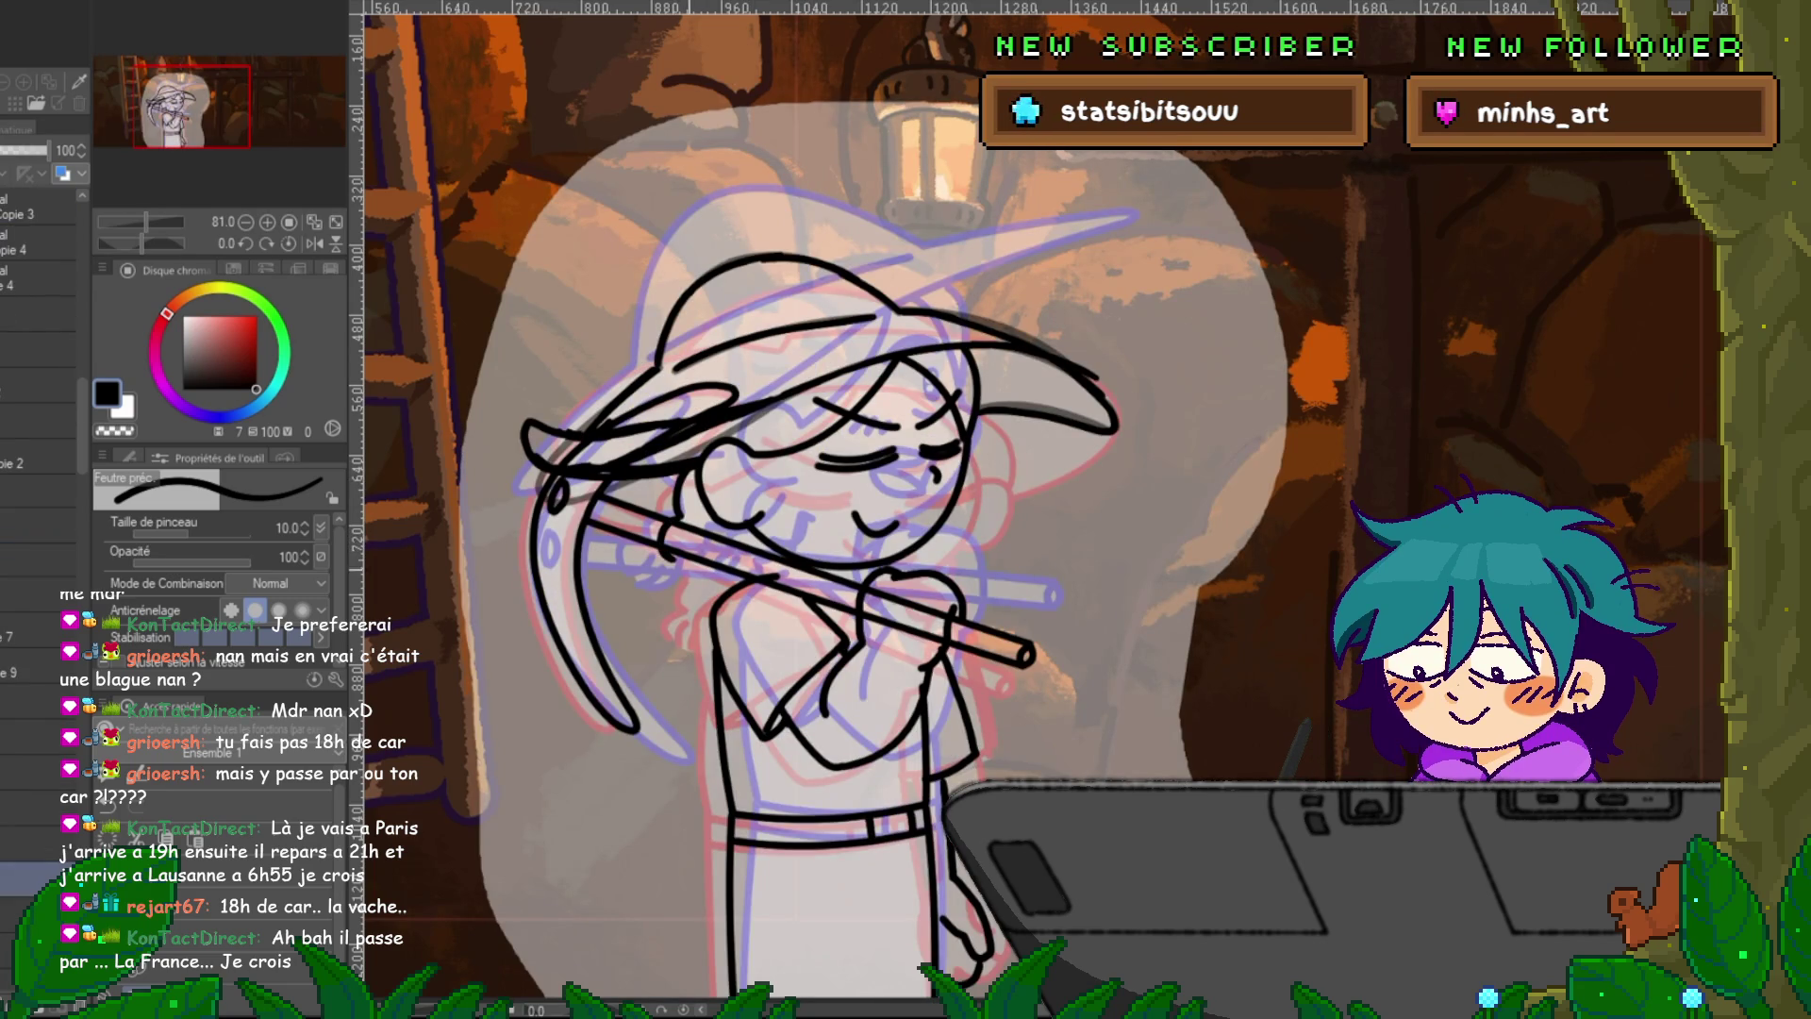
drag(662, 575, 683, 598)
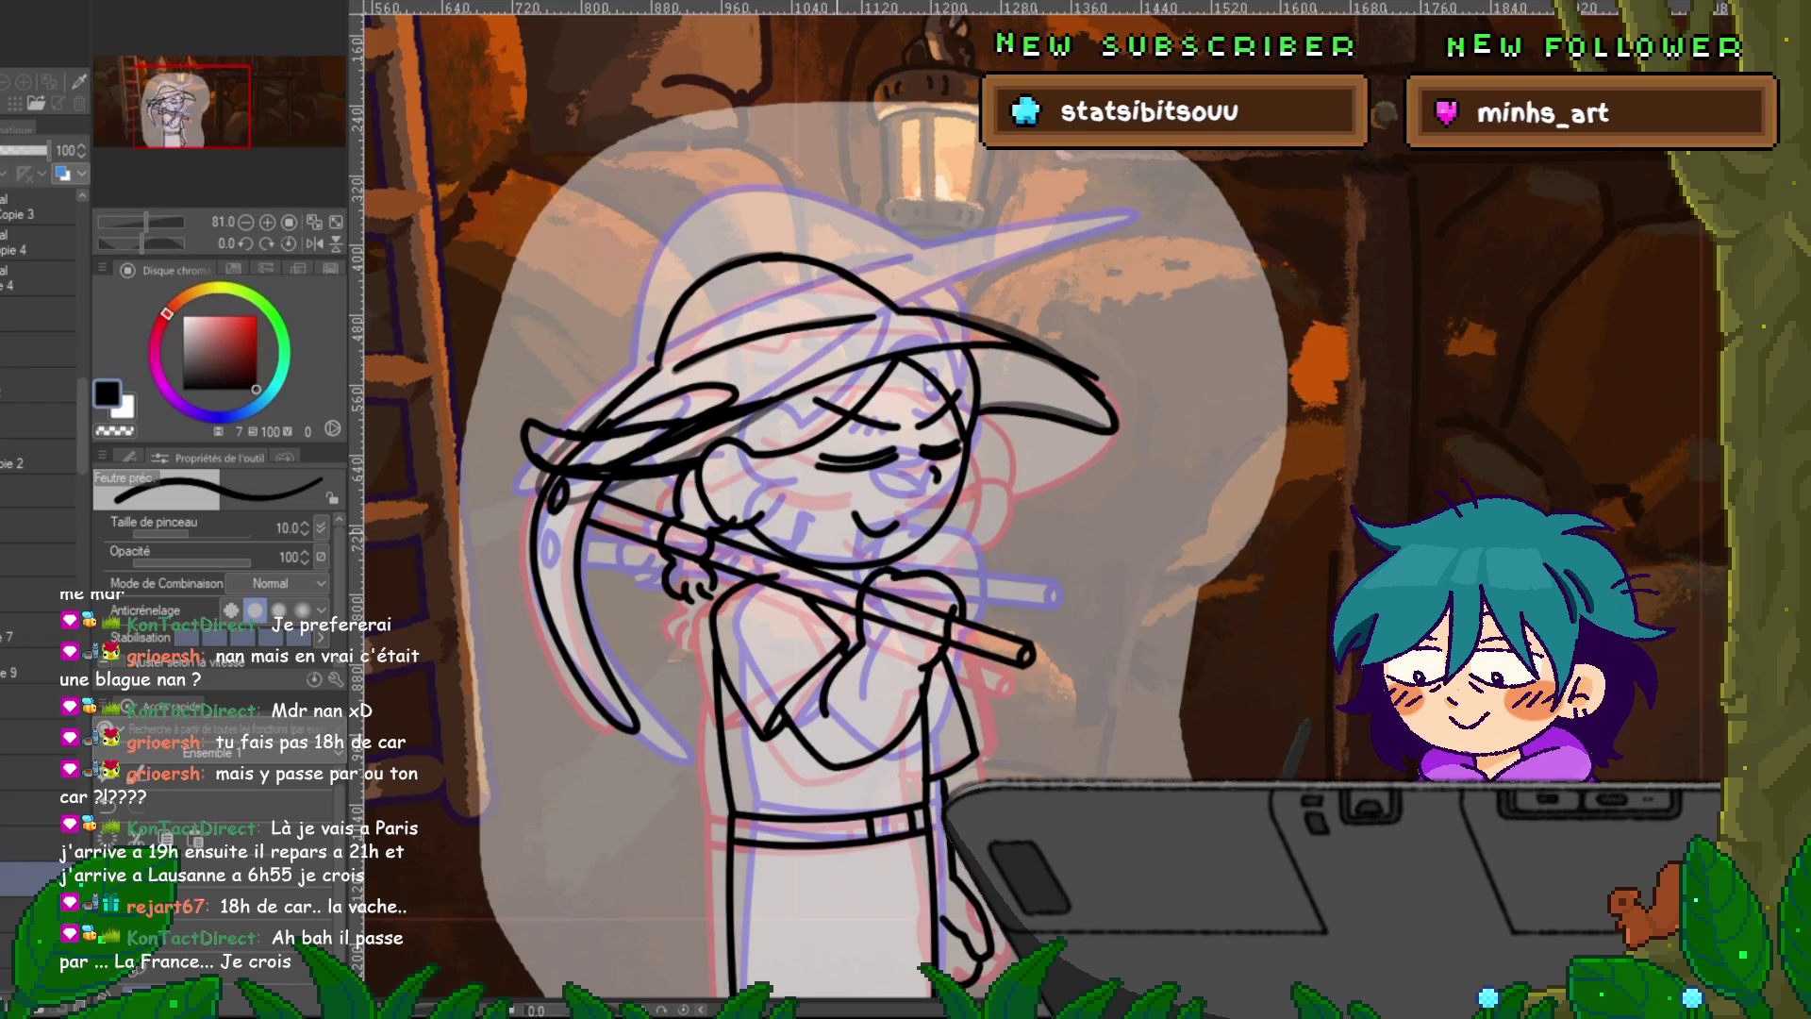
key(Return)
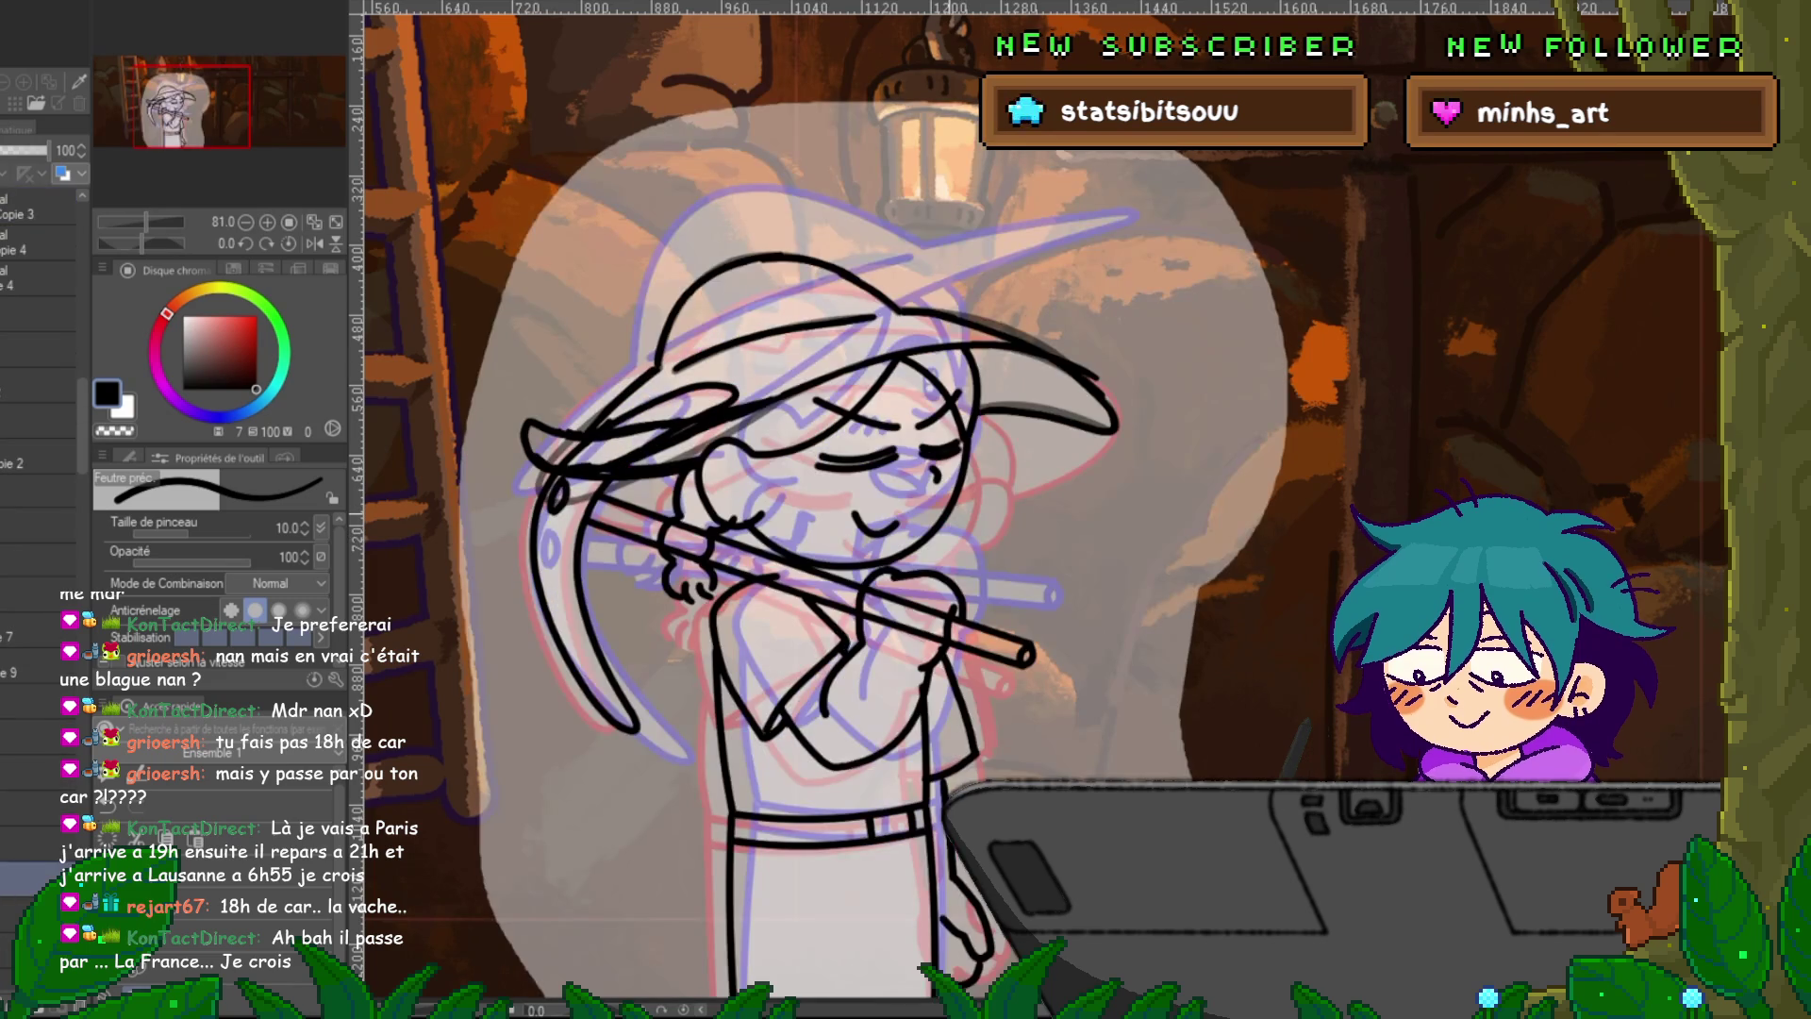
key(ctrl+t)
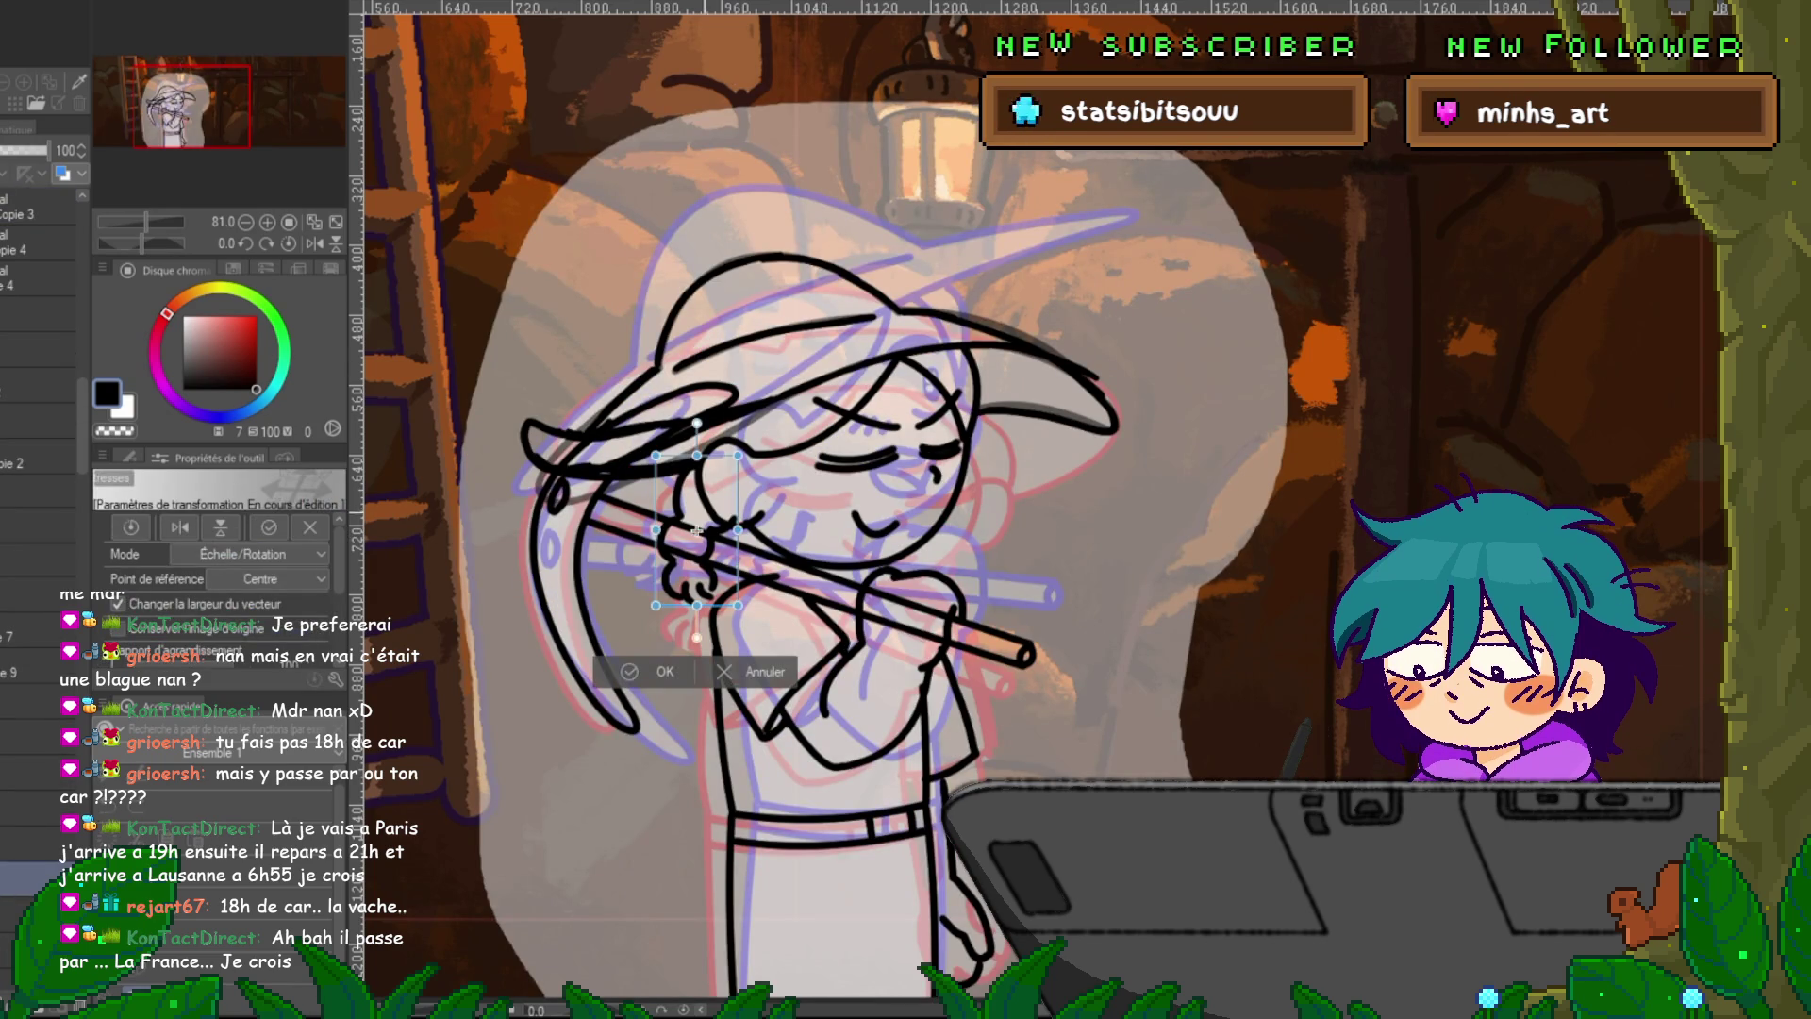
Move the hand holding the flute slightly lower and re-apply the transform.
drag(714, 517, 703, 526)
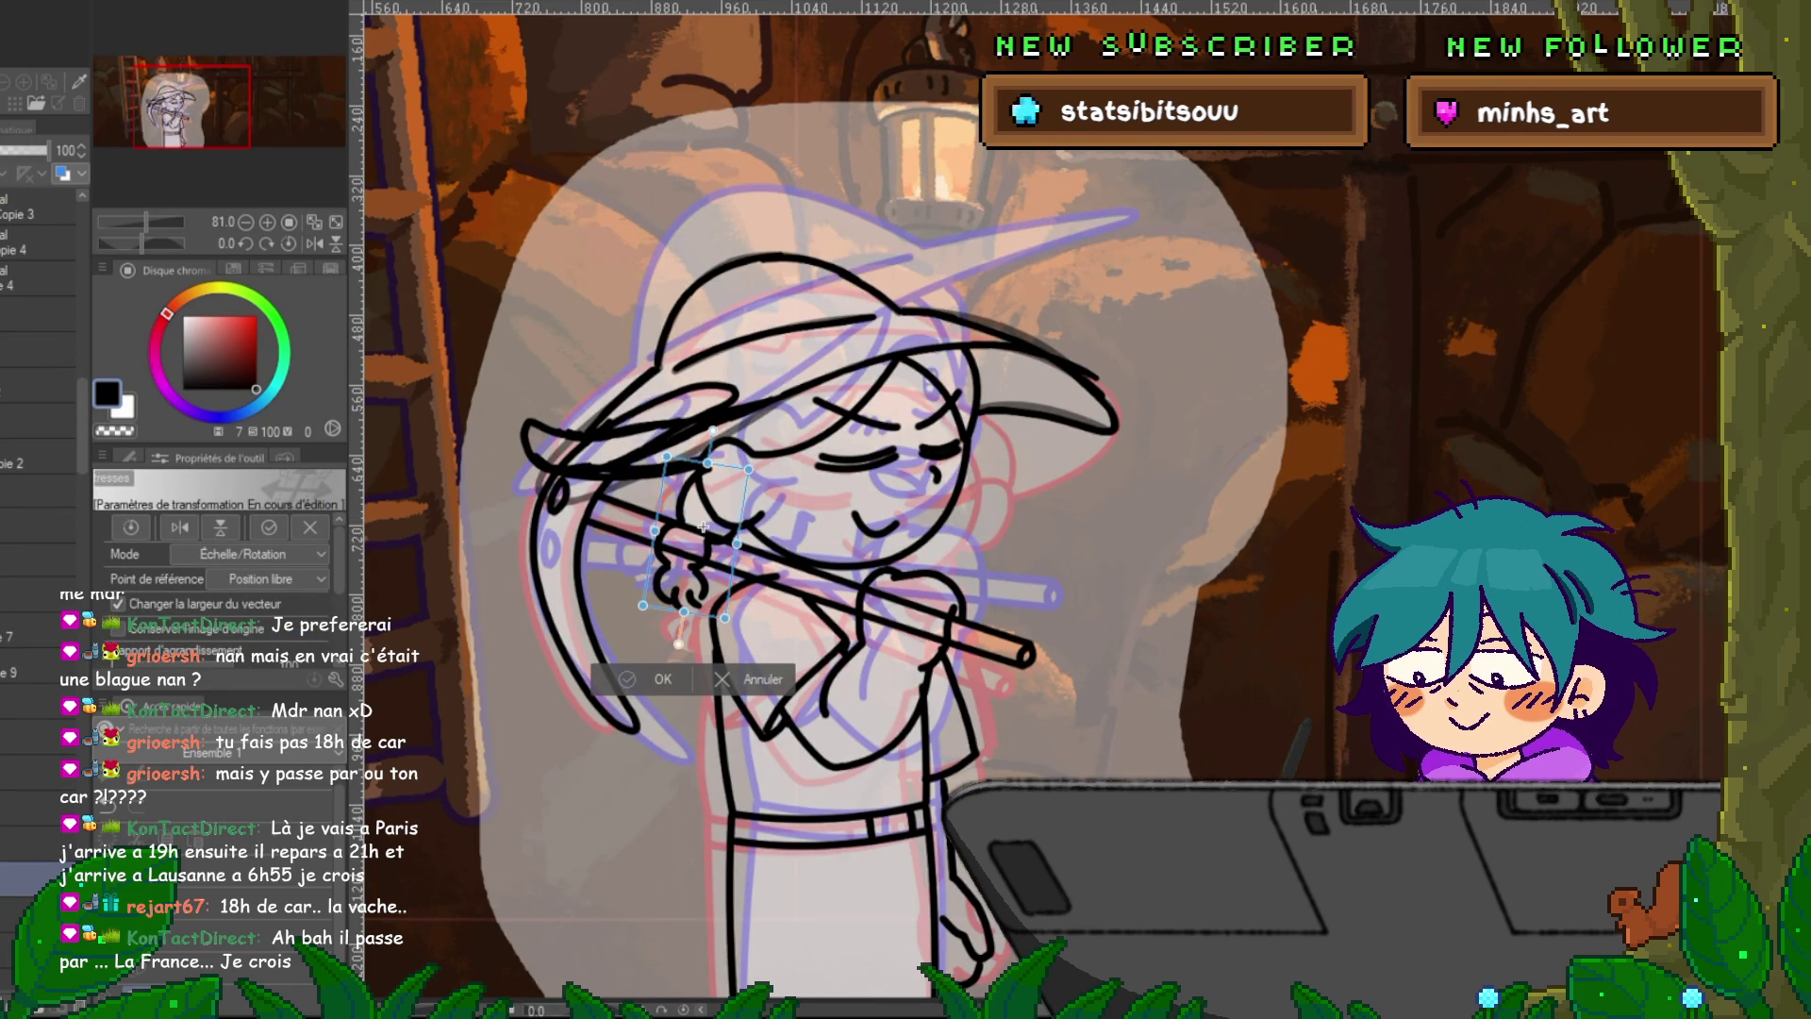
key(Return)
key(Right)
key(Right)
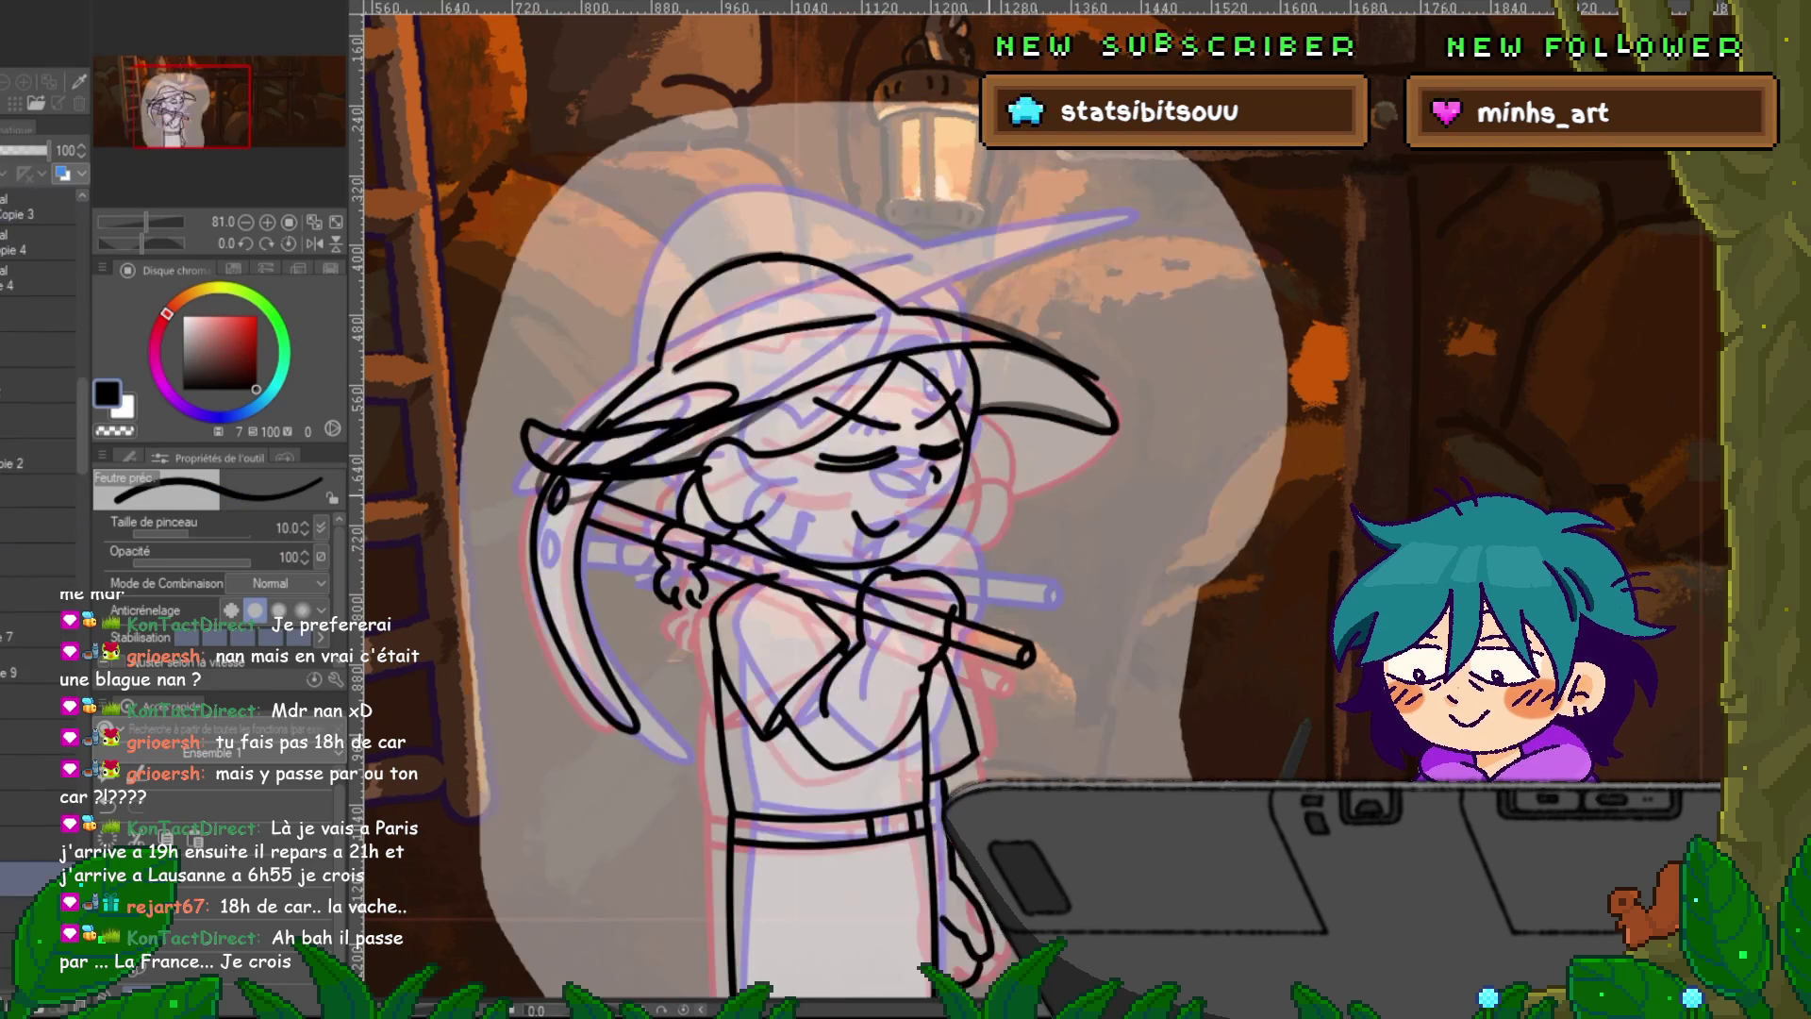
key(ctrl+t)
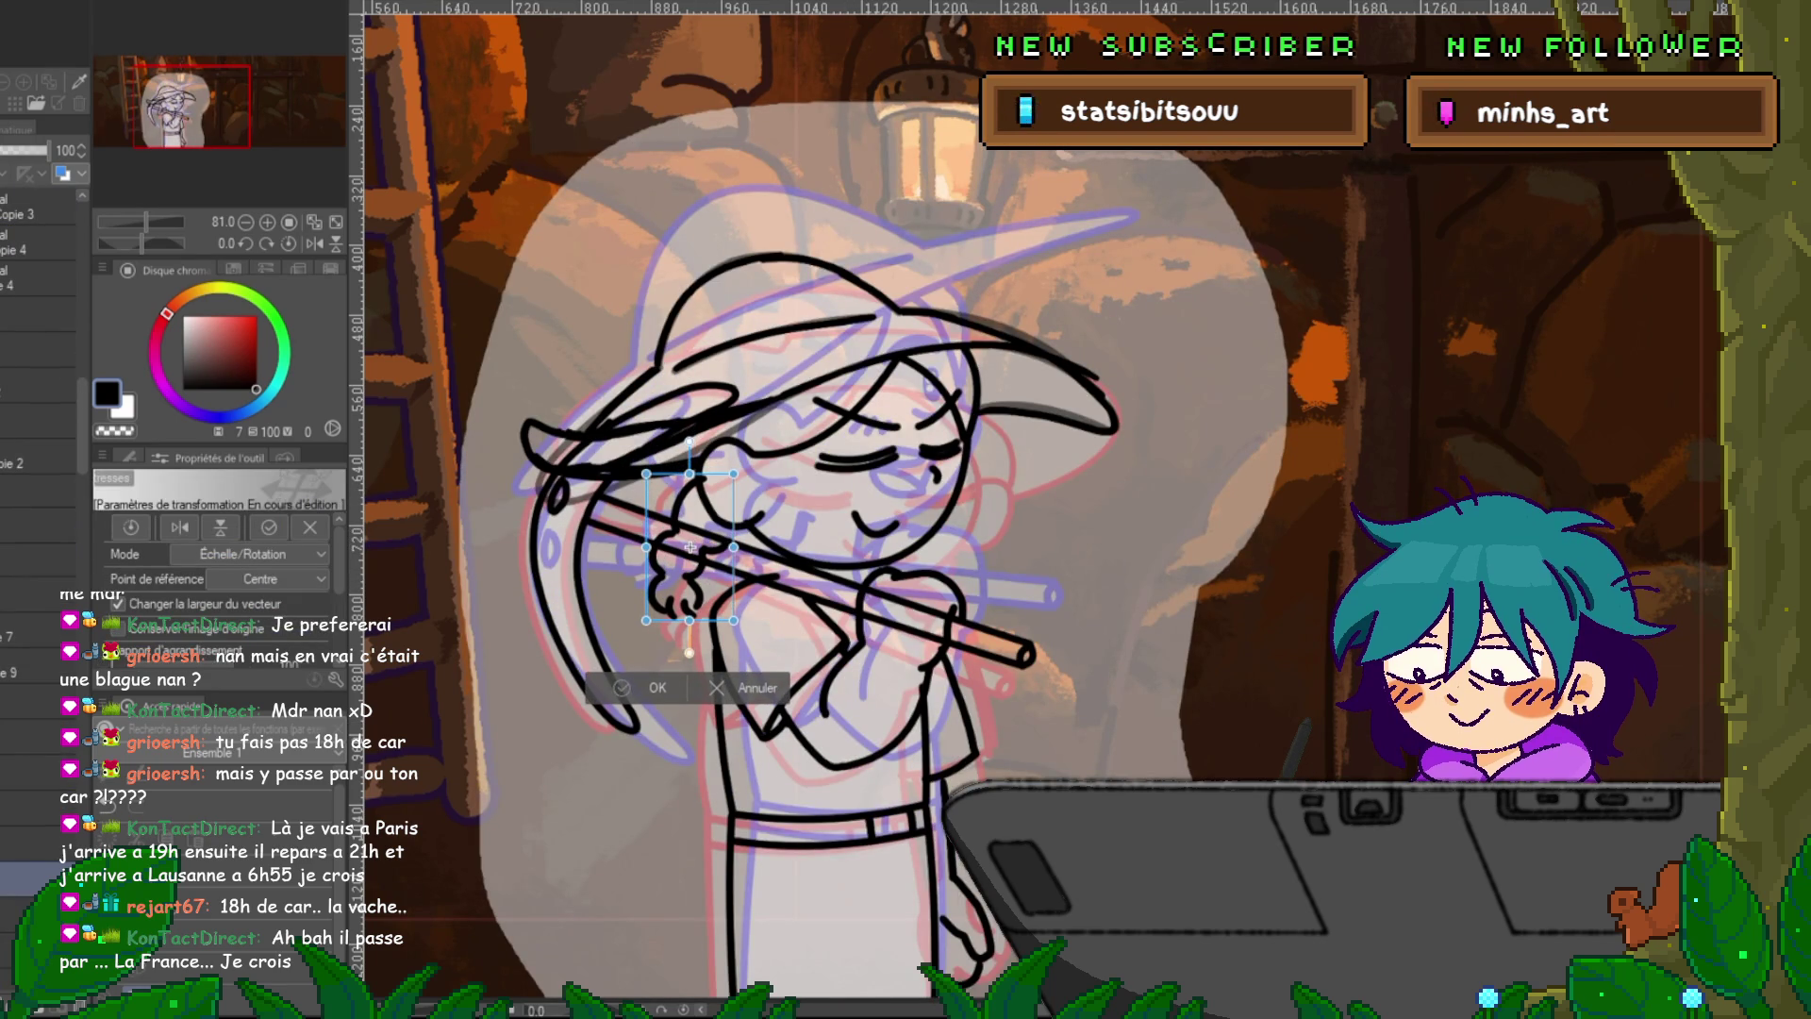
key(Return)
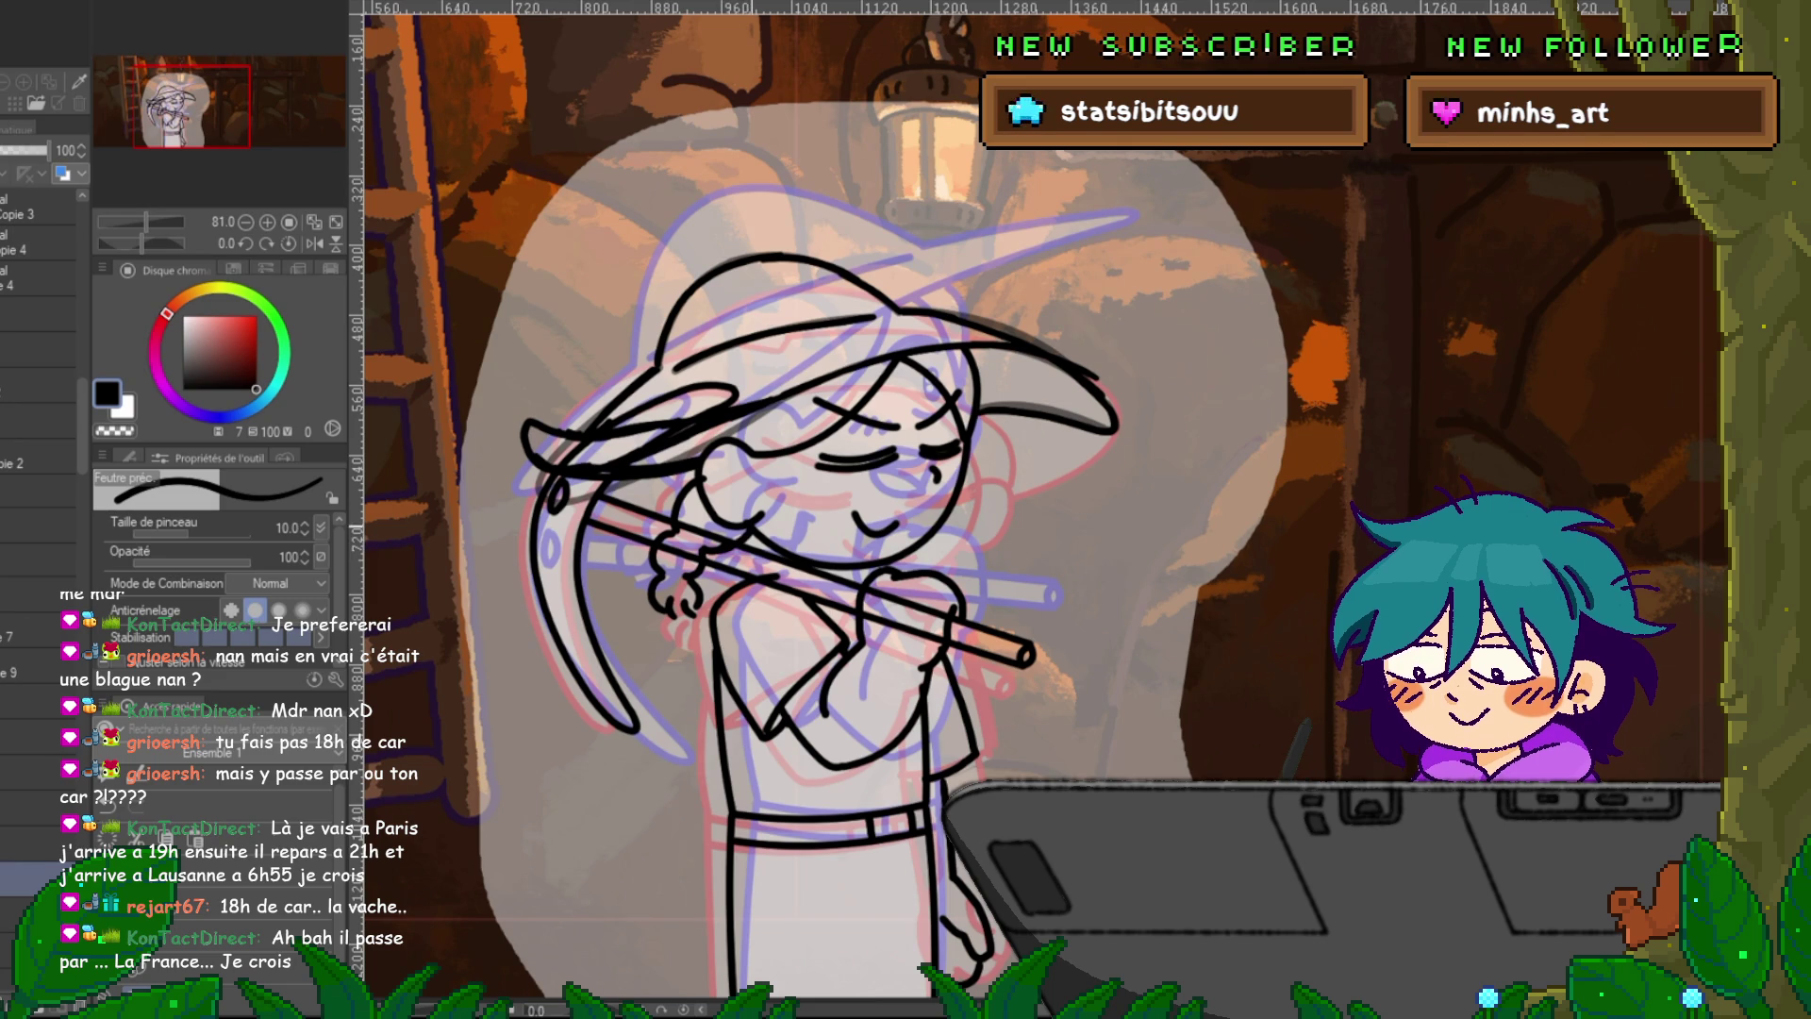
Step forward three drawings in the animation.
key(ctrl+Right)
key(ctrl+Right)
key(ctrl+Right)
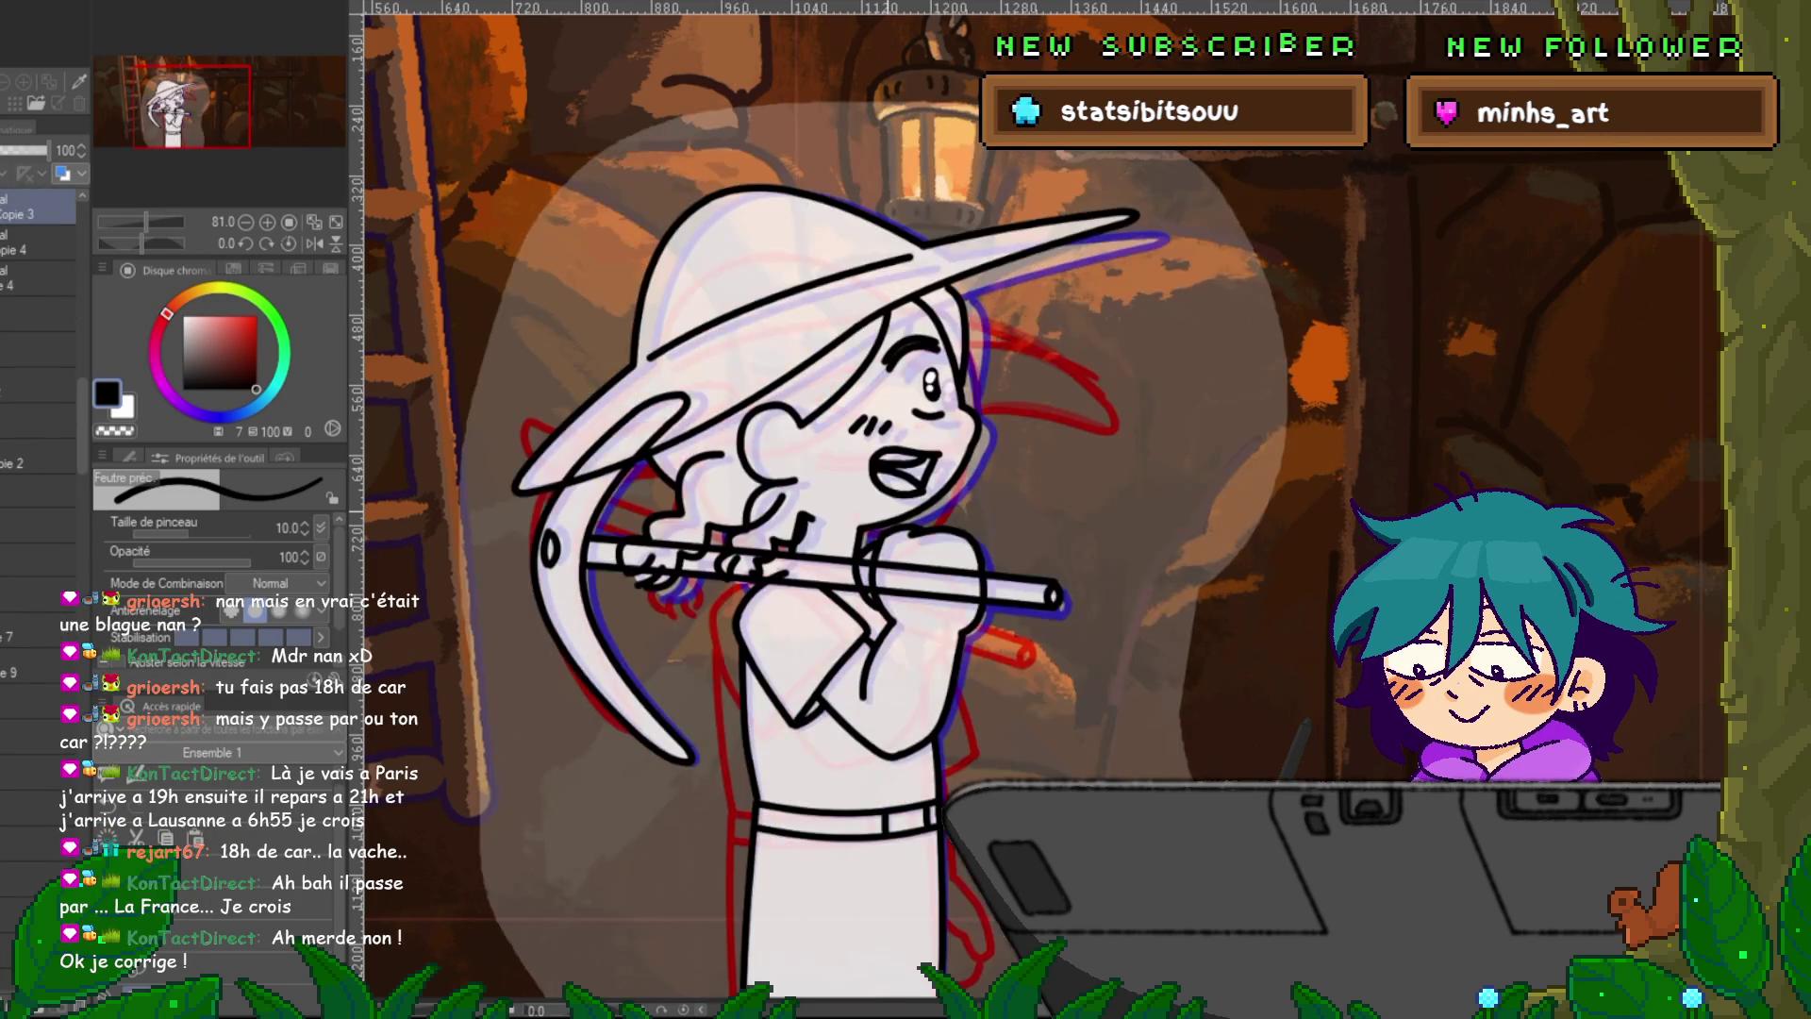
key(ctrl+Right)
key(ctrl+Right)
Flip back and forth between adjacent drawings to compare poses, ending on the closed-eyes drawing.
key(ctrl+Left)
key(ctrl+Left)
key(ctrl+Right)
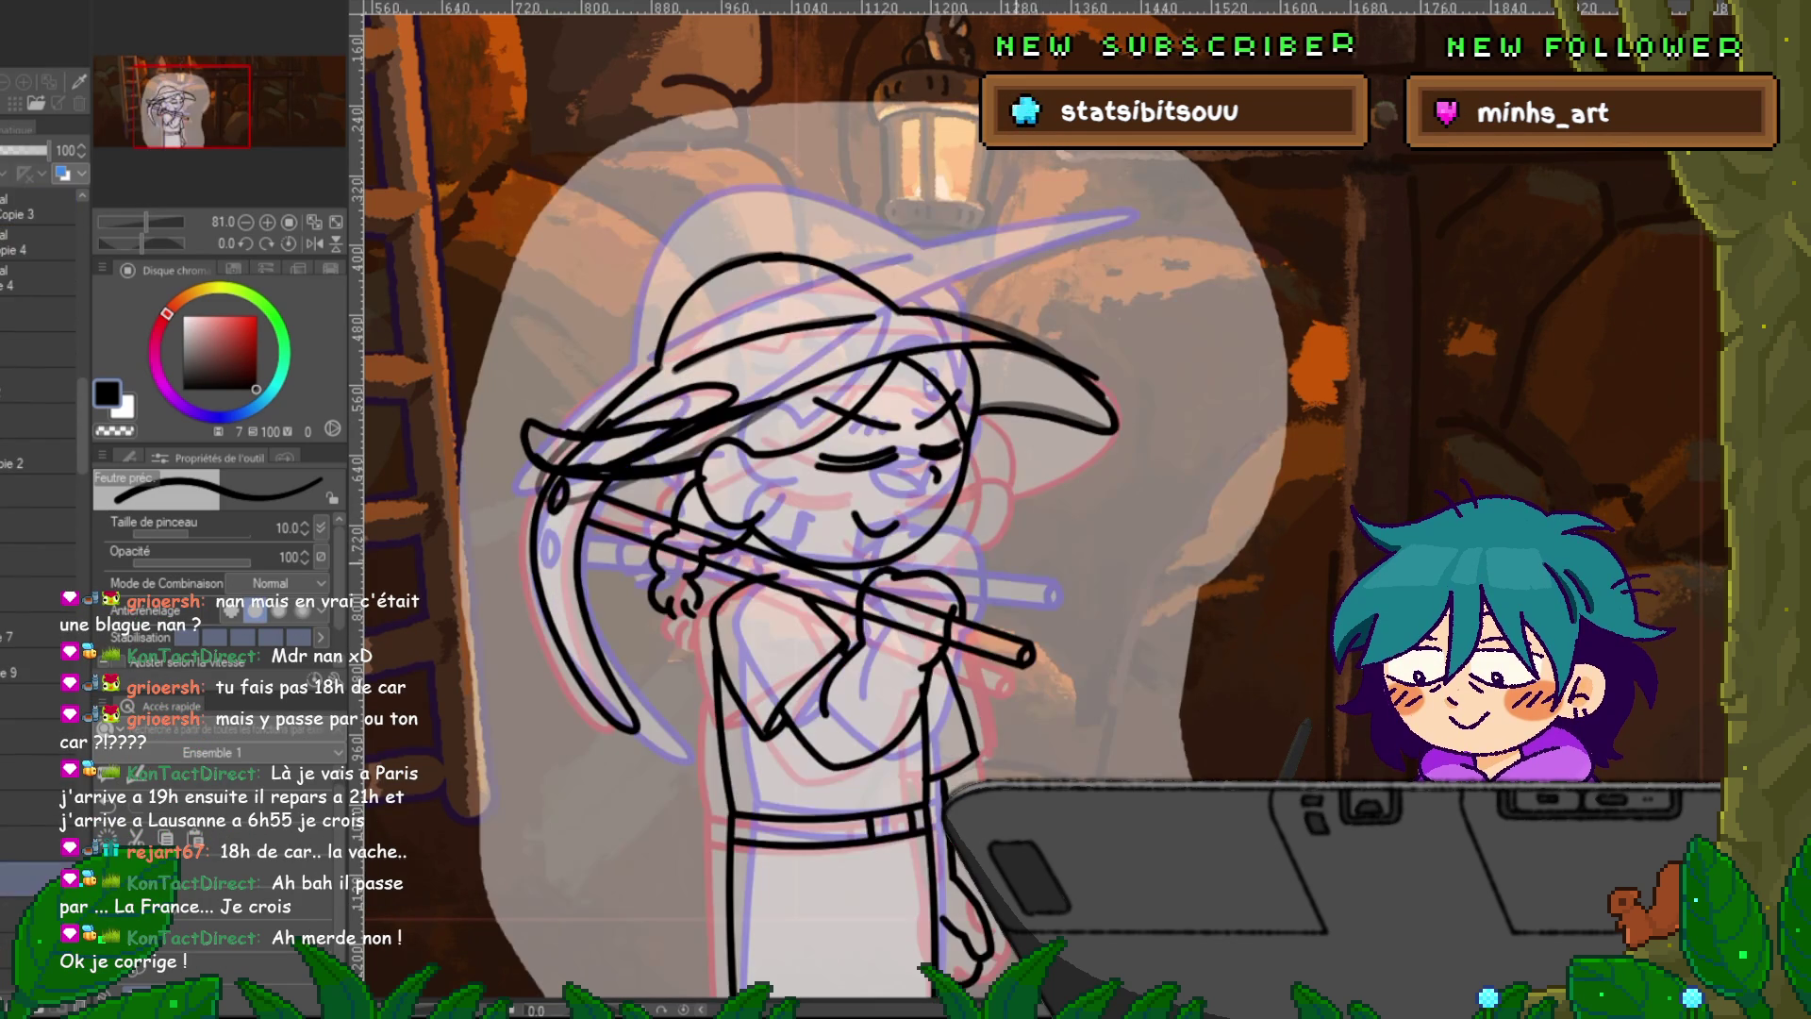
key(ctrl+Right)
key(ctrl+Left)
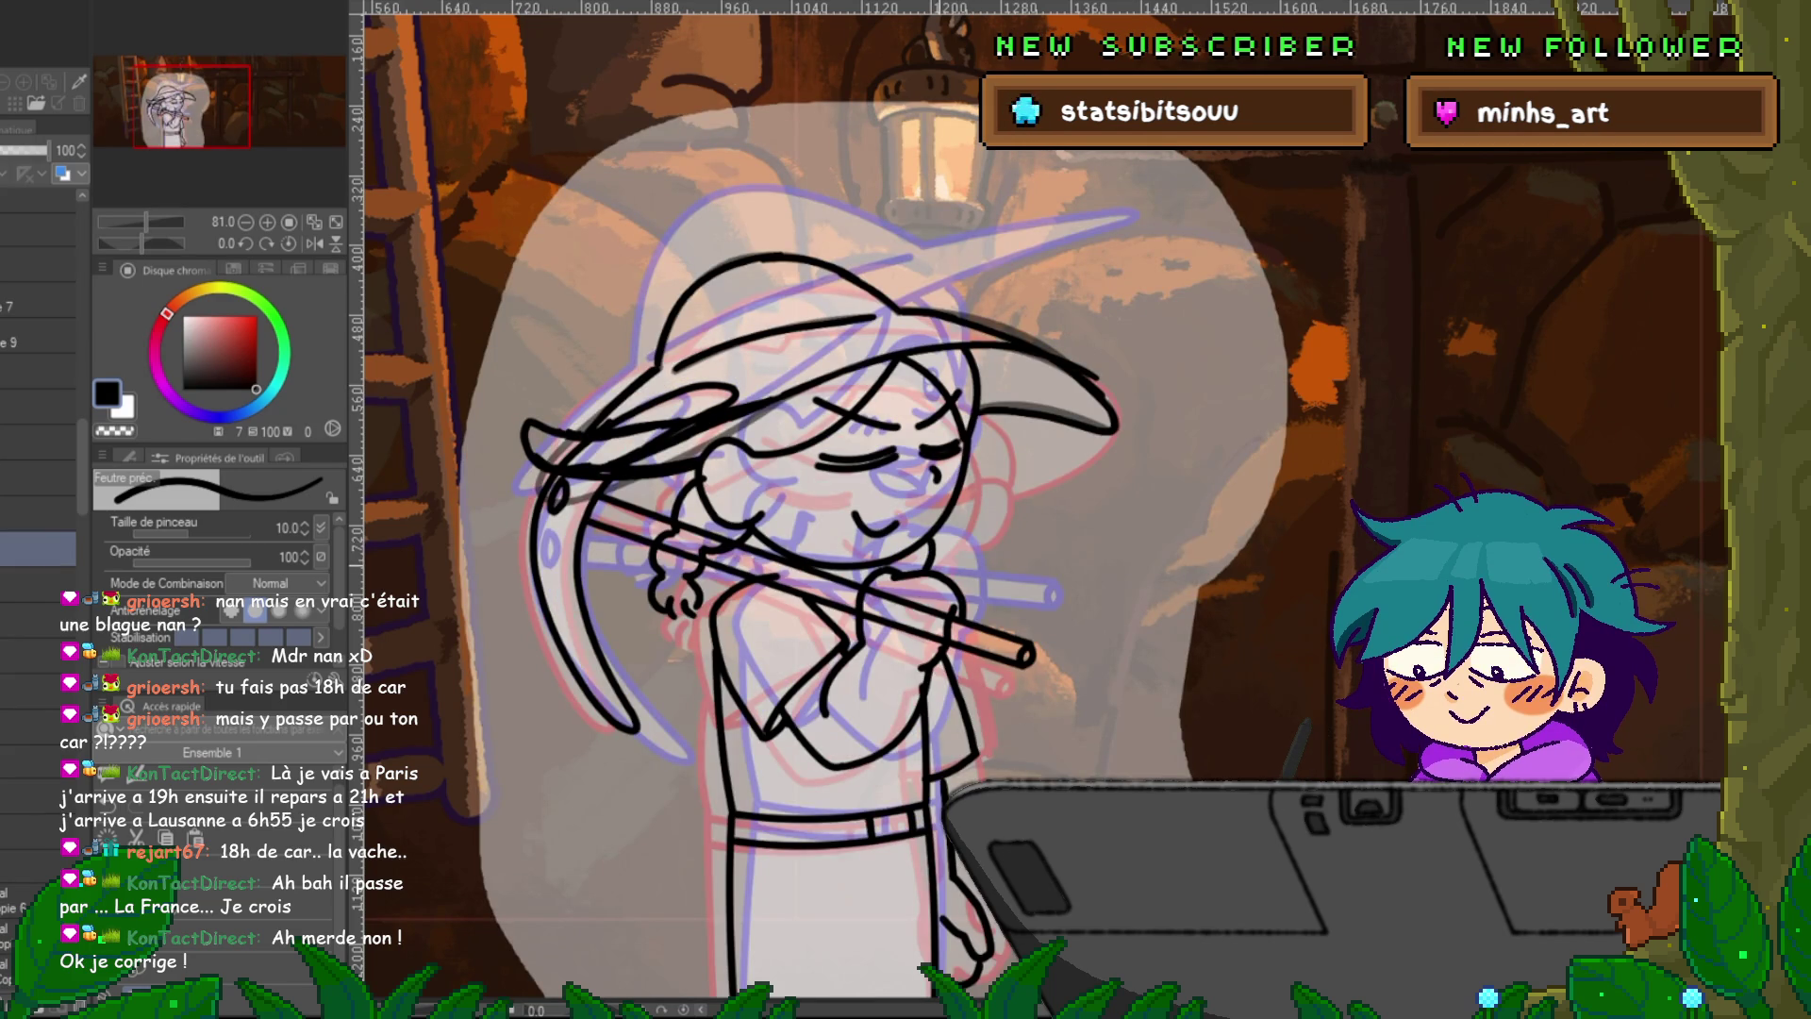
key(ctrl+Right)
key(ctrl+Left)
key(ctrl+Right)
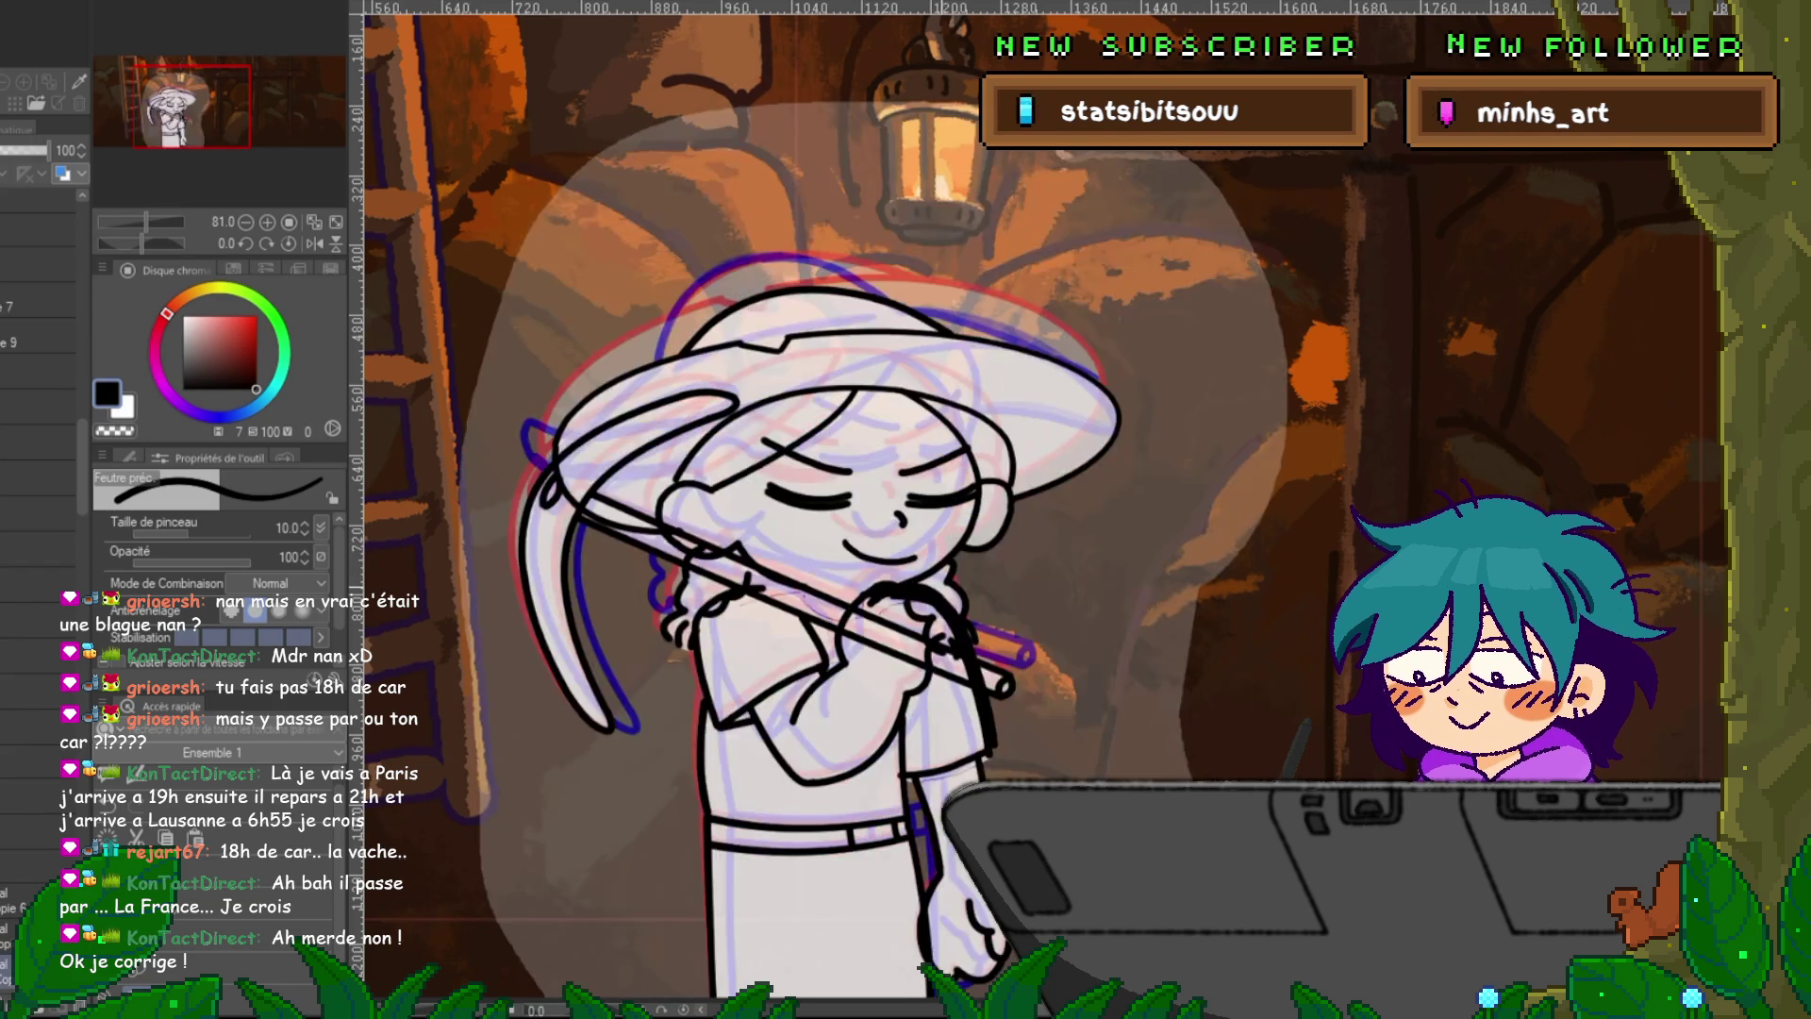
key(ctrl+Right)
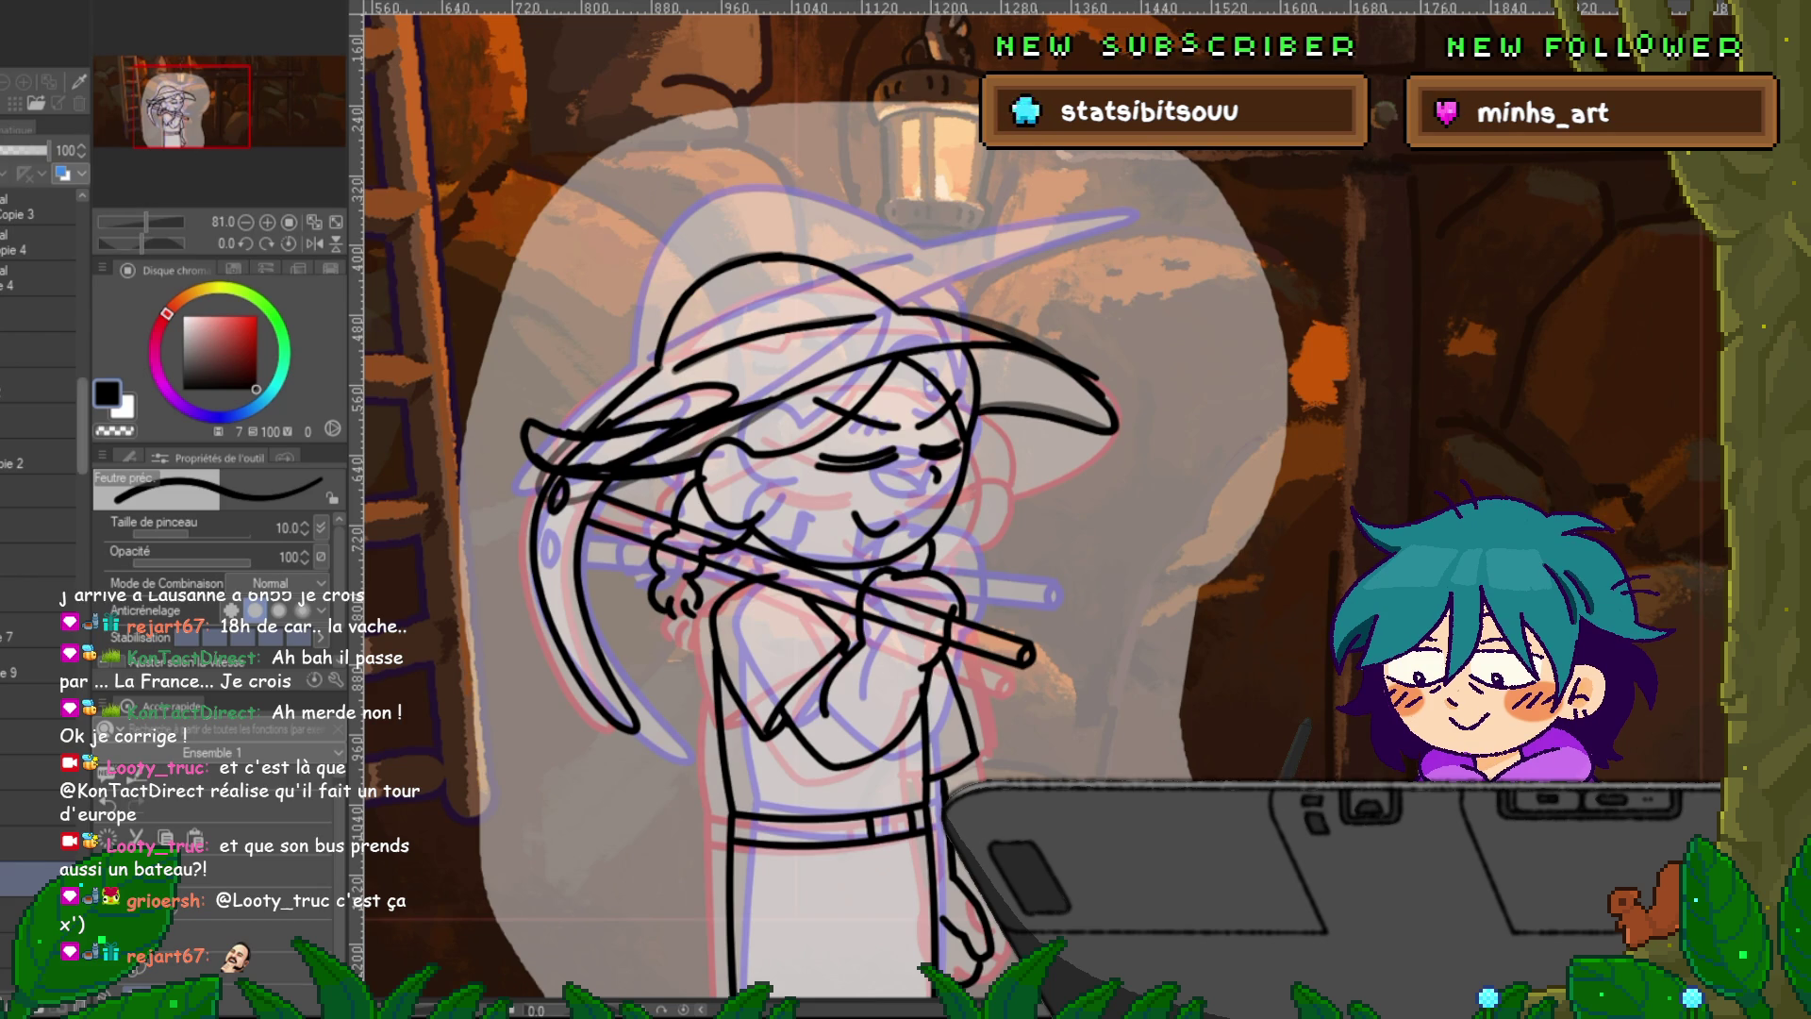
On the hat lines layer, warp the brim's right corner and middle slightly upward.
scroll(38, 424, down, 5)
key(ctrl+z)
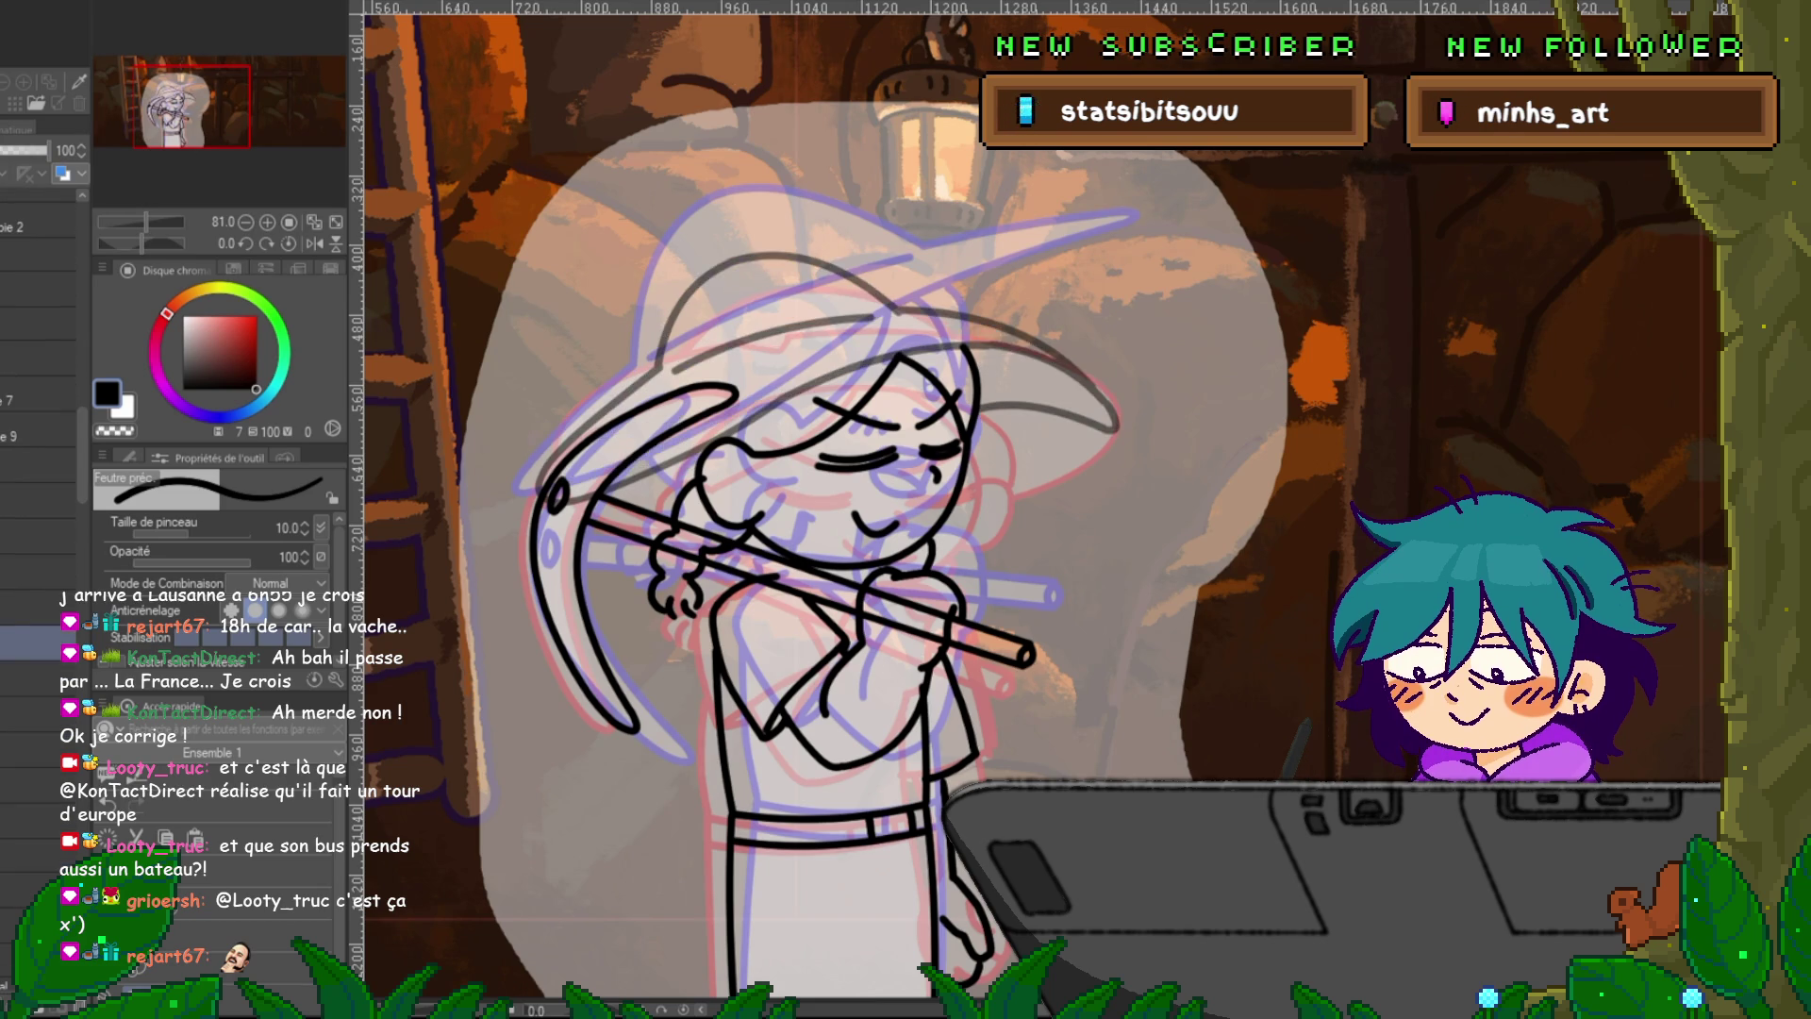
click(37, 679)
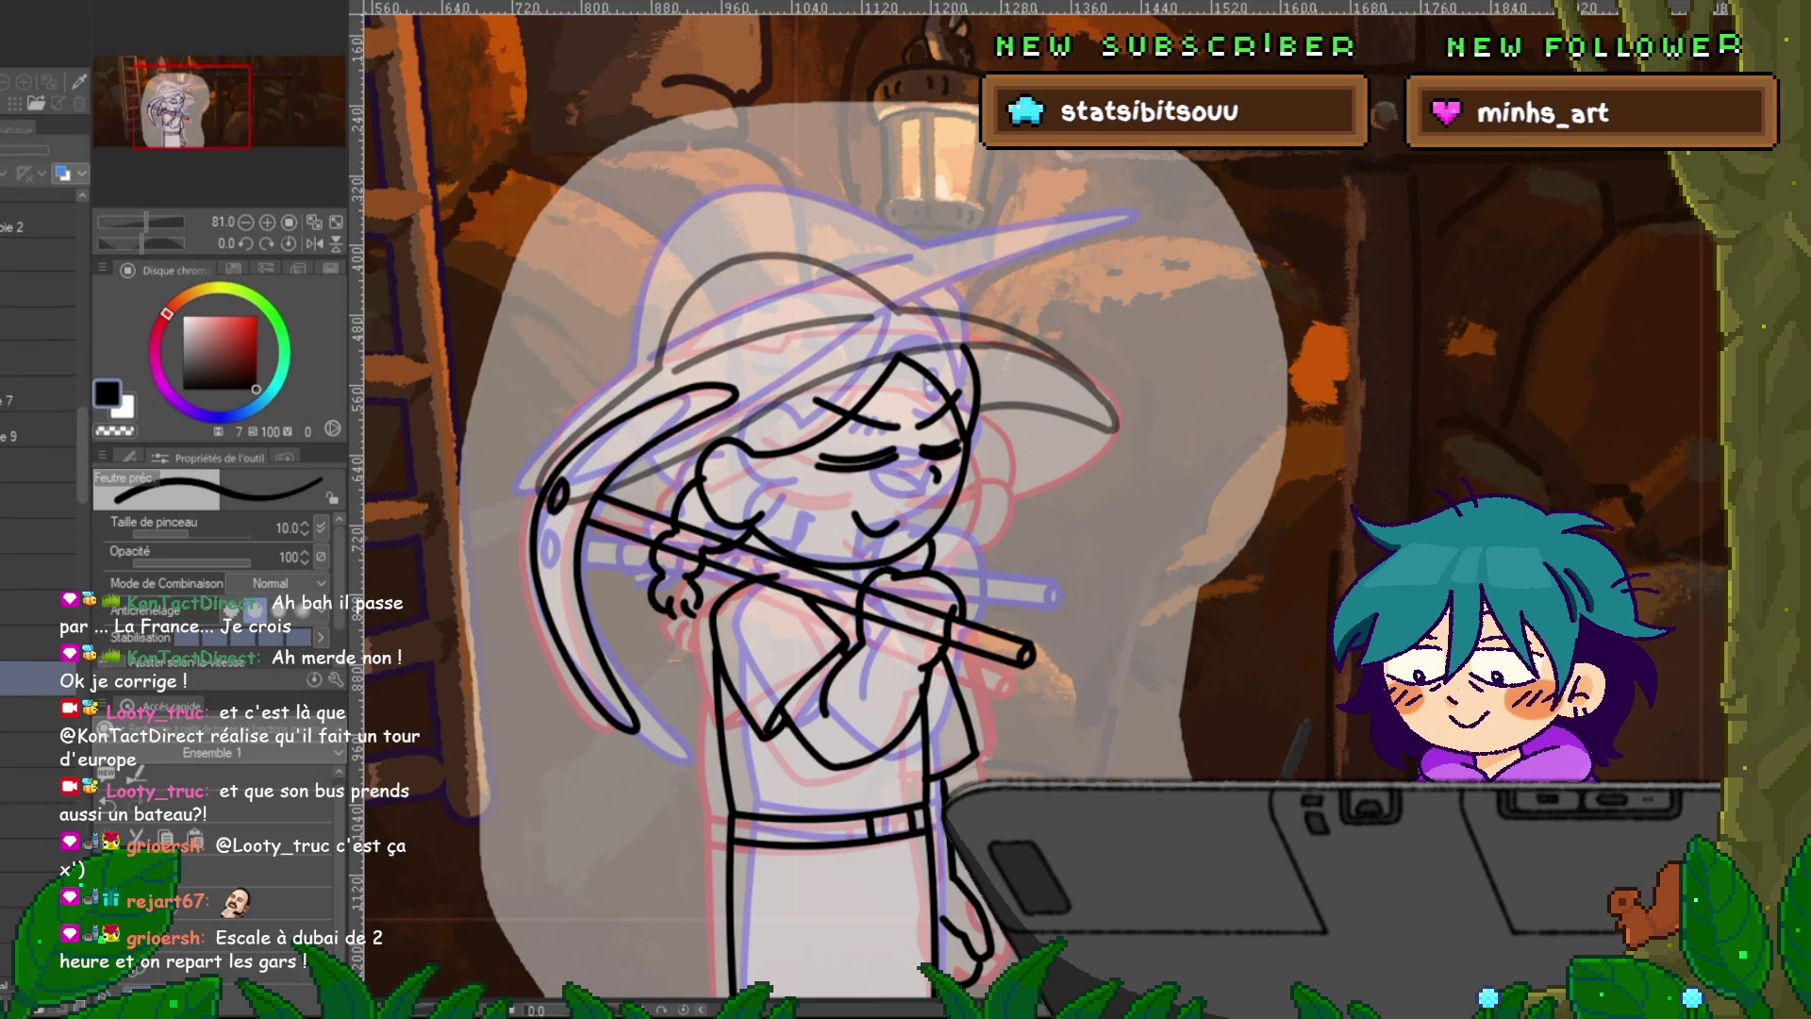
click(38, 714)
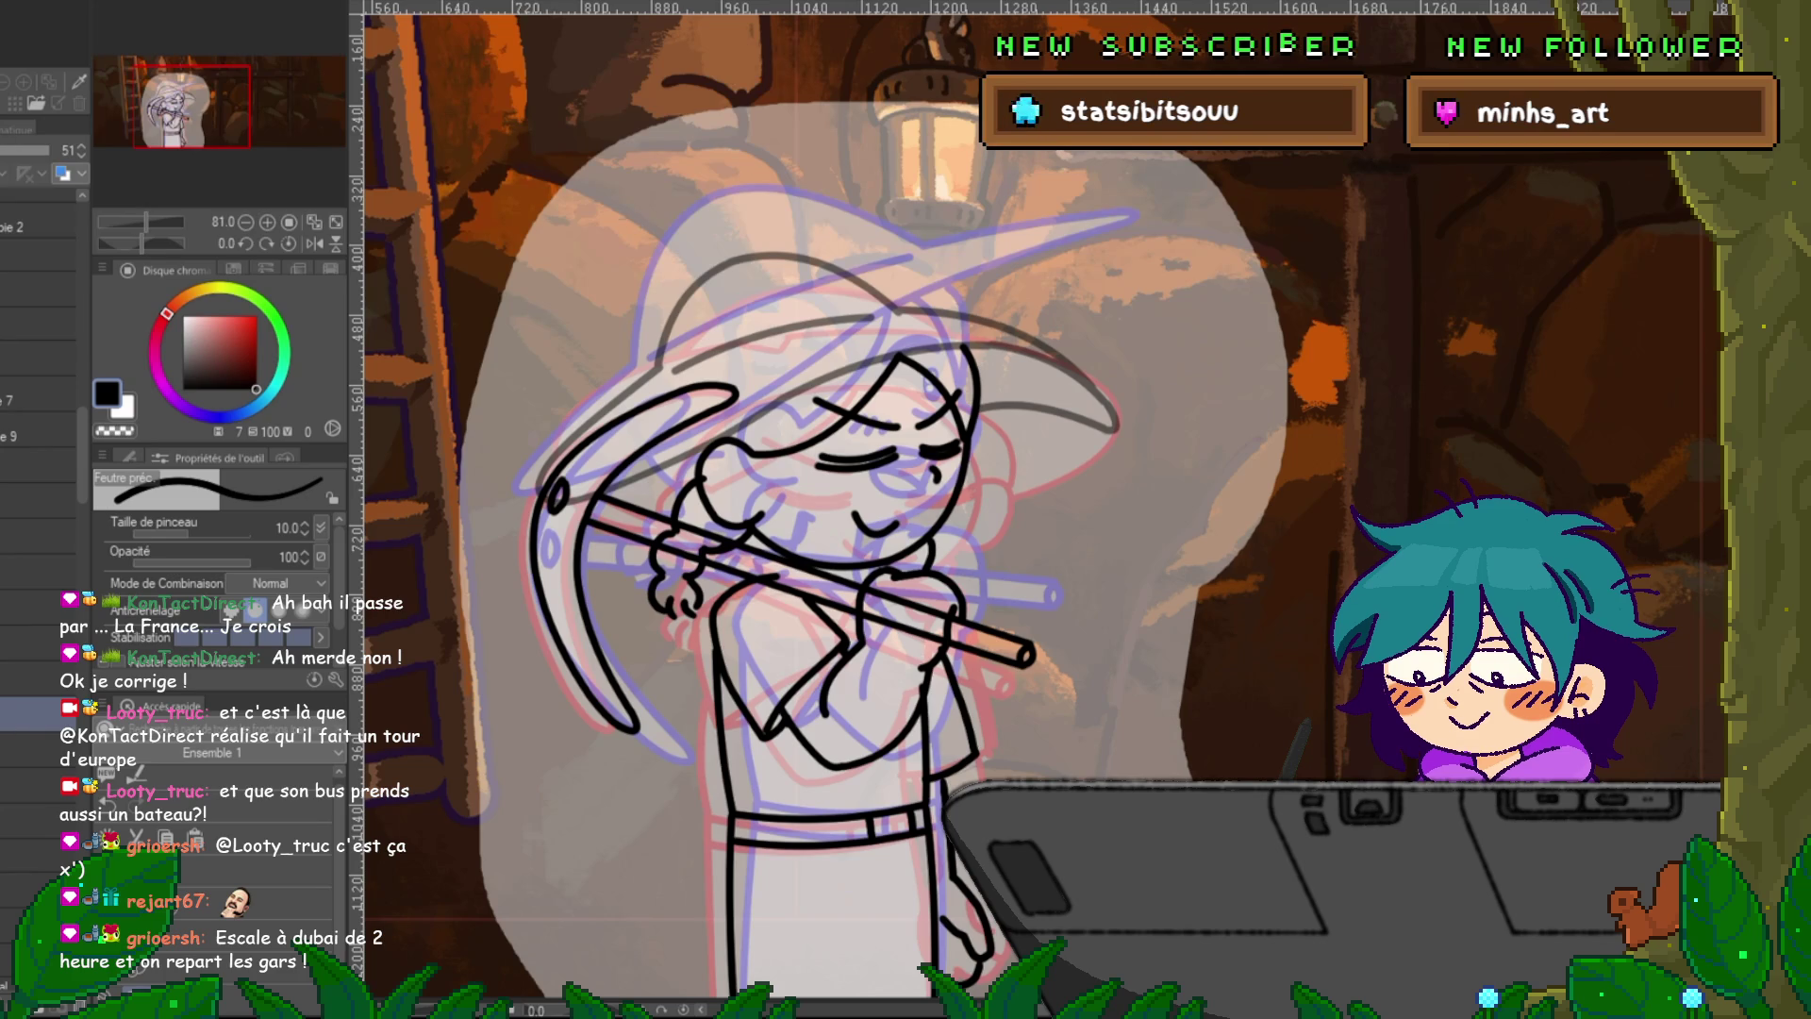
key(ctrl+t)
drag(1119, 481, 1127, 446)
drag(920, 405, 919, 389)
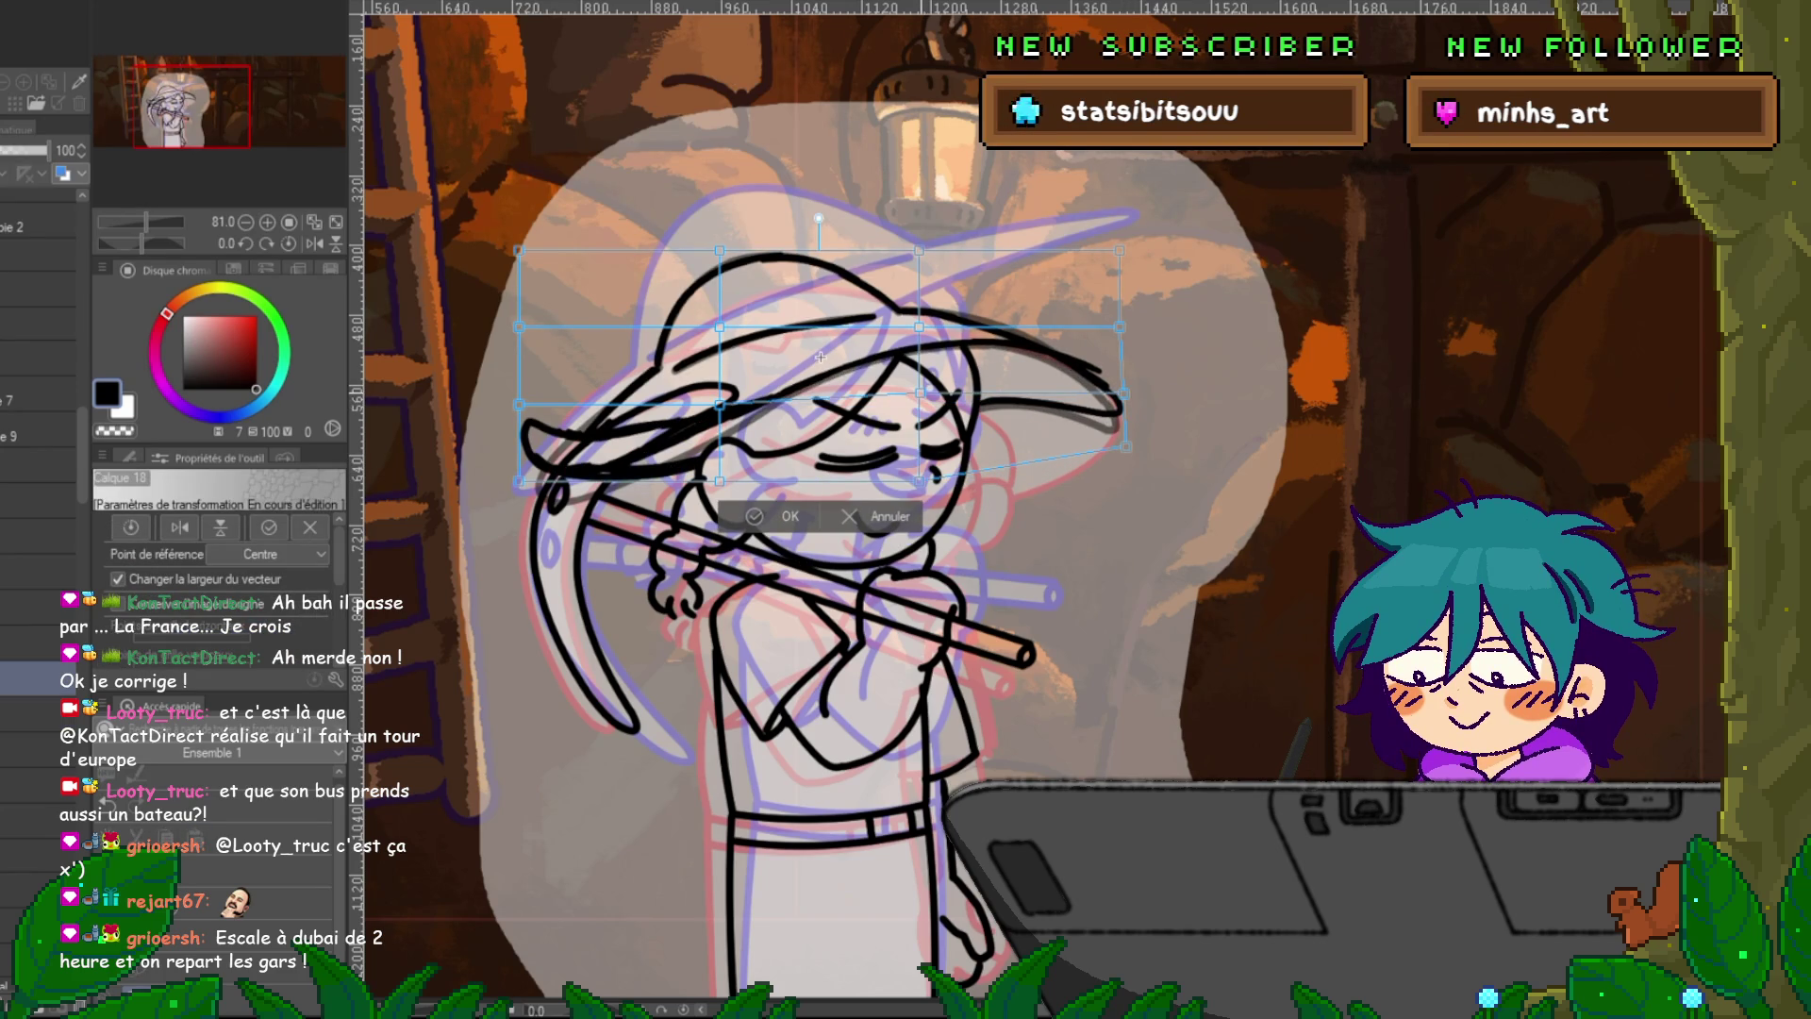
key(Return)
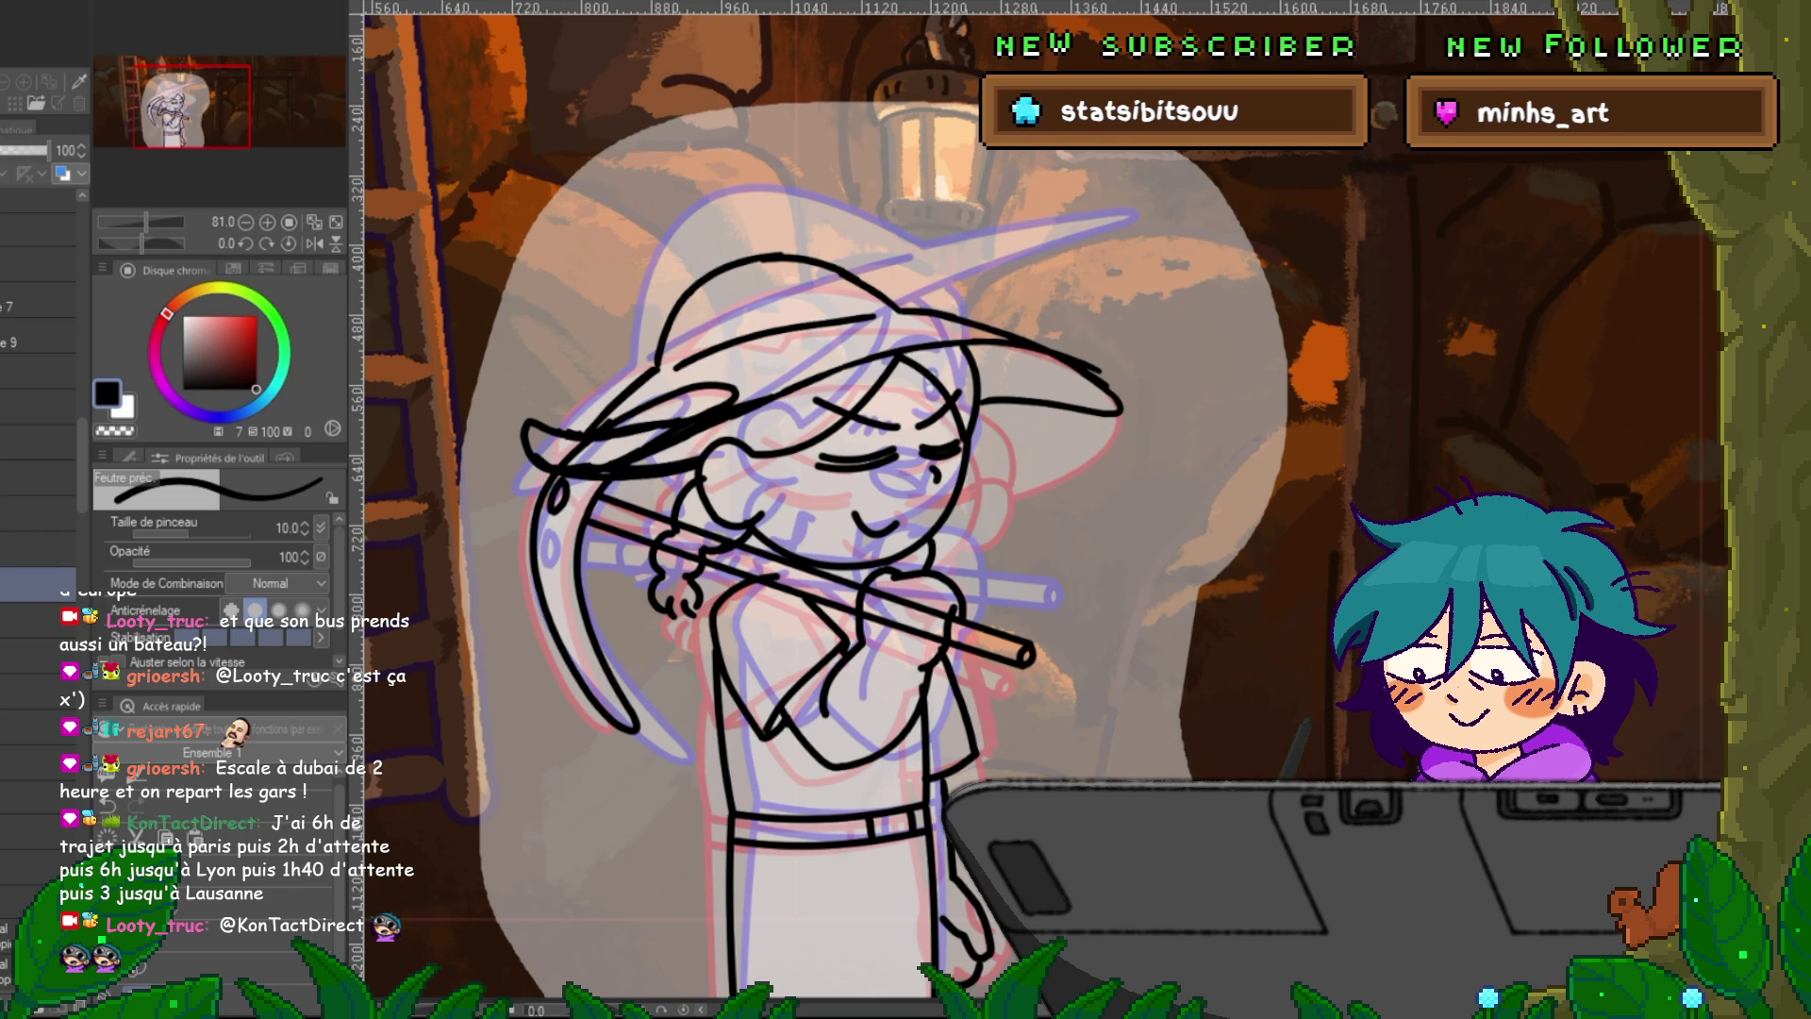
Fade the hat lines layer to 45% opacity and select the layer above for clean curves.
drag(47, 150, 23, 150)
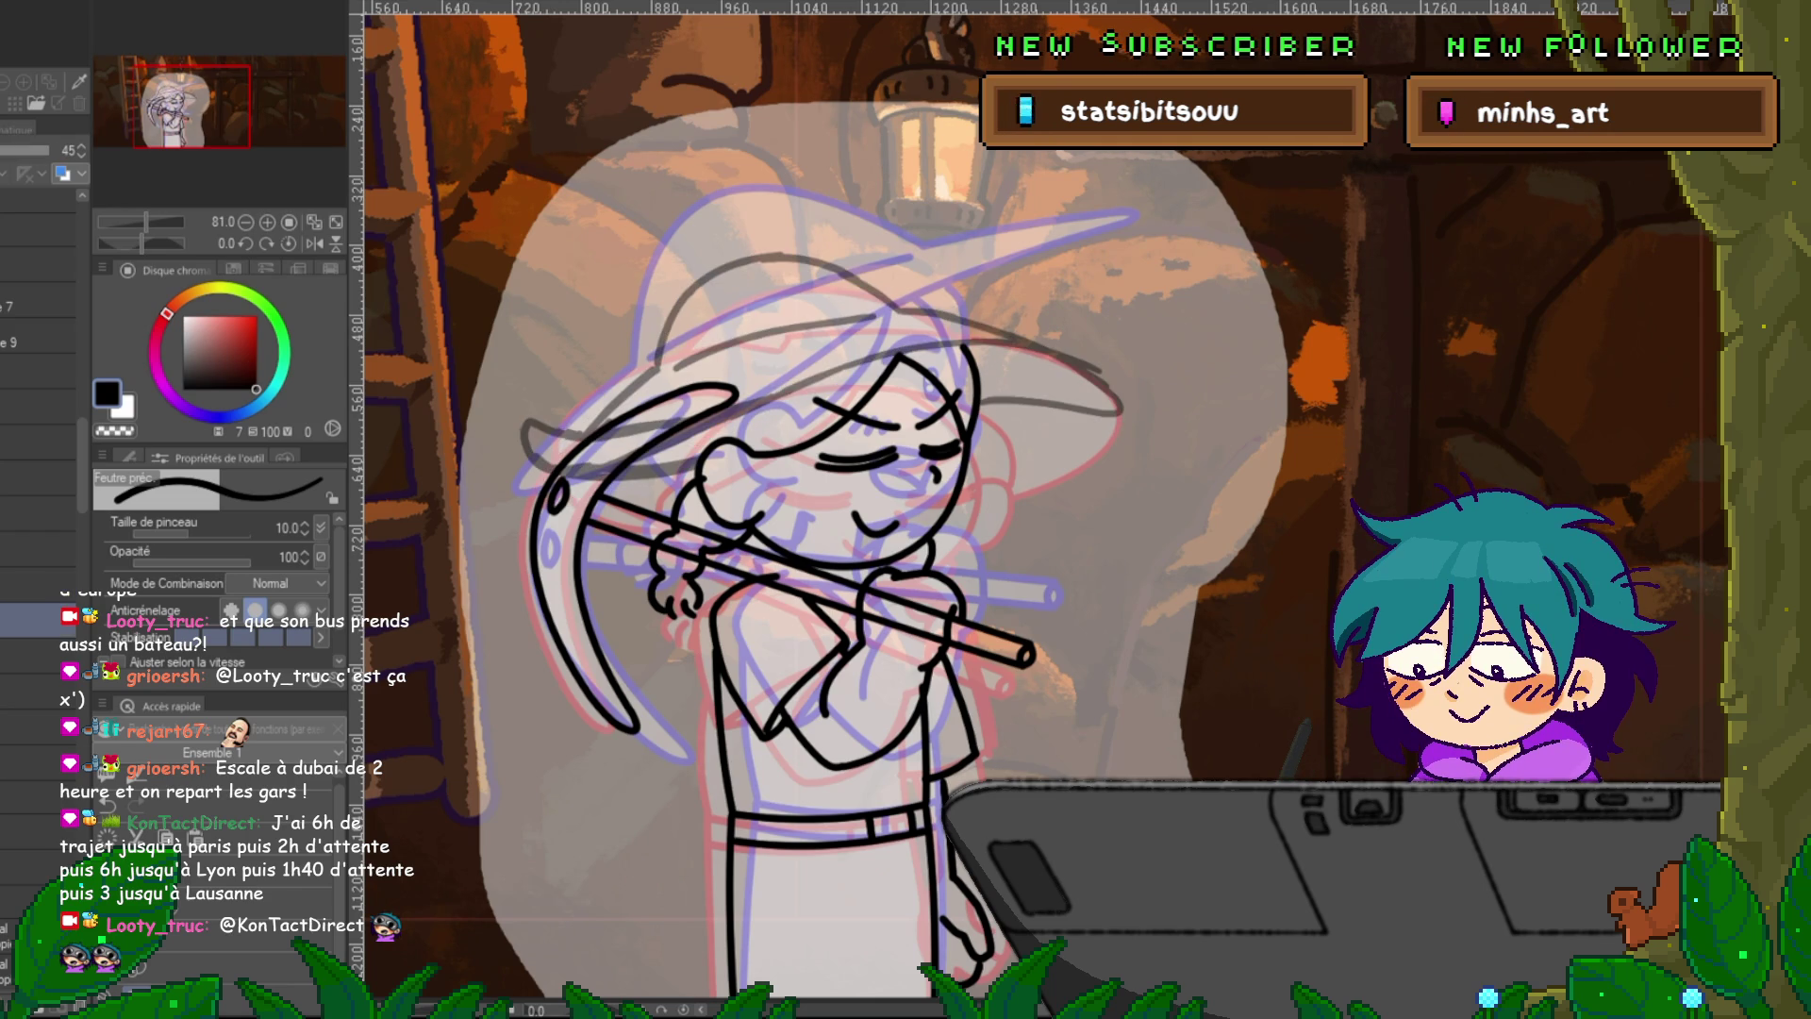
click(38, 584)
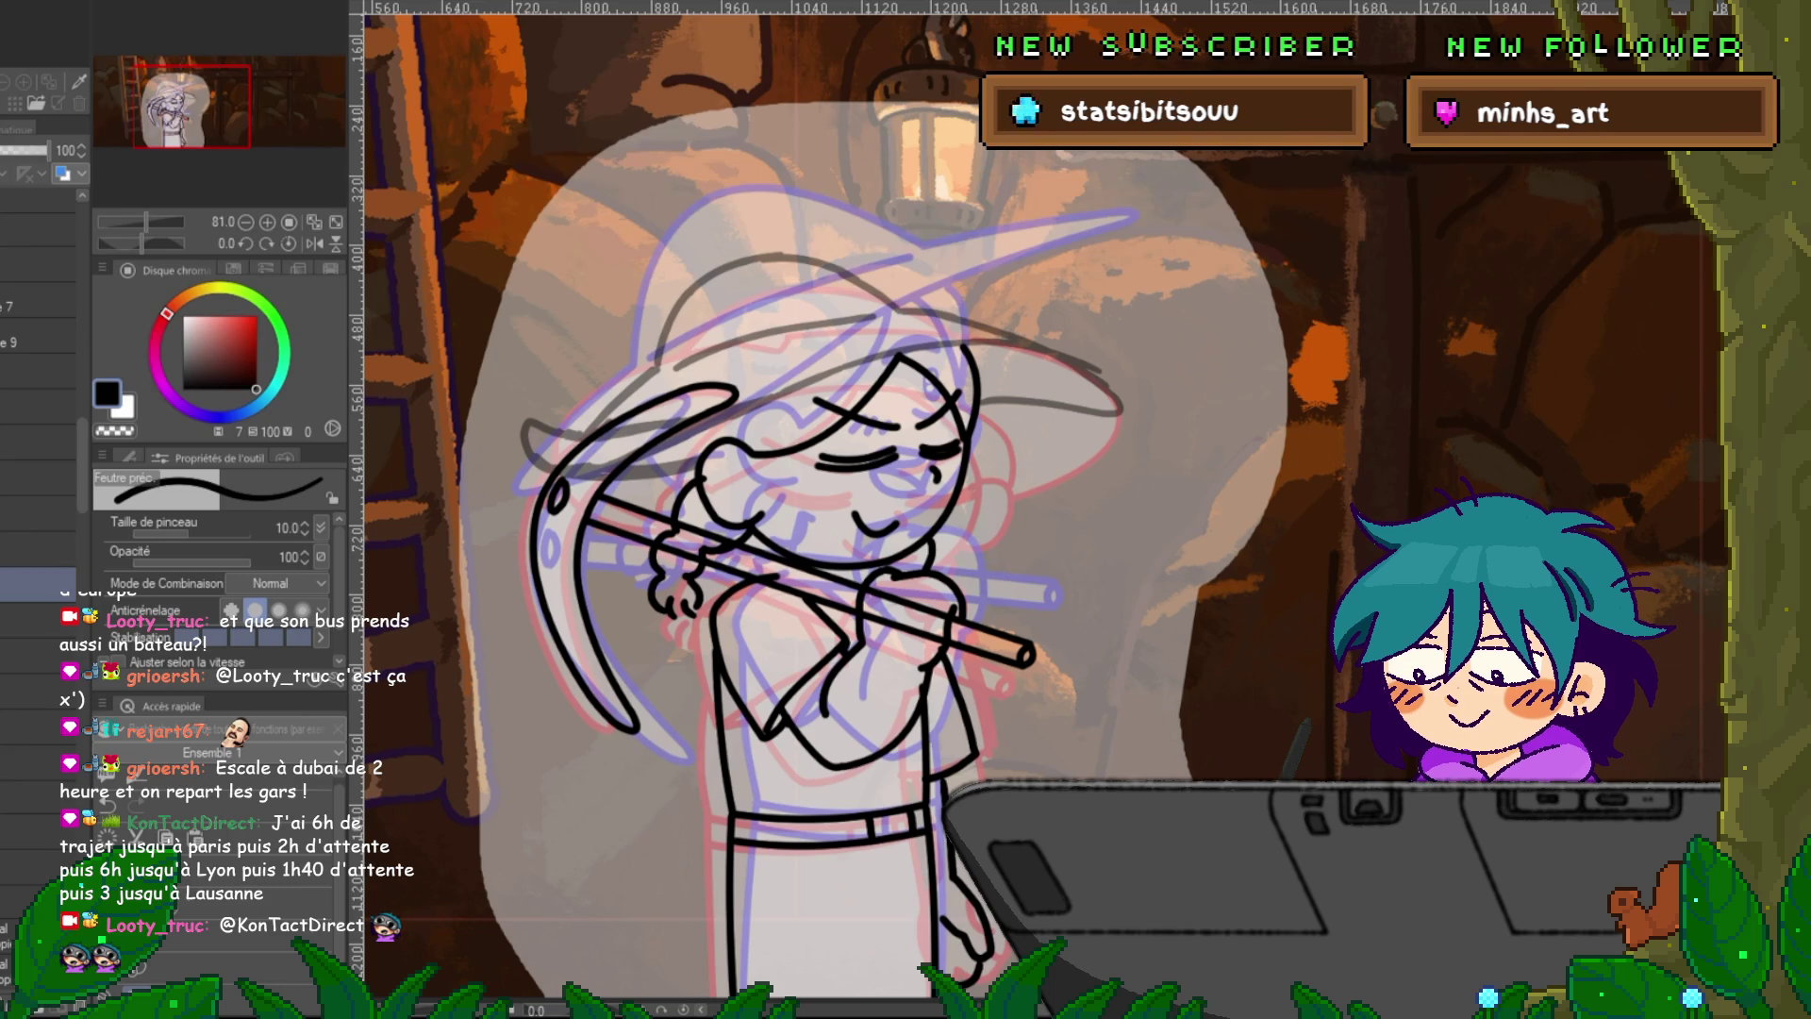
key(u)
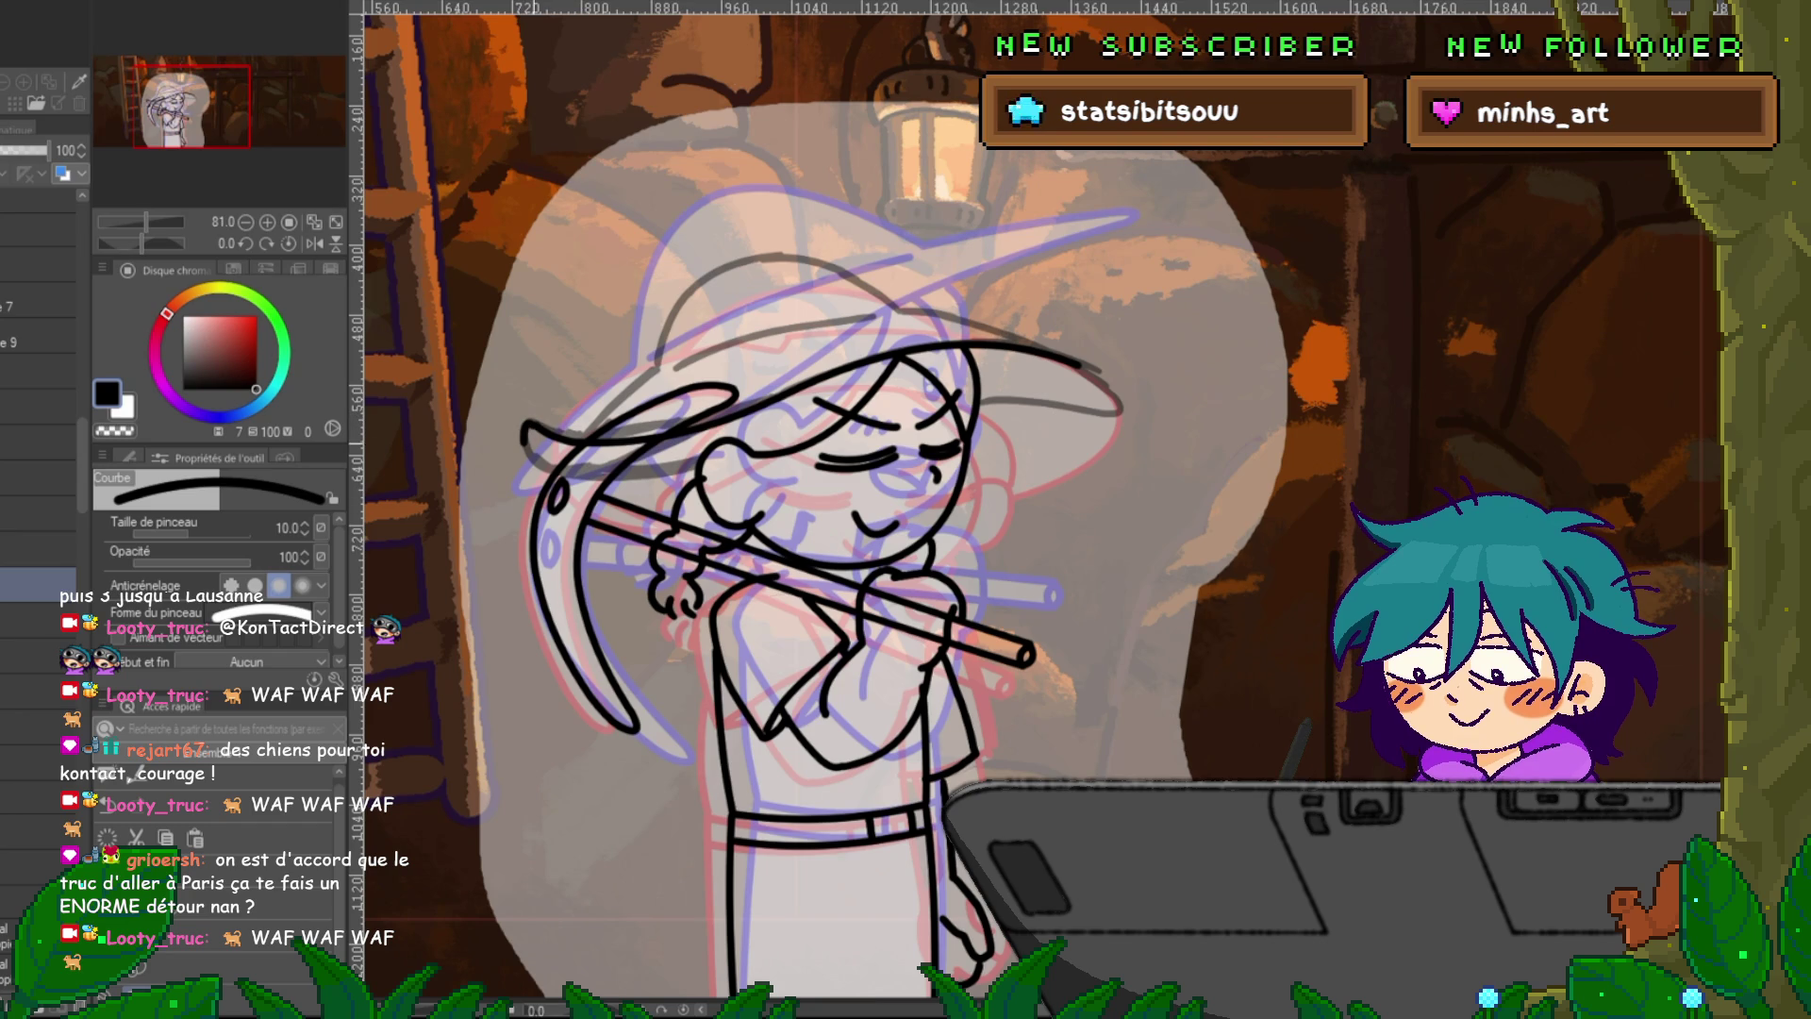
Draw smooth curves along the hat brim and bend the hat-top line.
drag(521, 444, 698, 466)
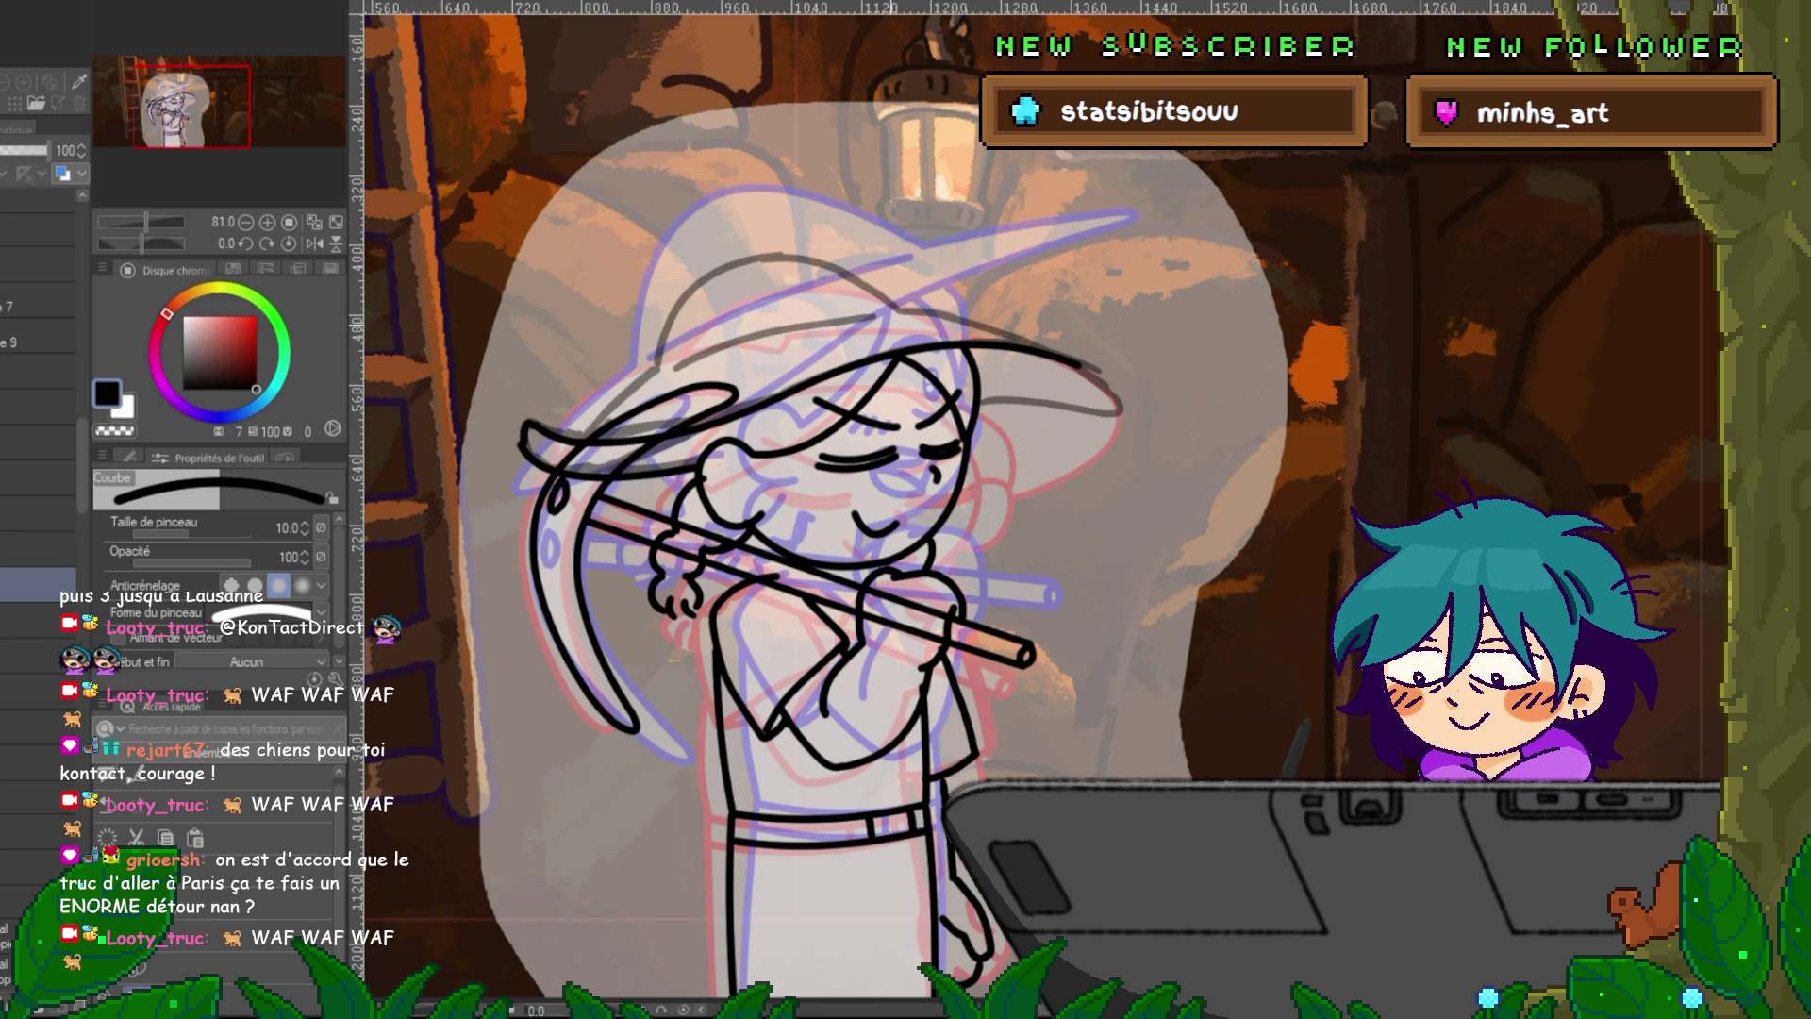
drag(555, 436, 618, 405)
click(587, 417)
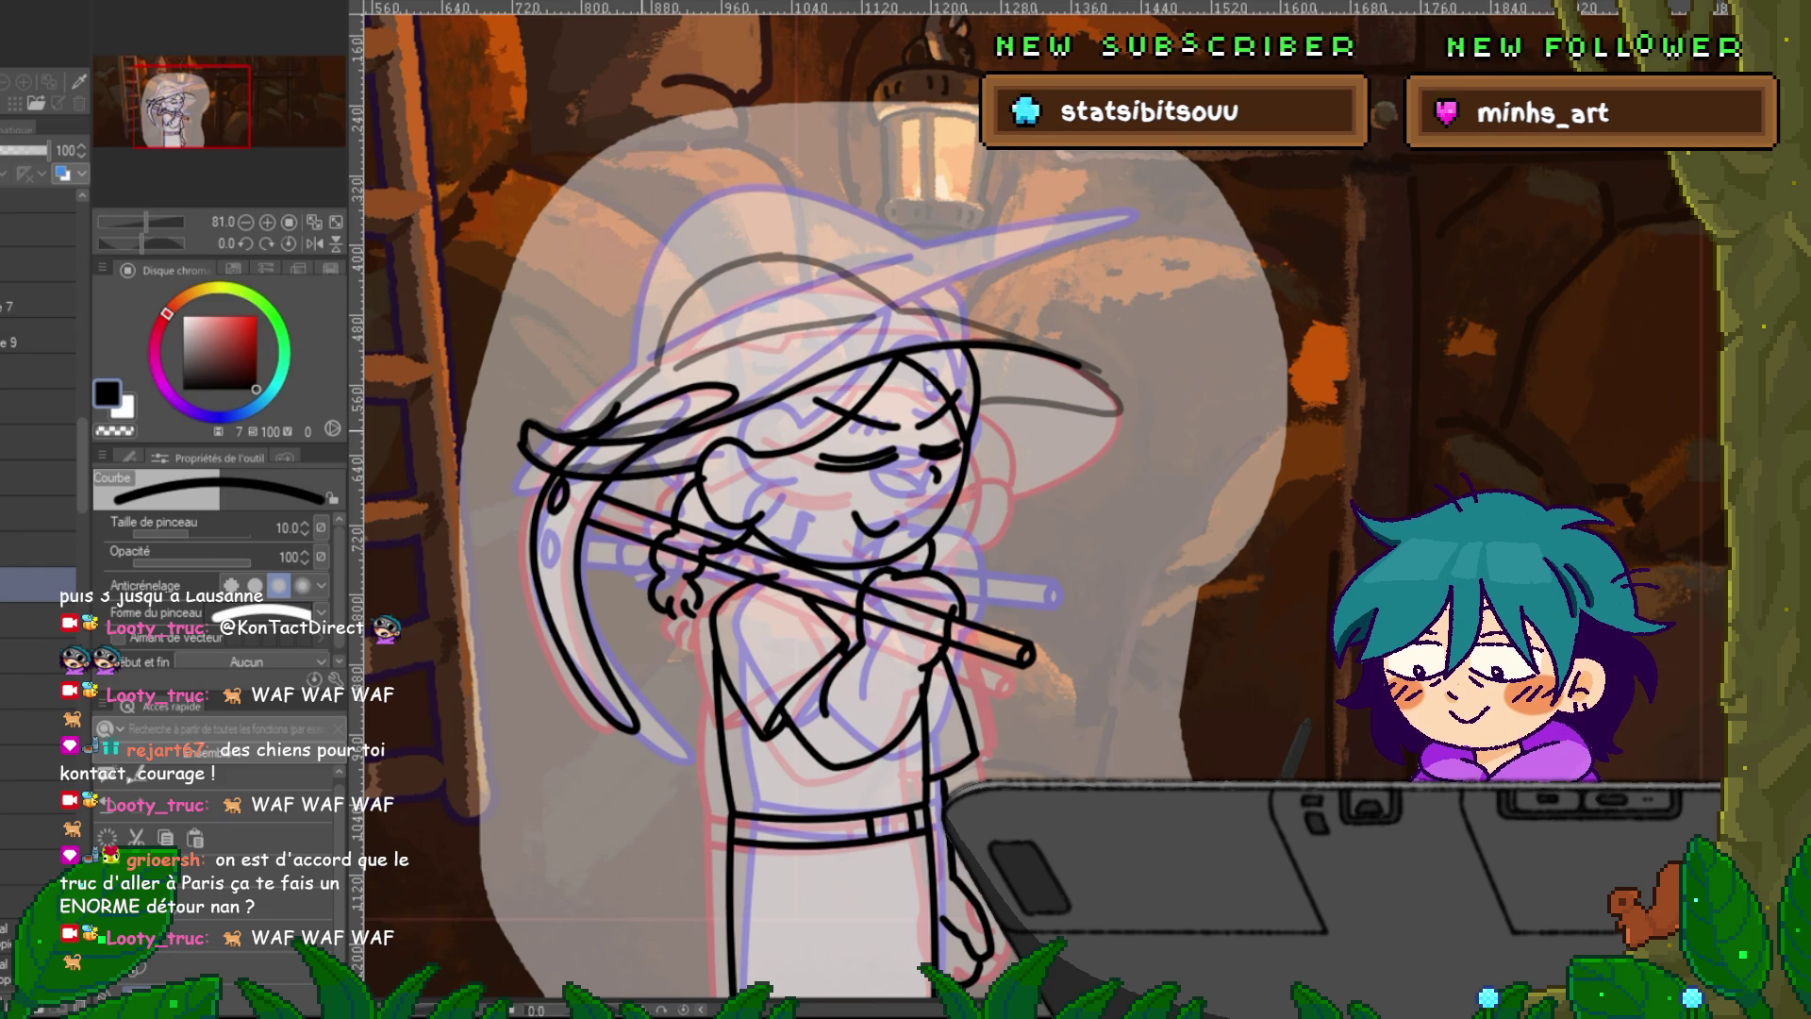
mouse_move(571, 440)
mouse_down()
mouse_move(759, 254)
mouse_move(896, 287)
mouse_move(908, 311)
mouse_up()
mouse_move(760, 253)
mouse_down()
mouse_move(830, 257)
mouse_move(904, 312)
mouse_up()
Redraw the brim stroke thinner and lower, and extend the brim's right tip.
drag(849, 471, 707, 439)
drag(759, 274, 938, 325)
drag(761, 274, 939, 330)
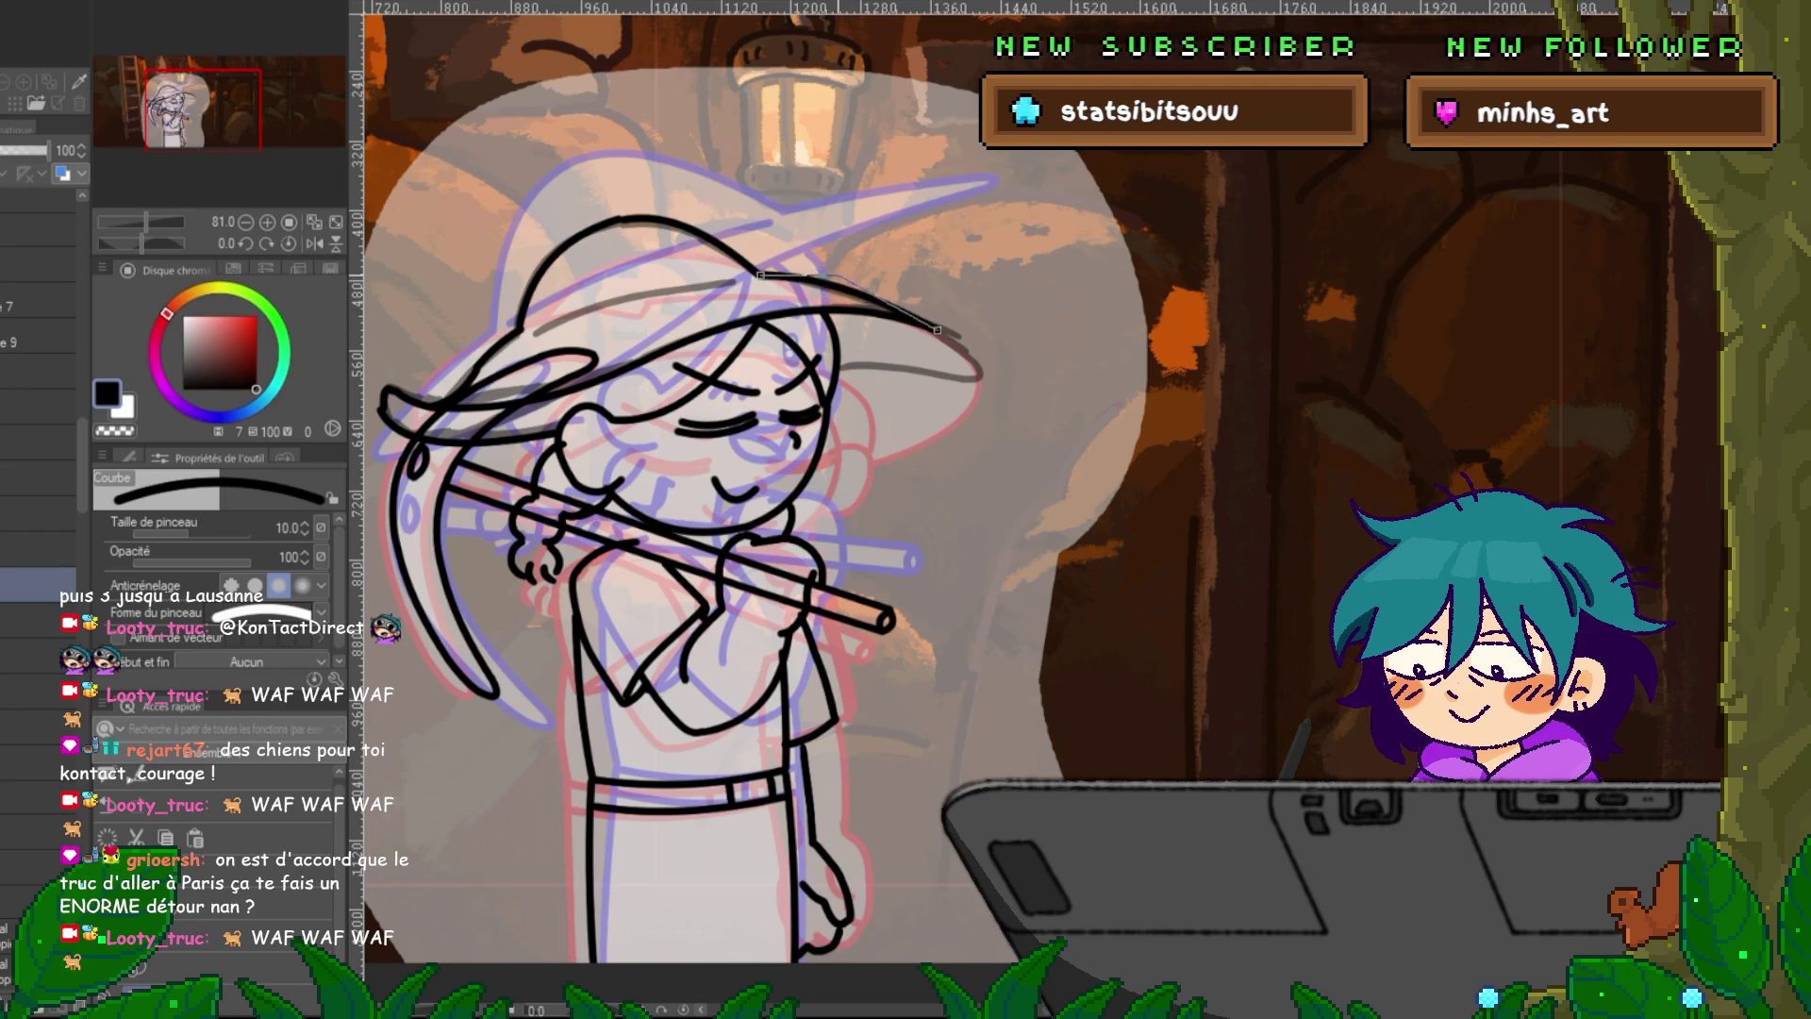
drag(708, 471, 730, 435)
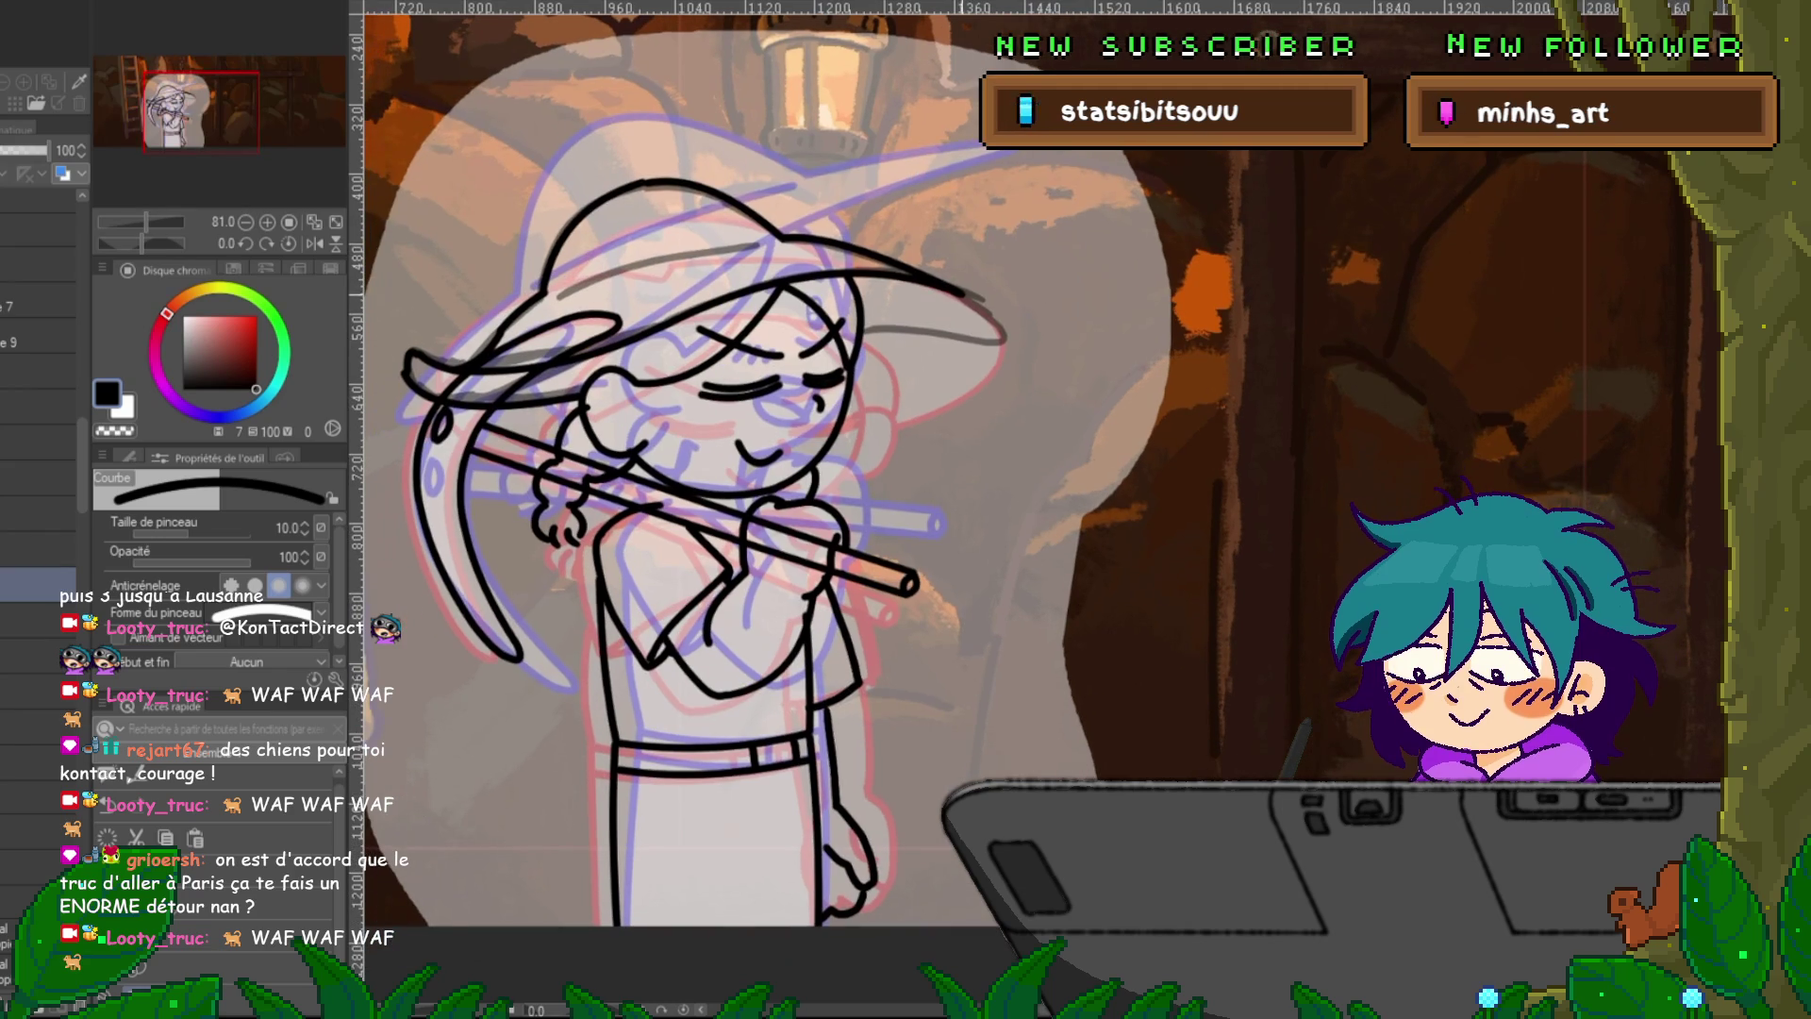
drag(962, 293, 1000, 322)
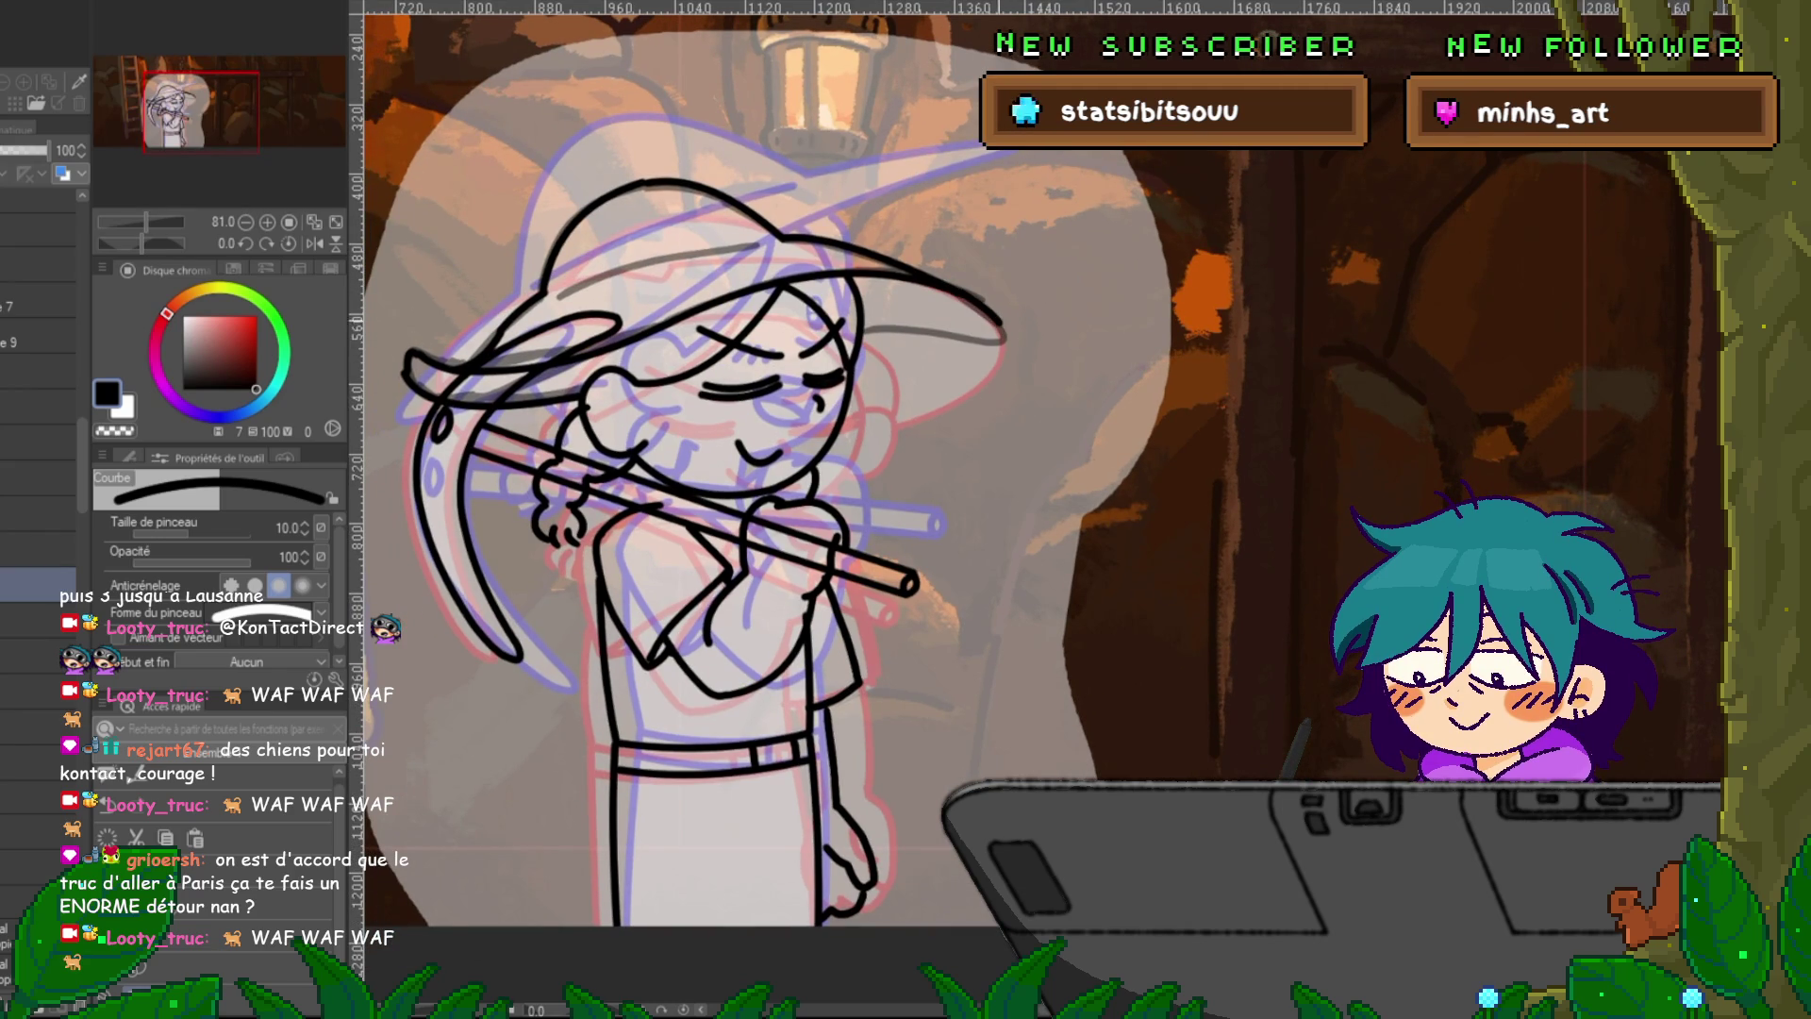
drag(987, 342, 861, 330)
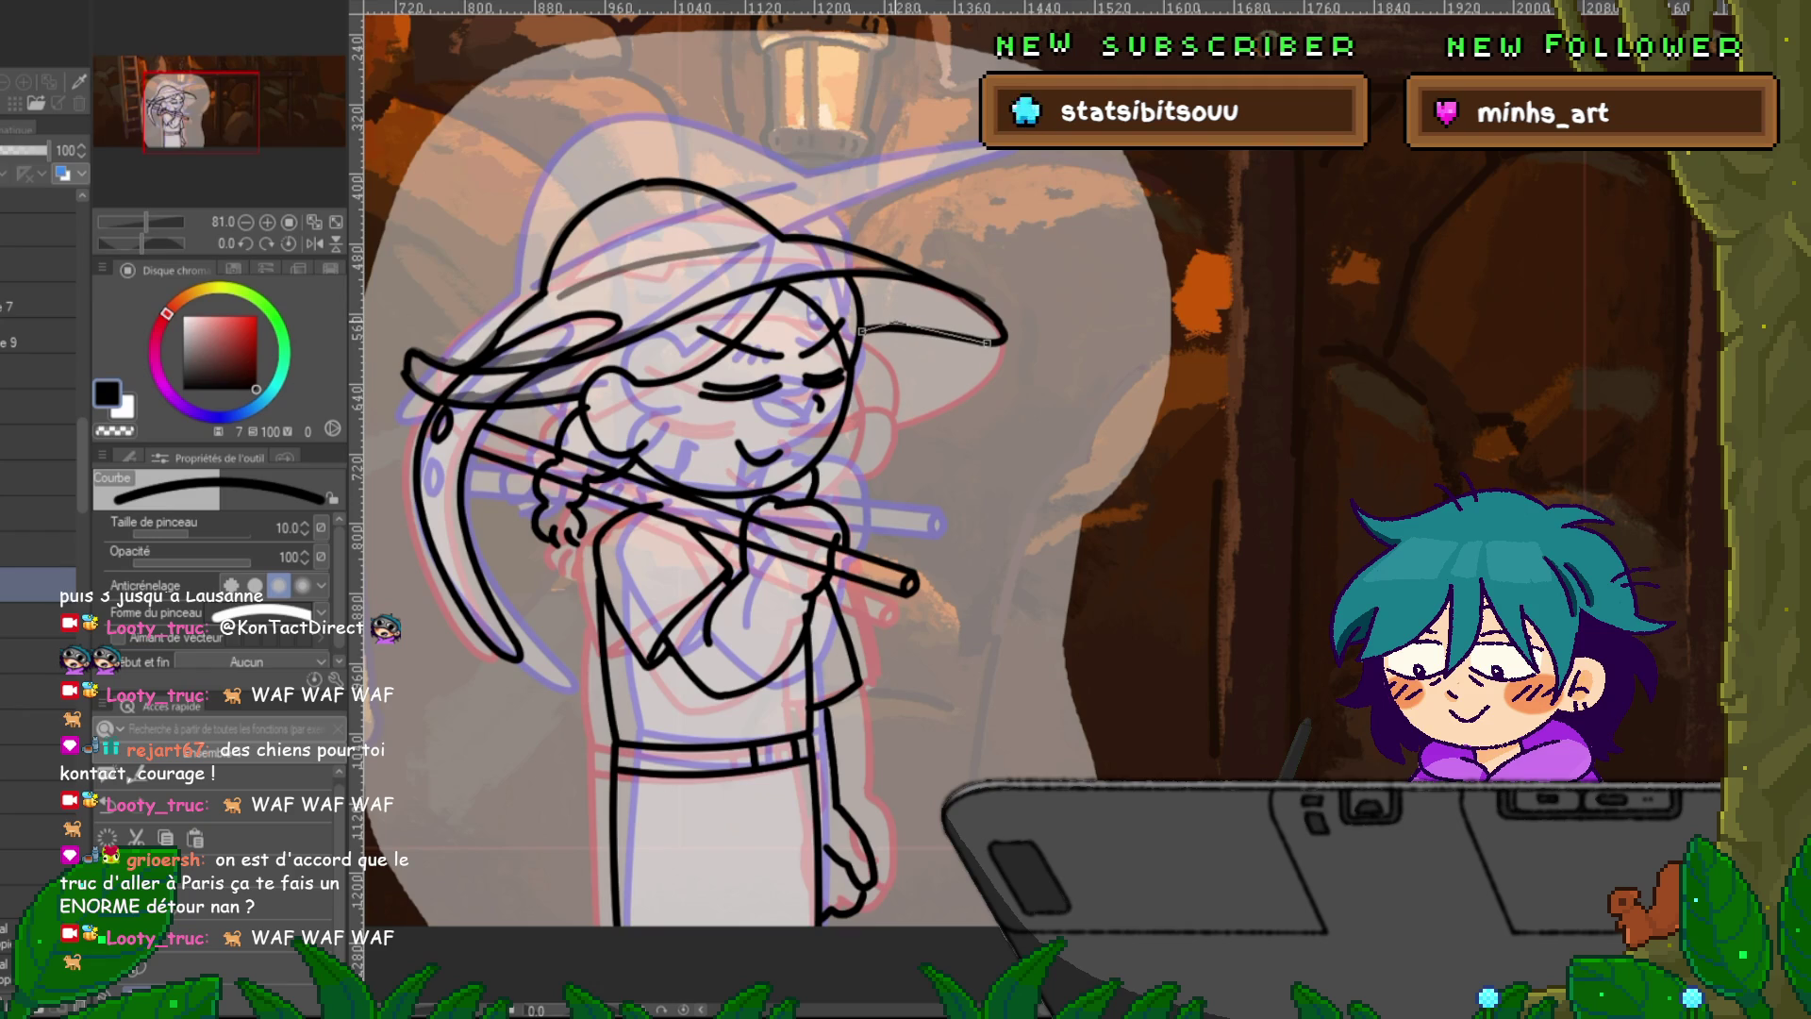
scroll(755, 472, left, 2)
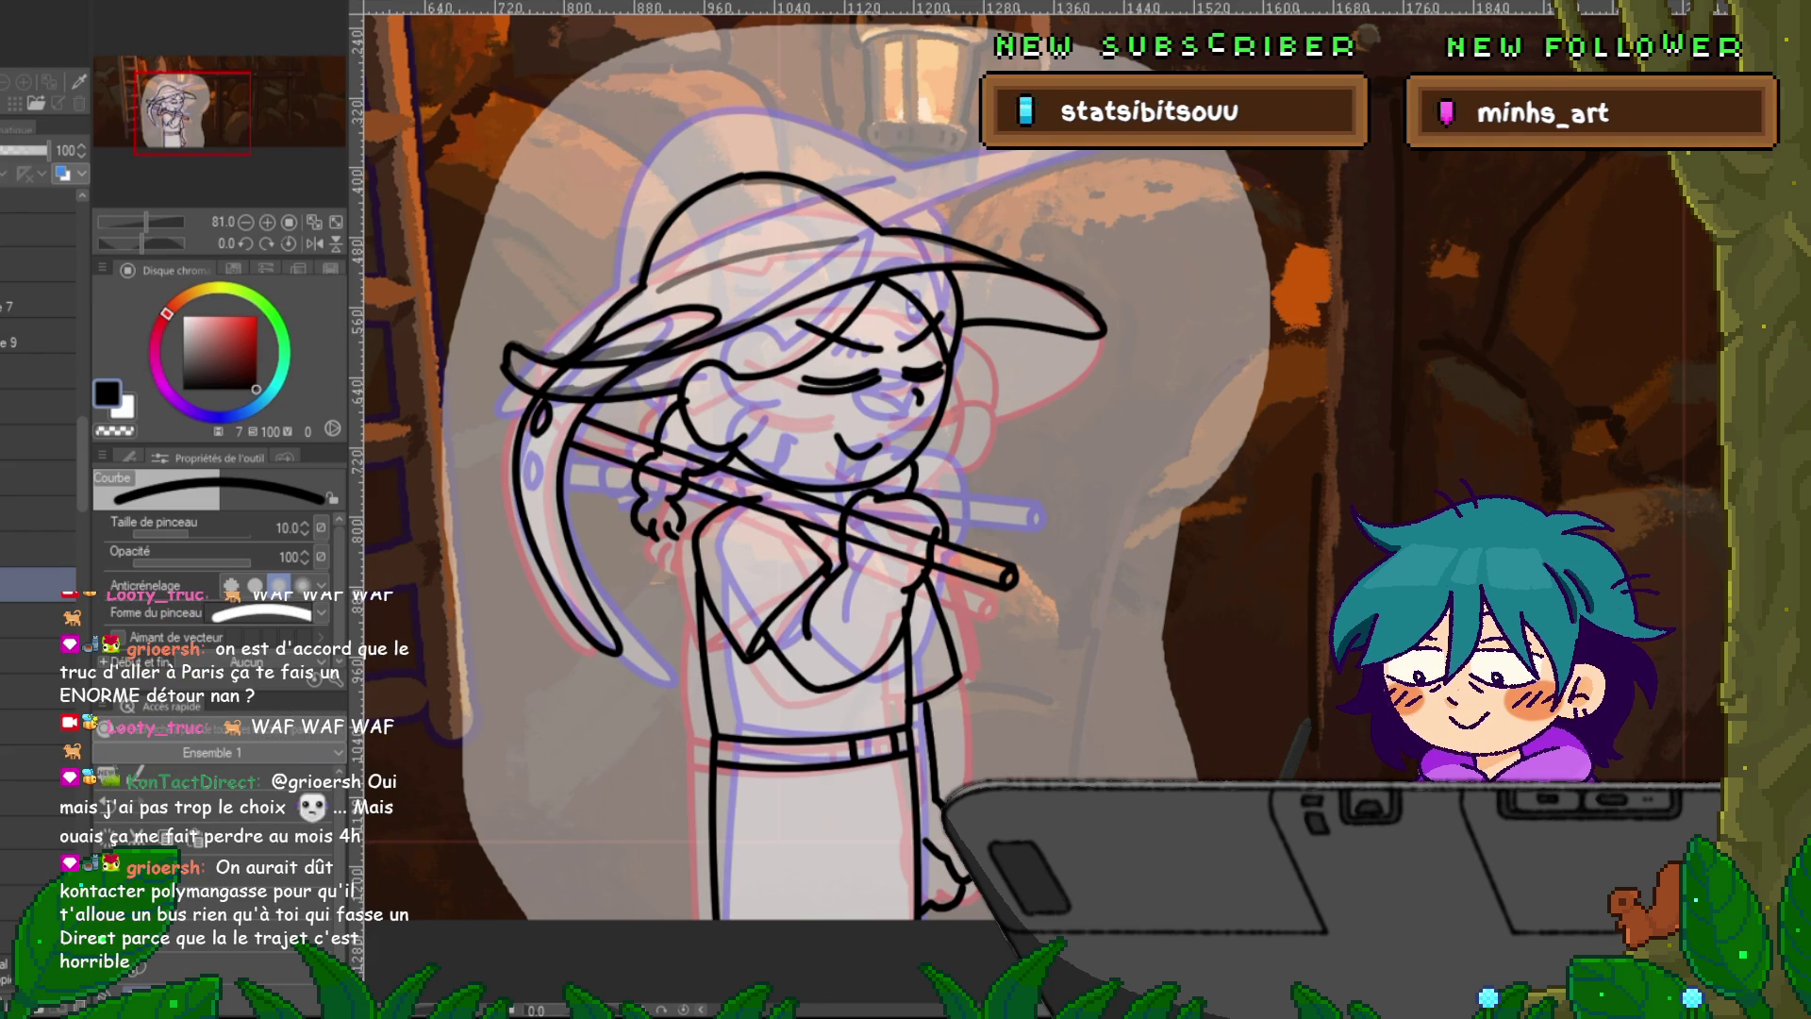
Add a short curve beside the hair, keeping the layer at full opacity.
key(p)
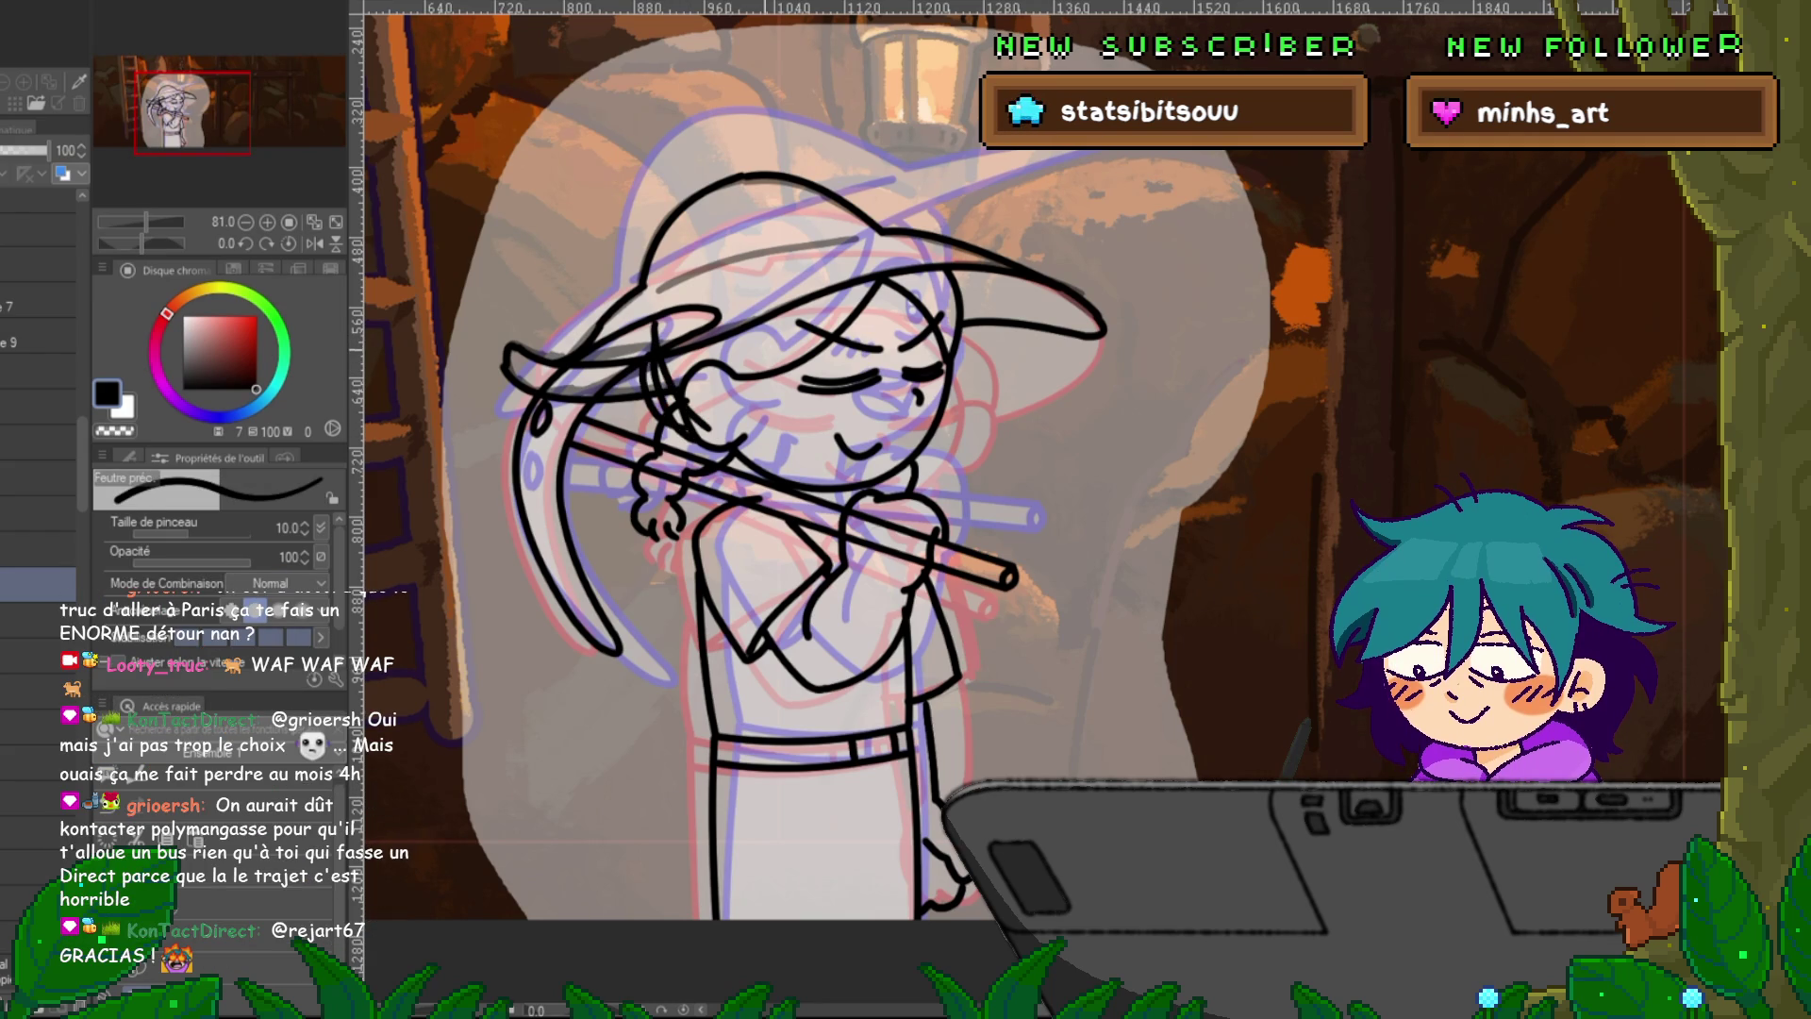
click(3, 150)
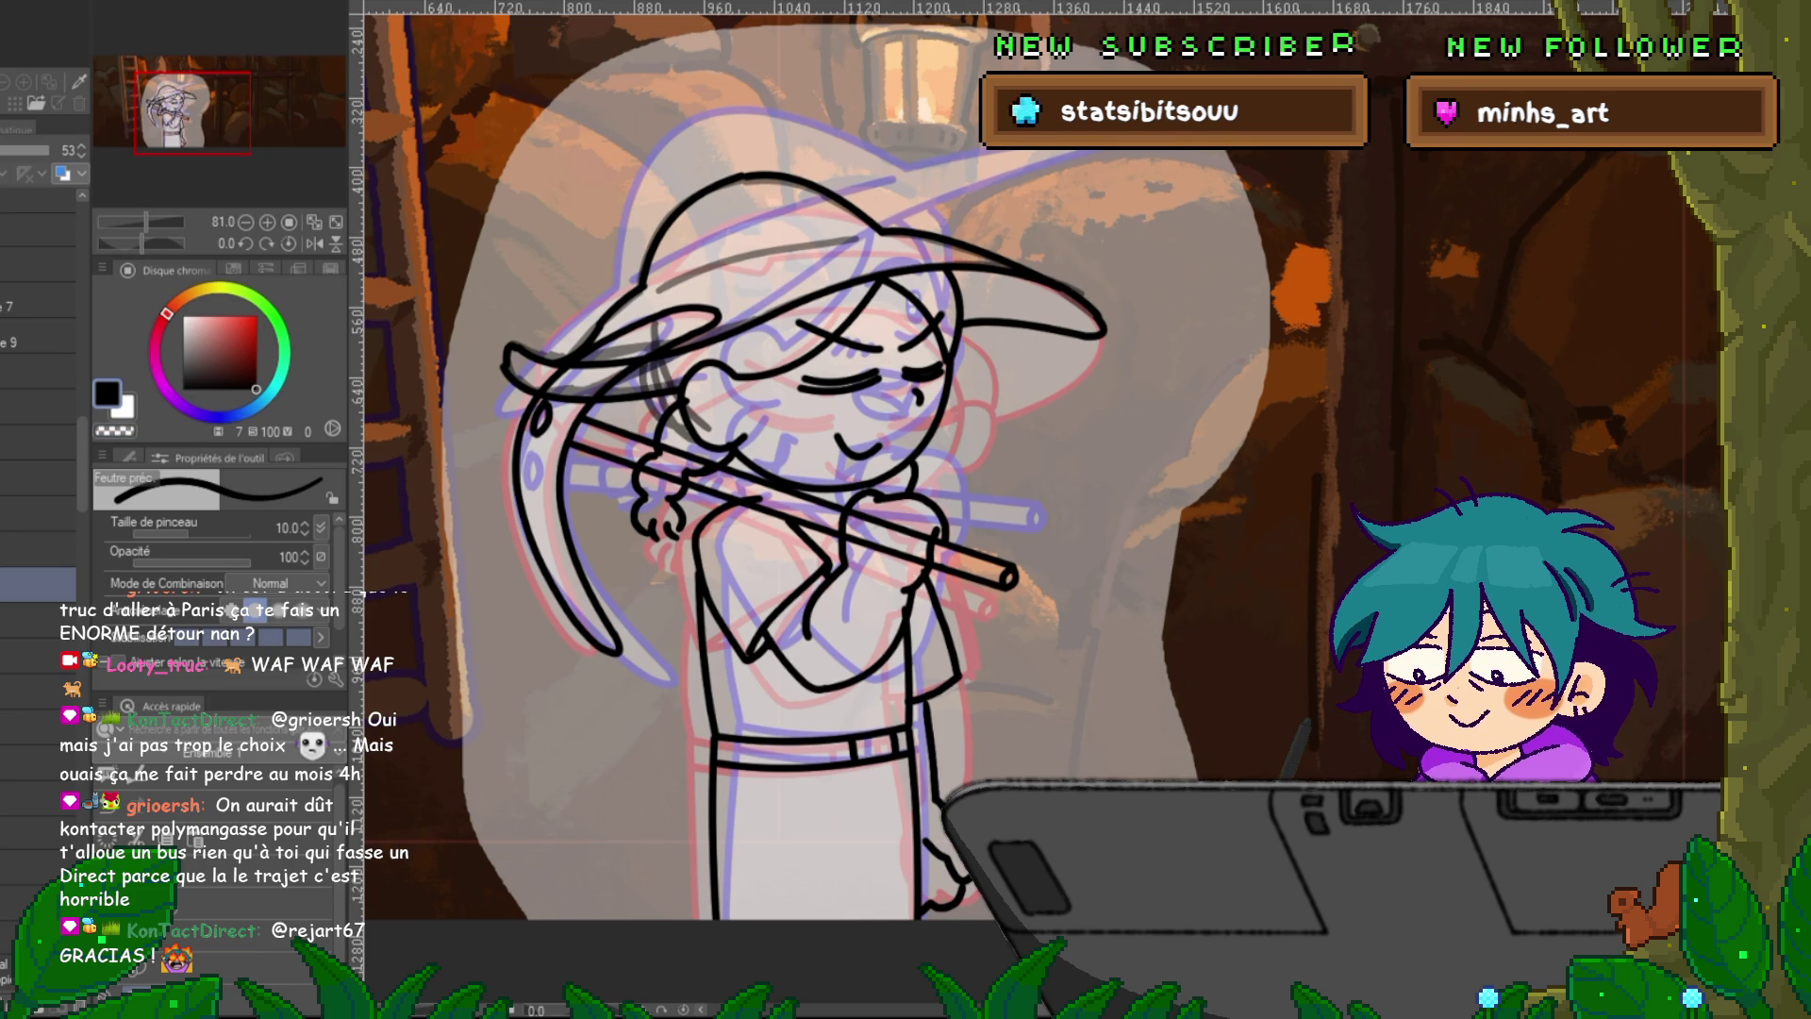
key(ctrl+z)
key(u)
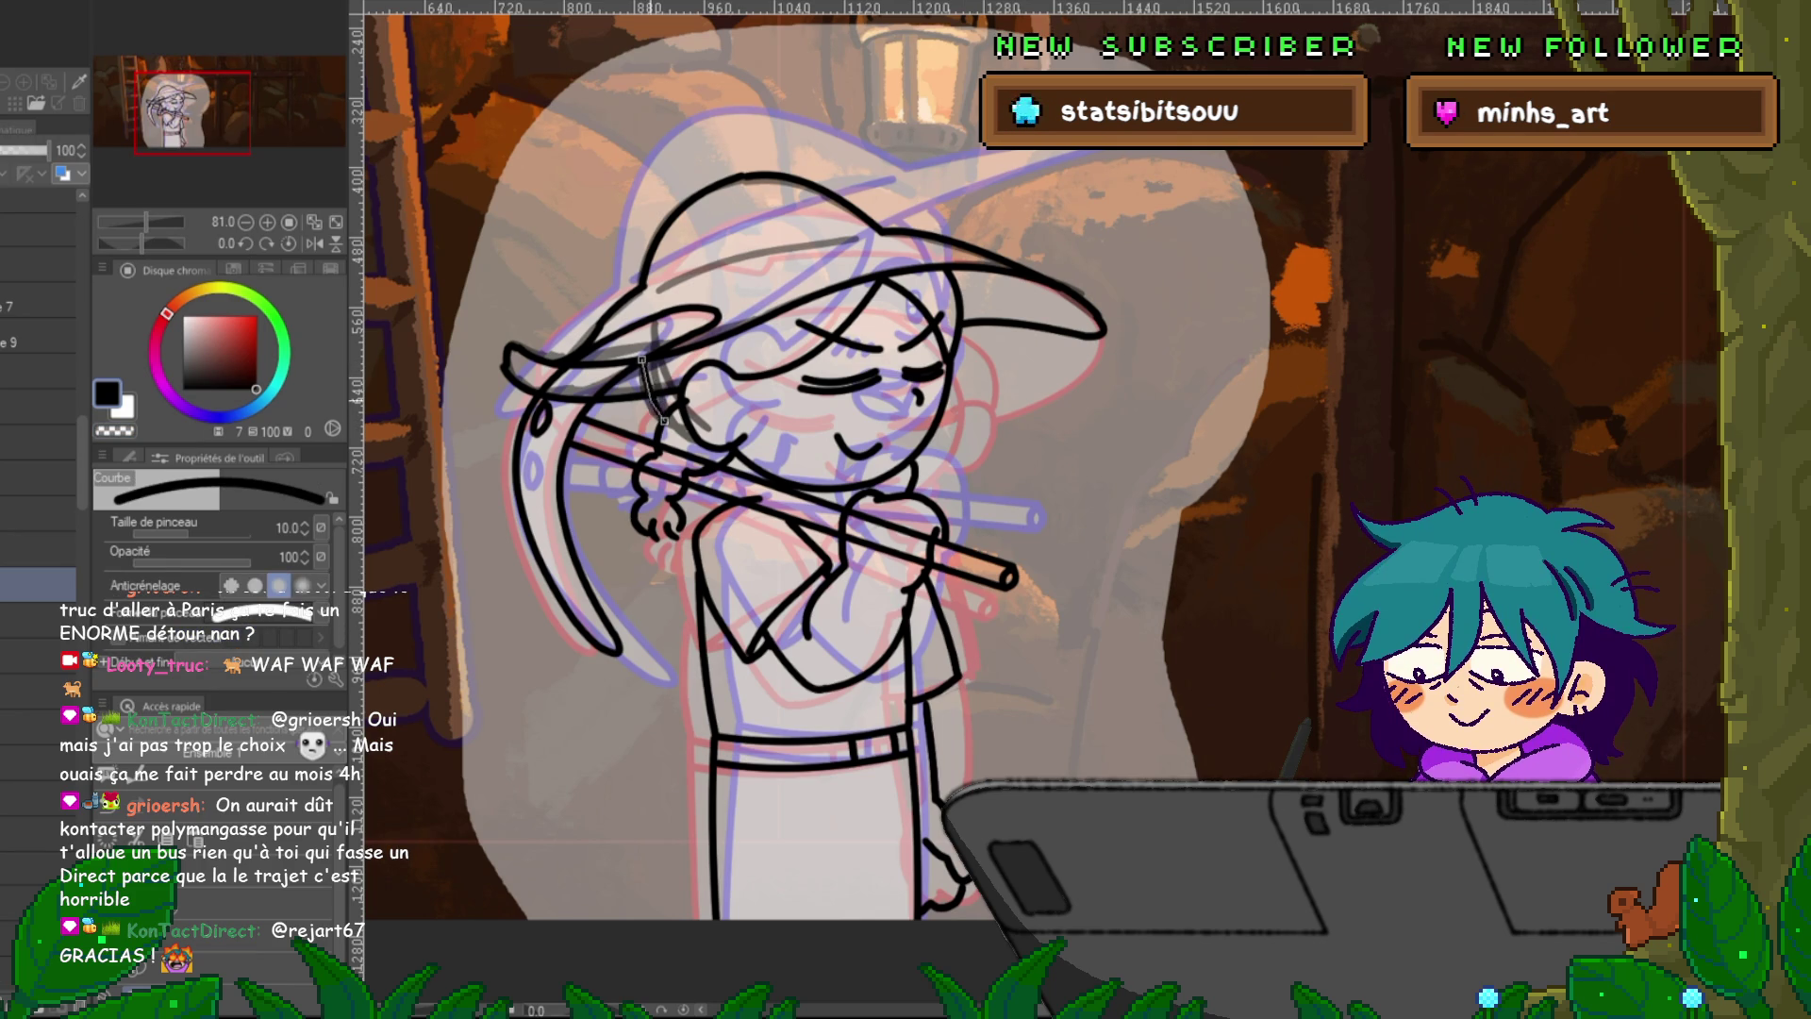
click(660, 396)
click(38, 615)
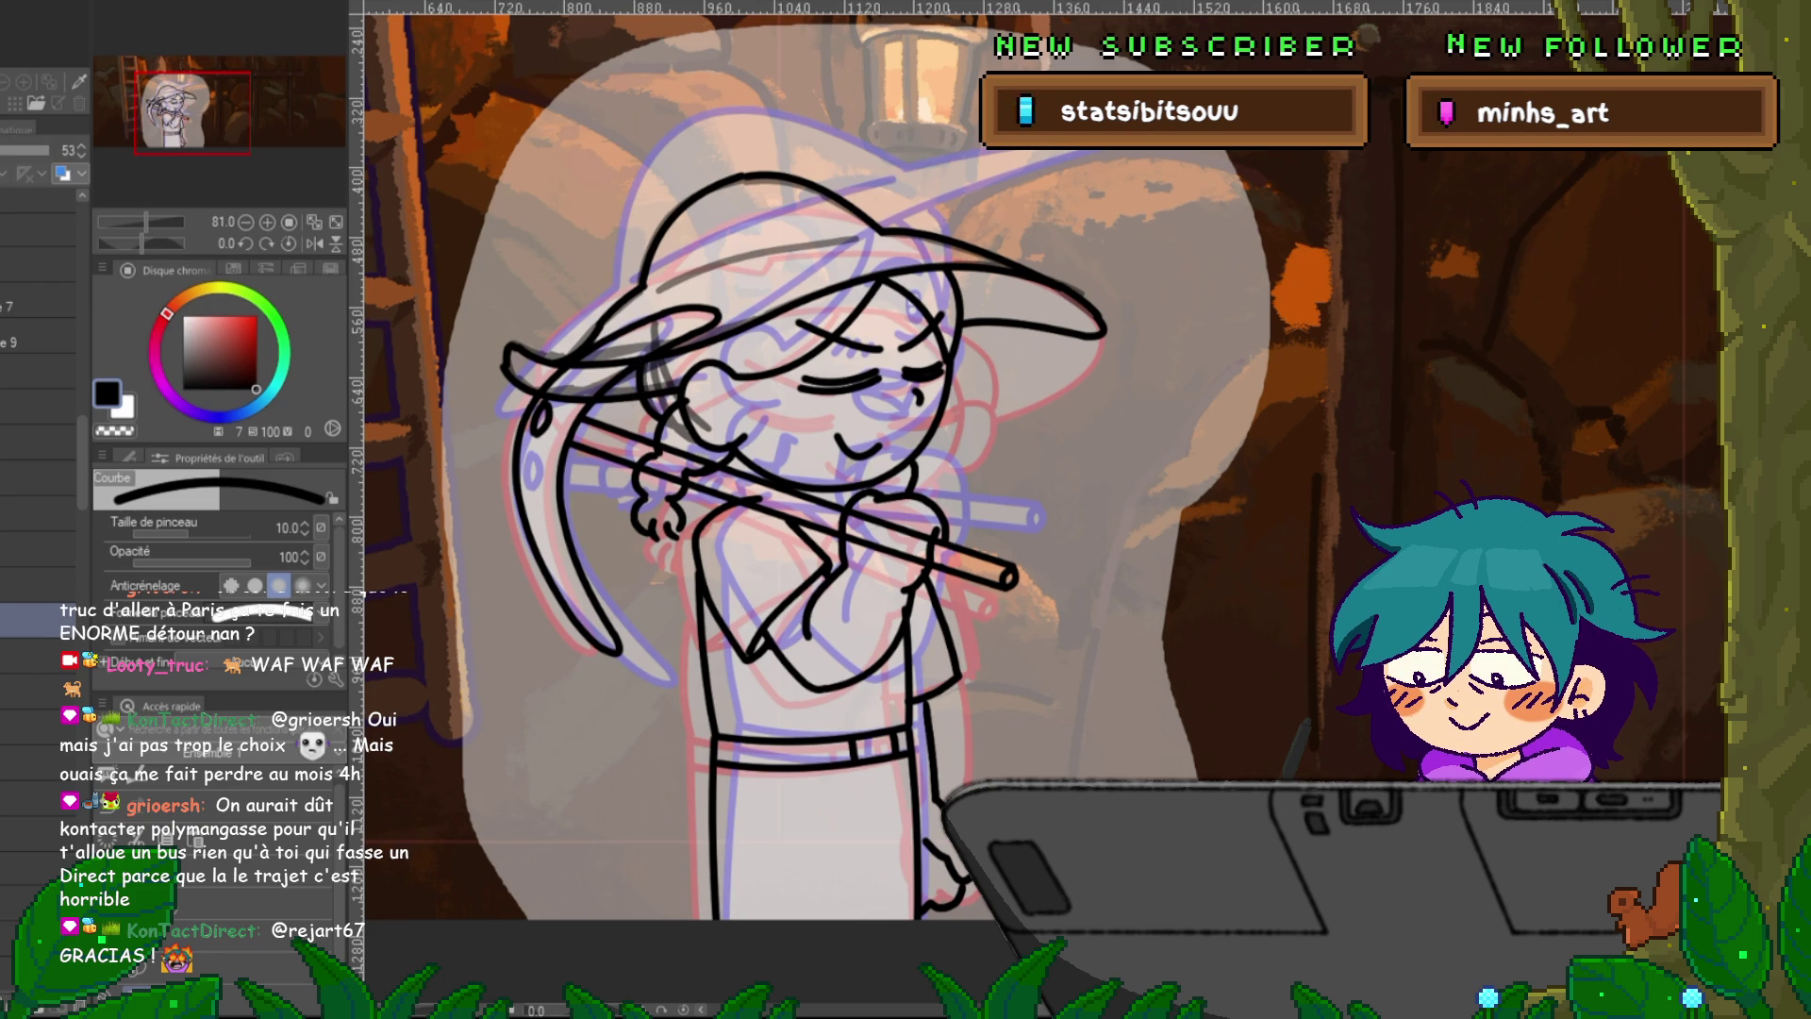
key(ctrl+z)
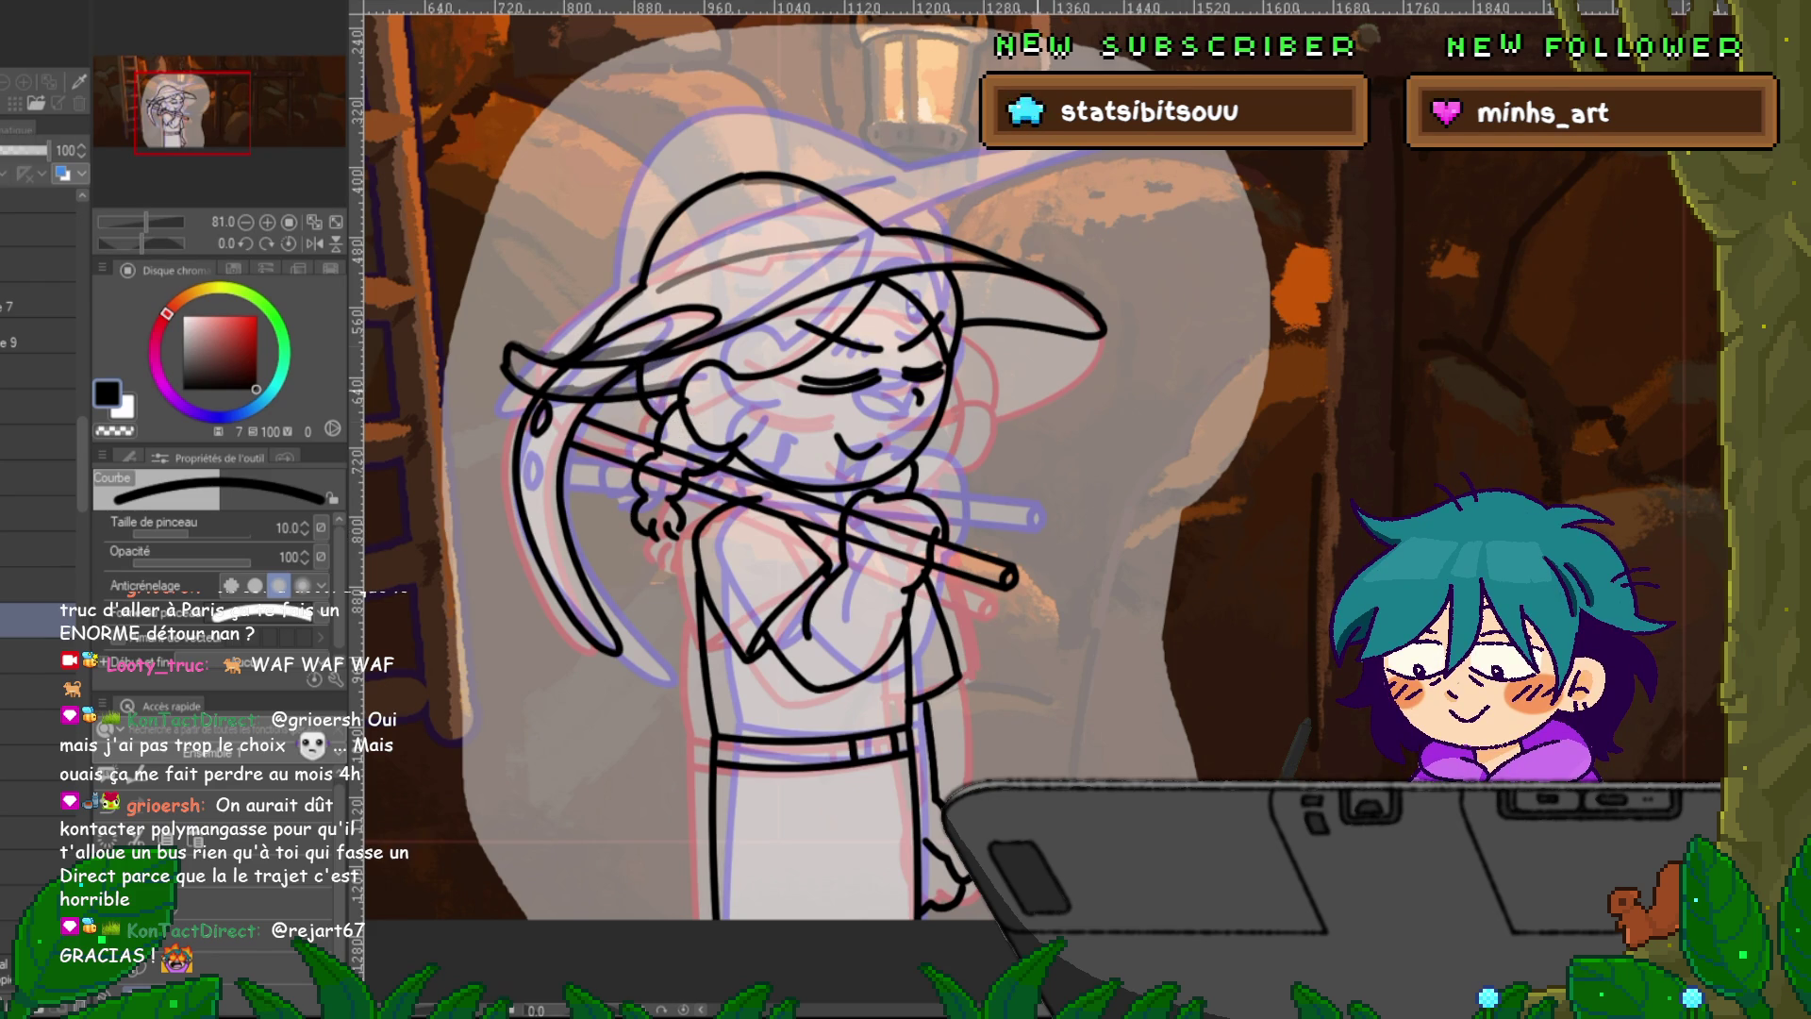
Drag a jaw-curve control point inward with the Control Point tool in Move mode.
key(y)
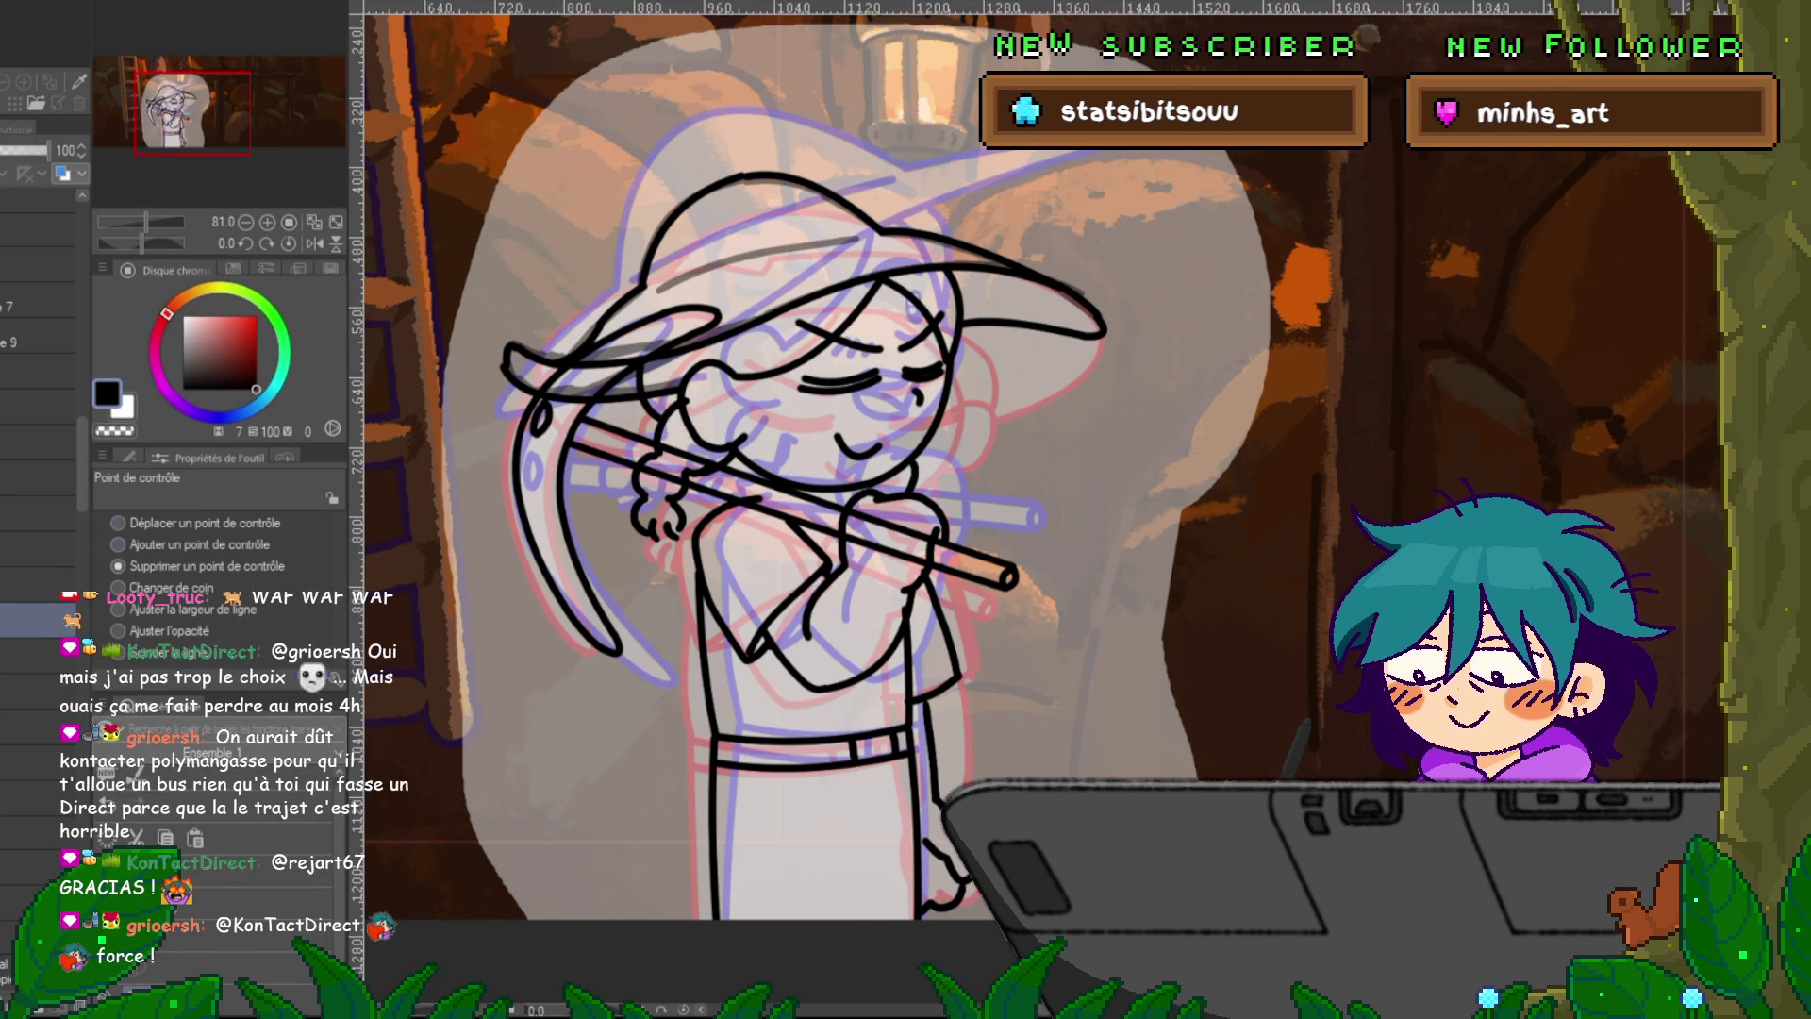
click(37, 549)
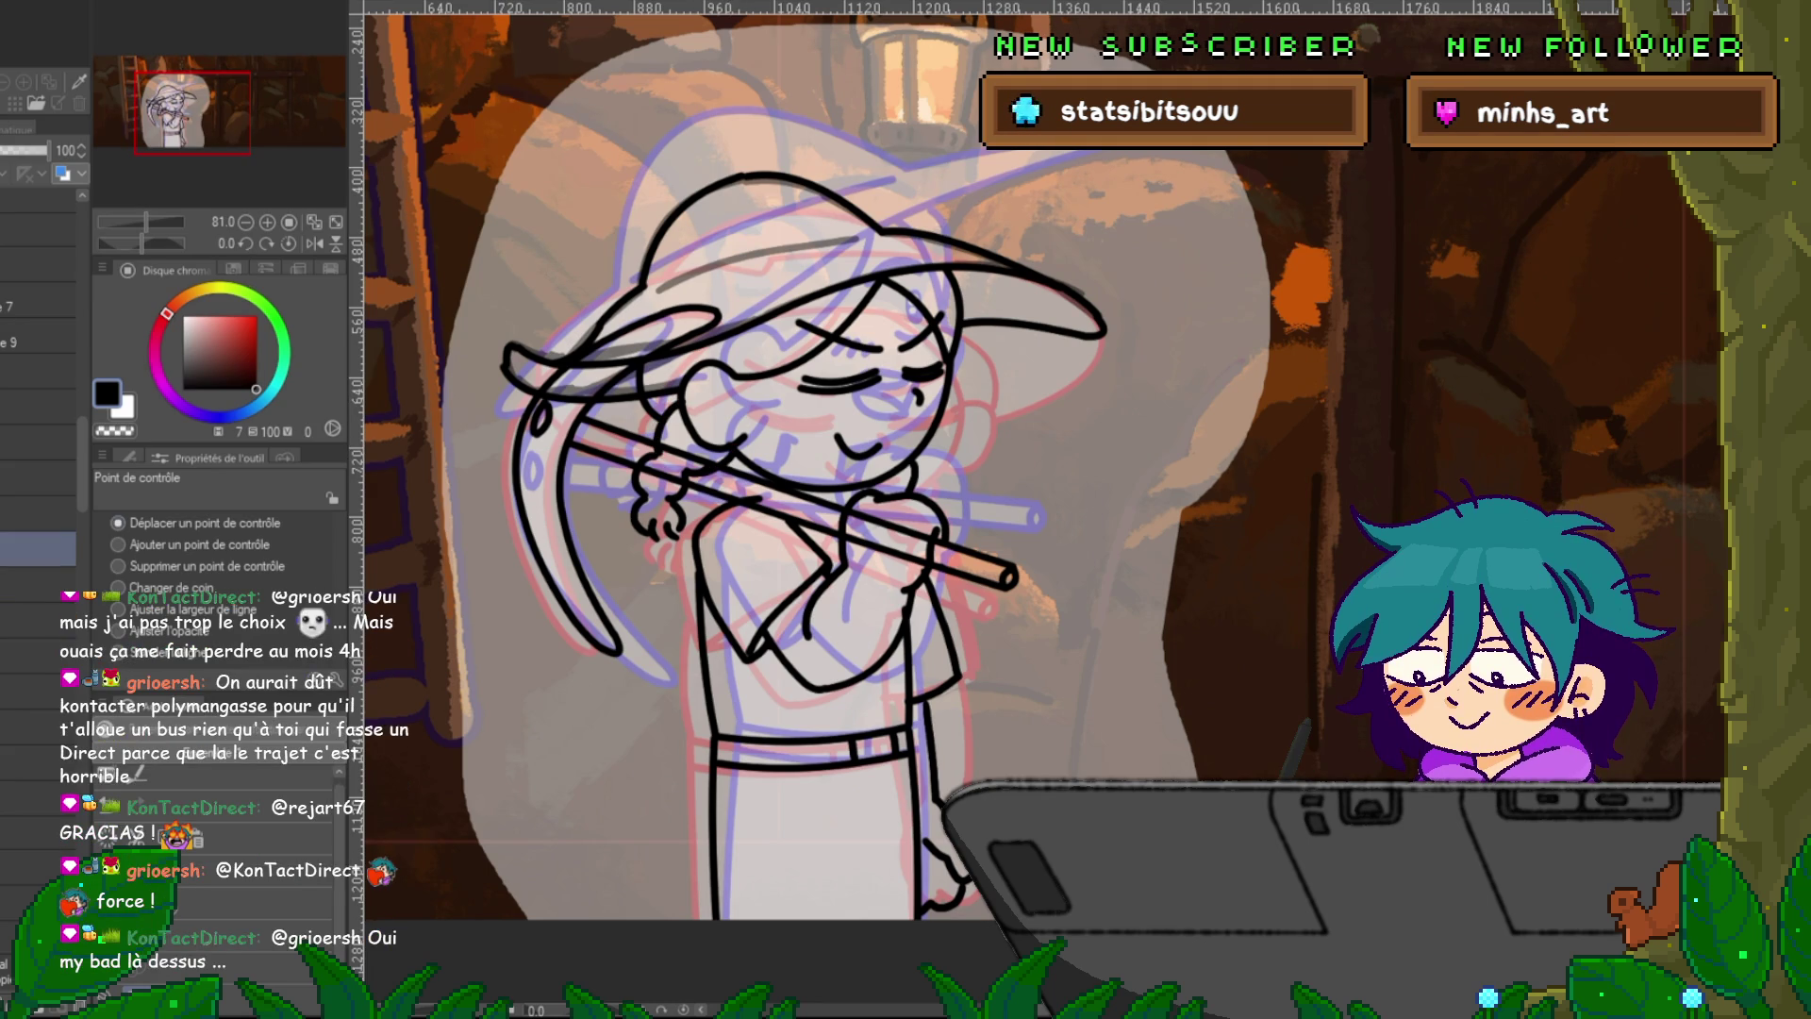
click(38, 763)
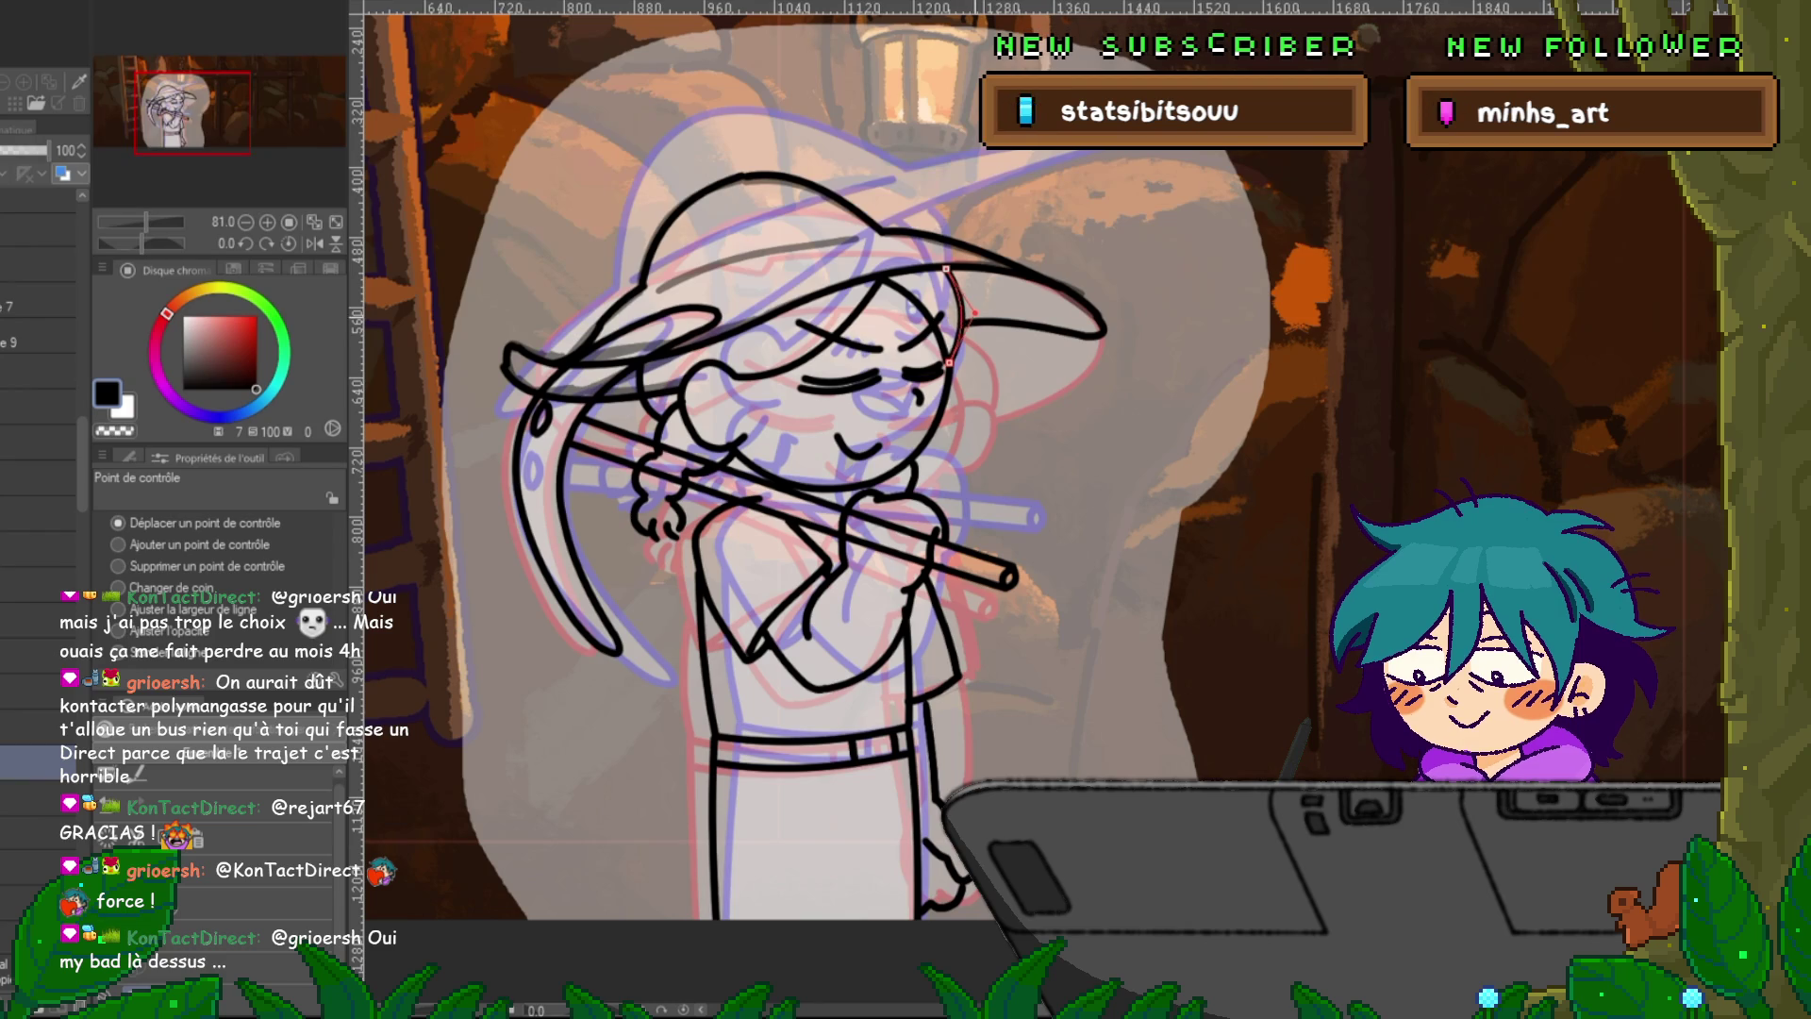
click(946, 425)
drag(944, 456, 906, 450)
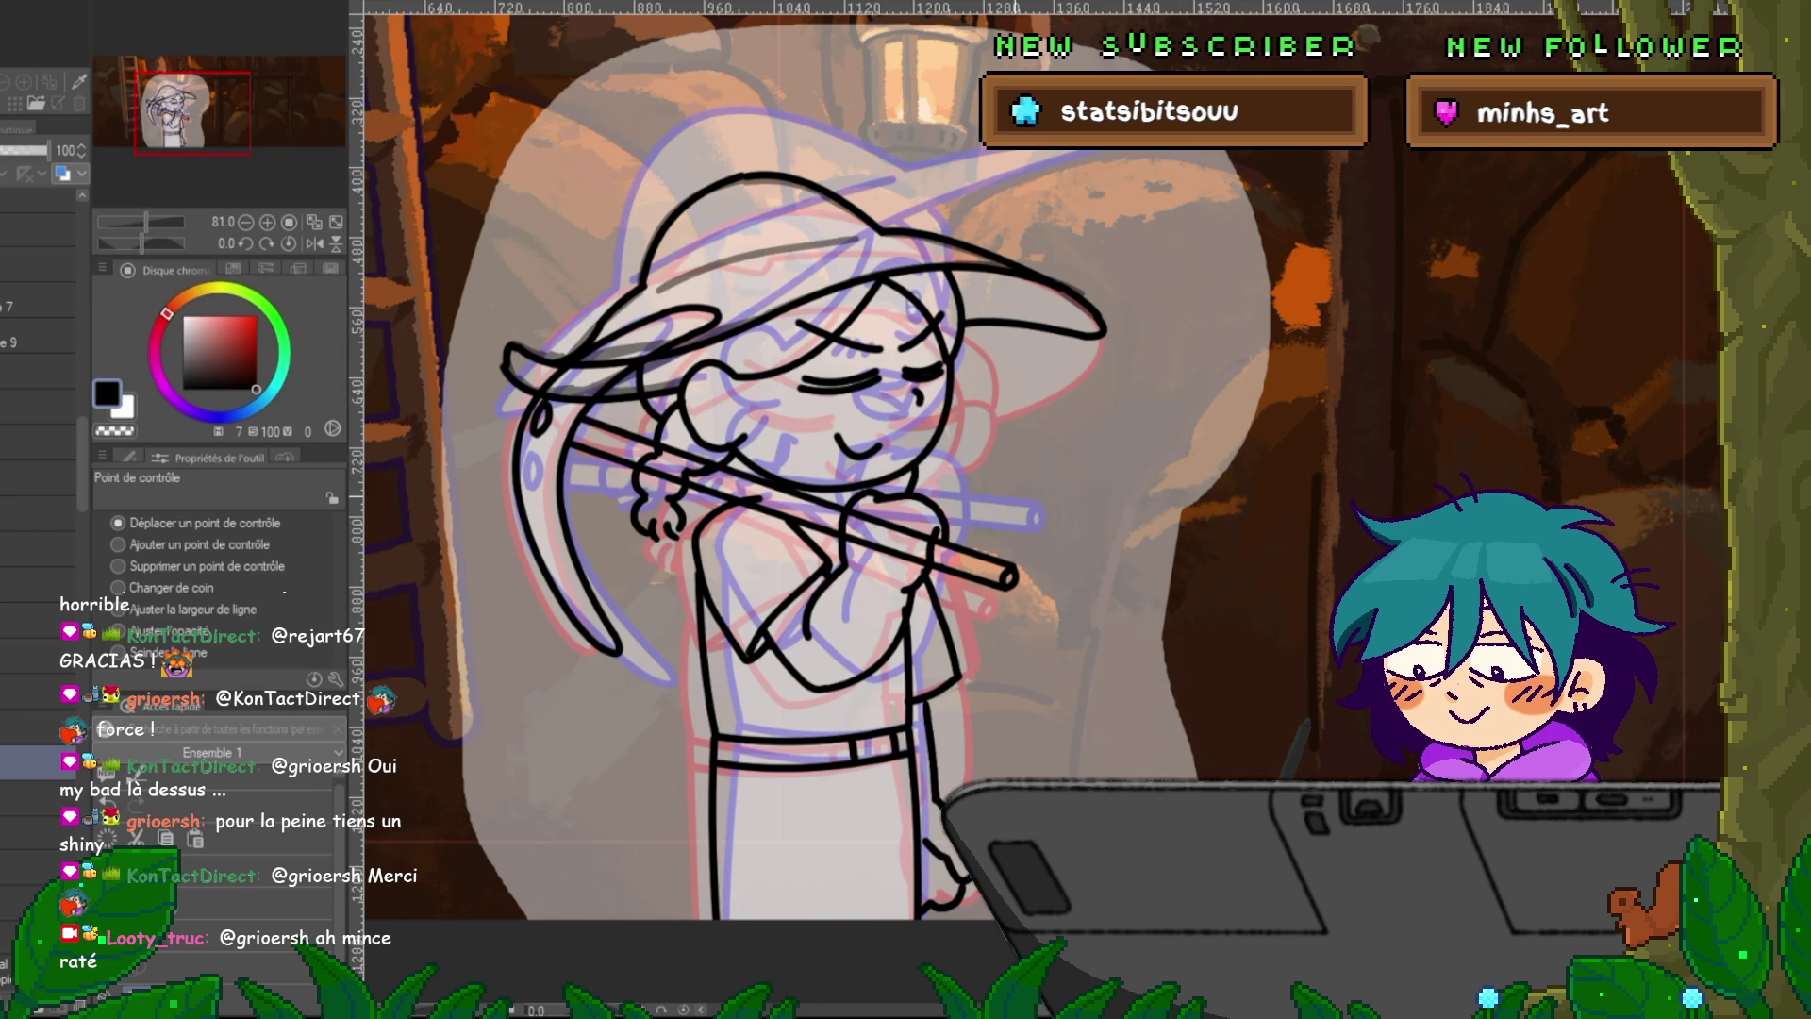
Compare the neighbouring frame and step through layers in the Layer panel.
key(Right)
key(Left)
key(Right)
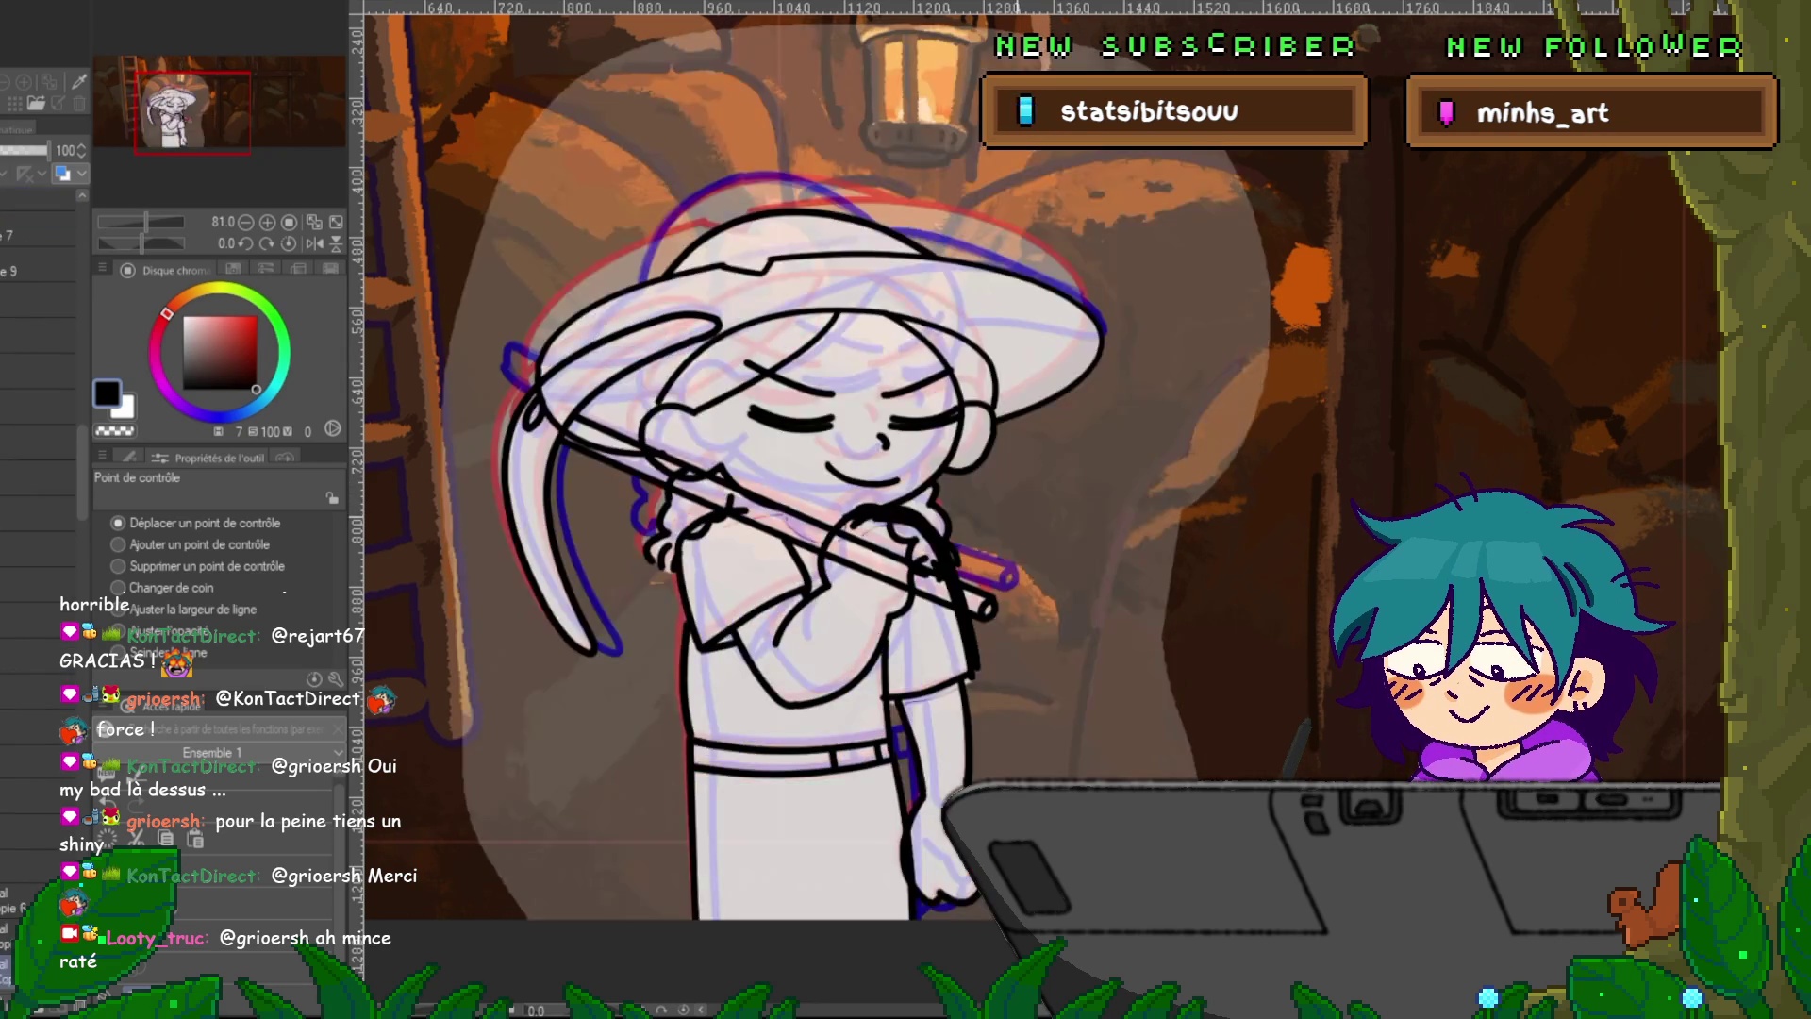
scroll(849, 472, down, 1)
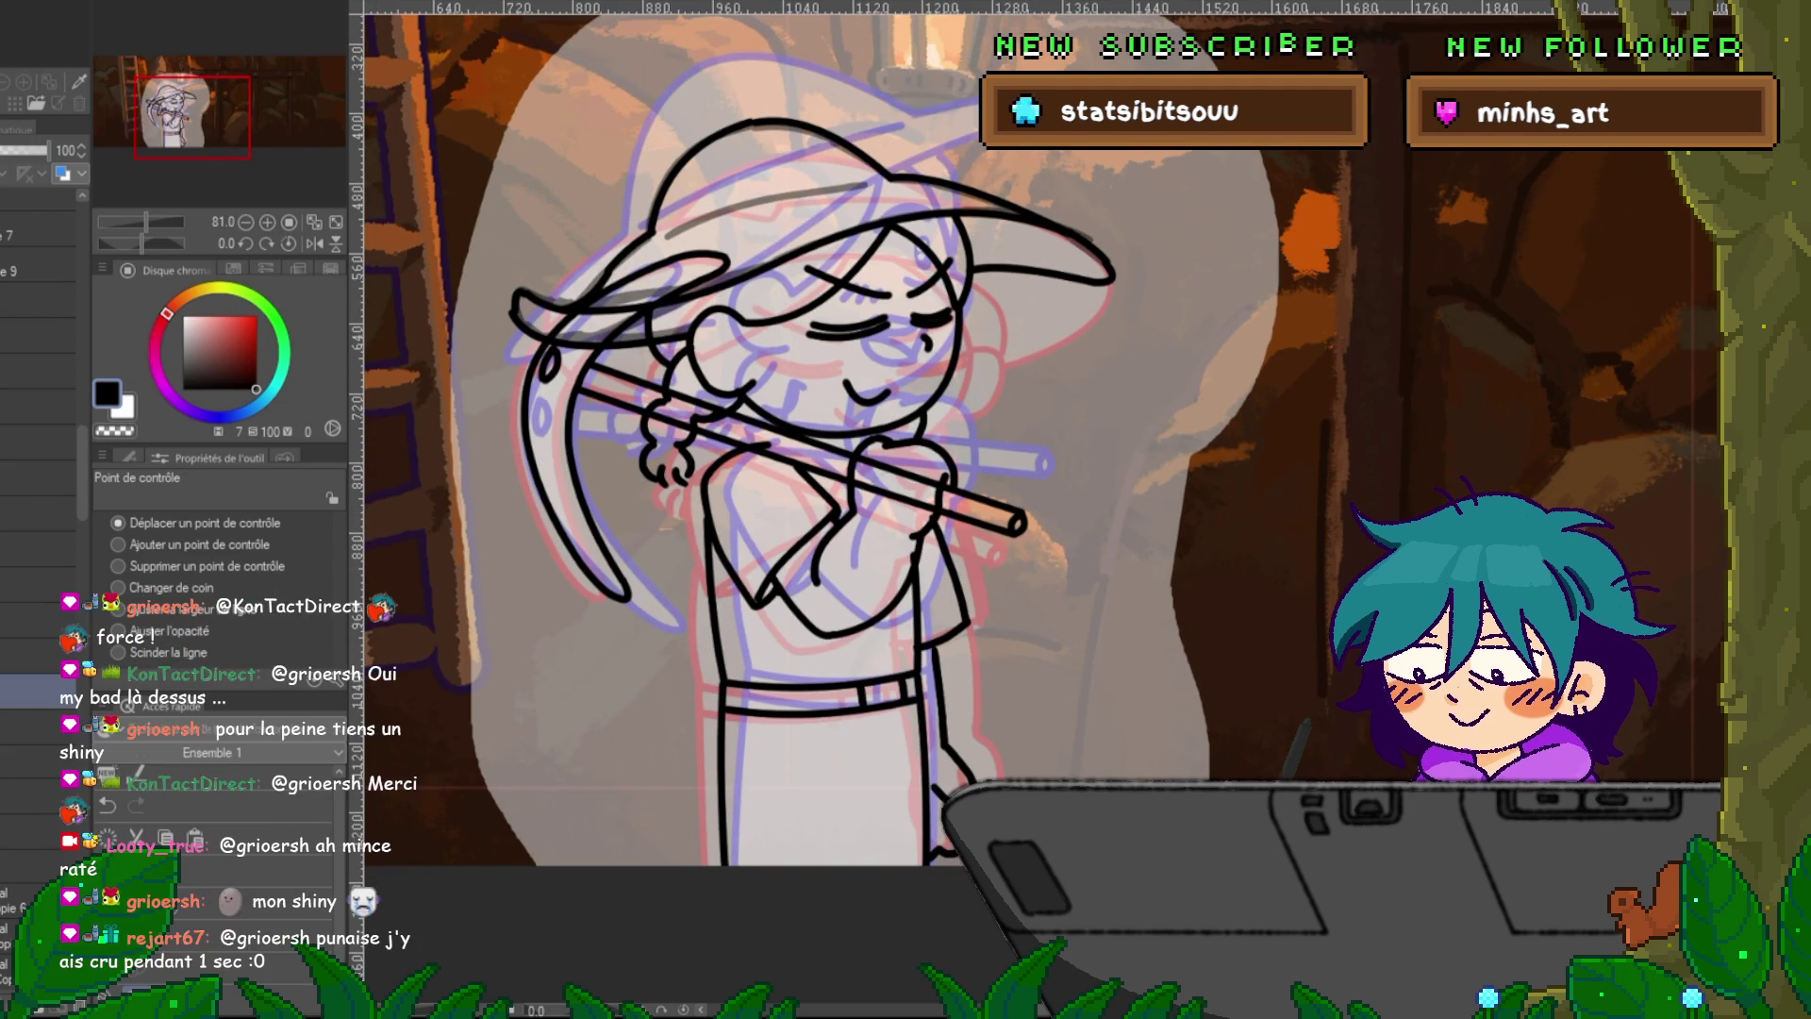
click(38, 797)
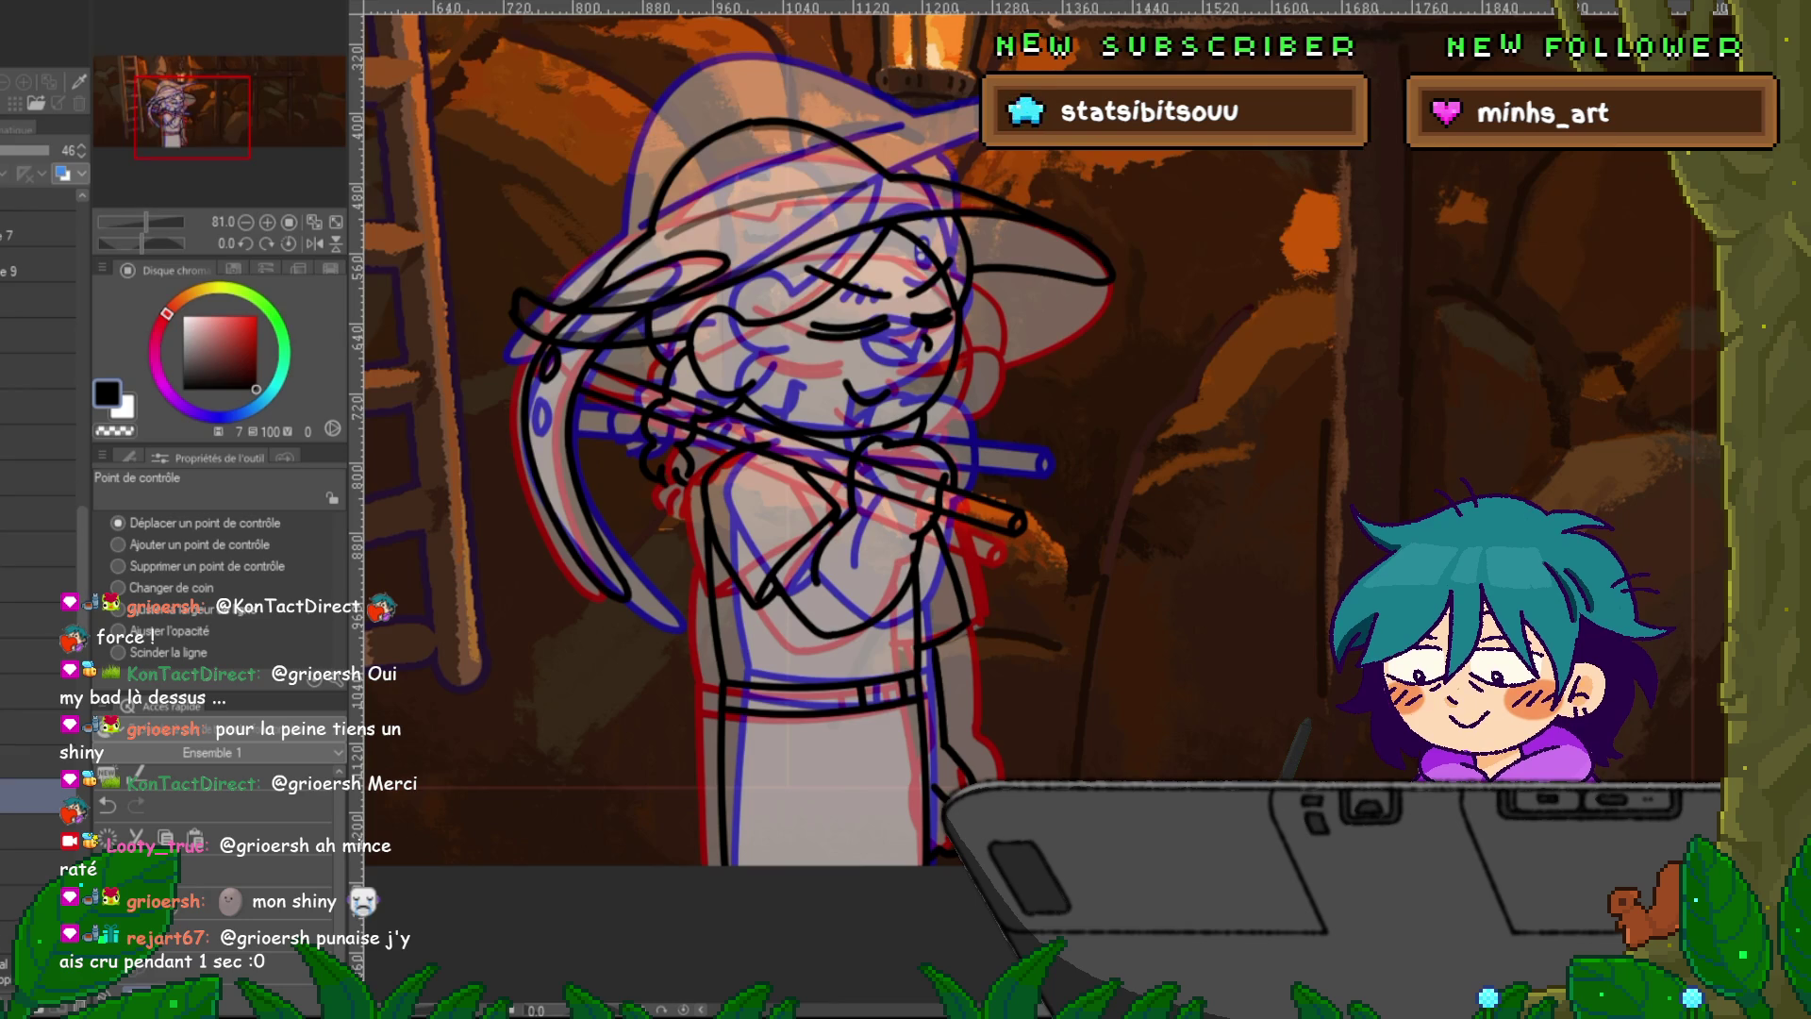
click(37, 655)
click(38, 543)
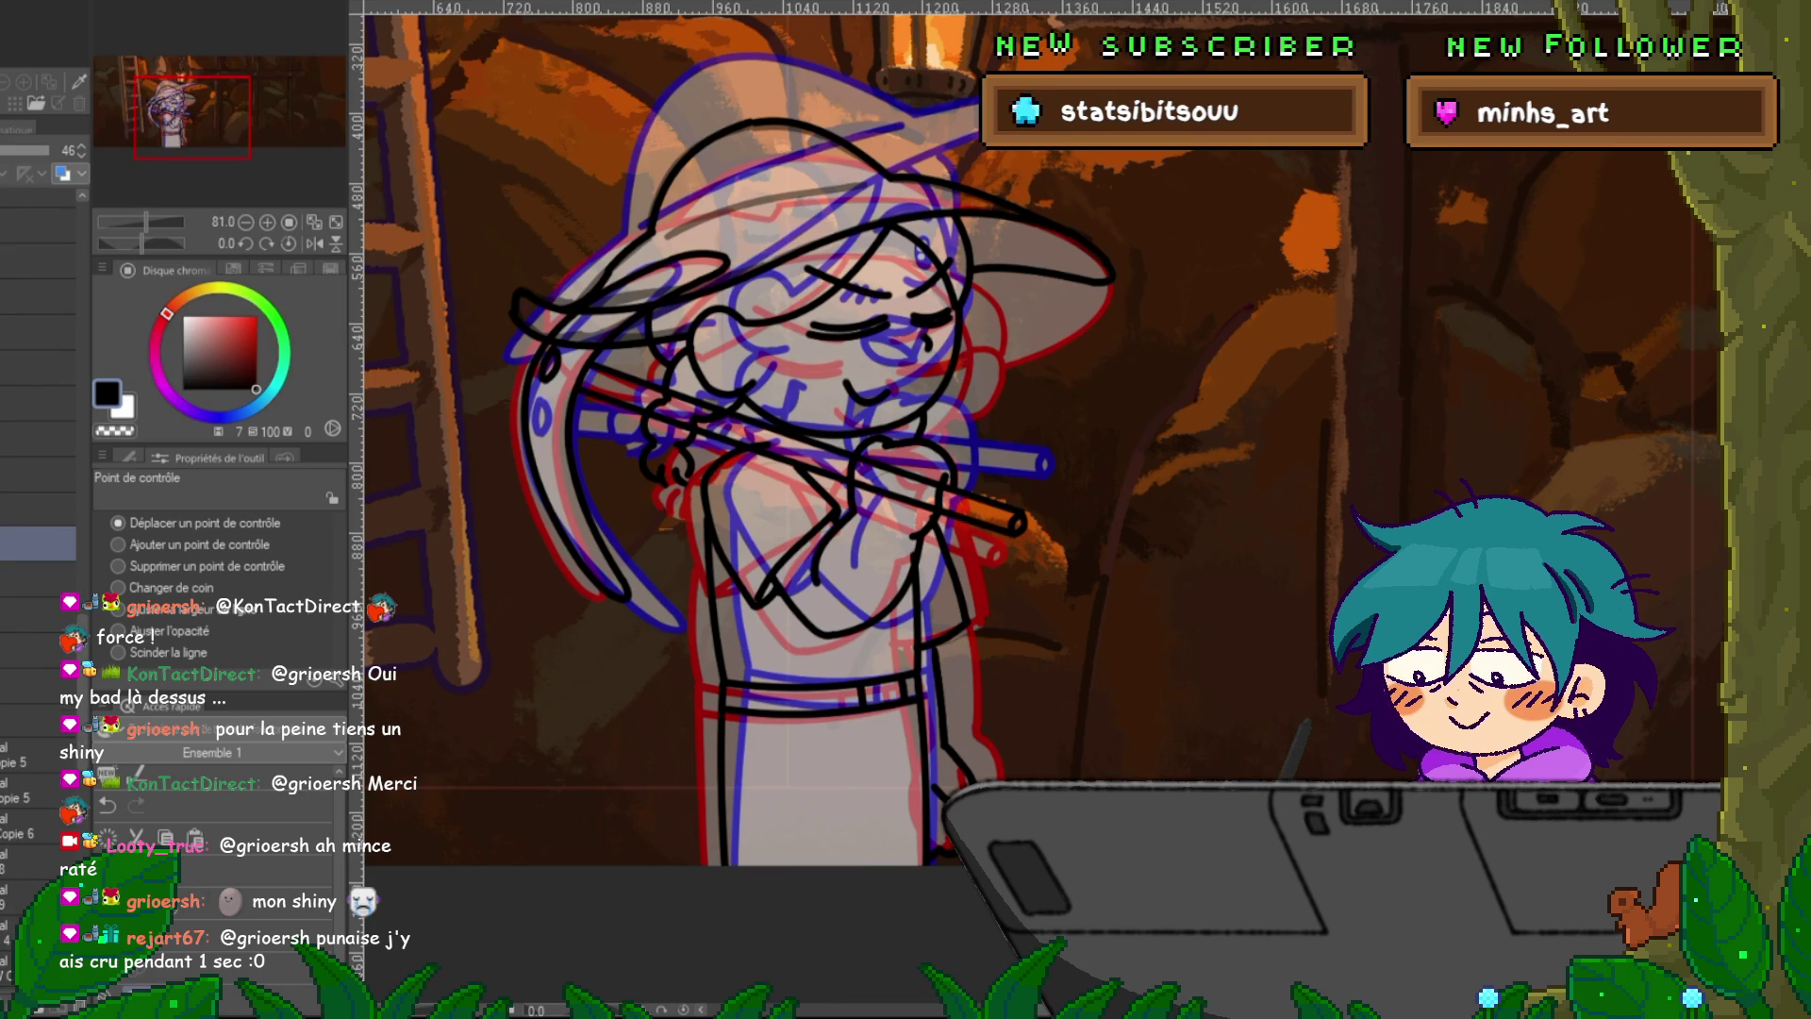
click(38, 487)
click(37, 431)
click(37, 623)
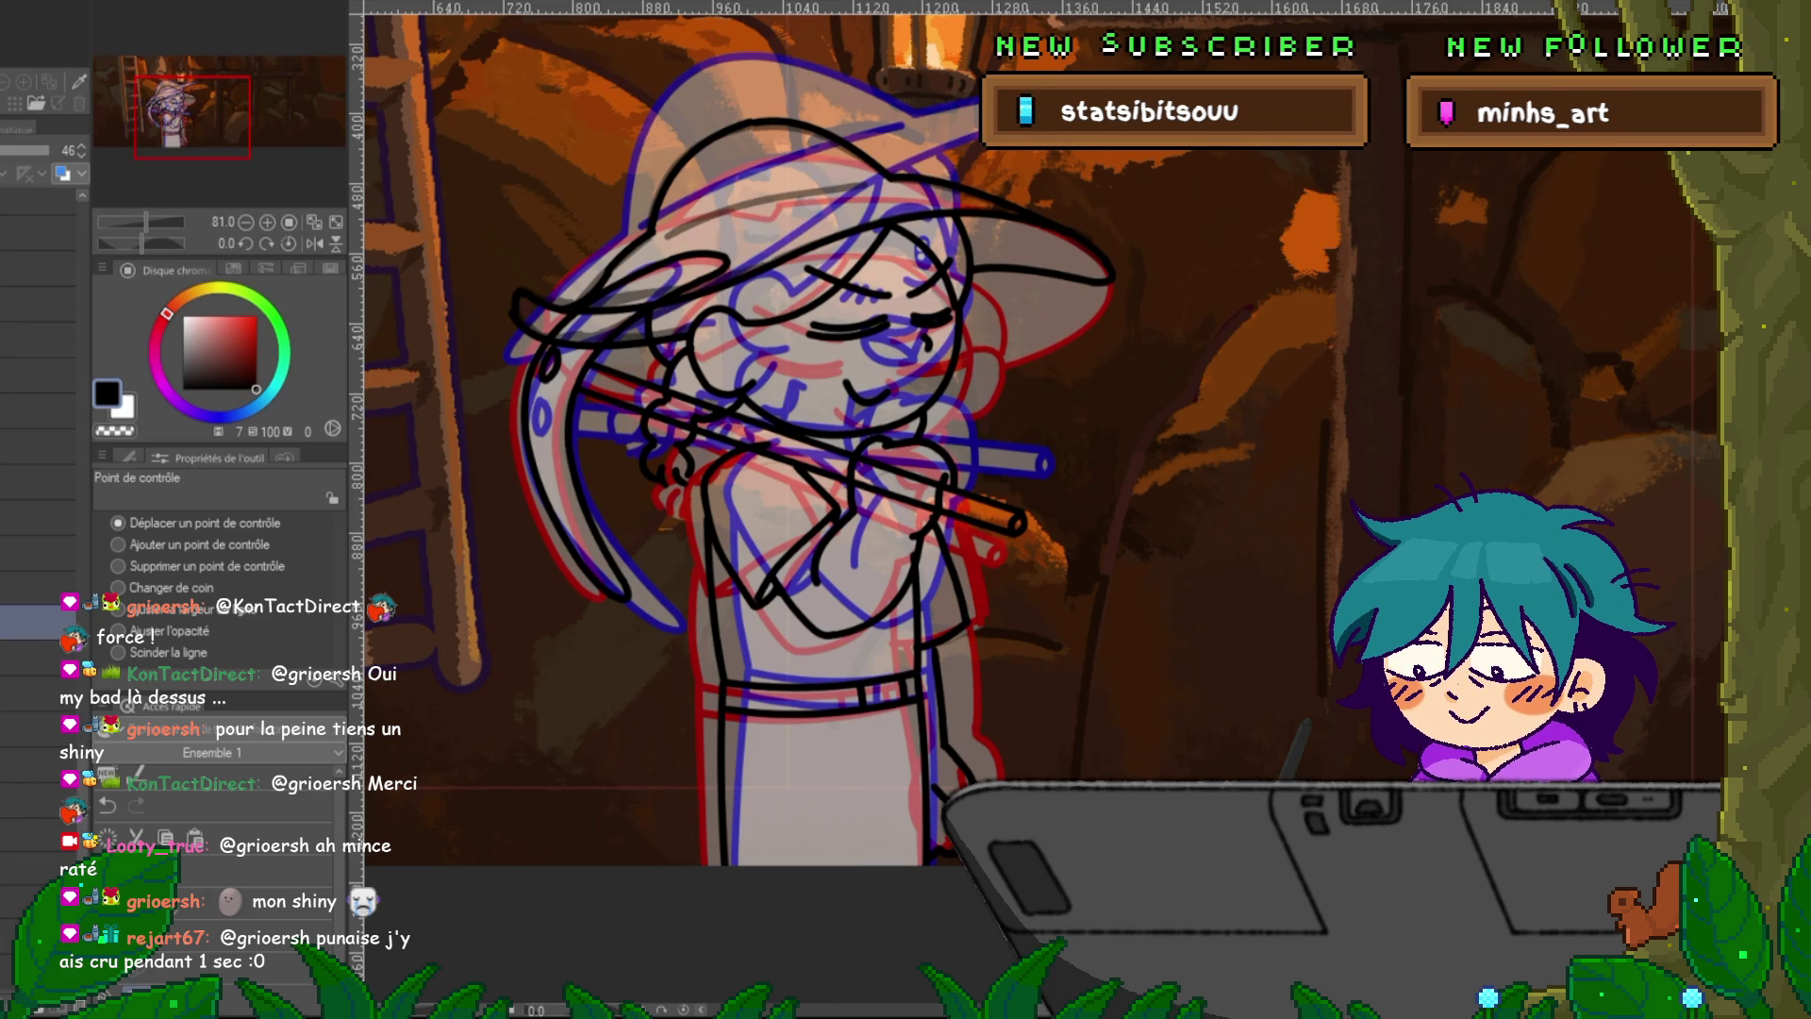
click(38, 705)
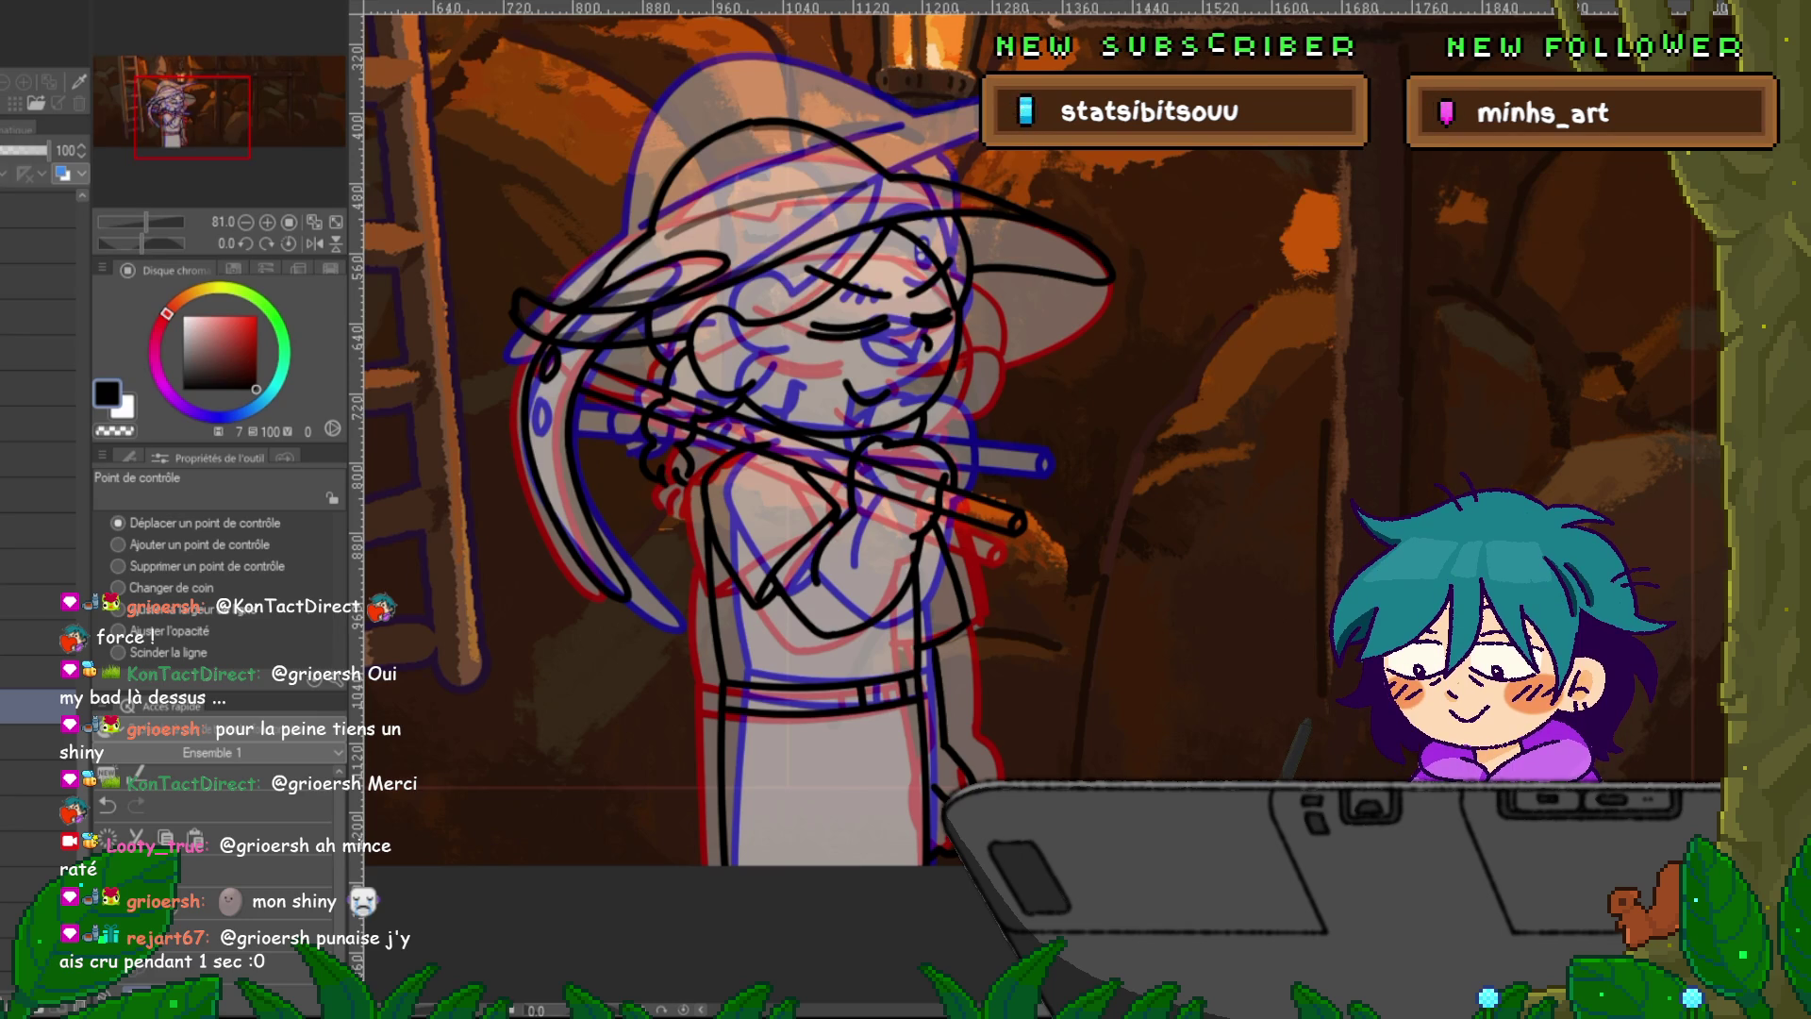
click(38, 762)
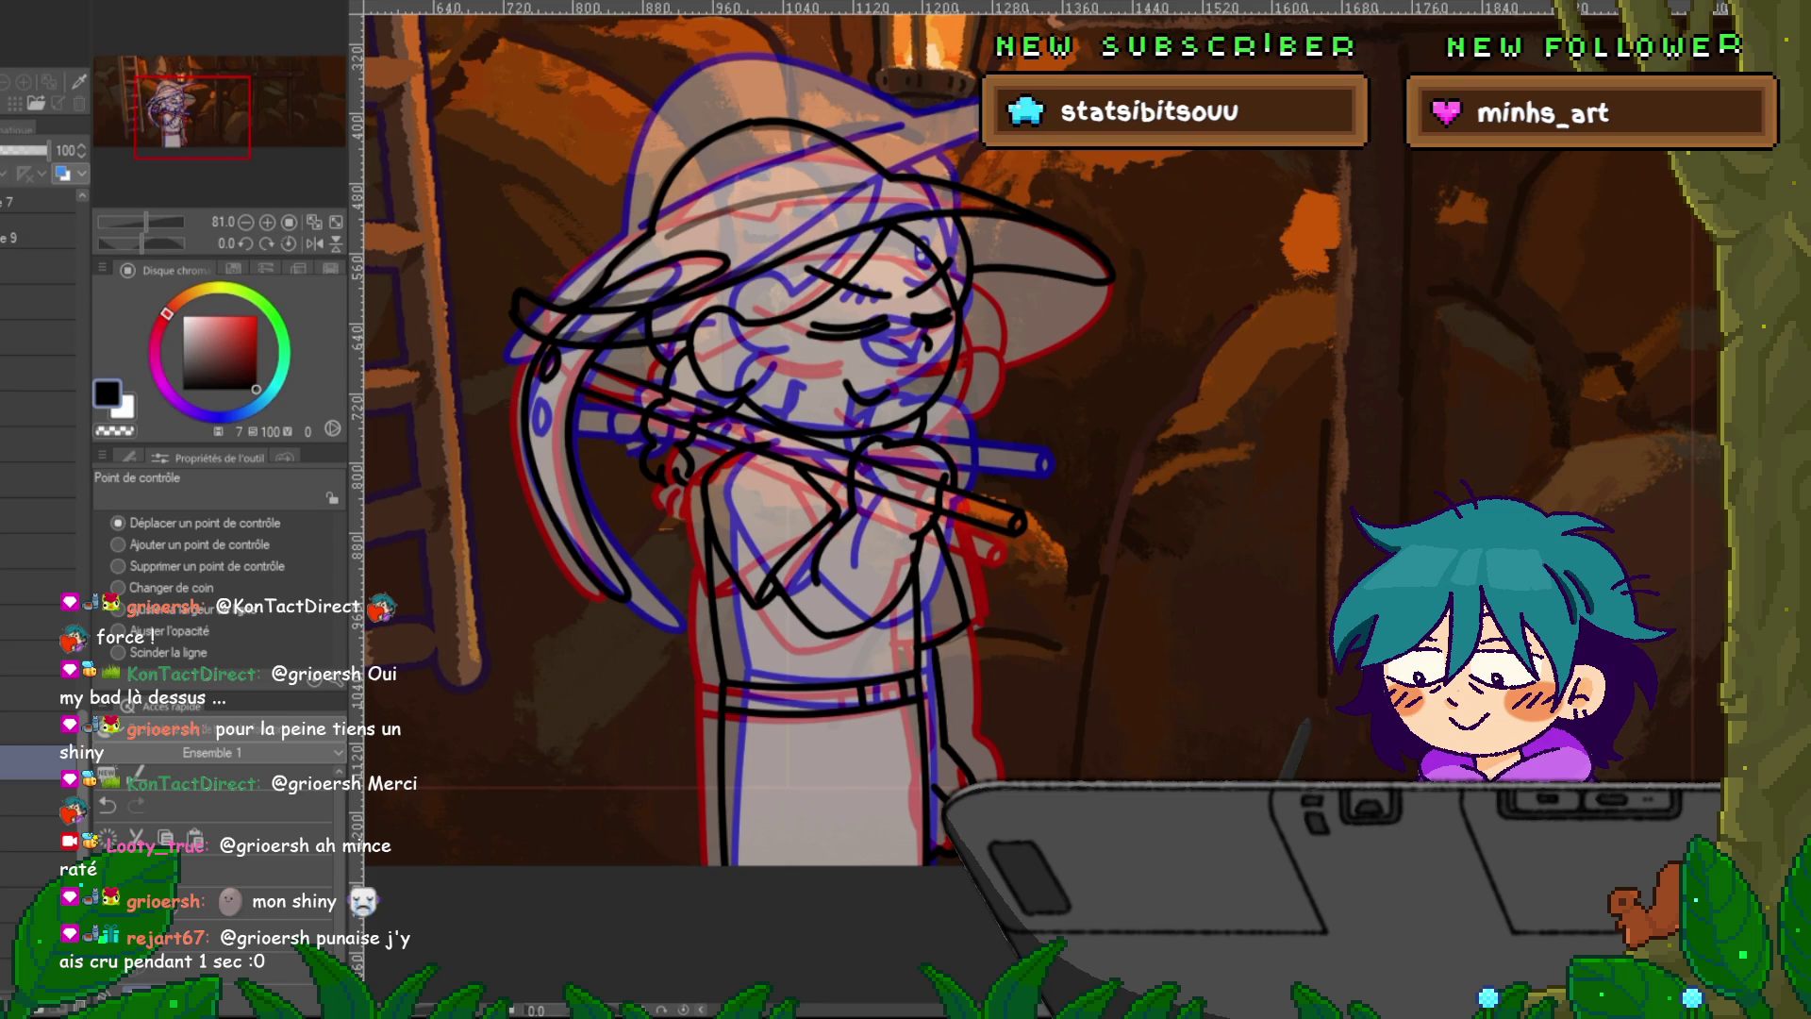
Locate the orange painted background layer and turn off its visibility.
scroll(38, 519, up, 10)
scroll(37, 424, down, 3)
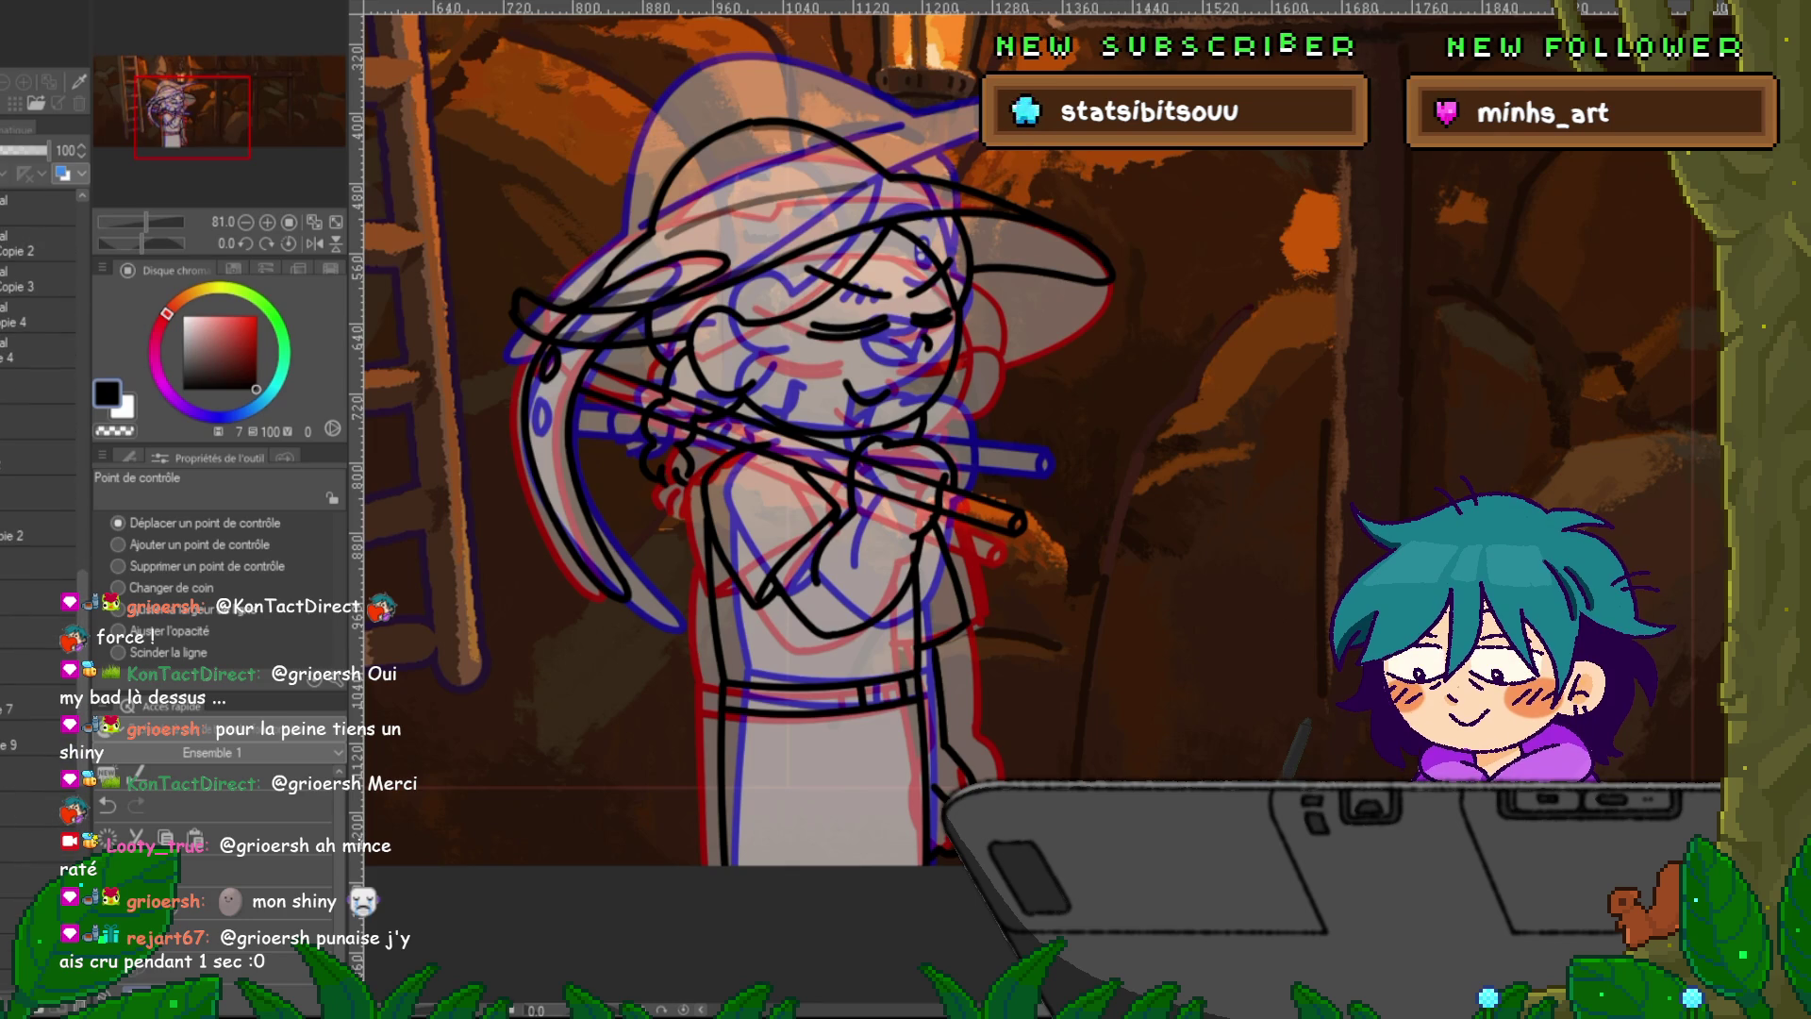
click(37, 666)
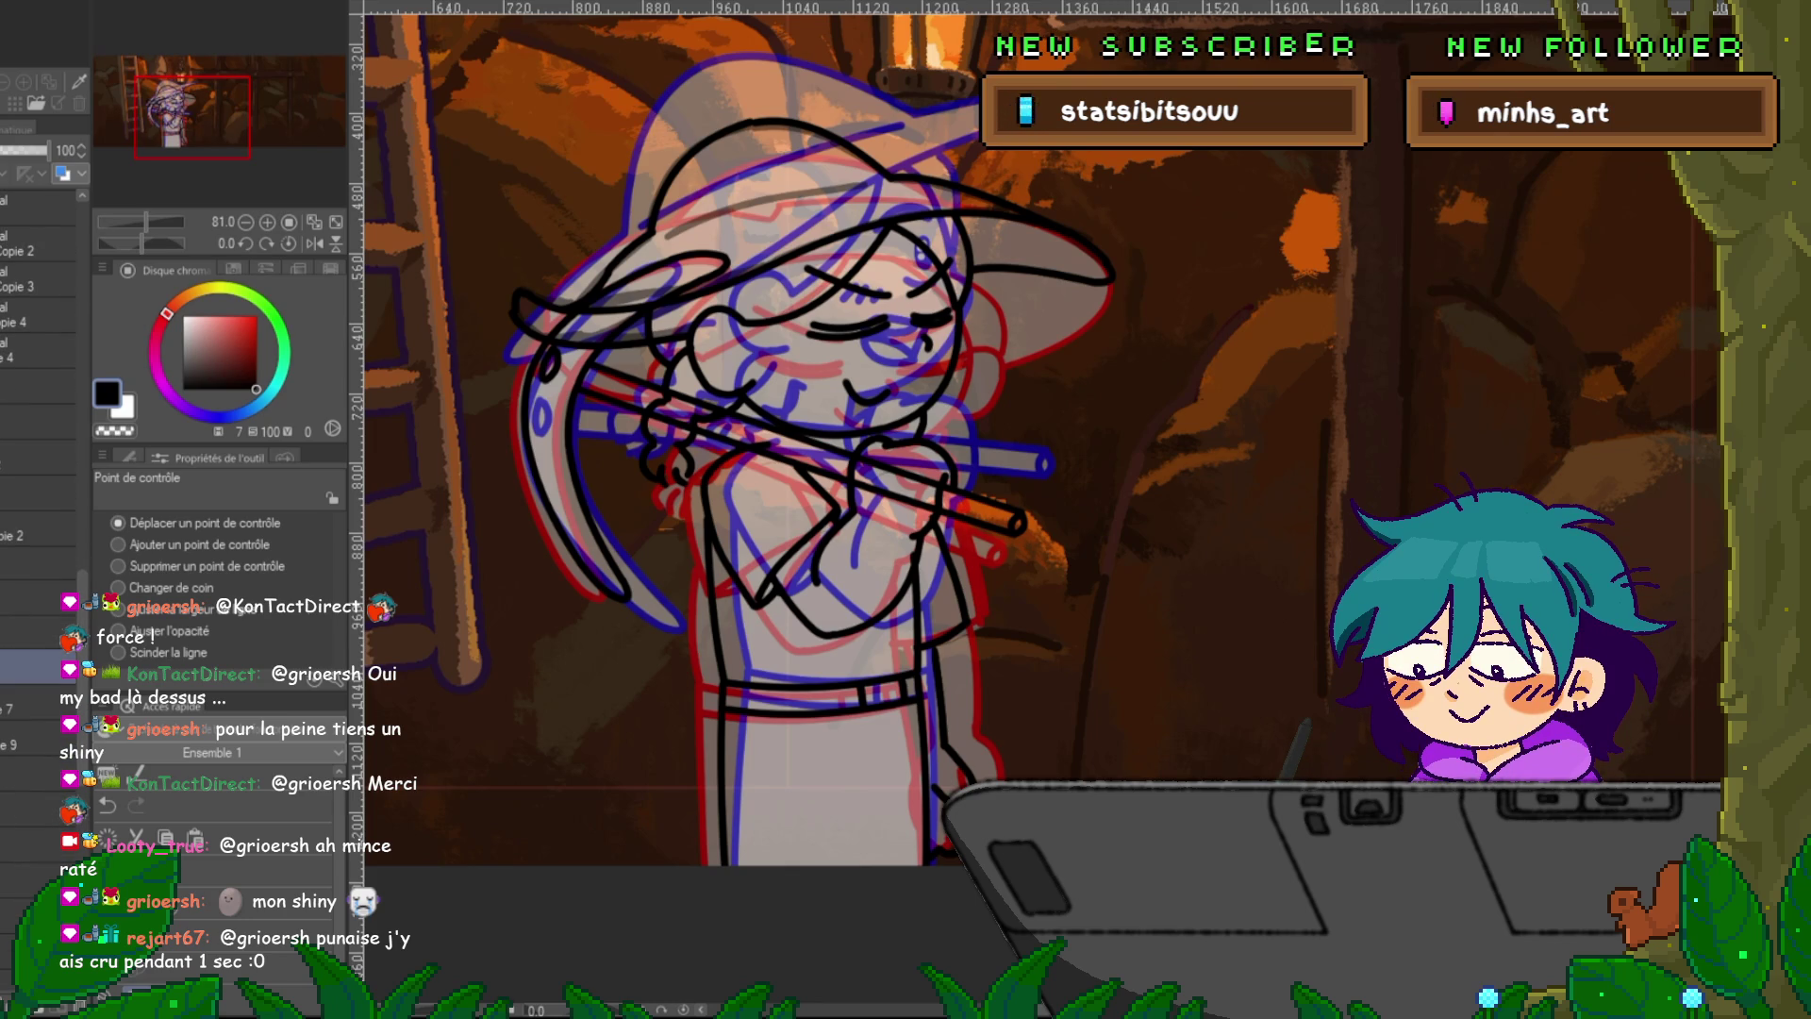
scroll(38, 424, down, 10)
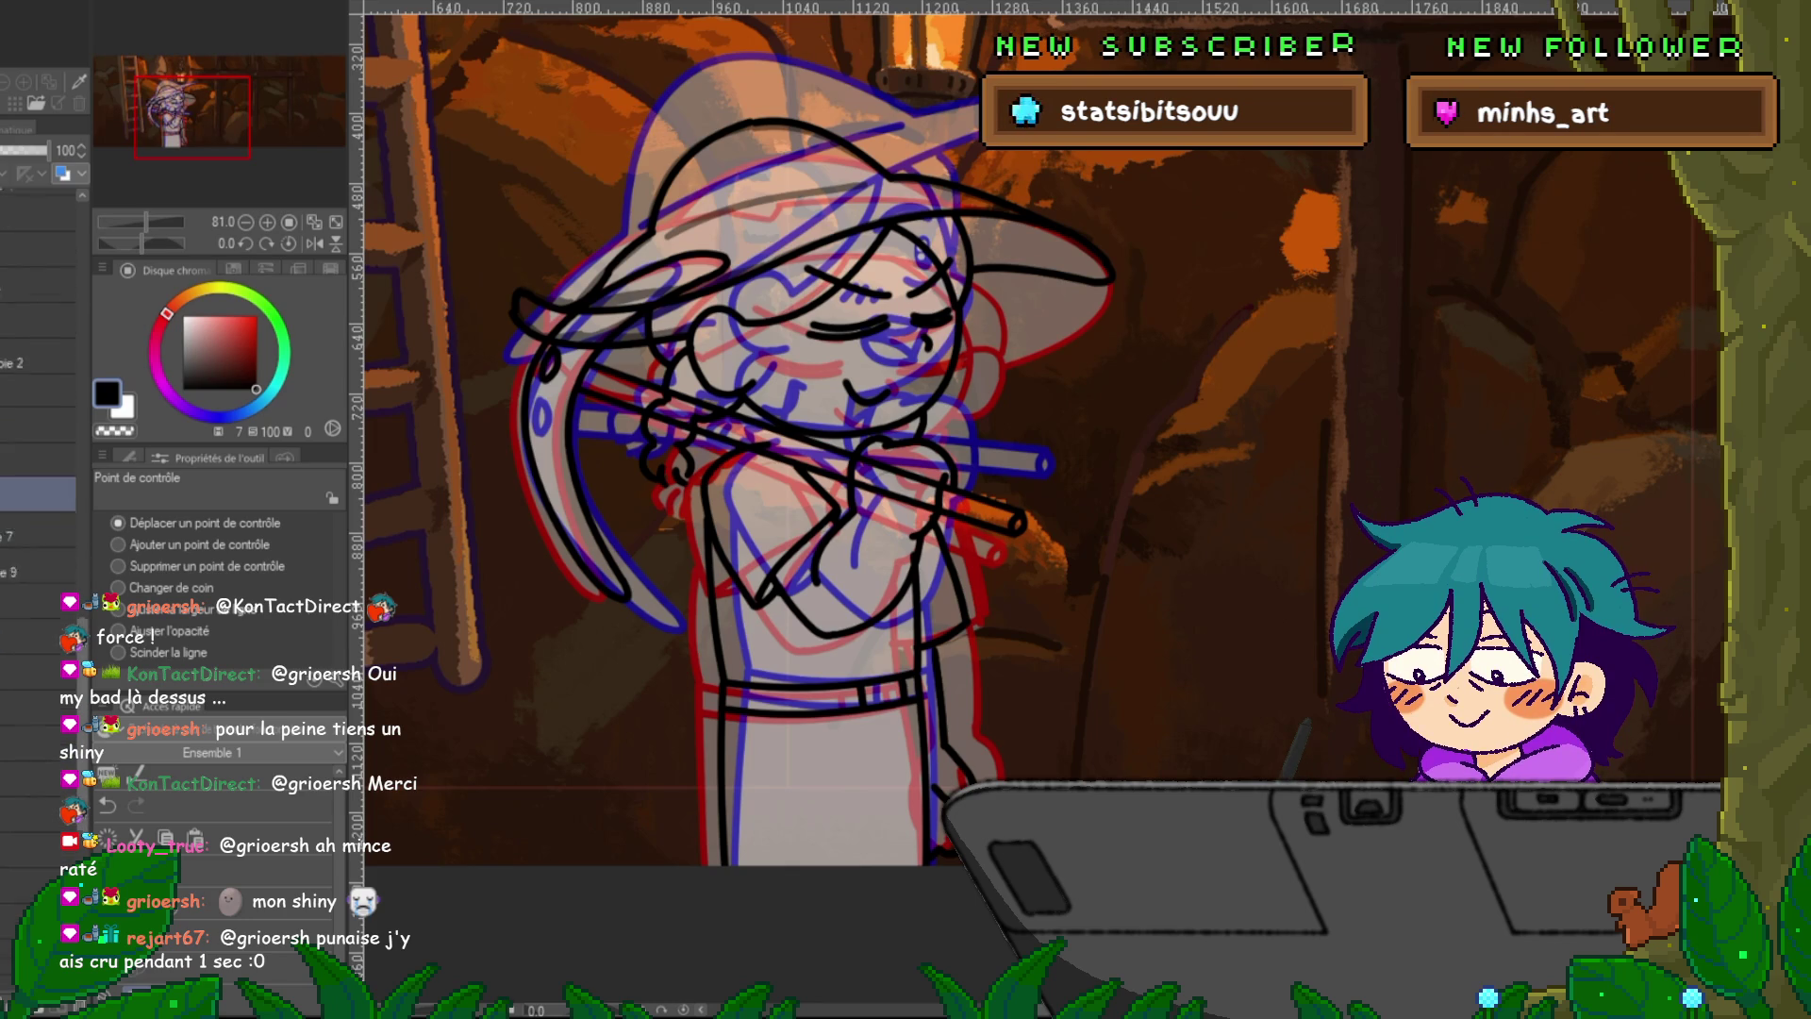
scroll(38, 425, down, 2)
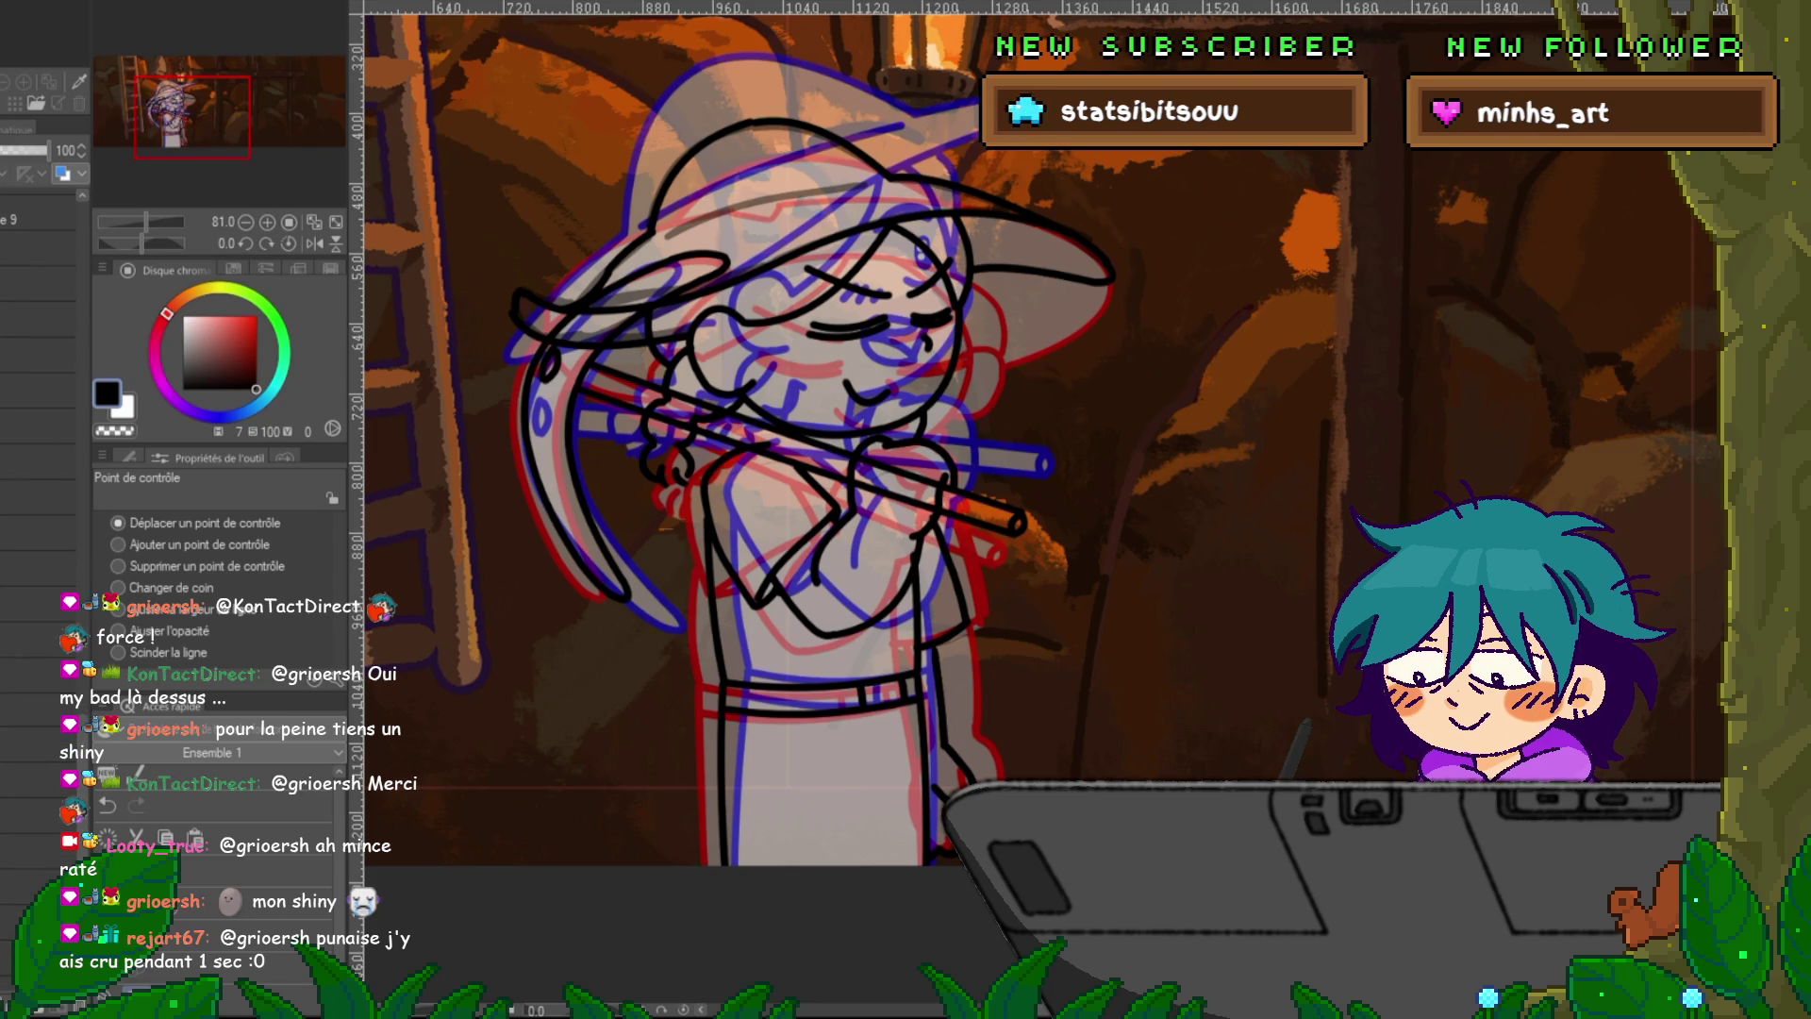
scroll(38, 425, up, 10)
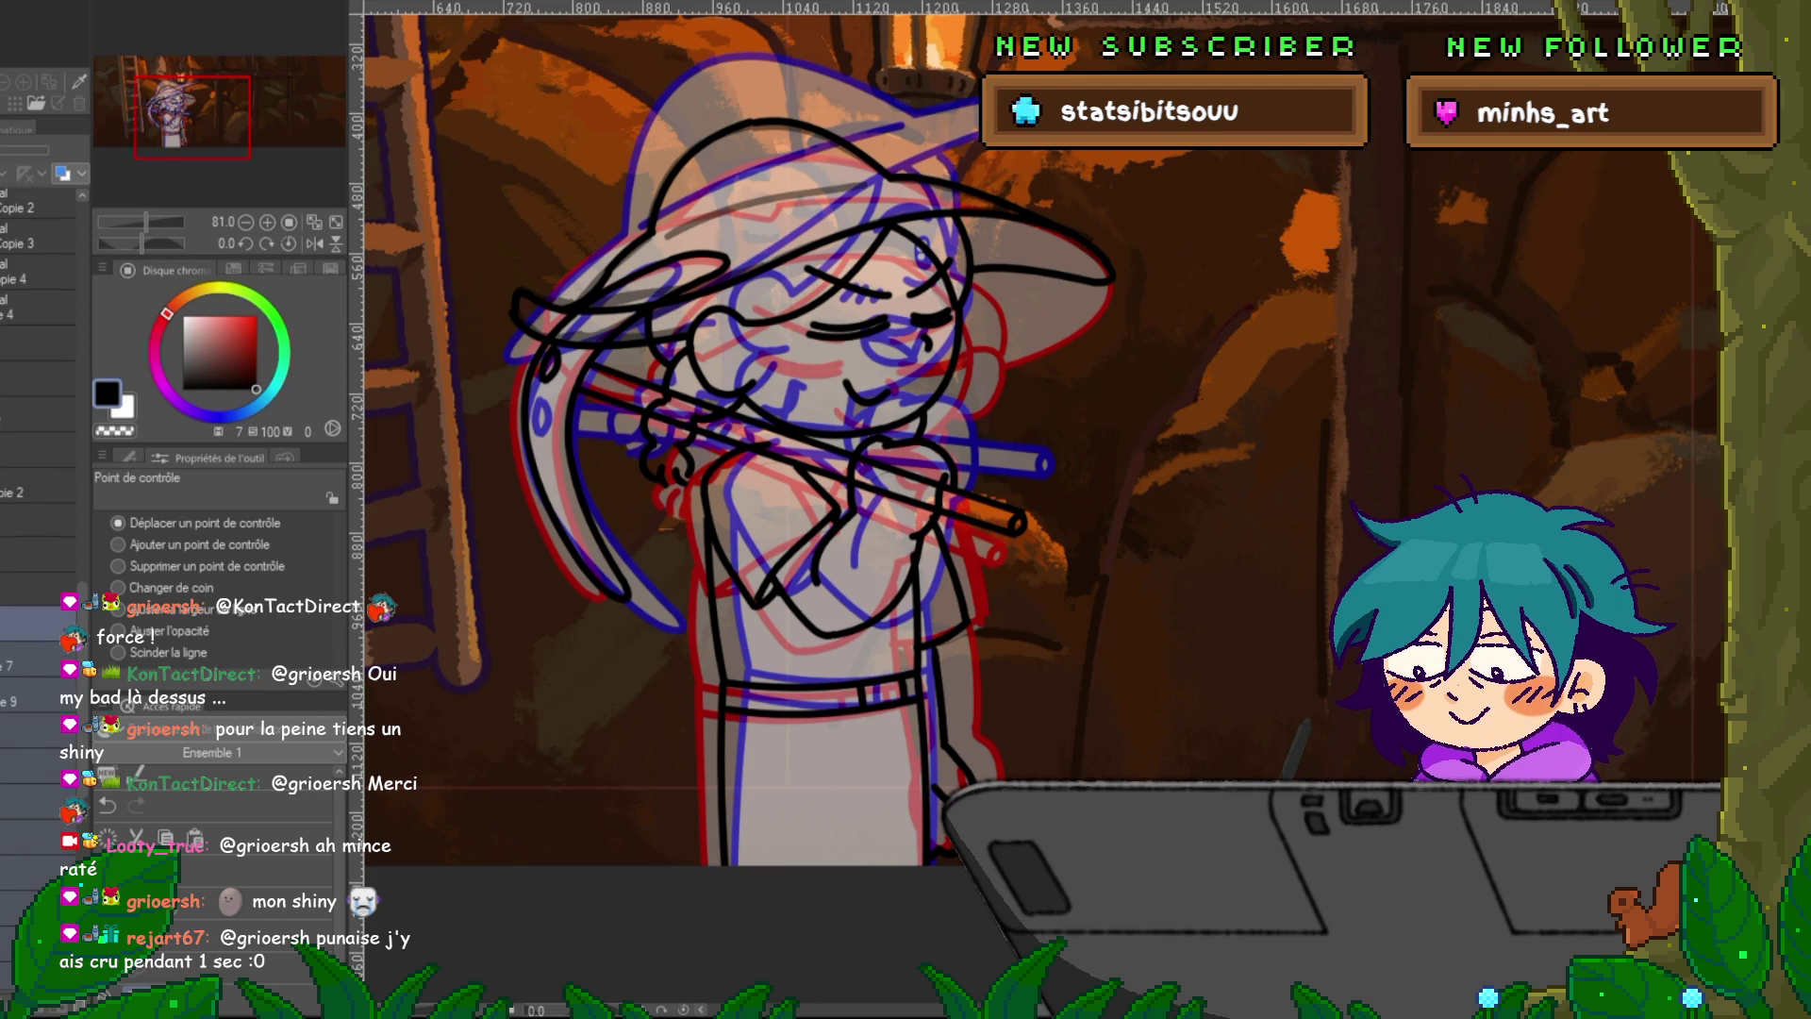
click(38, 586)
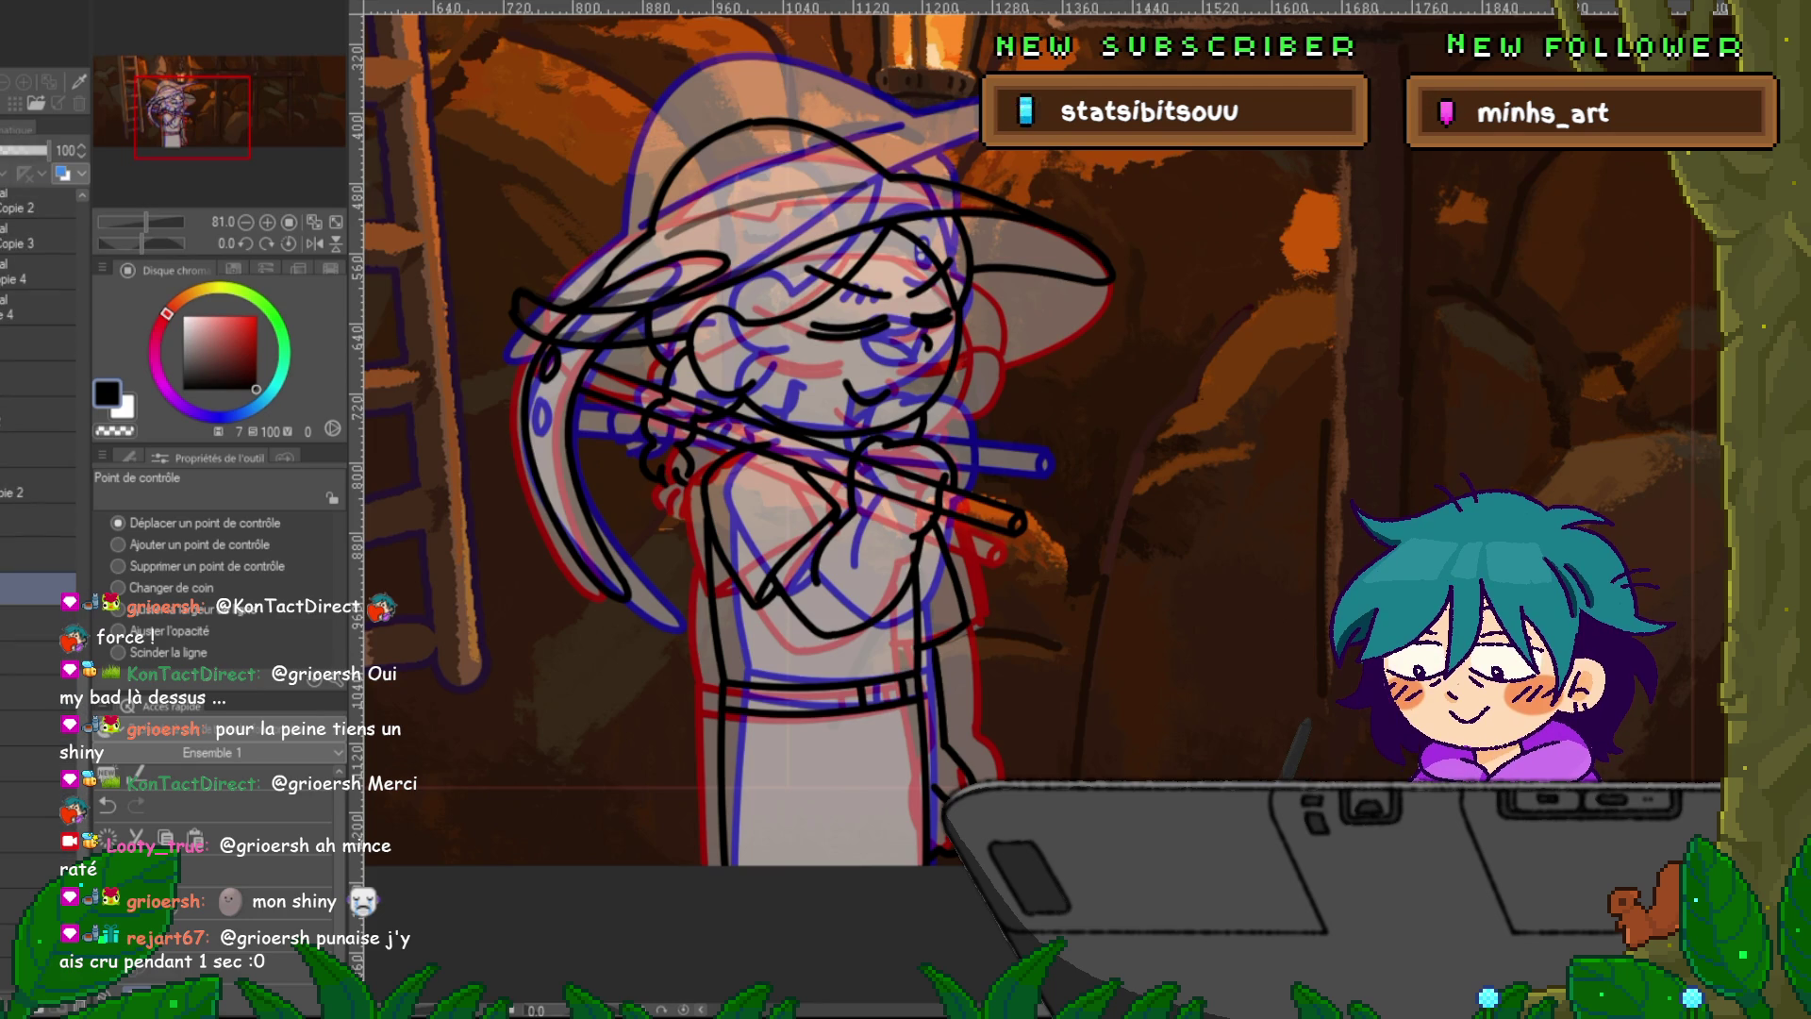
scroll(37, 424, down, 2)
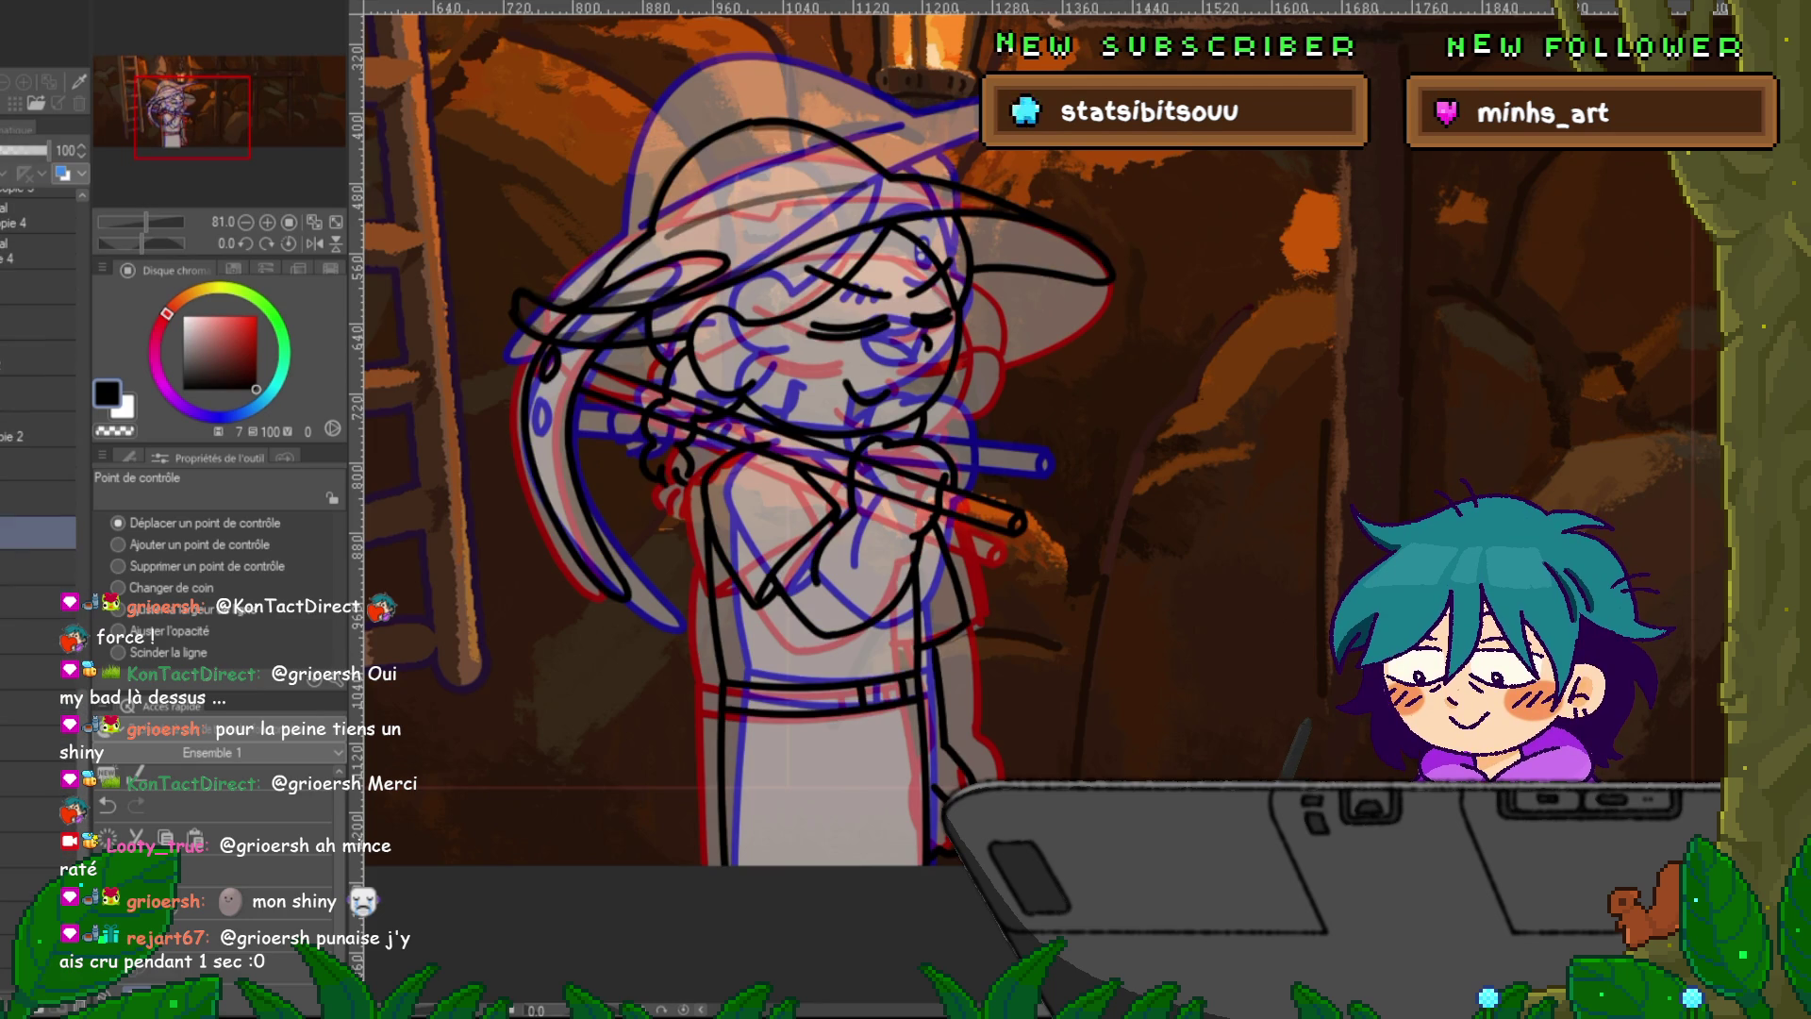
scroll(38, 424, down, 2)
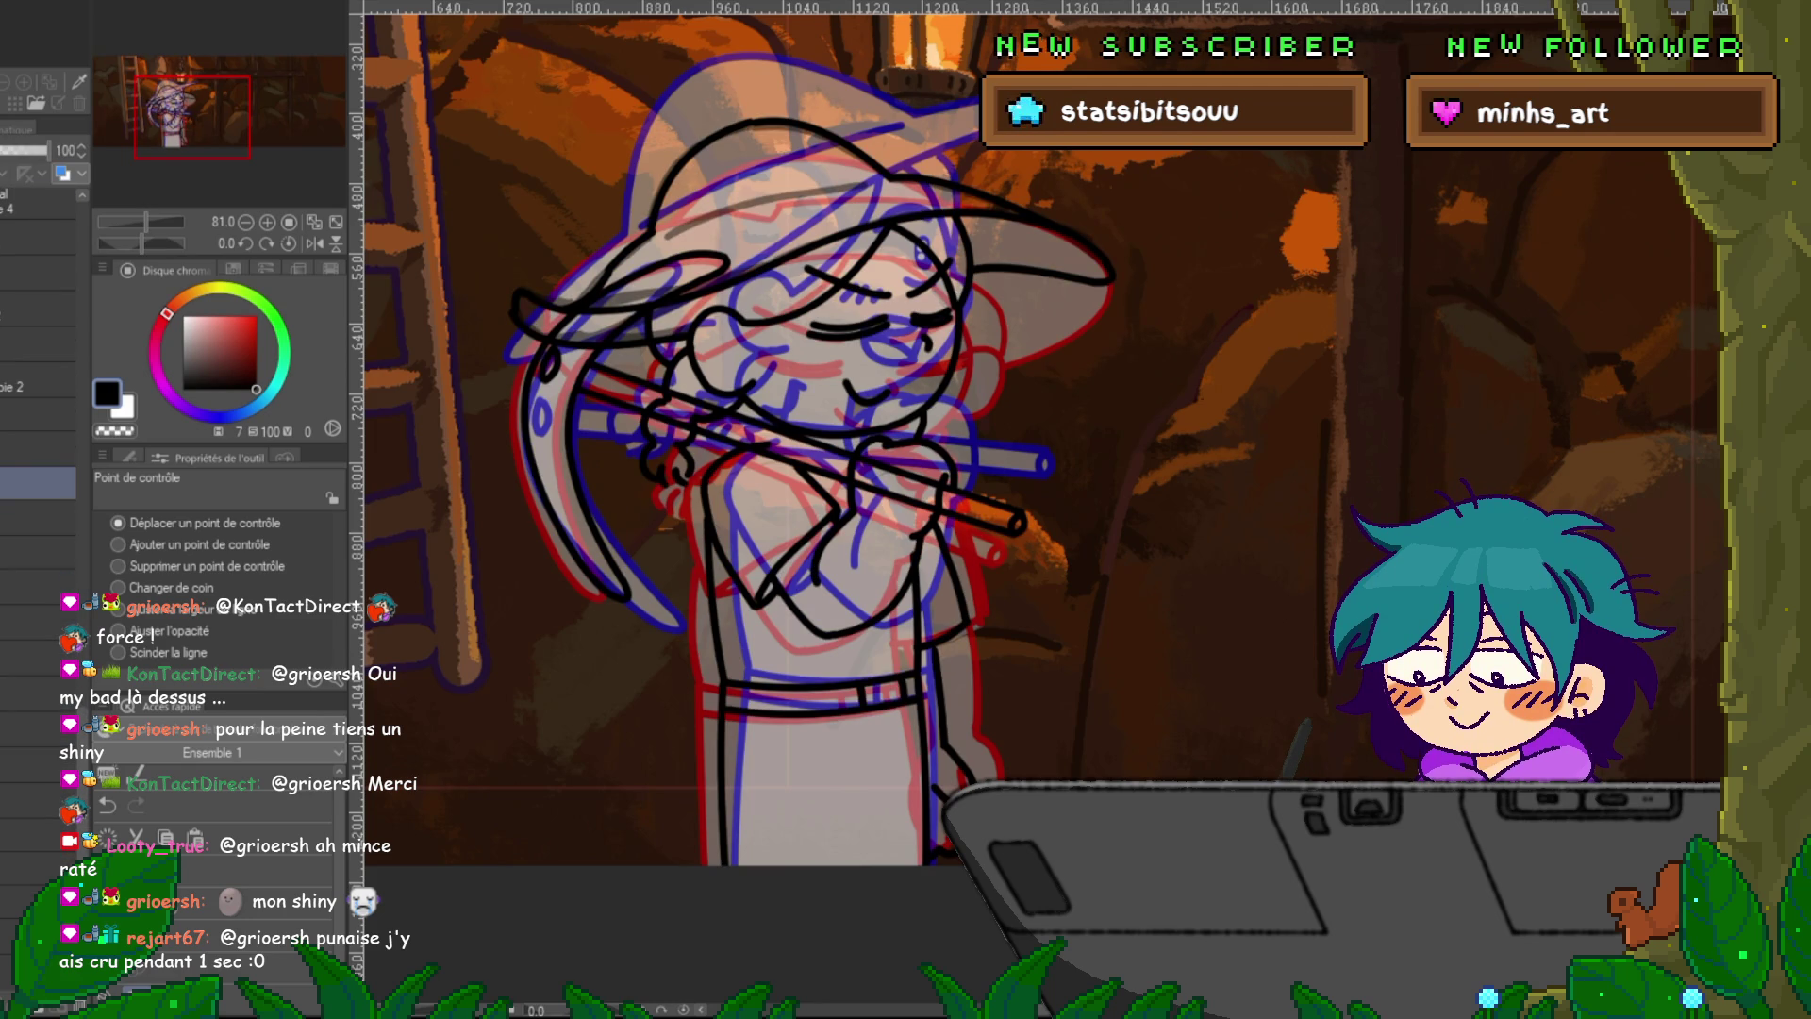
click(11, 585)
click(38, 584)
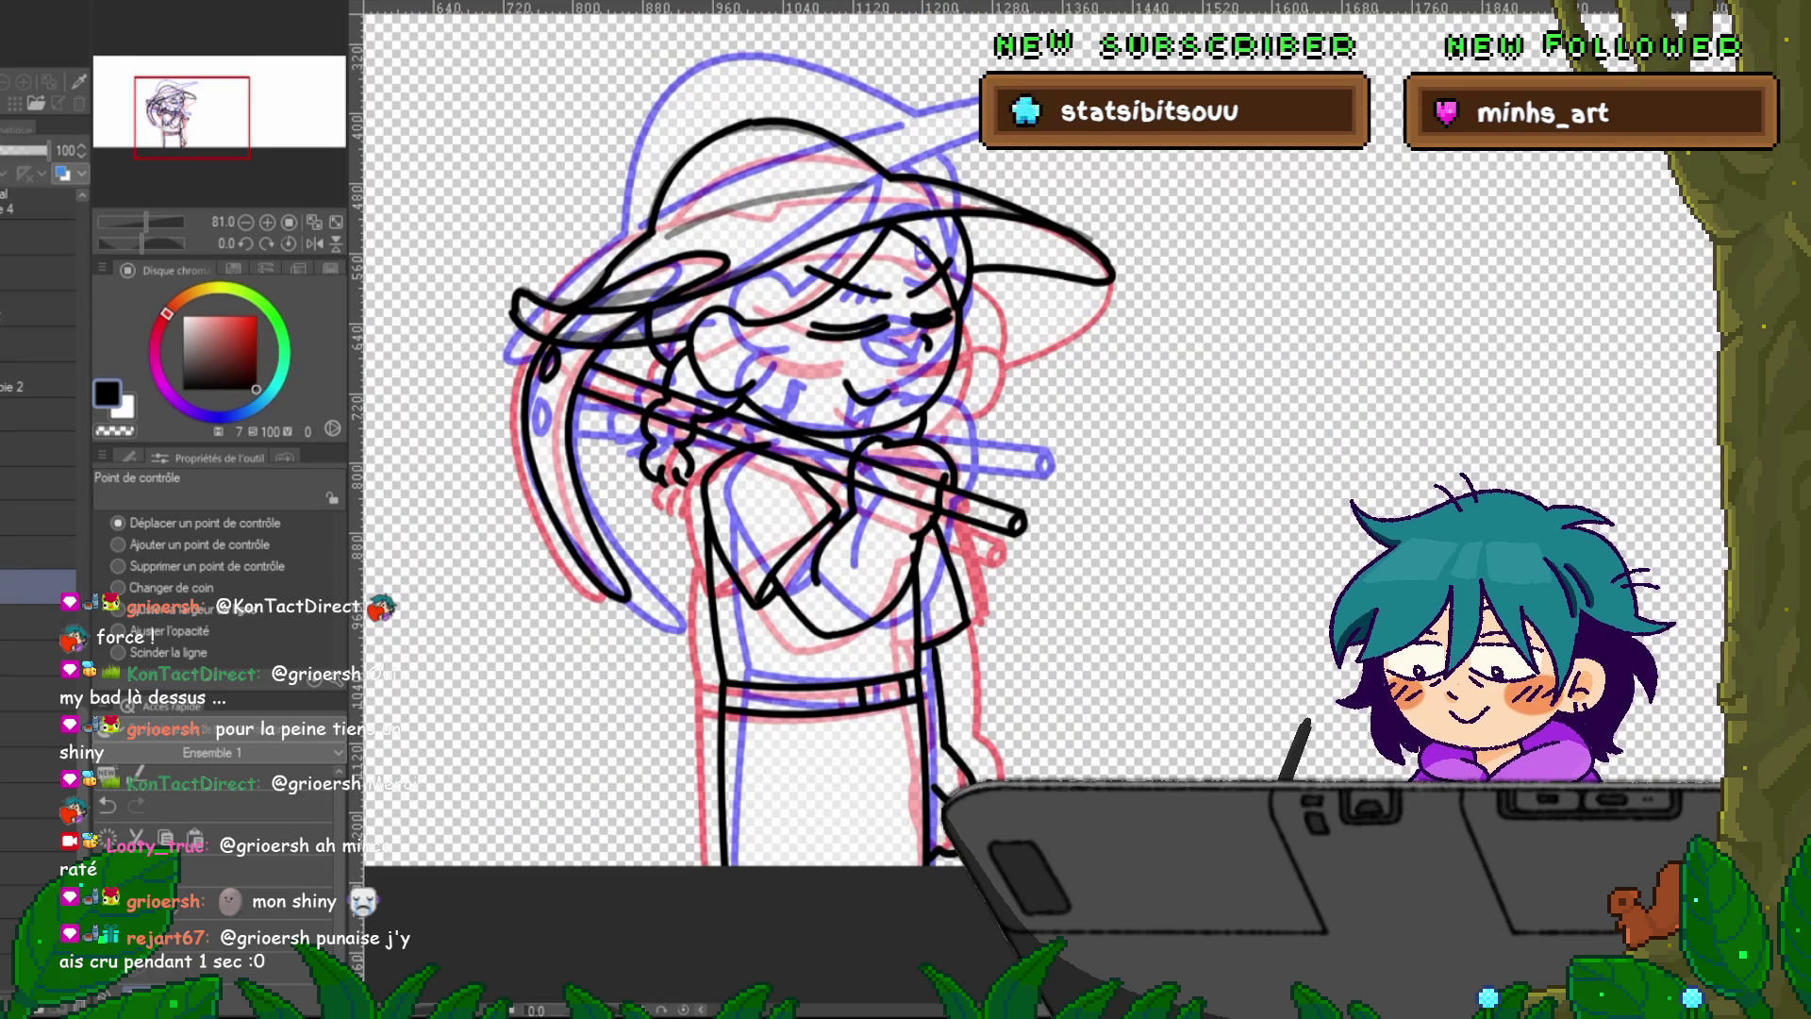
Try a black lasso fill around the figure, then undo it.
key(g)
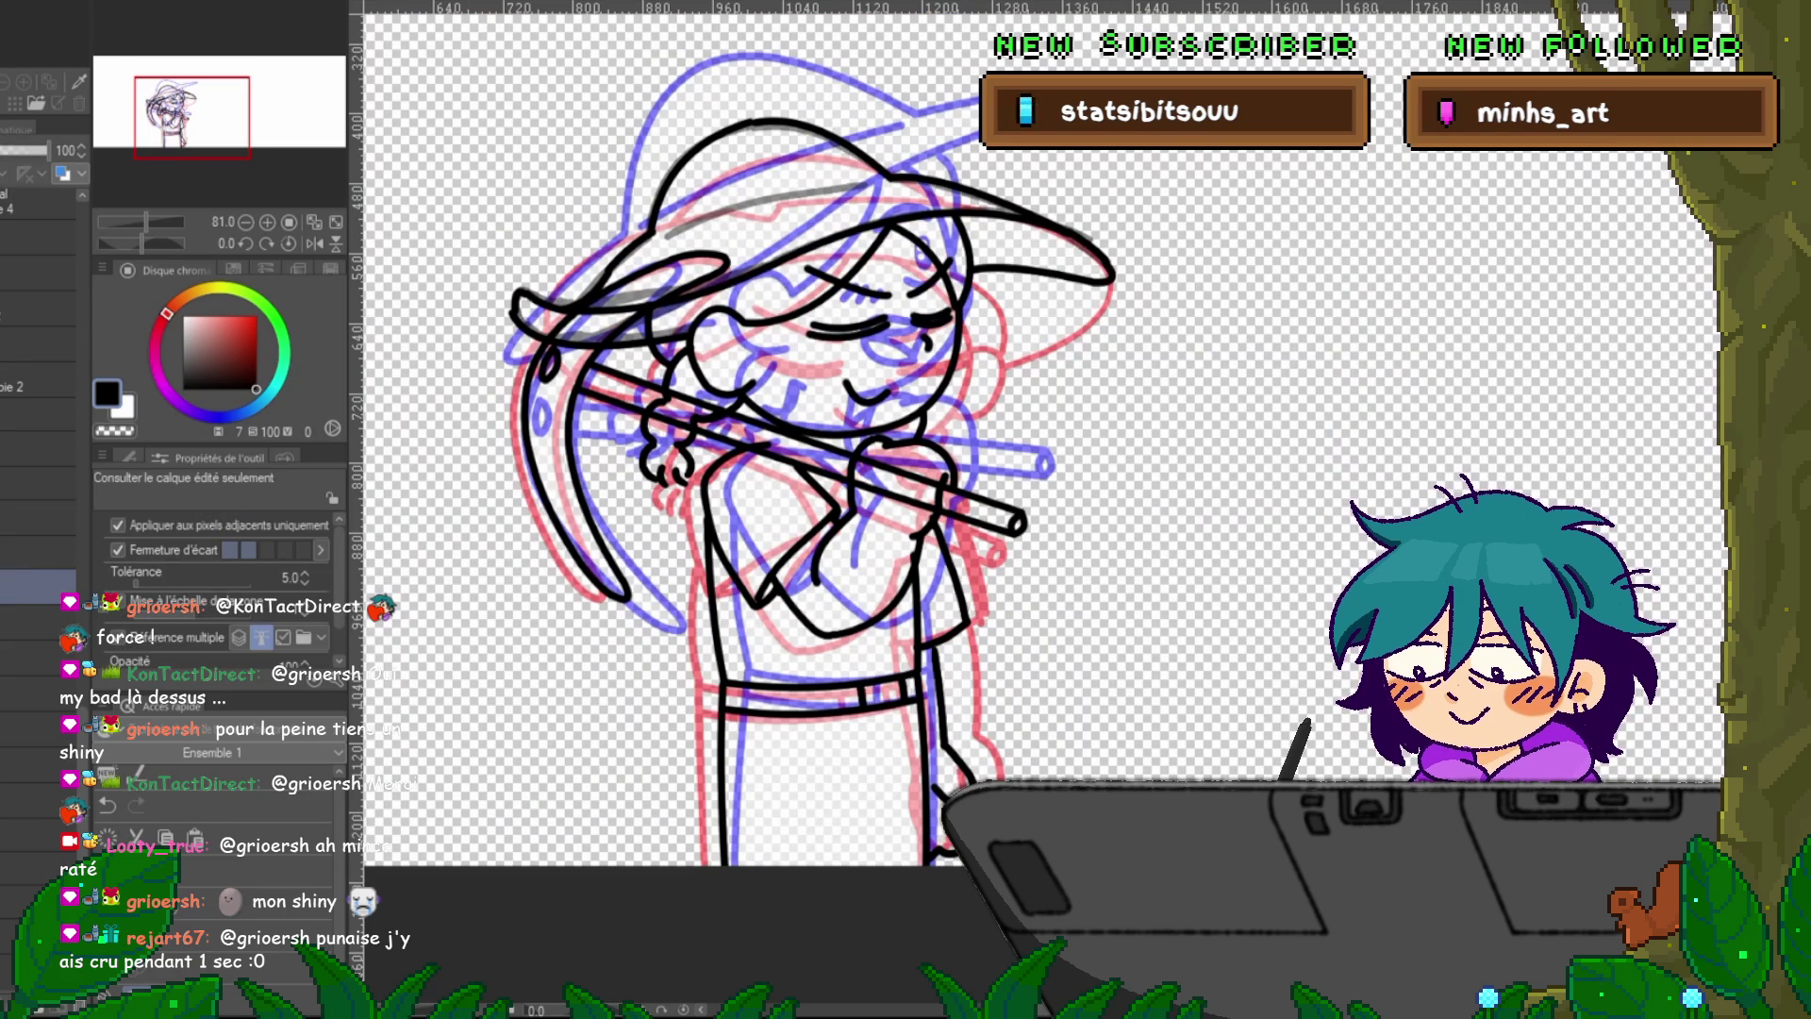
mouse_move(1183, 495)
mouse_down()
mouse_move(1150, 161)
mouse_move(491, 792)
mouse_move(1170, 283)
mouse_move(1179, 226)
mouse_up()
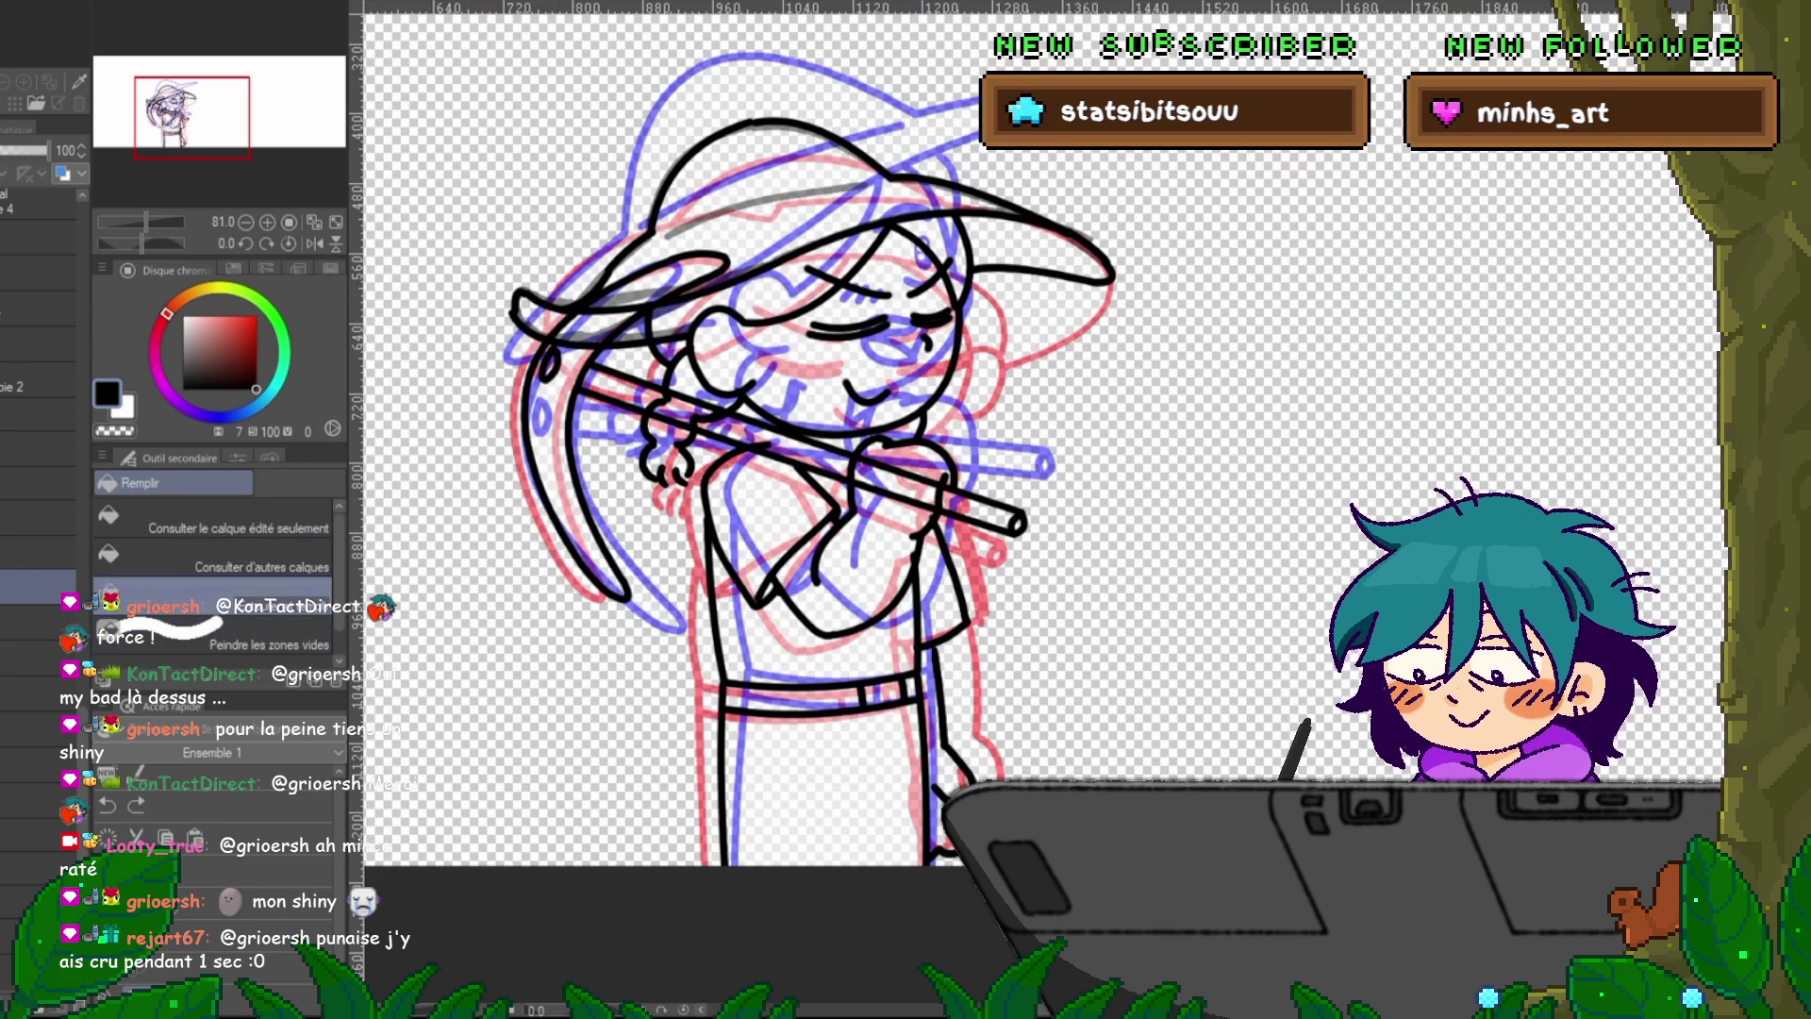
mouse_move(1189, 433)
mouse_down()
mouse_move(651, 85)
mouse_move(972, 943)
mouse_move(1179, 207)
mouse_up()
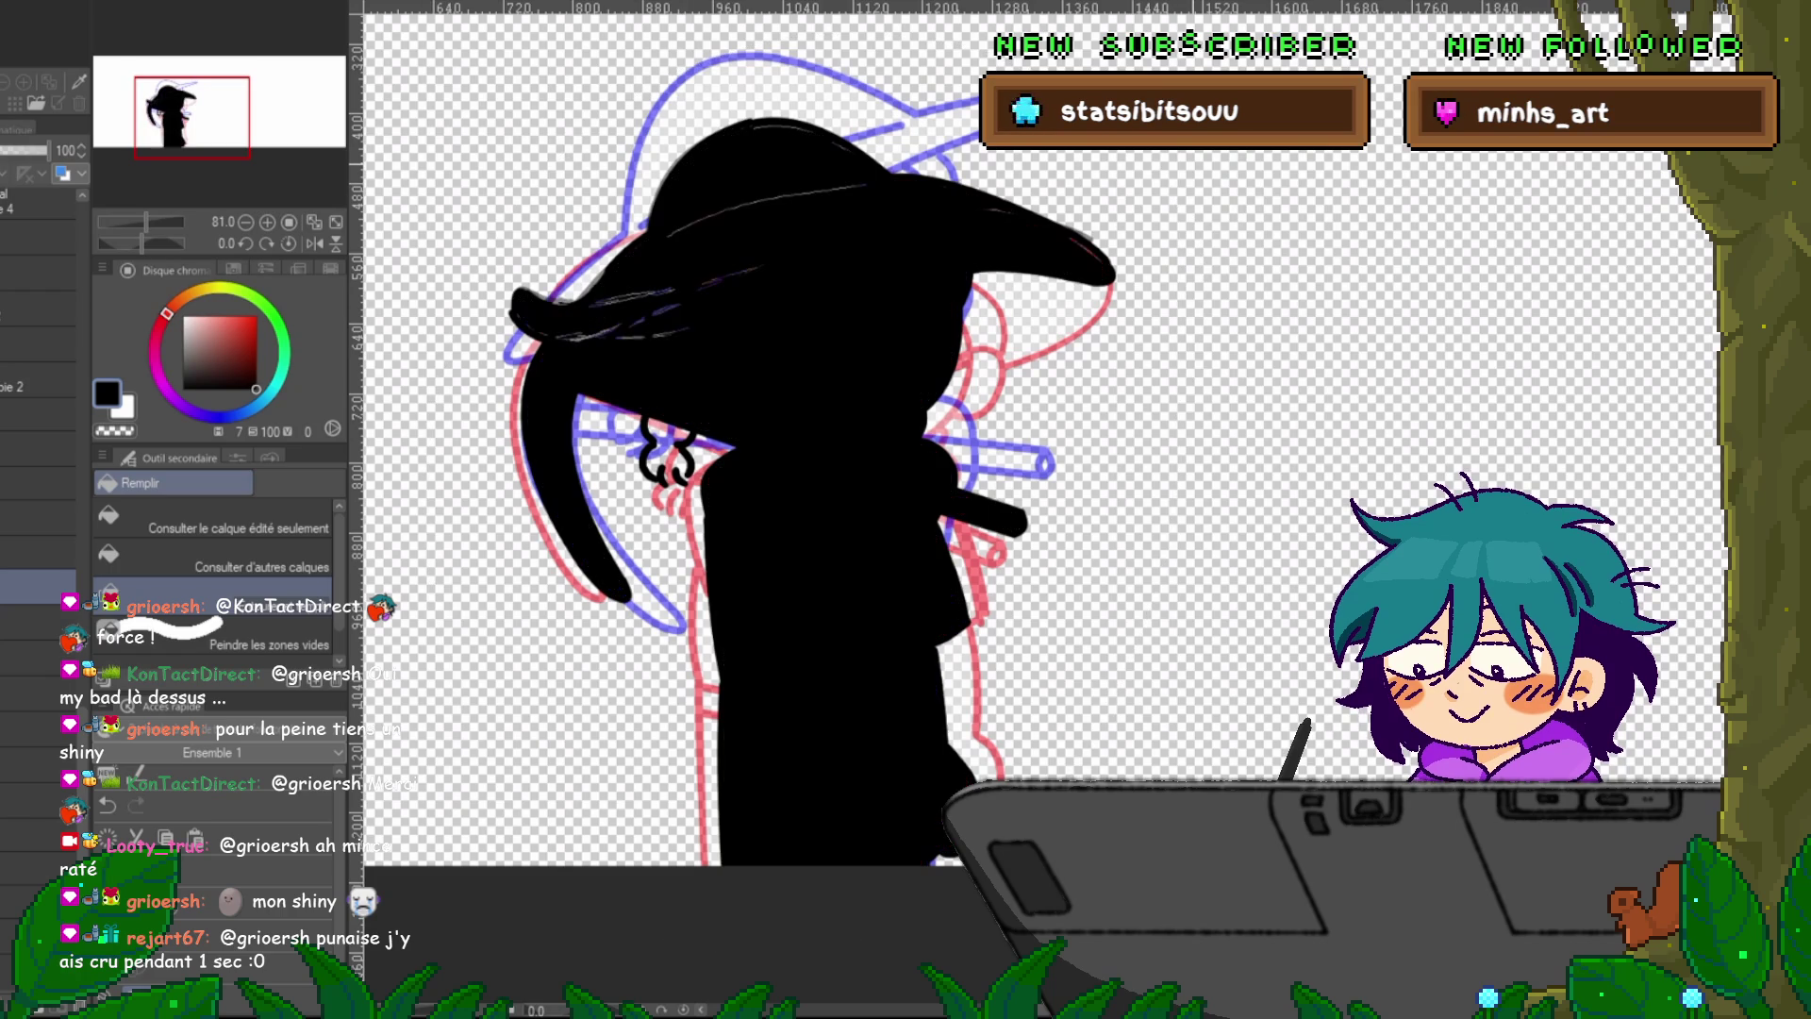
key(ctrl+z)
Try a white fill inside the figure, then undo it.
key(x)
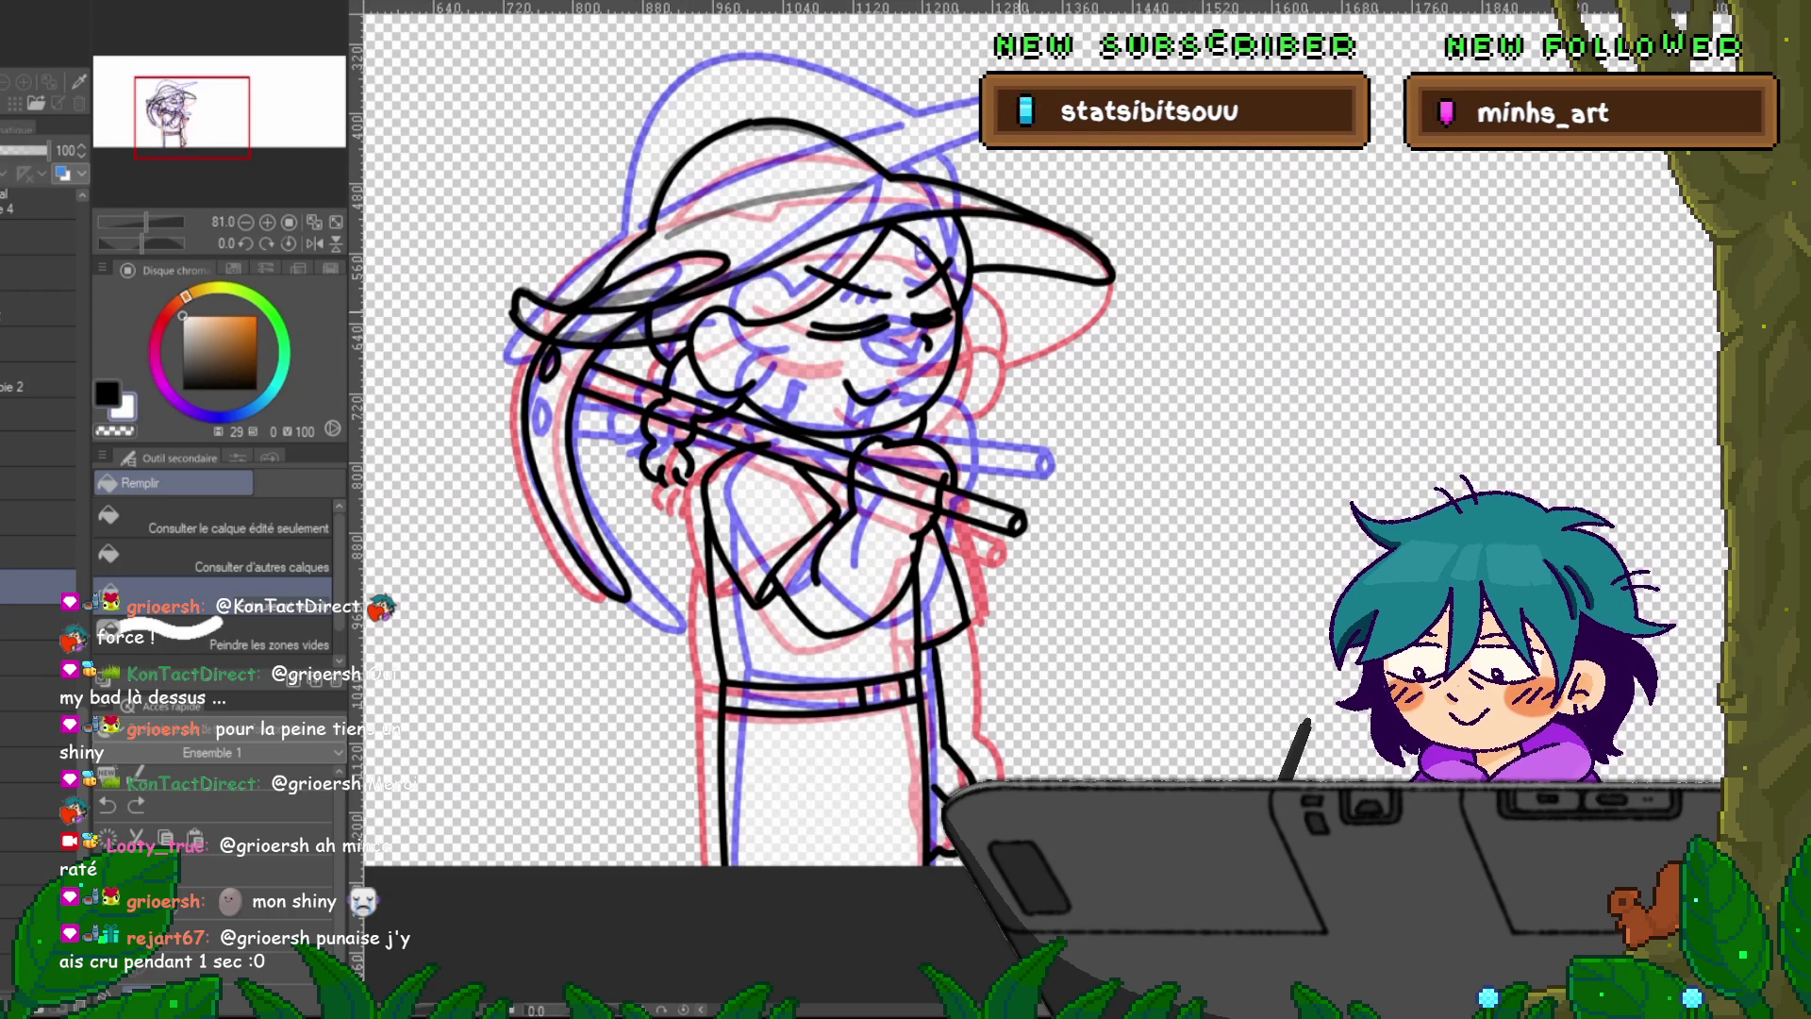
mouse_move(1150, 382)
mouse_down()
mouse_move(980, 56)
mouse_move(490, 764)
mouse_move(1113, 273)
mouse_move(1146, 377)
mouse_up()
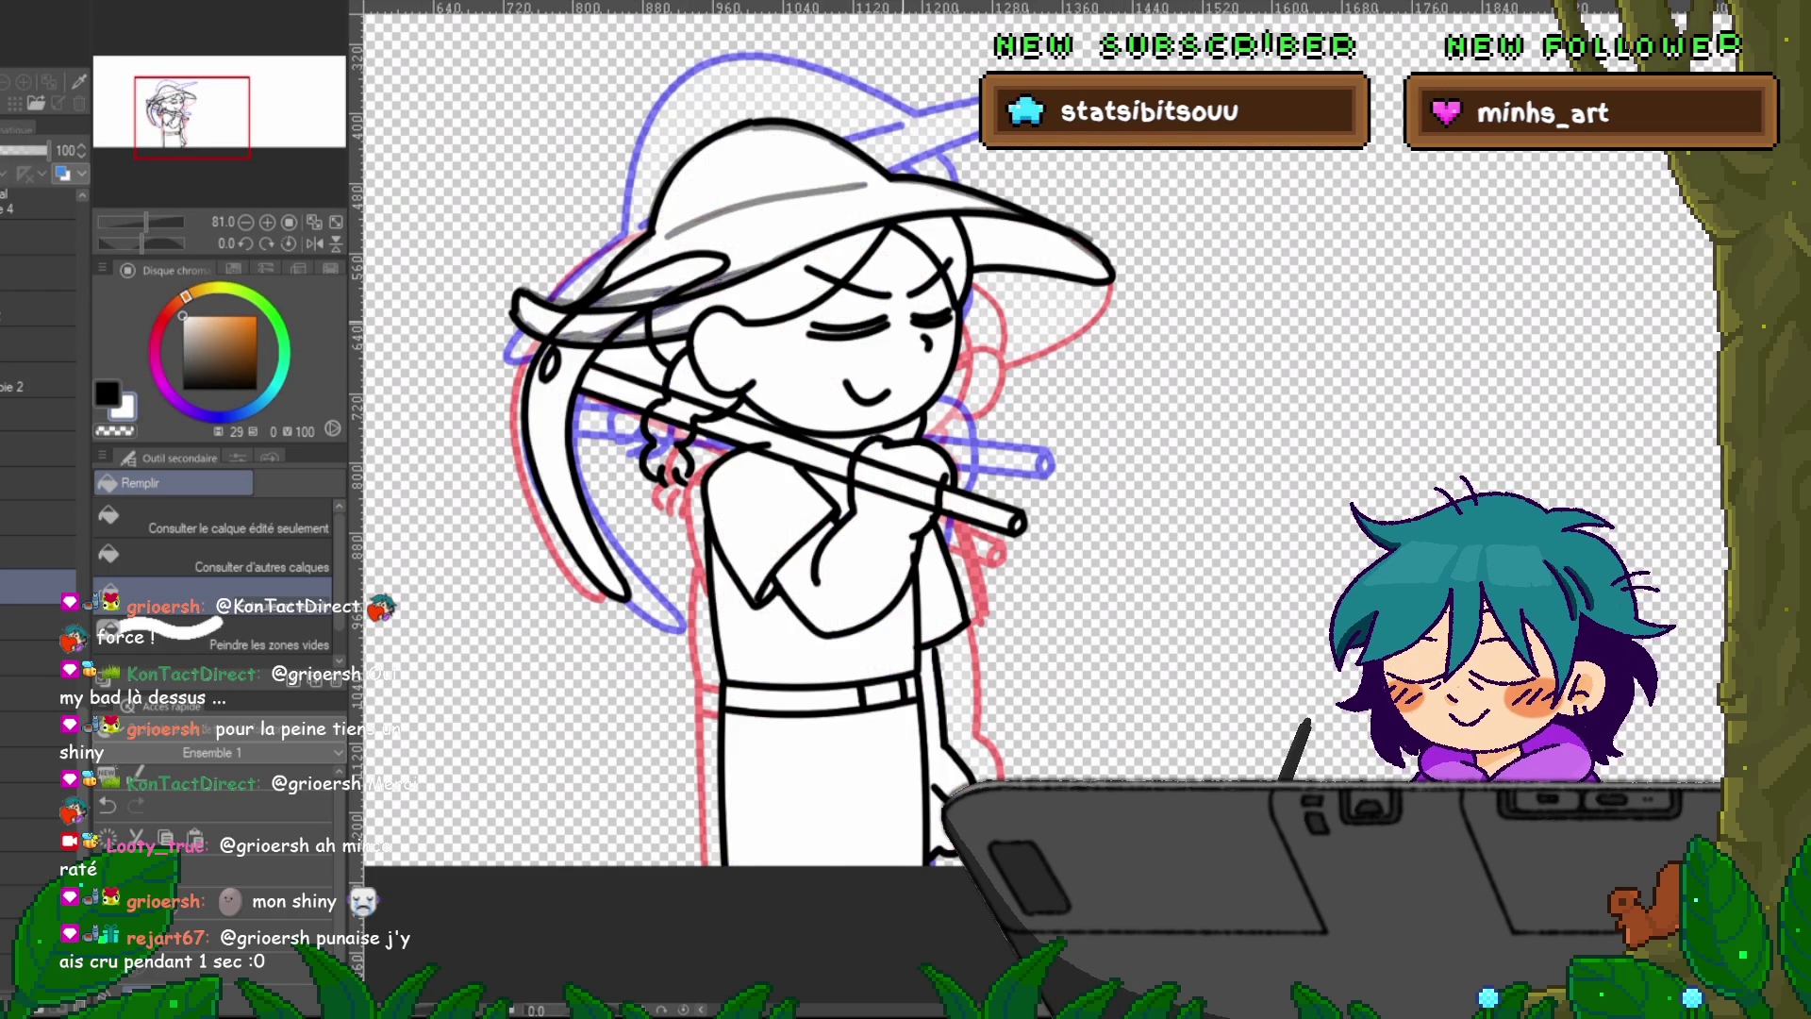
key(ctrl+z)
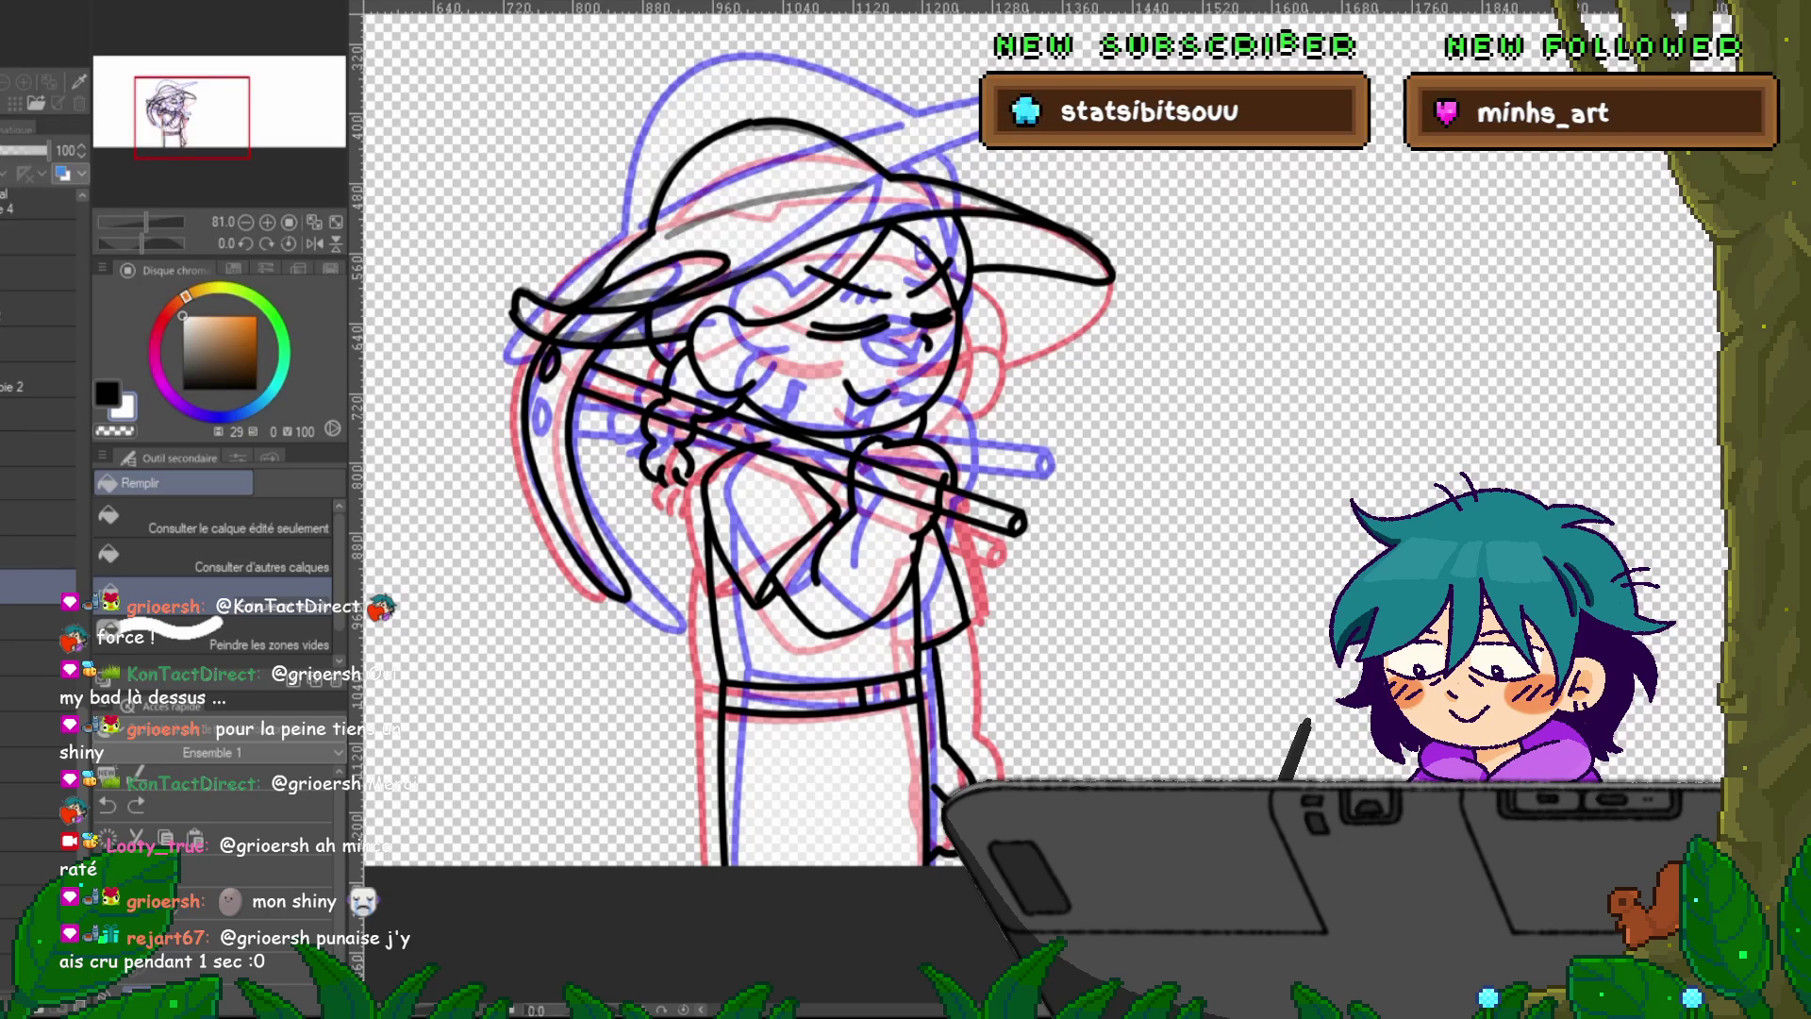
scroll(38, 471, down, 5)
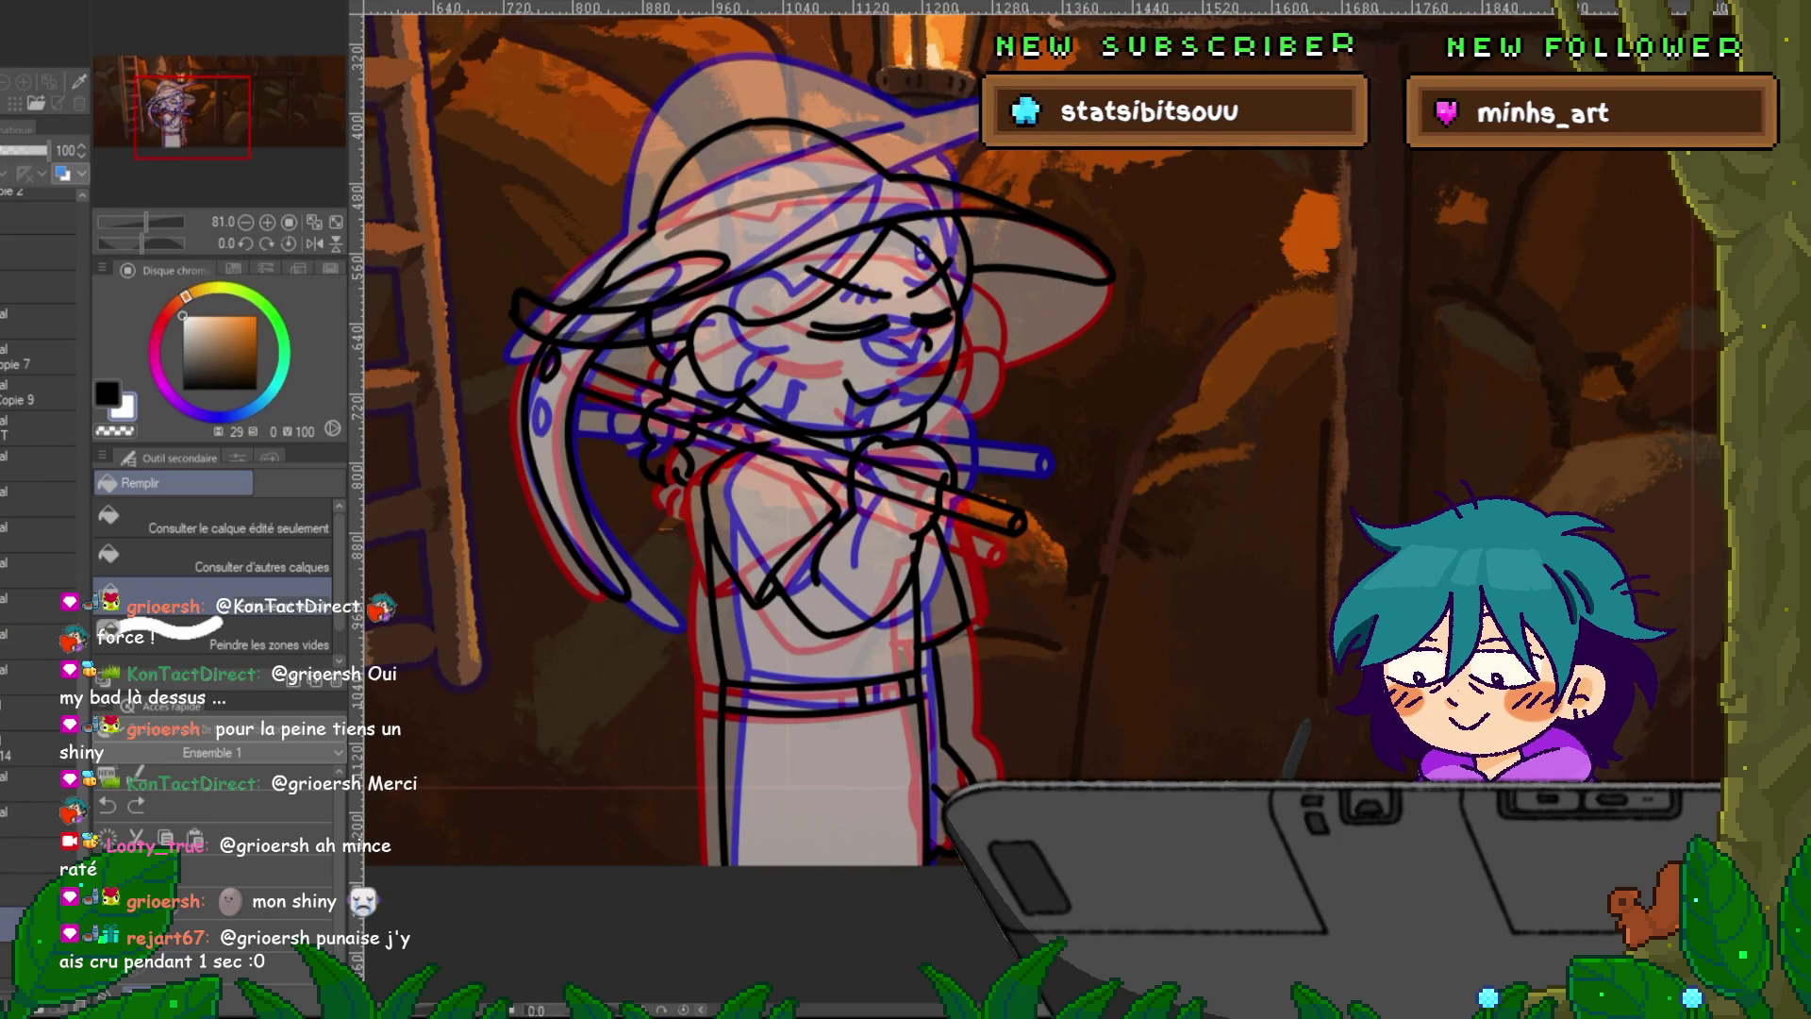
Pull the lower hat brim line's middle control point slightly upward.
click(764, 222)
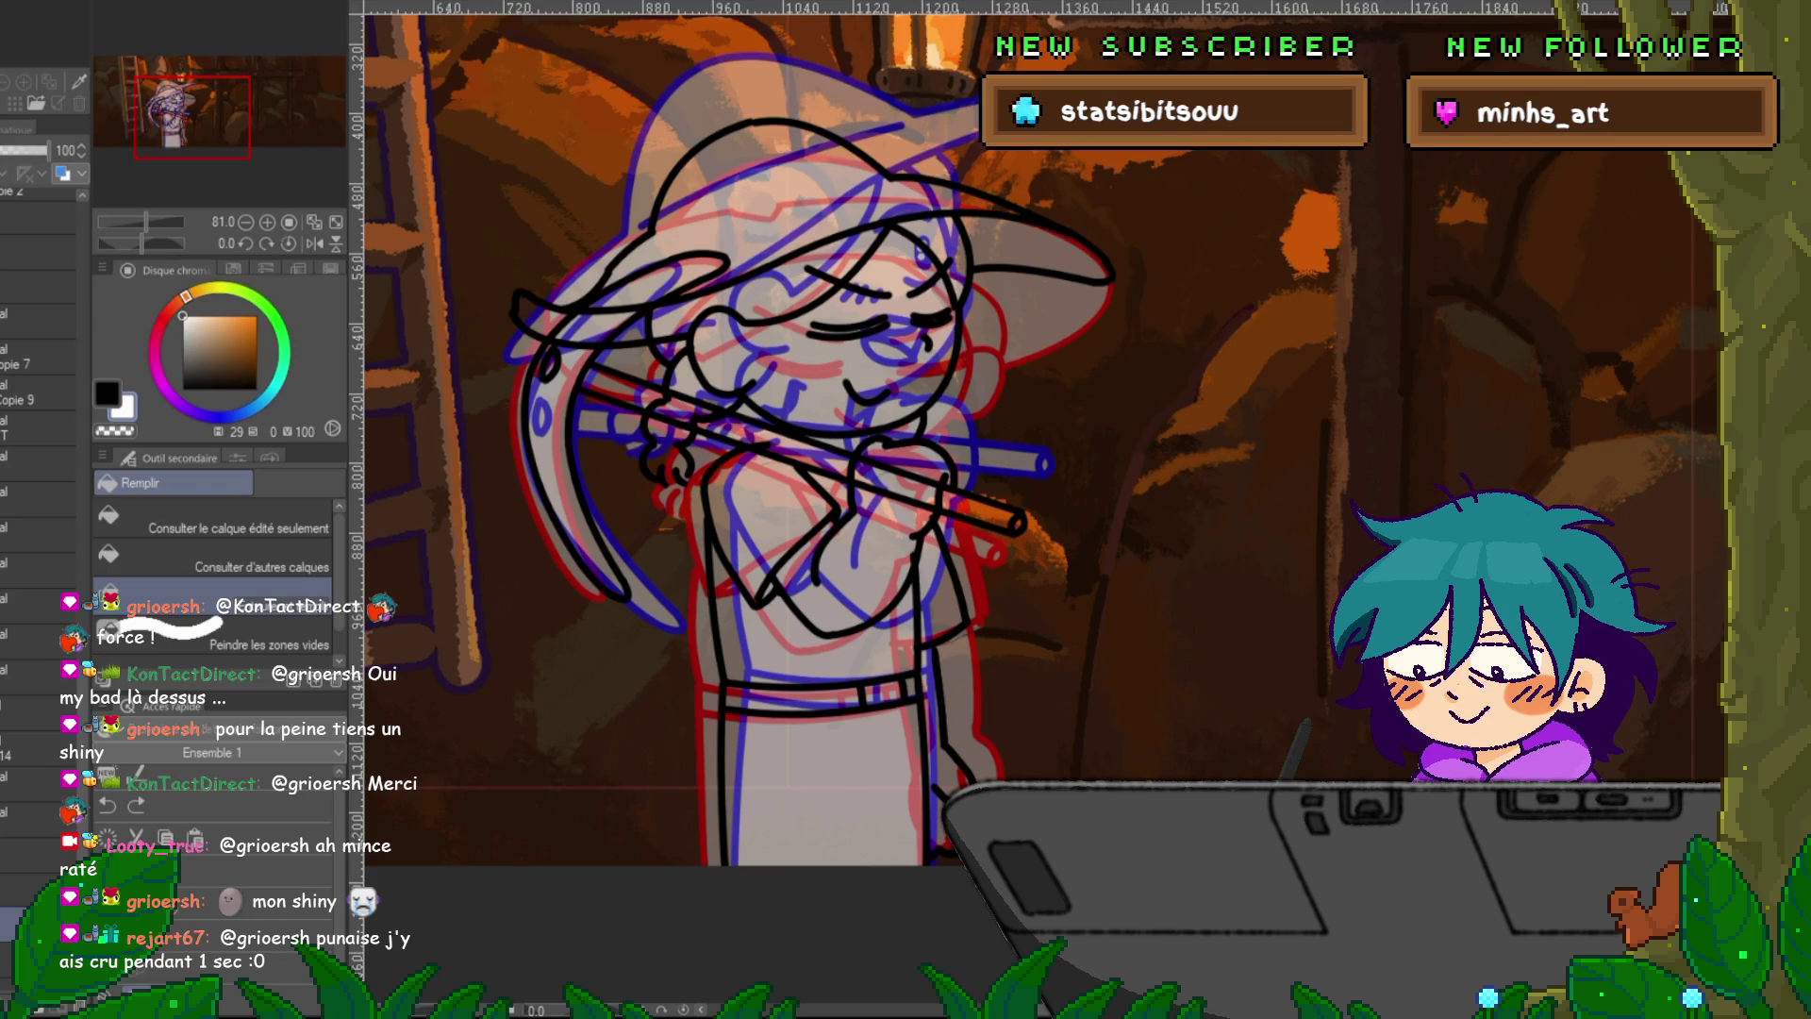
key(y)
click(584, 304)
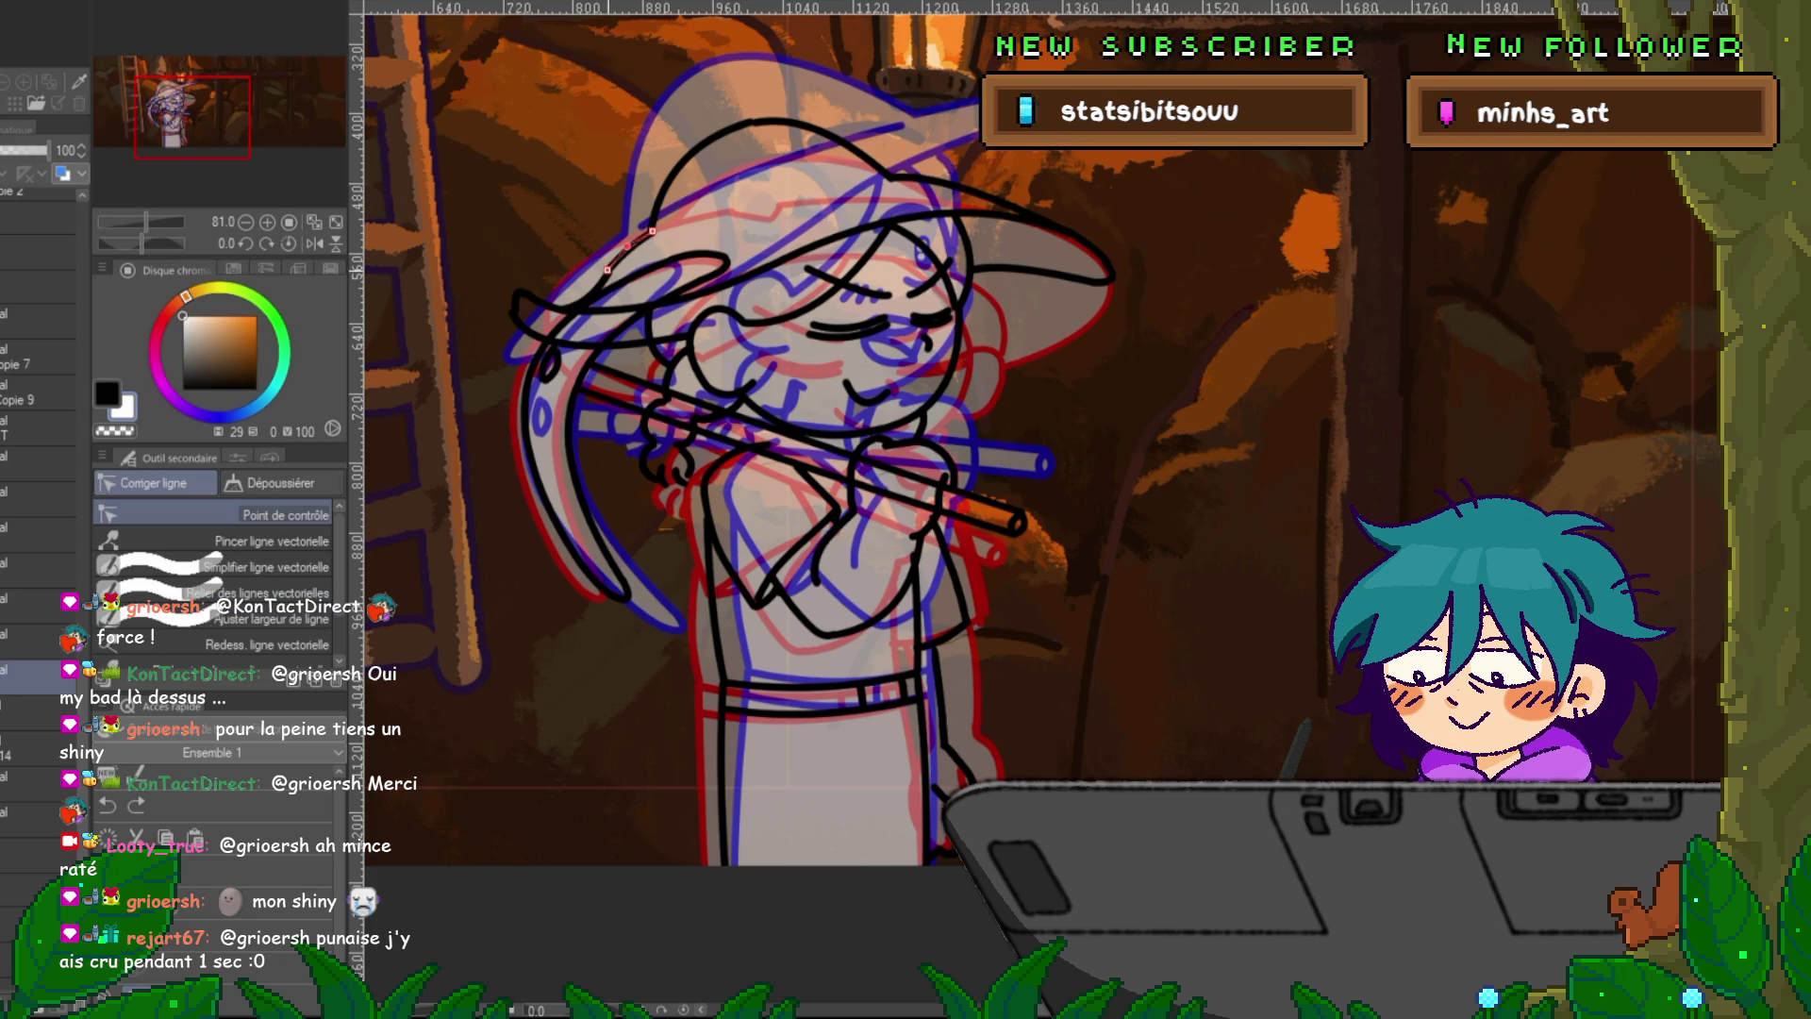
click(588, 304)
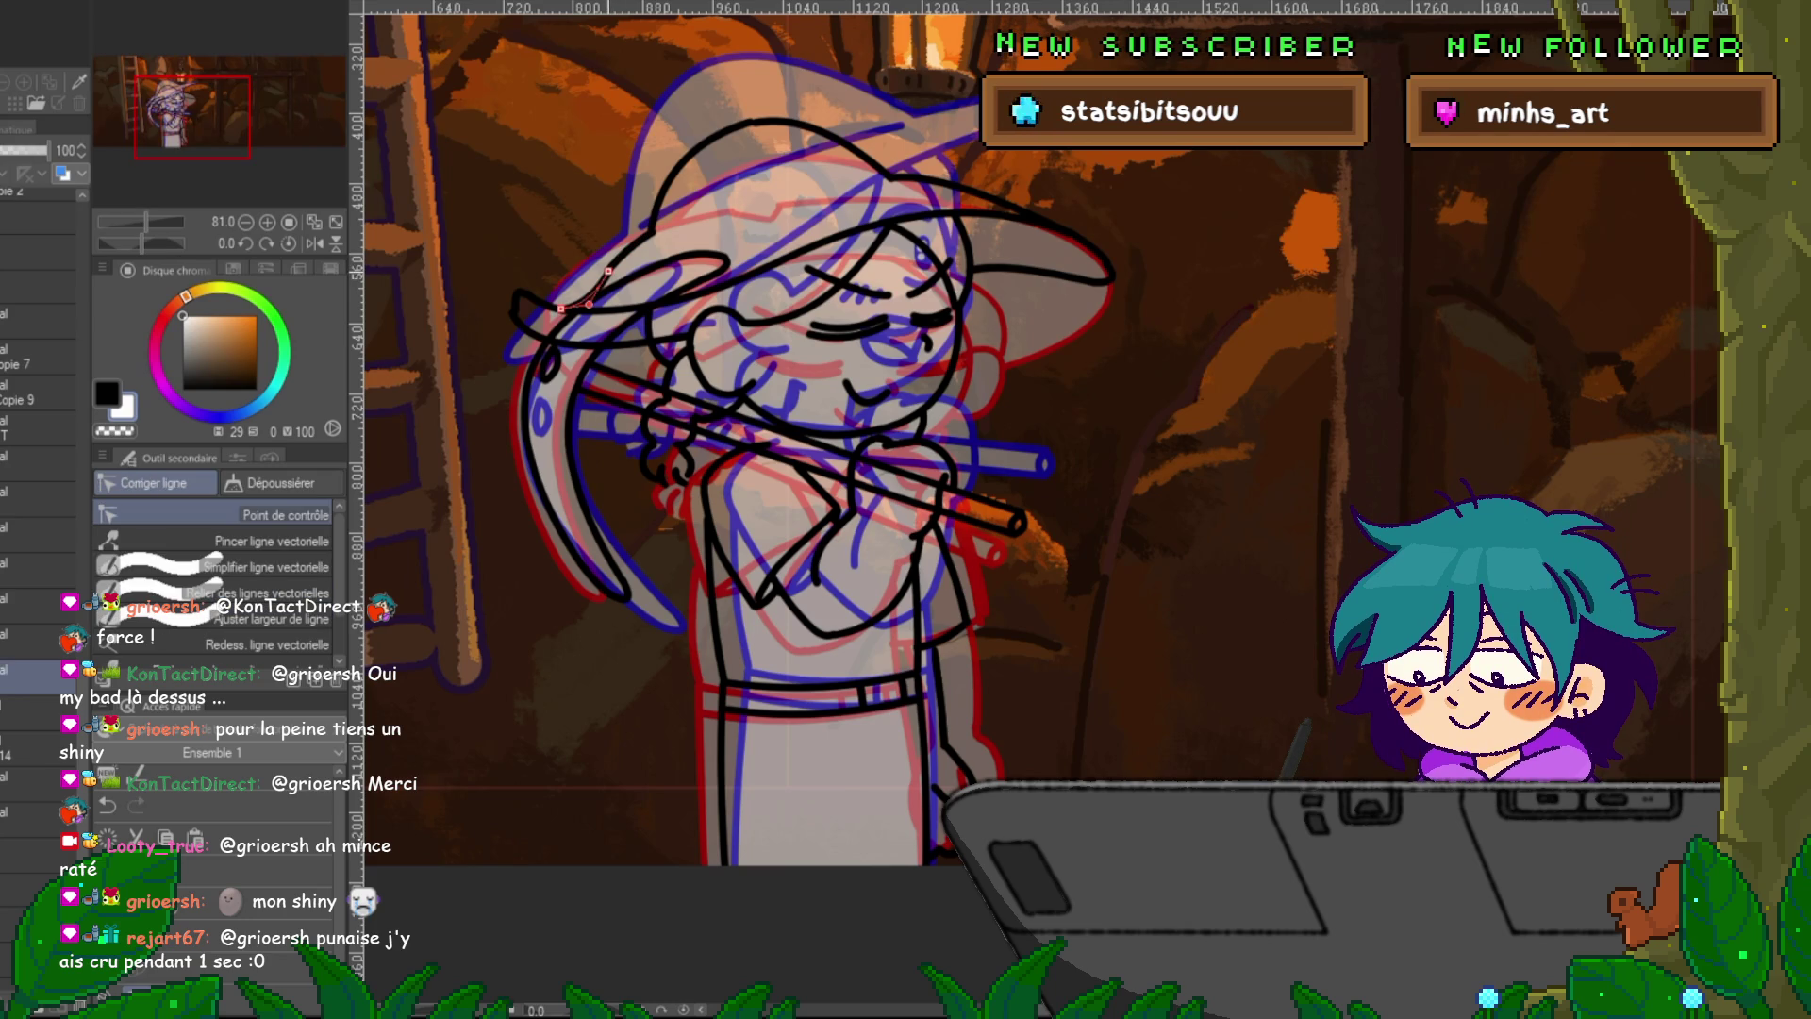
drag(589, 304, 594, 293)
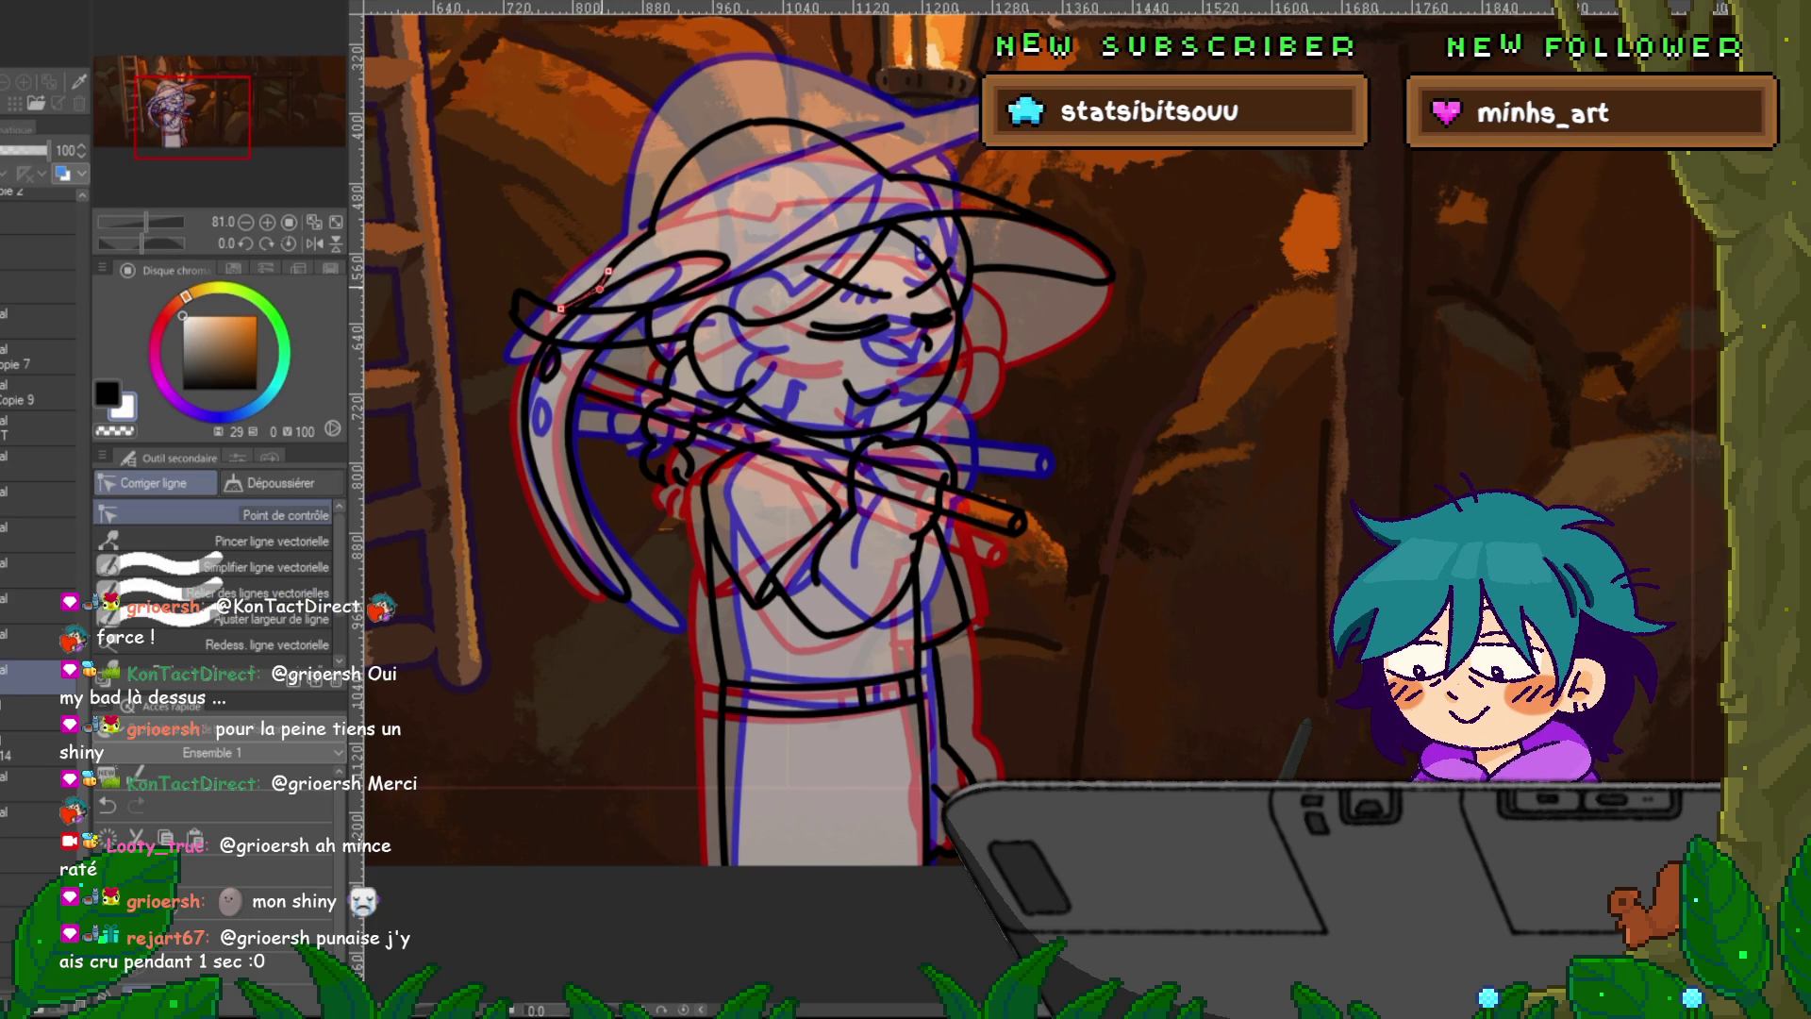
Select the other hat curves in turn: next brim segment, hat top, left side and brim tip.
click(626, 246)
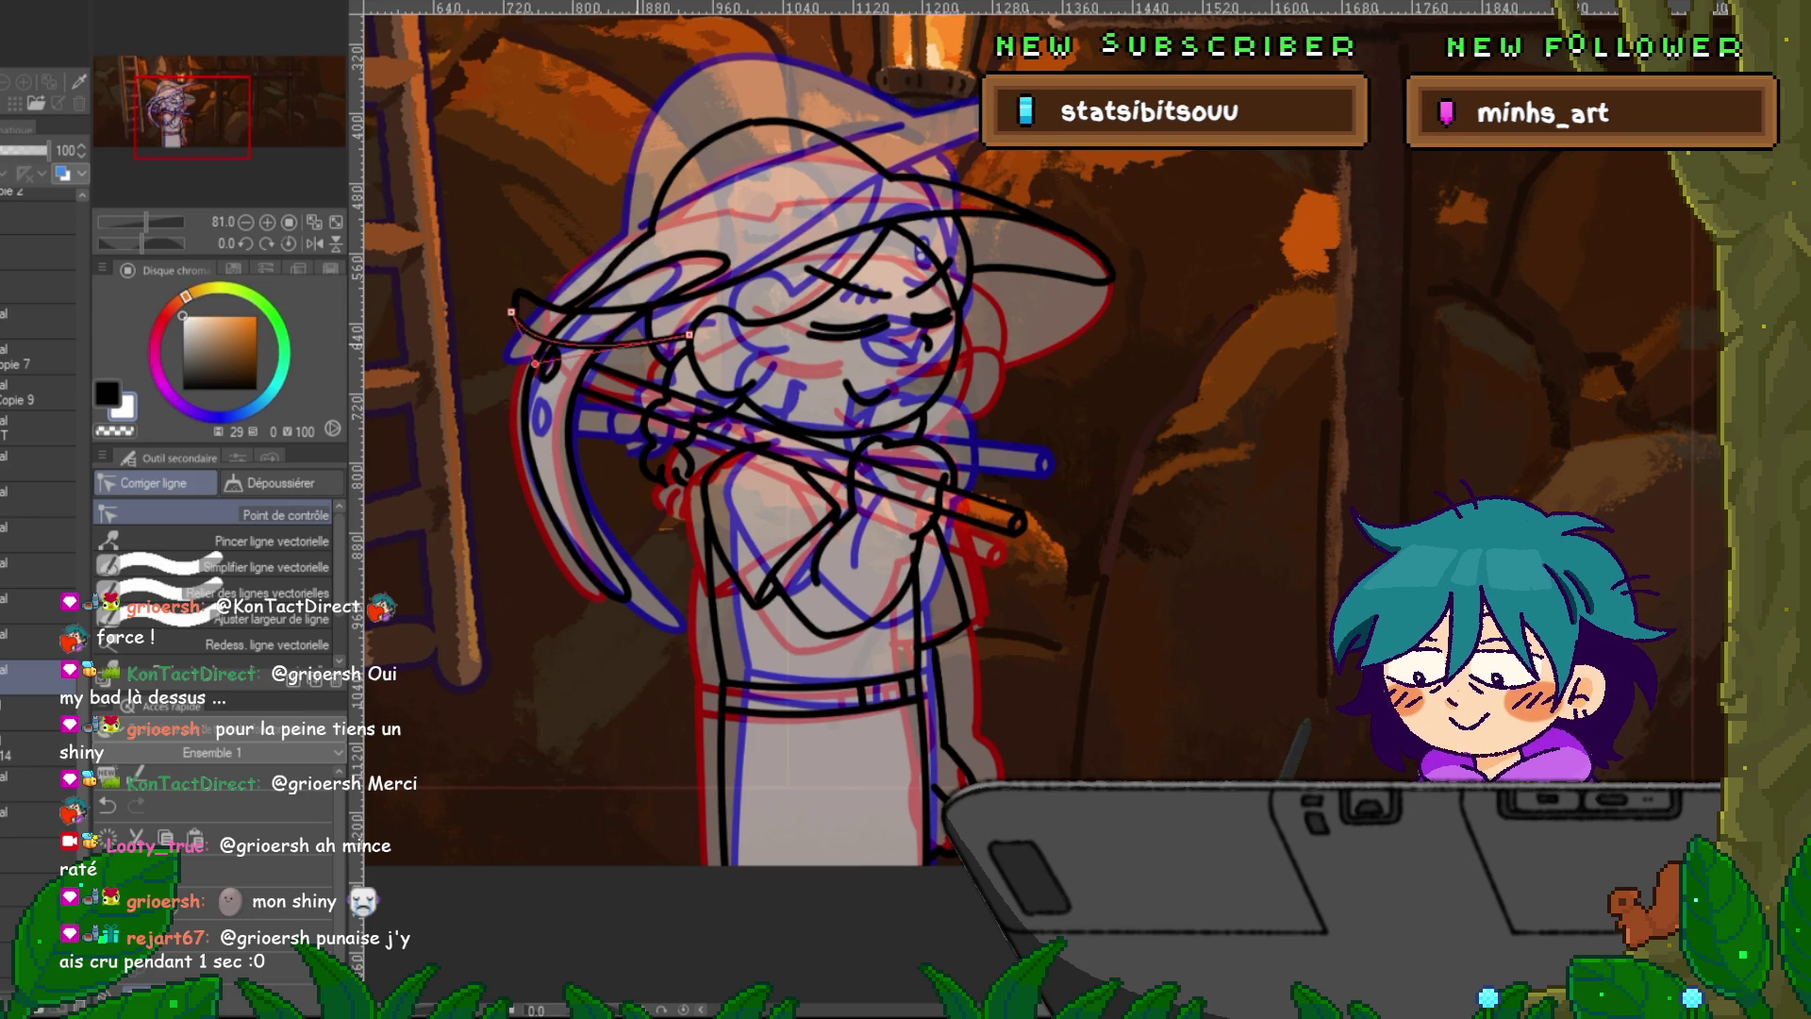
click(815, 113)
click(666, 146)
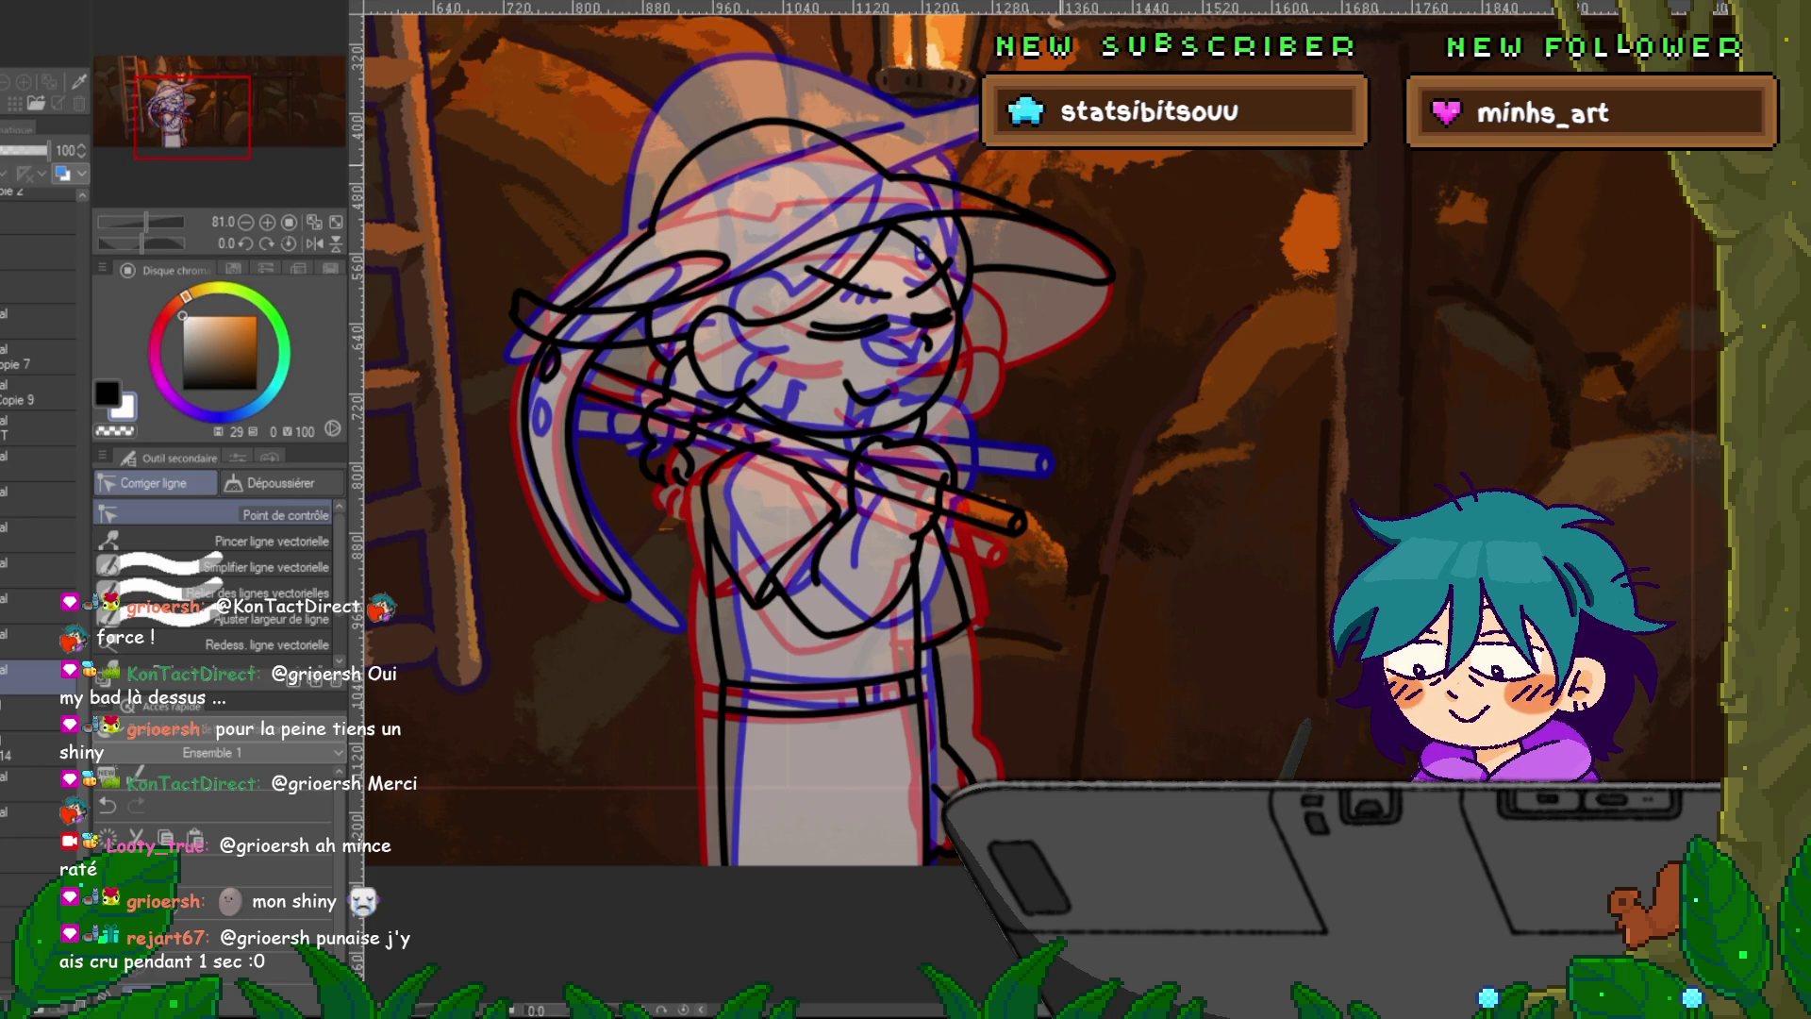
drag(754, 471, 701, 443)
click(1046, 247)
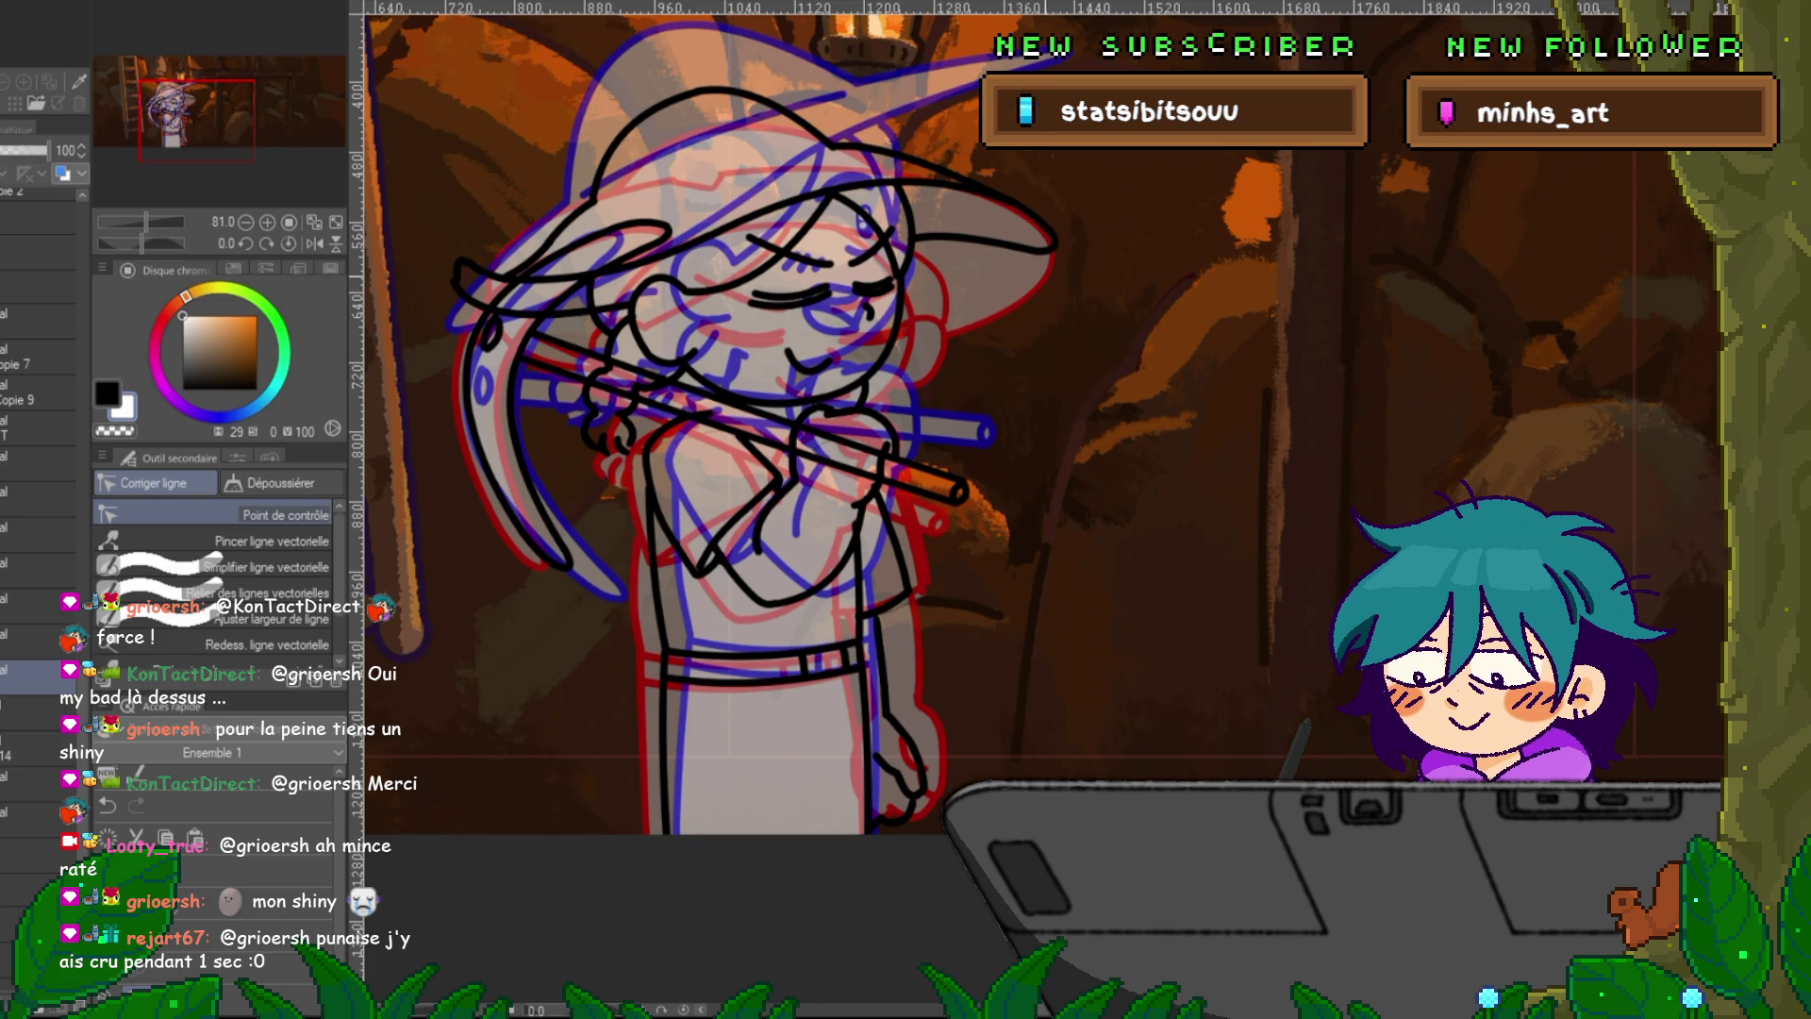
click(1047, 244)
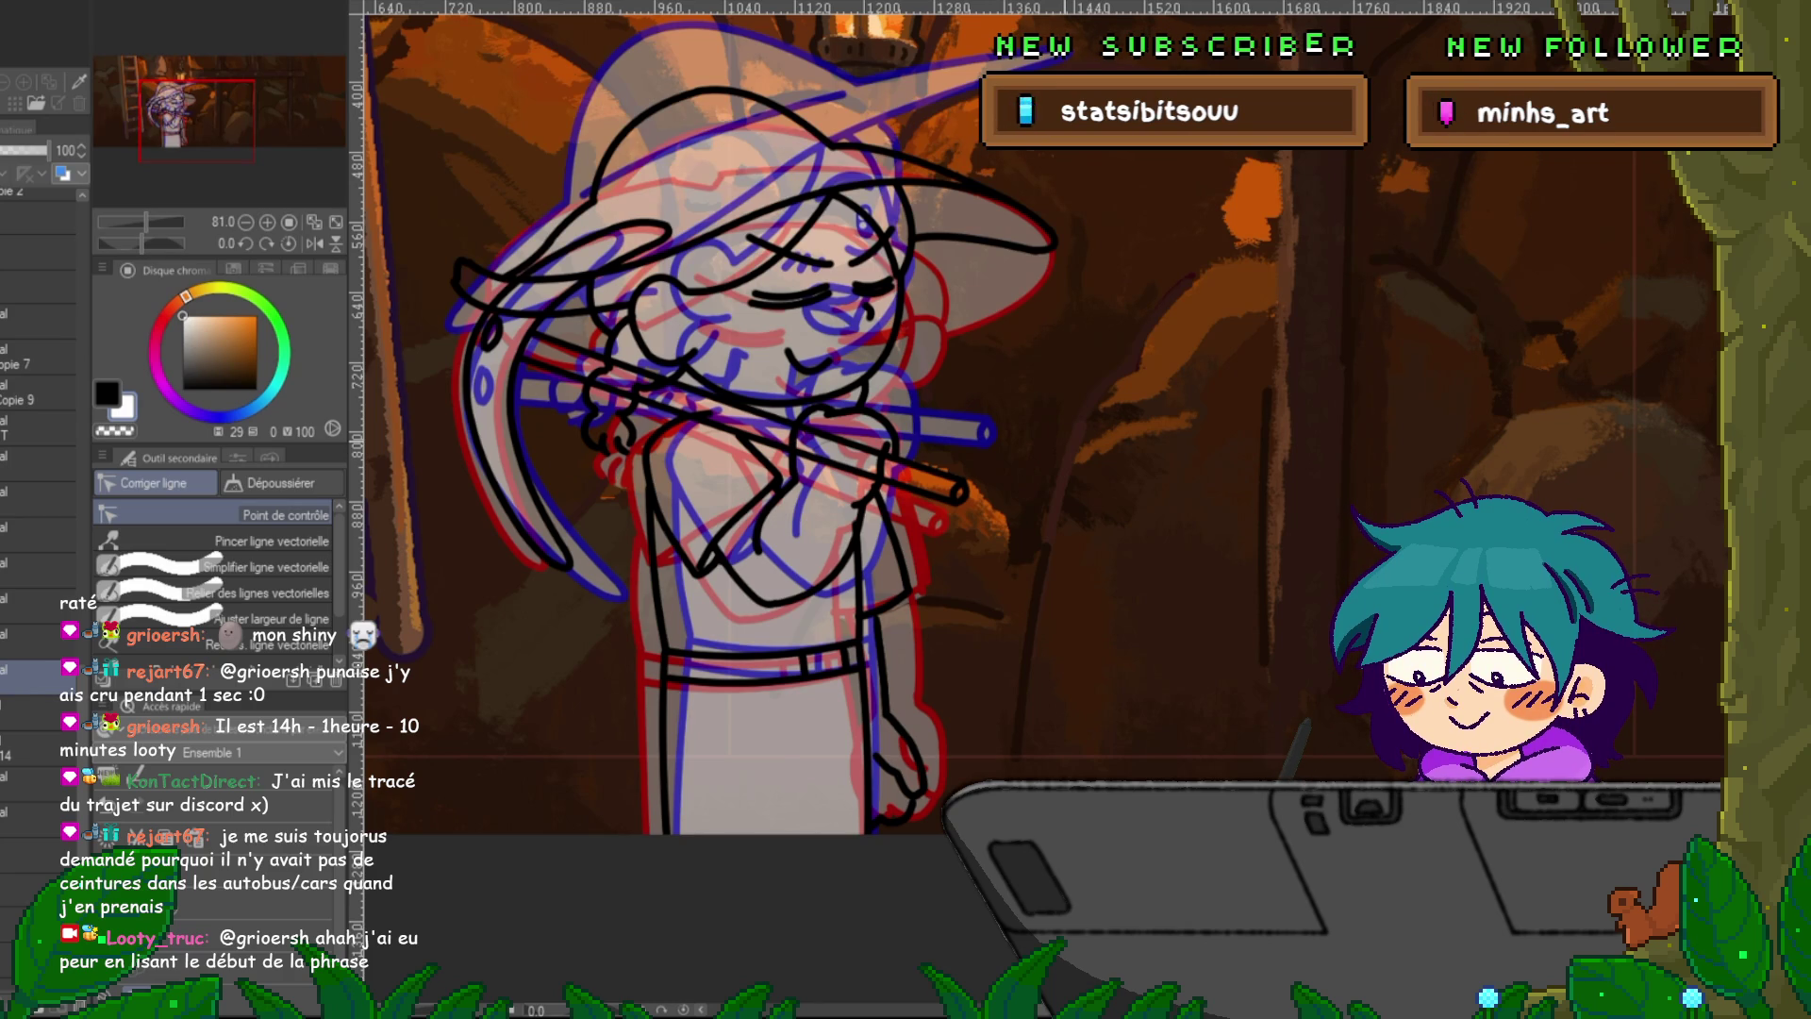
Cancel the white curve across the top of the hat and redraw it in black.
key(u)
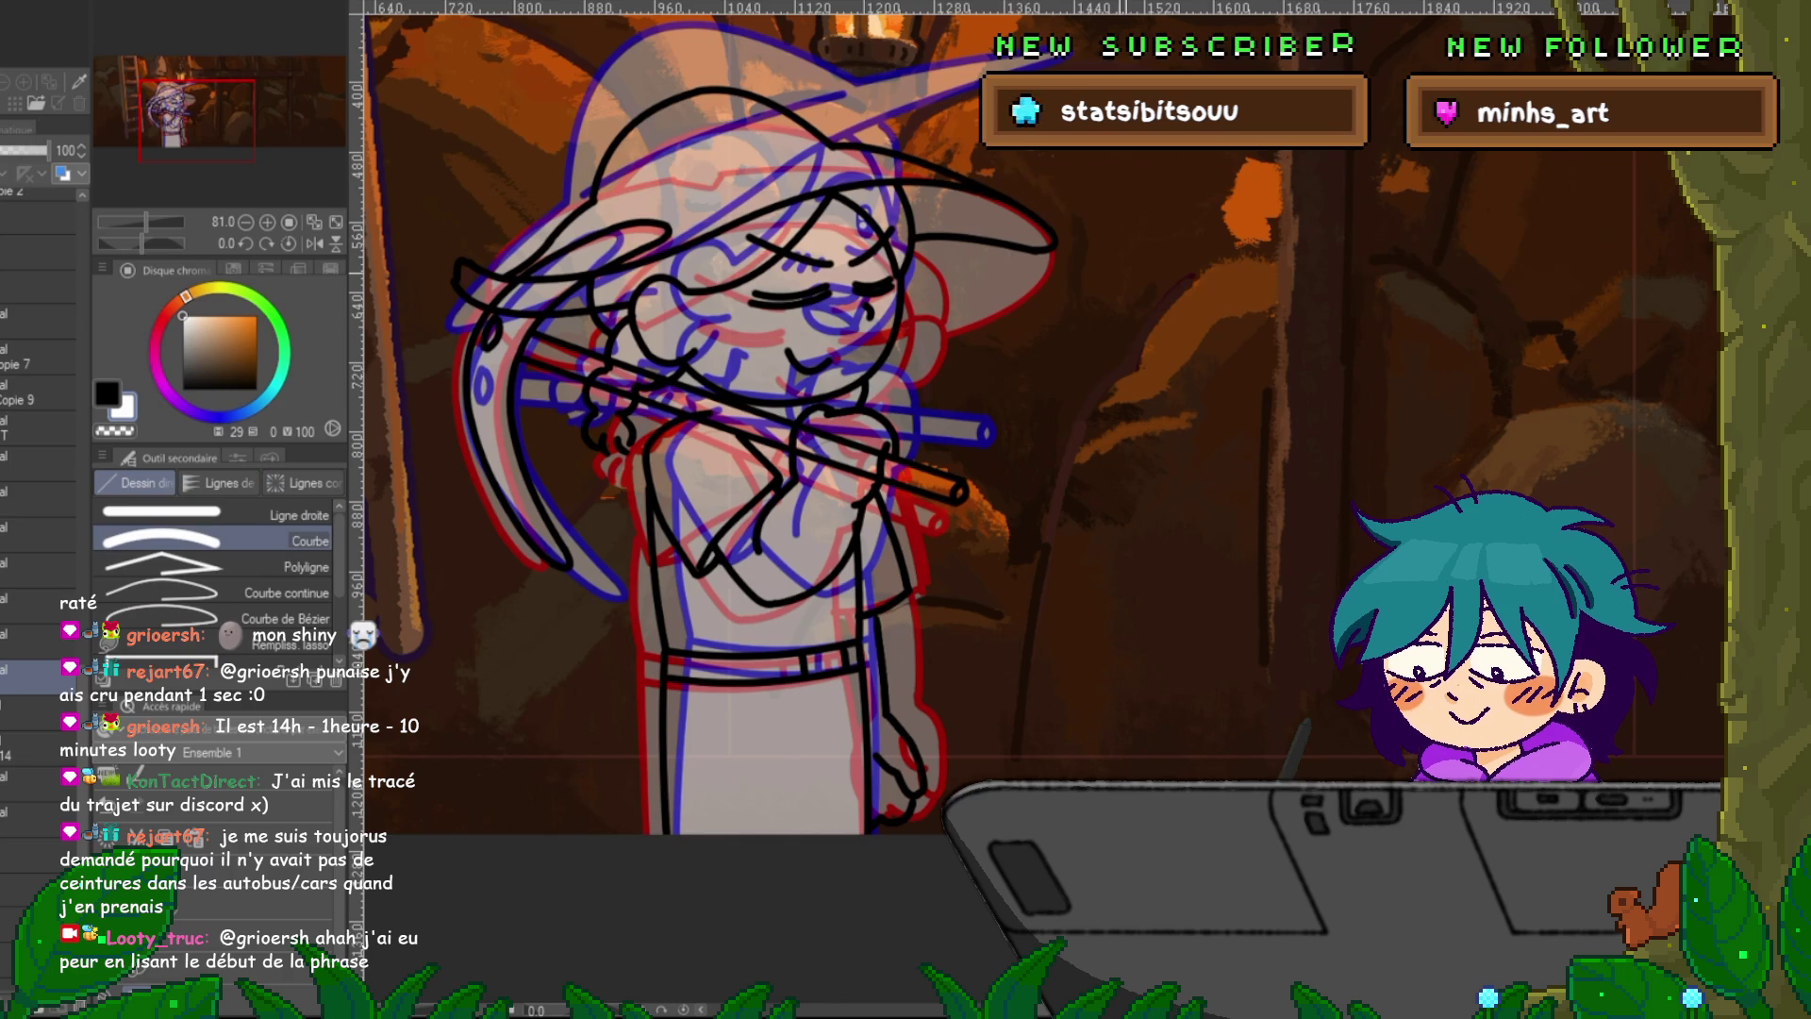
drag(609, 196, 809, 149)
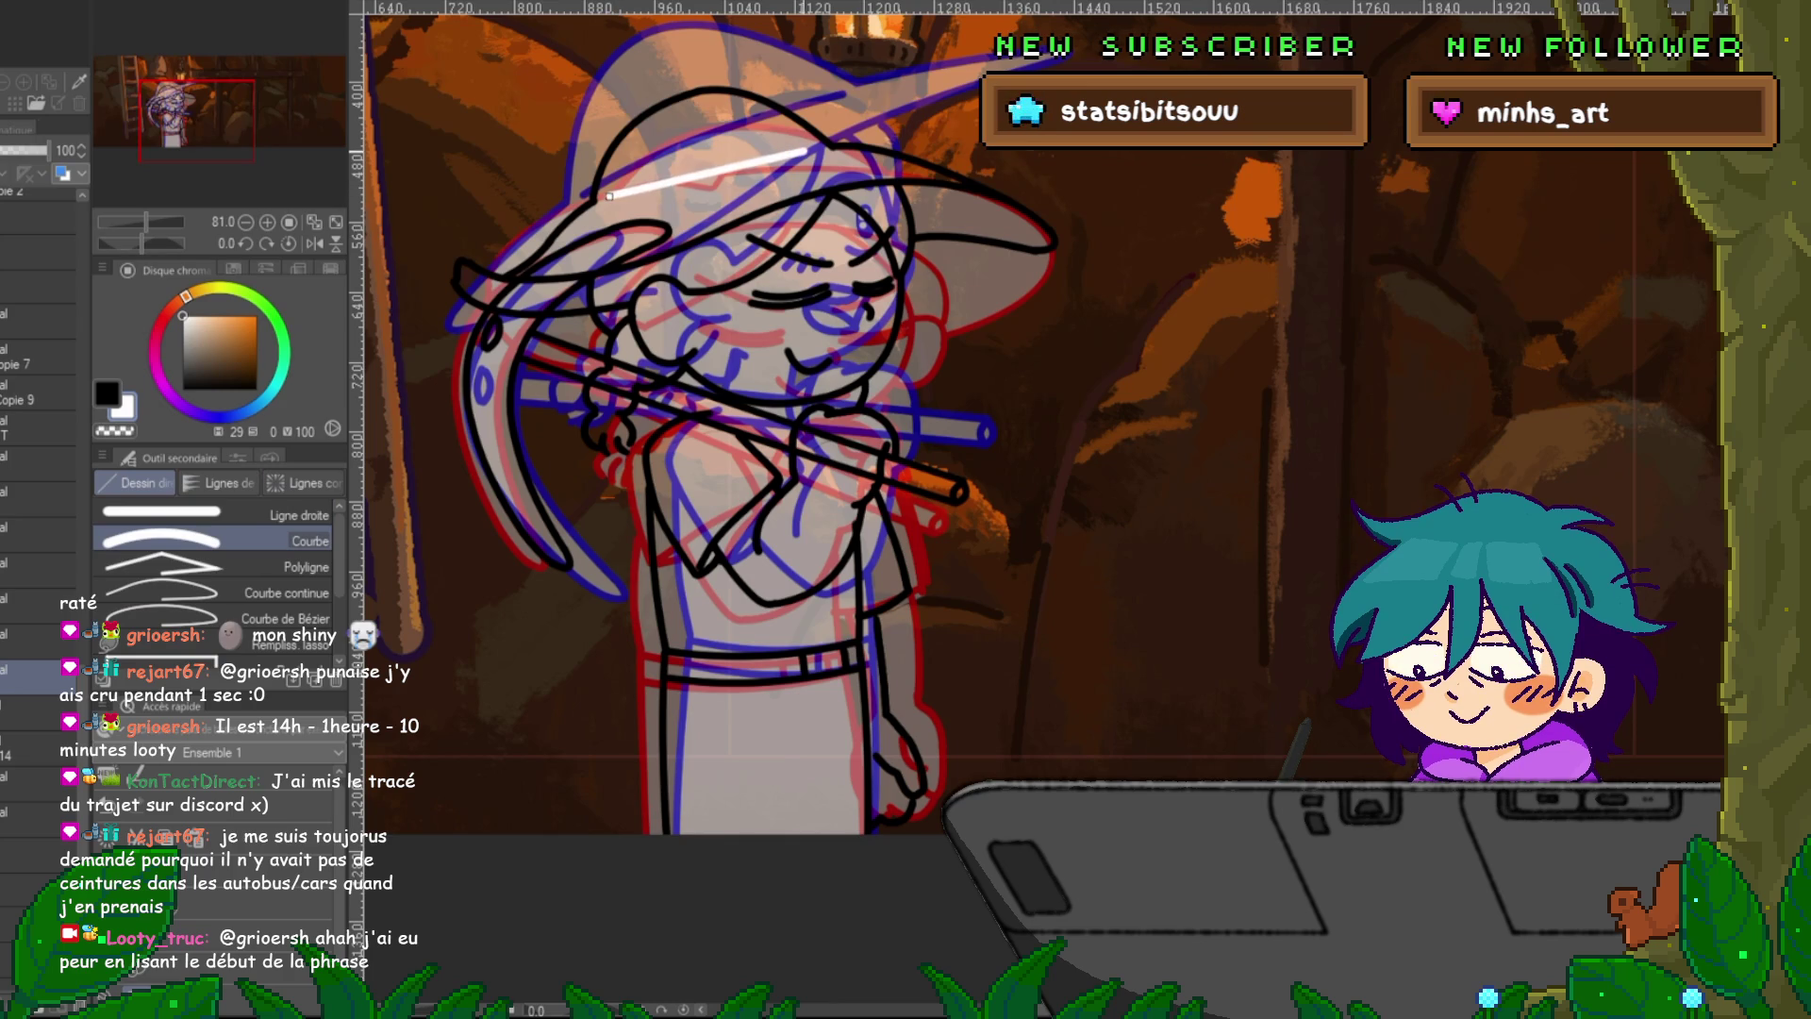
key(Escape)
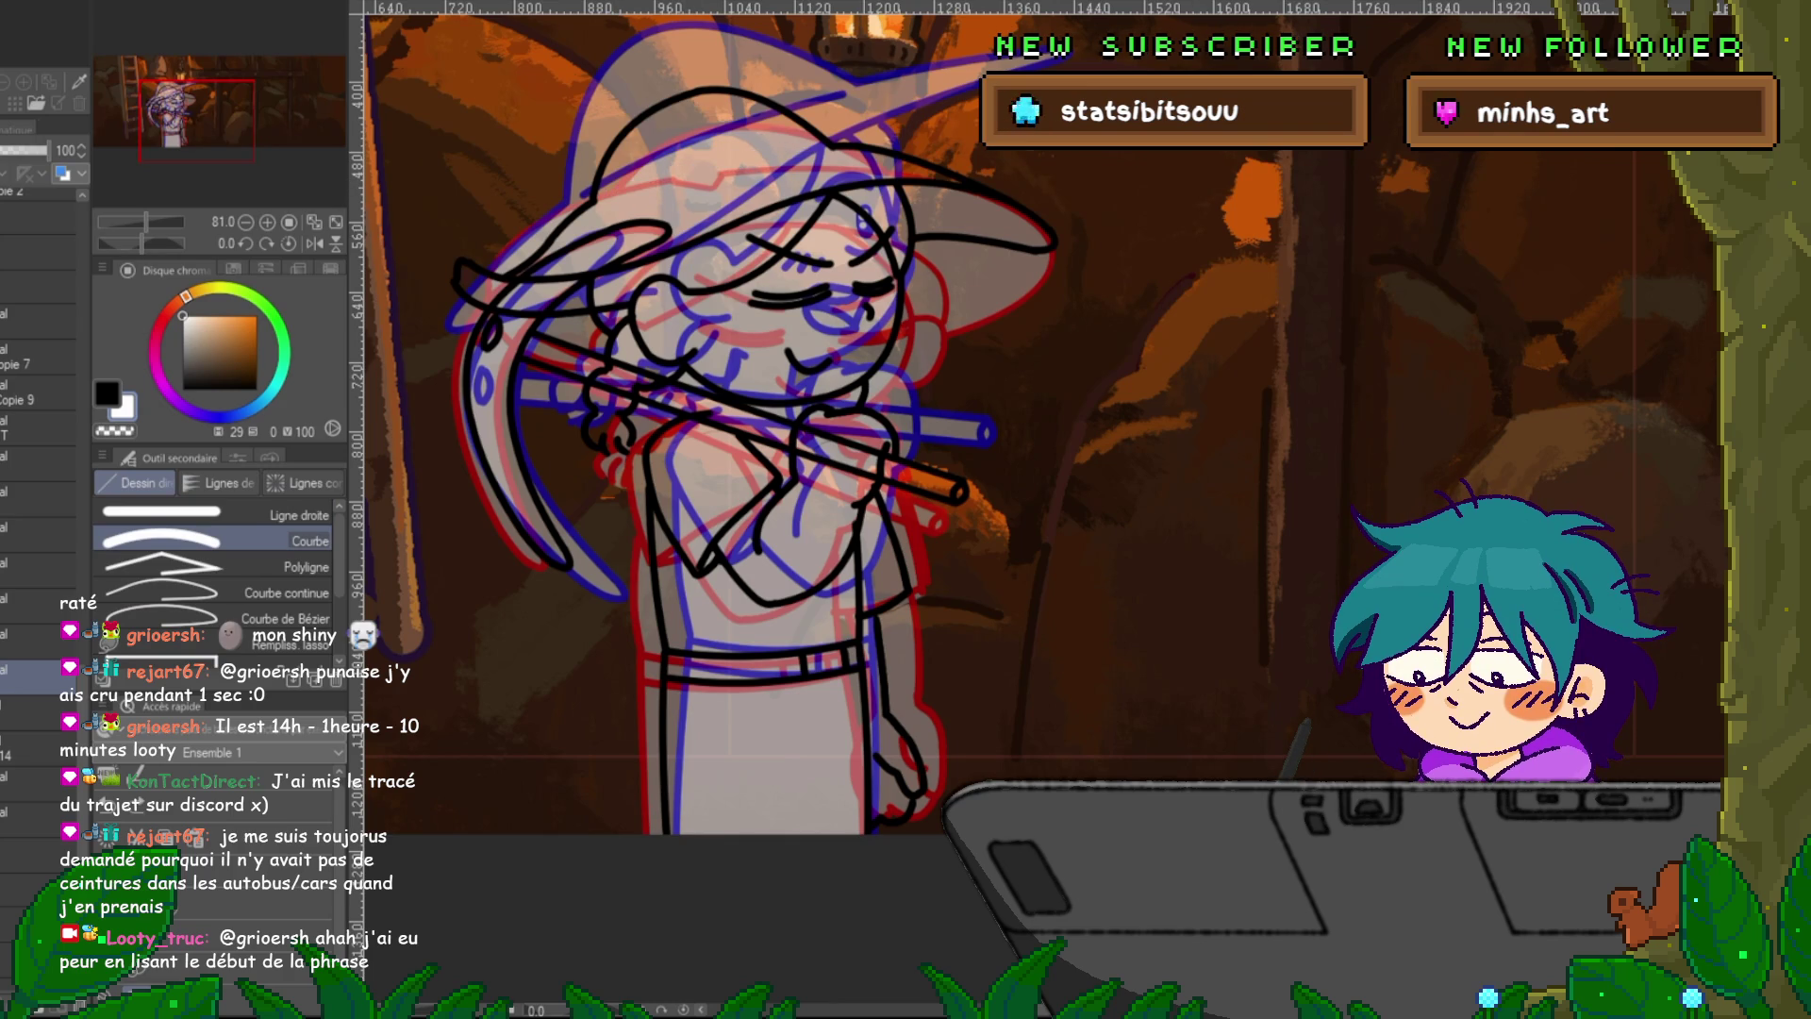
key(c)
drag(610, 192, 809, 149)
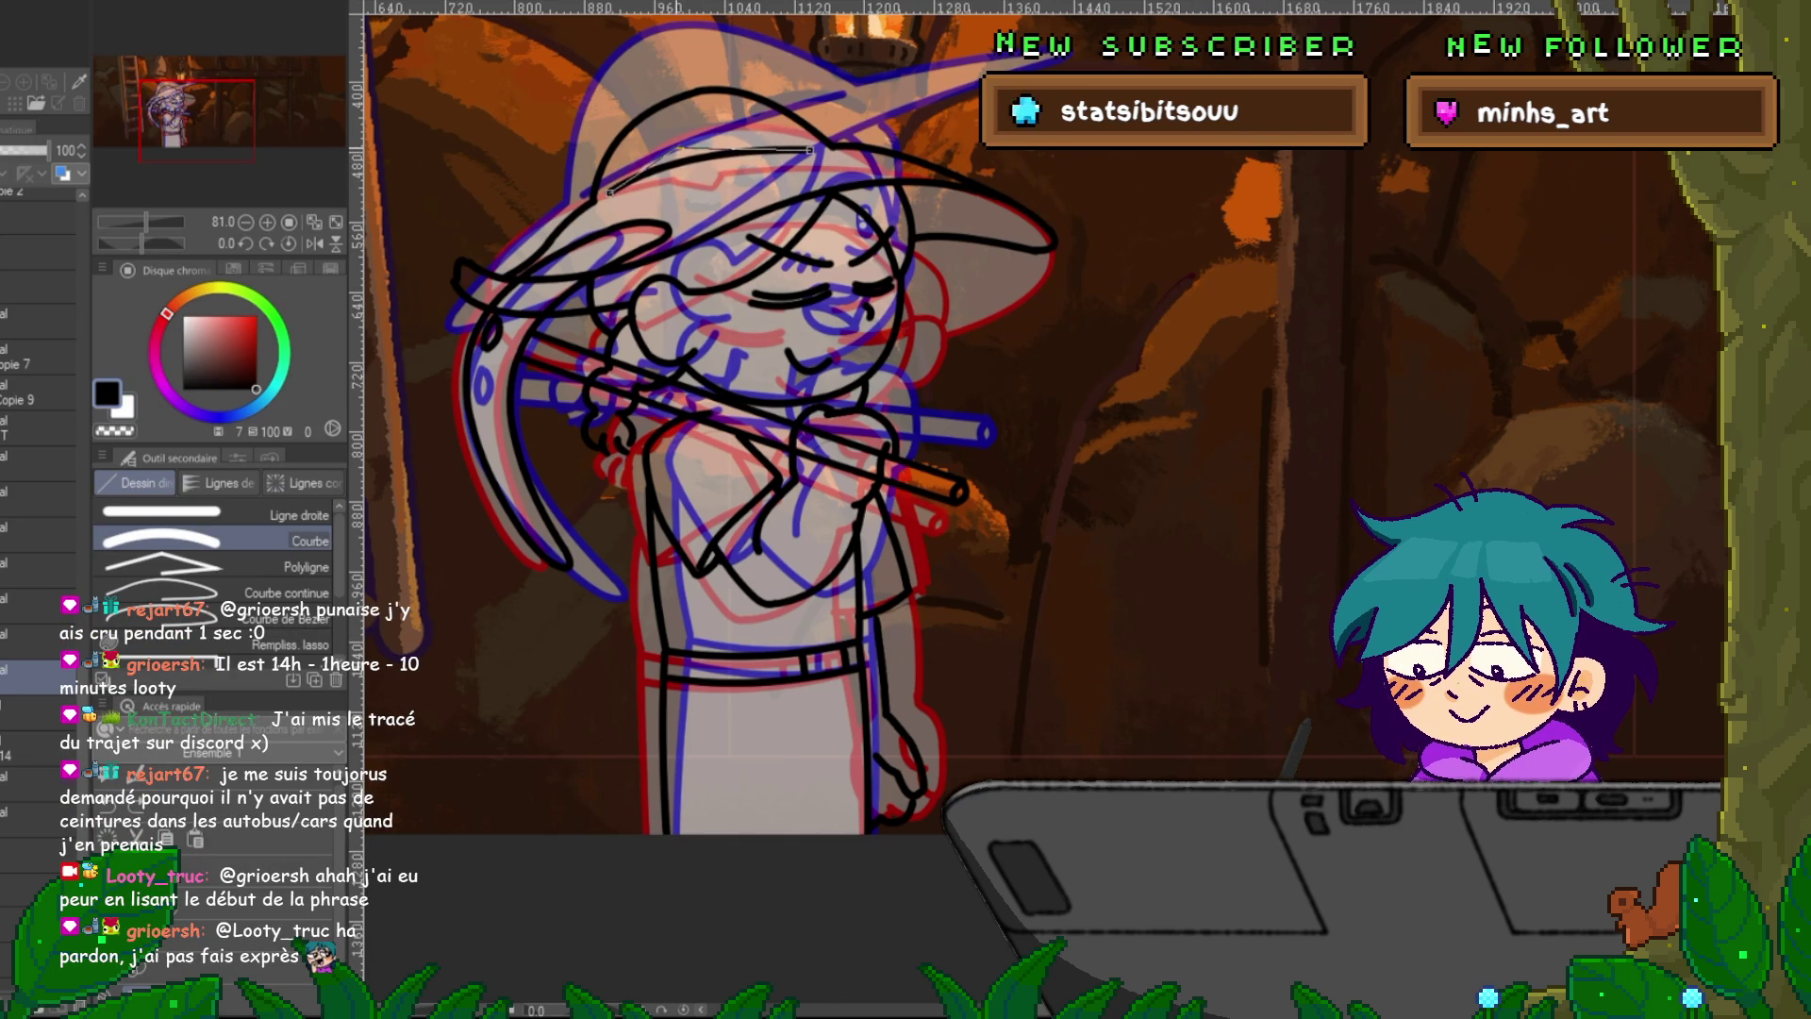